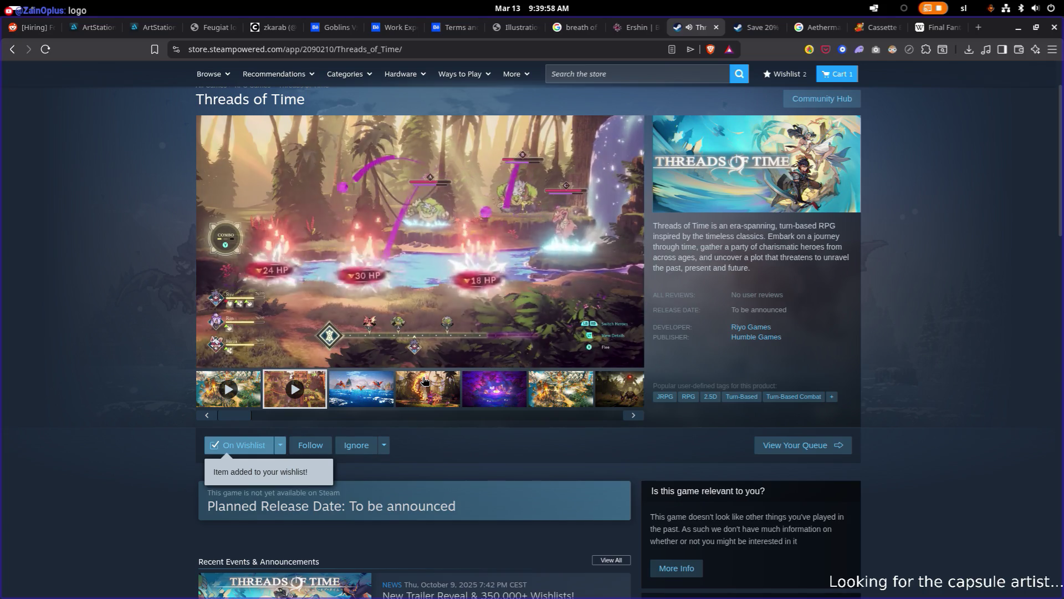
- Search the web for 'final fantasy vii' from the Steam page's address bar
scroll(463, 193, down, 1)
click(494, 49)
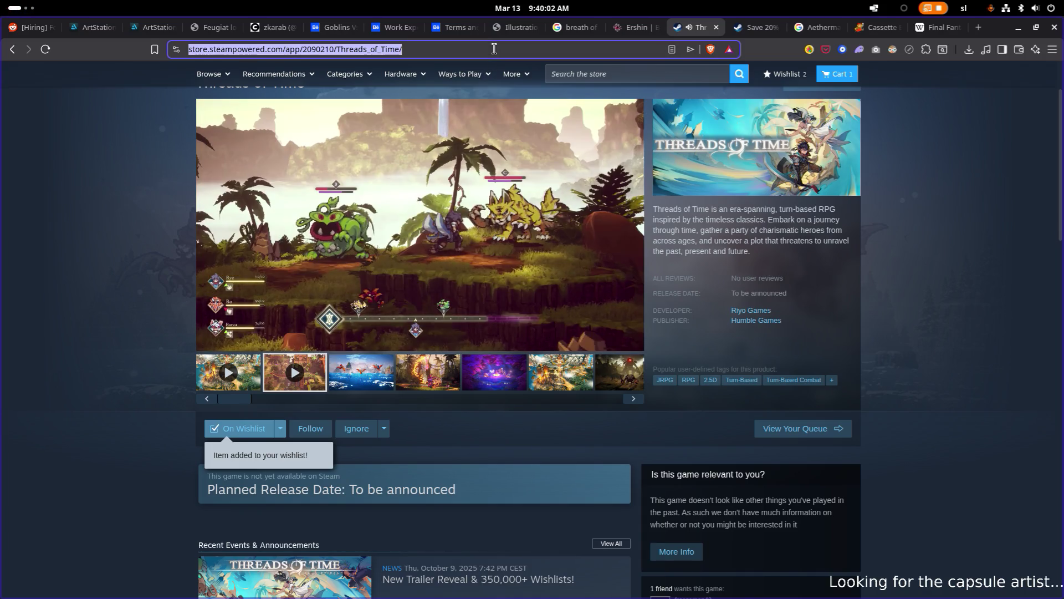
text(final fantasy)
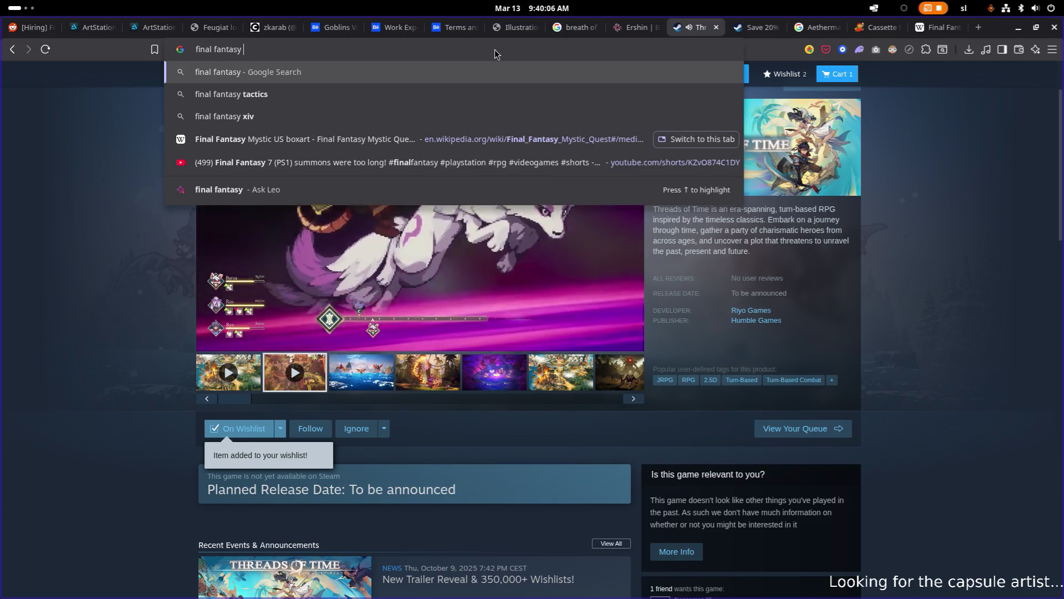
text( vii)
key(Return)
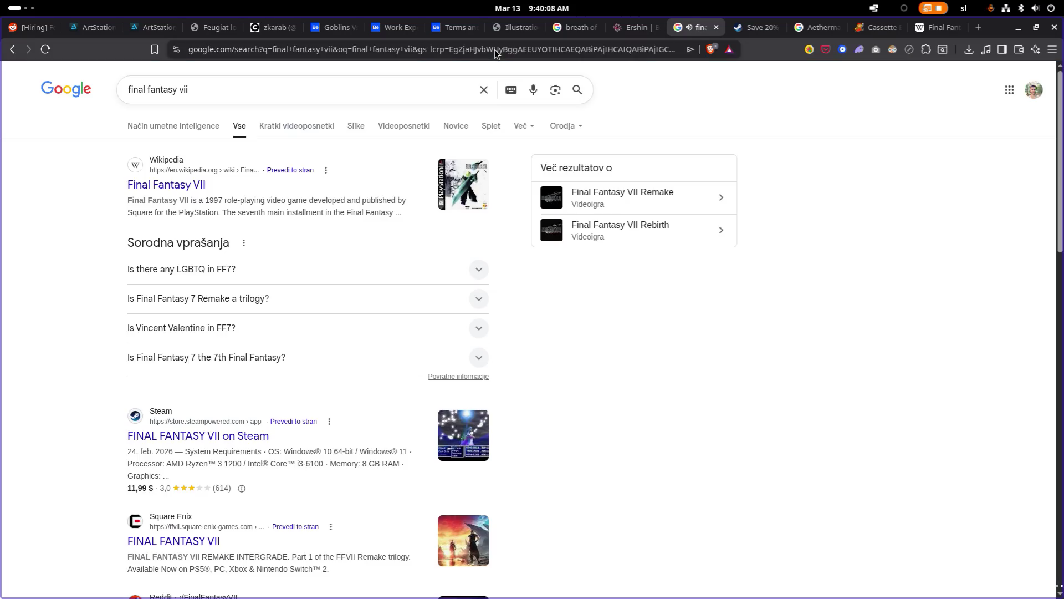
- Switch to image results and refine the query to 'final fantasy vii og'
click(349, 127)
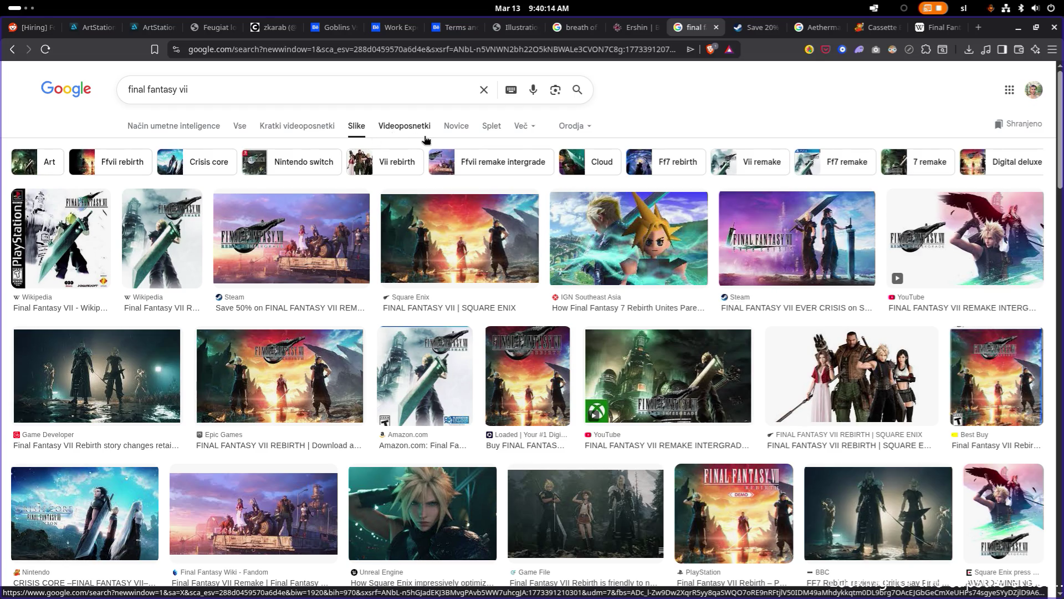
scroll(546, 136, down, 2)
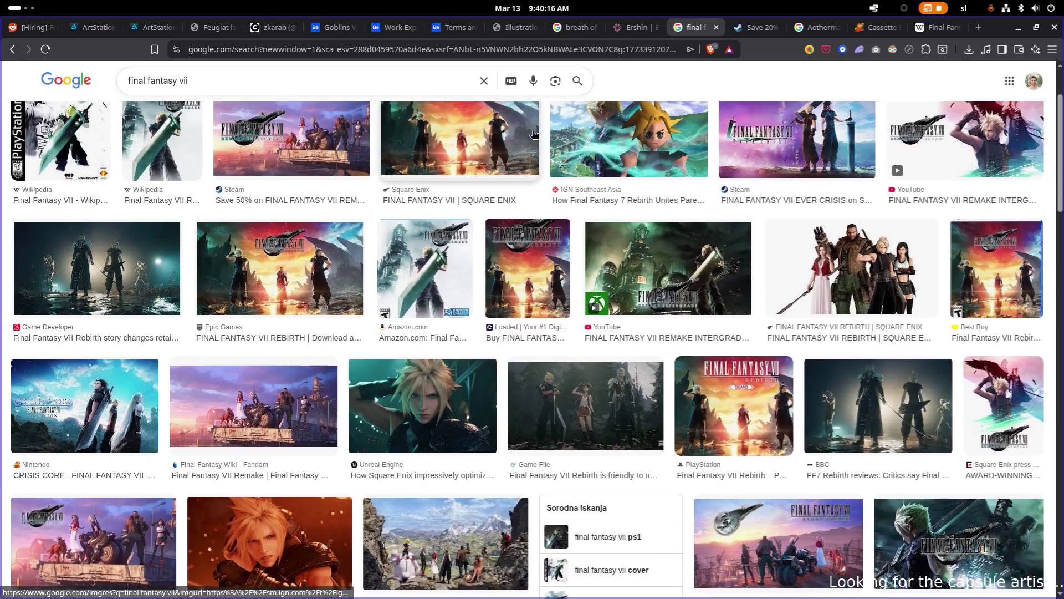
scroll(334, 76, up, 3)
click(333, 84)
text(og)
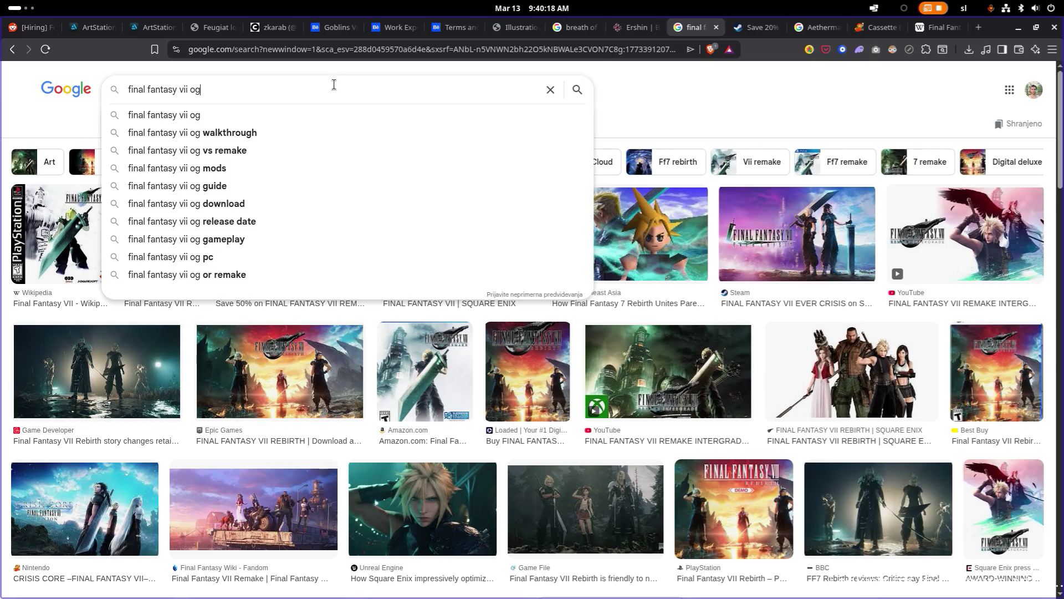
key(Return)
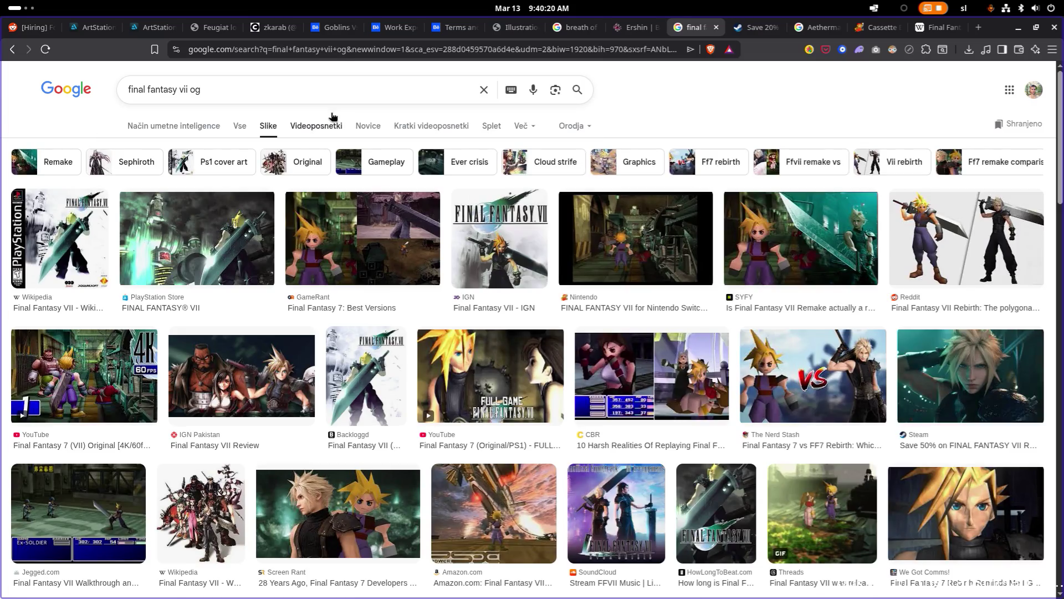
- Preview the original Final Fantasy VII logo image, then close the image search tab
scroll(614, 198, down, 1)
scroll(616, 200, down, 6)
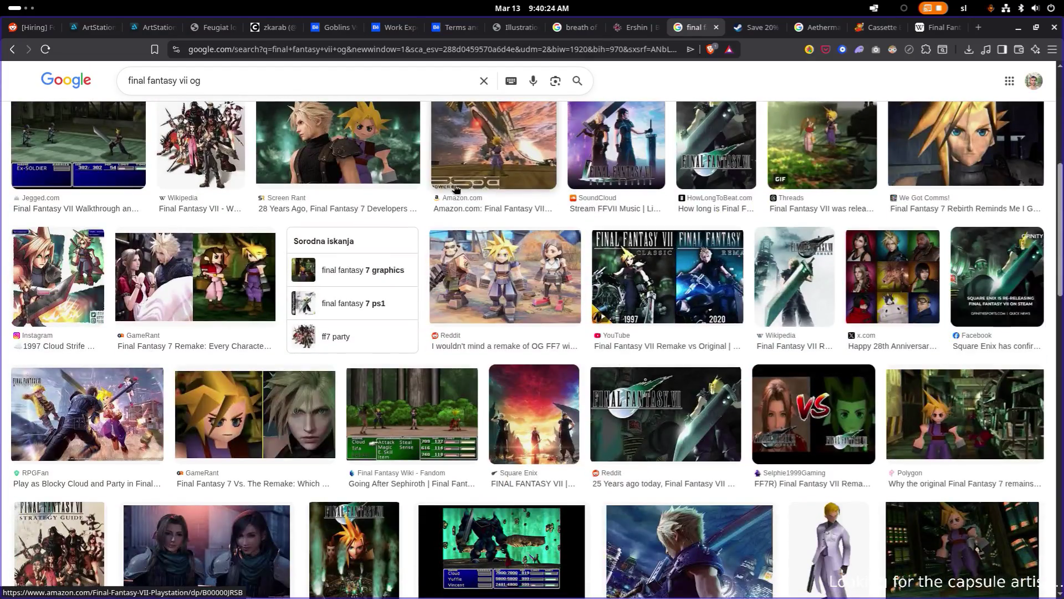
scroll(370, 193, down, 7)
scroll(369, 190, down, 12)
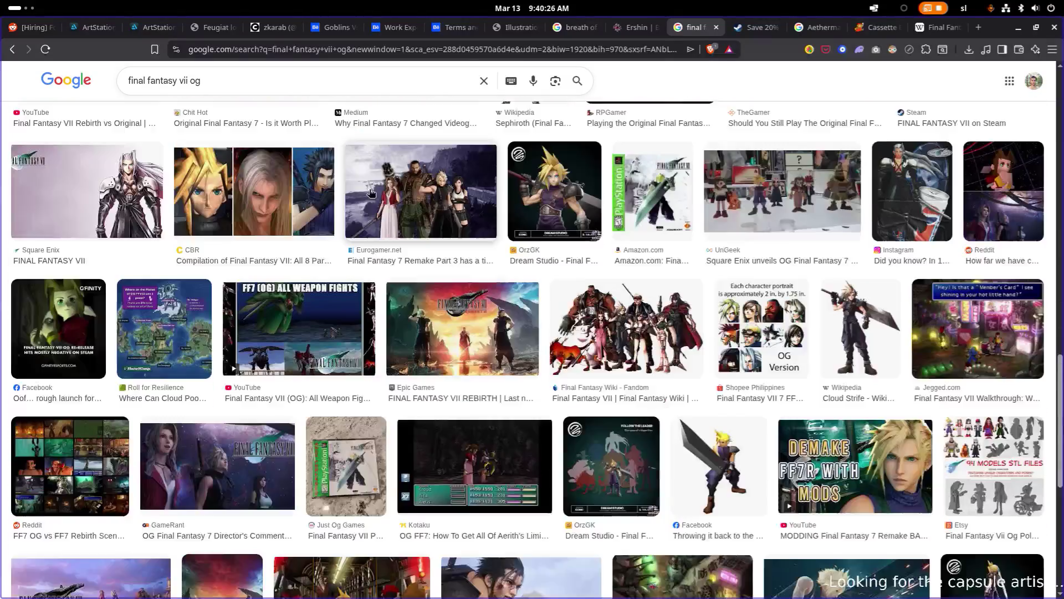
scroll(369, 191, down, 5)
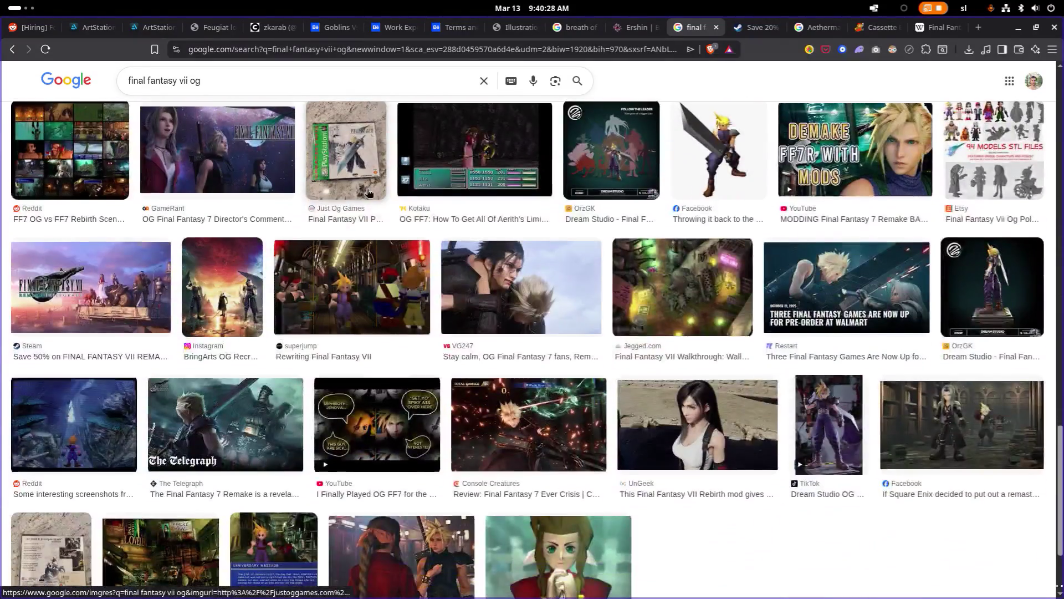
scroll(366, 214, down, 5)
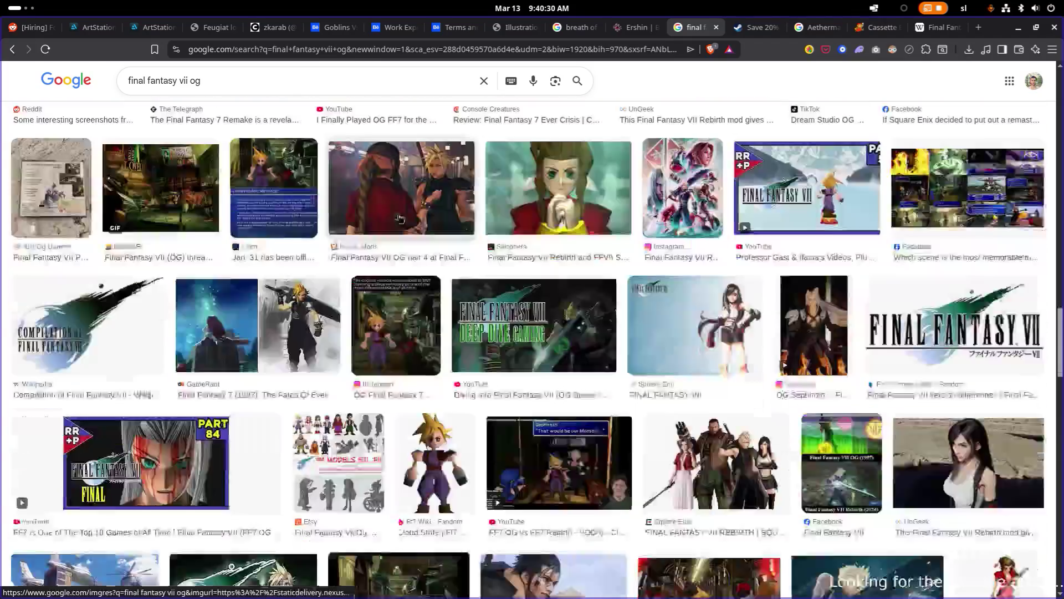
click(924, 307)
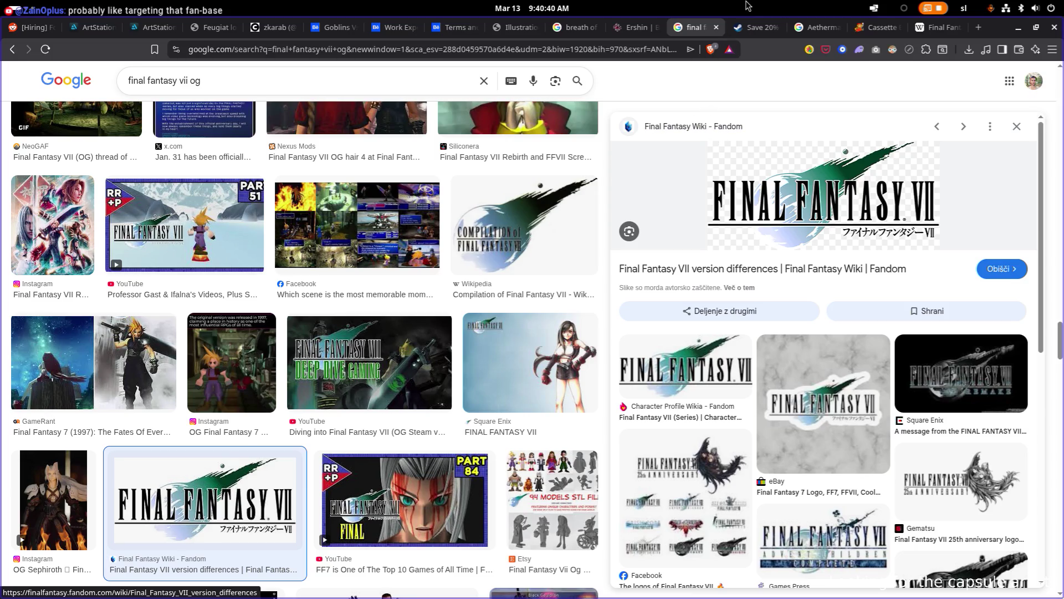
click(717, 29)
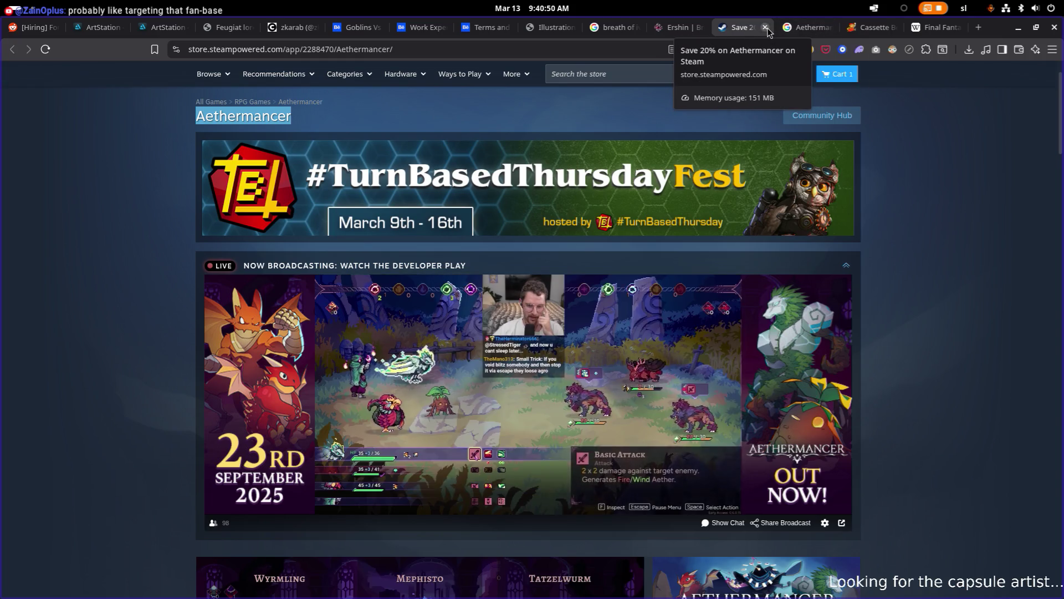
- Close the Aethermancer store, Aethermancer image-search and Cassette Beasts tabs
click(764, 31)
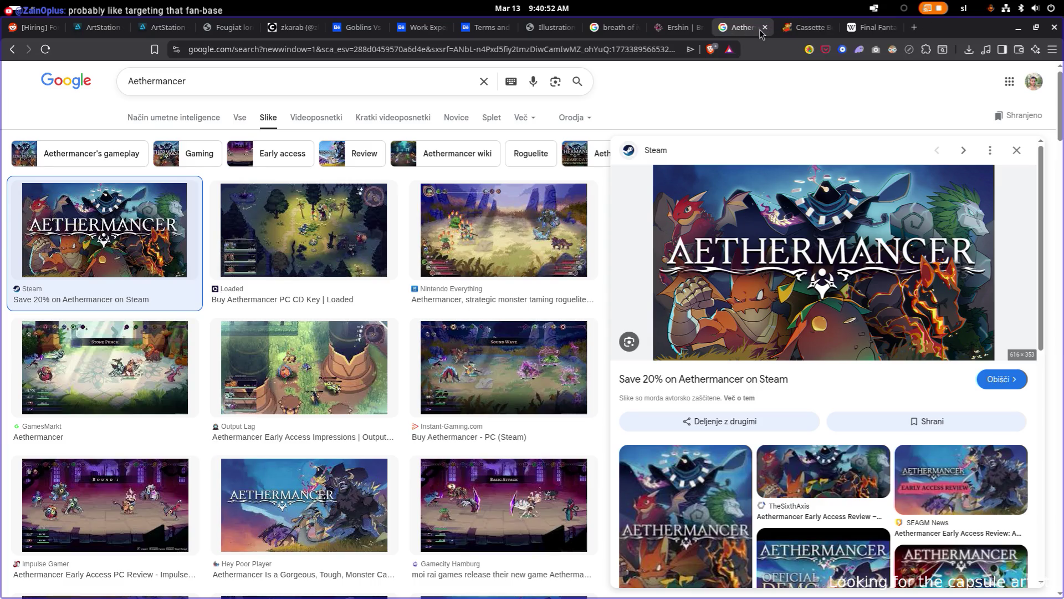
click(764, 32)
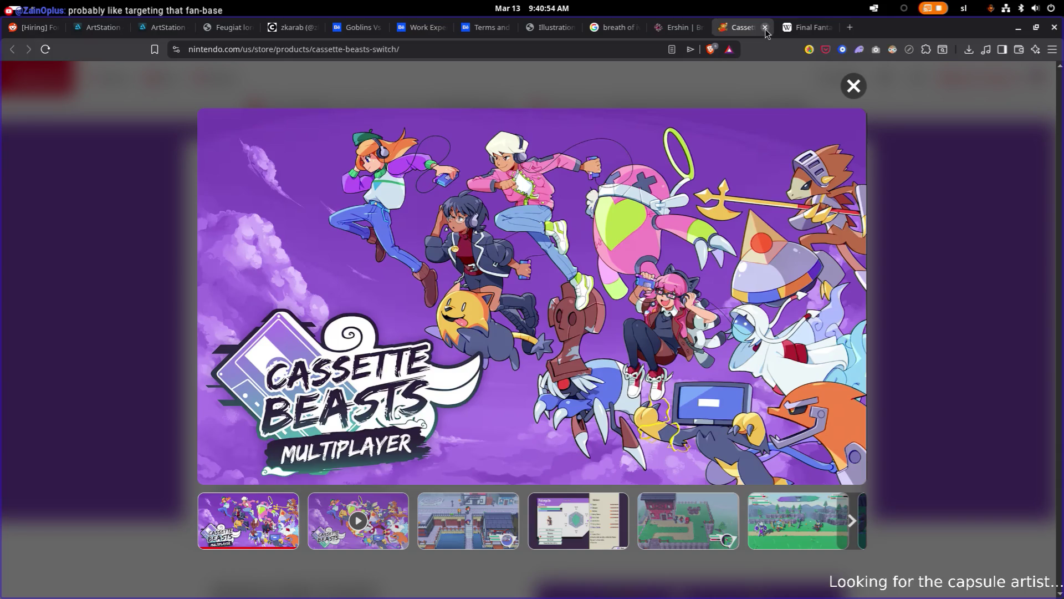
click(765, 32)
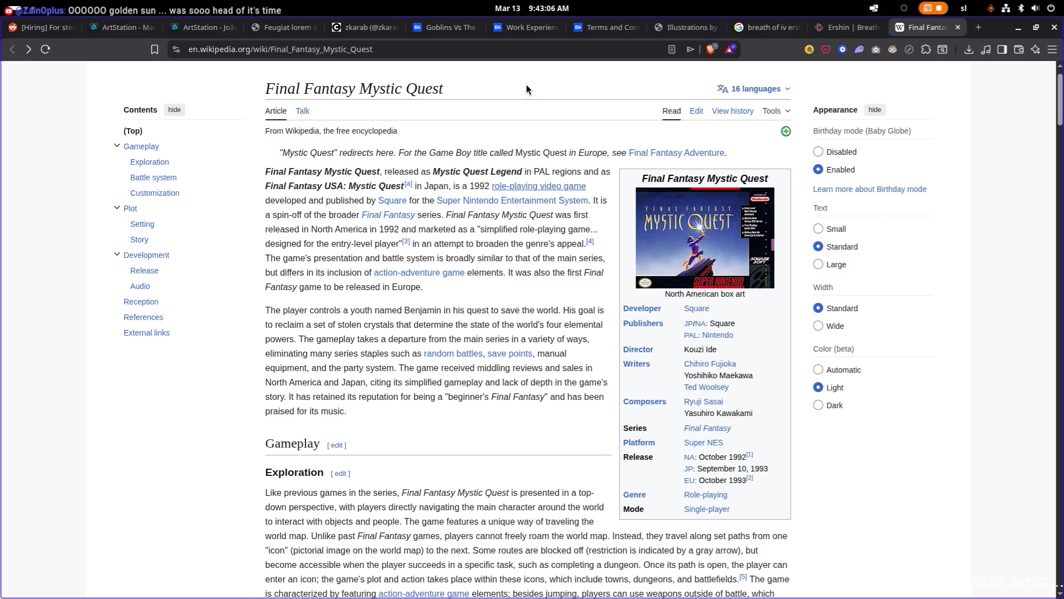
- Search images for 'golden sun', preview the MobileSyrup battle screenshot, then switch to Behance
click(542, 51)
text(golden sun)
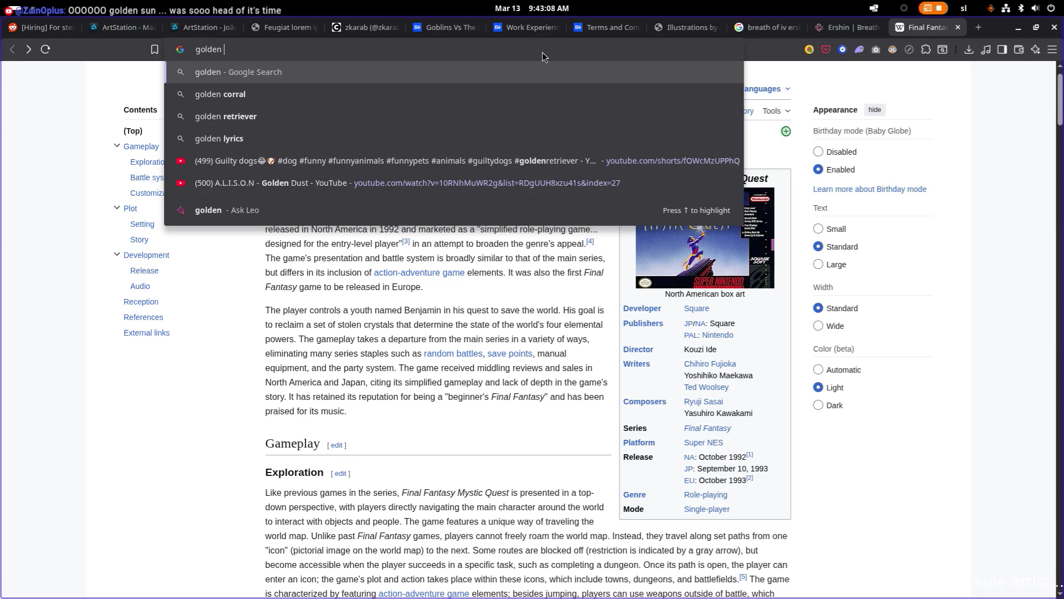
key(Return)
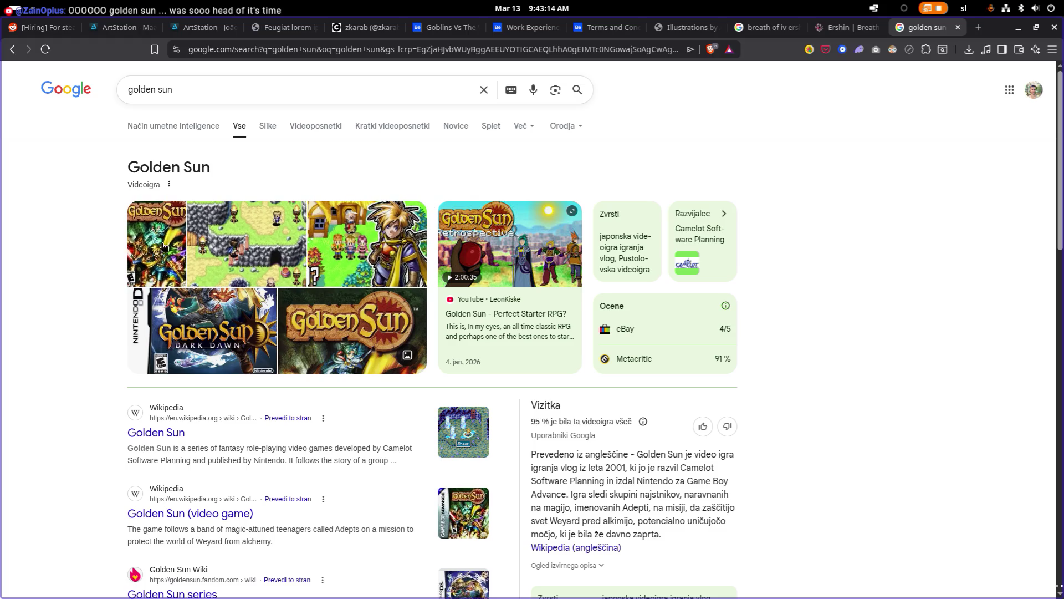
click(270, 126)
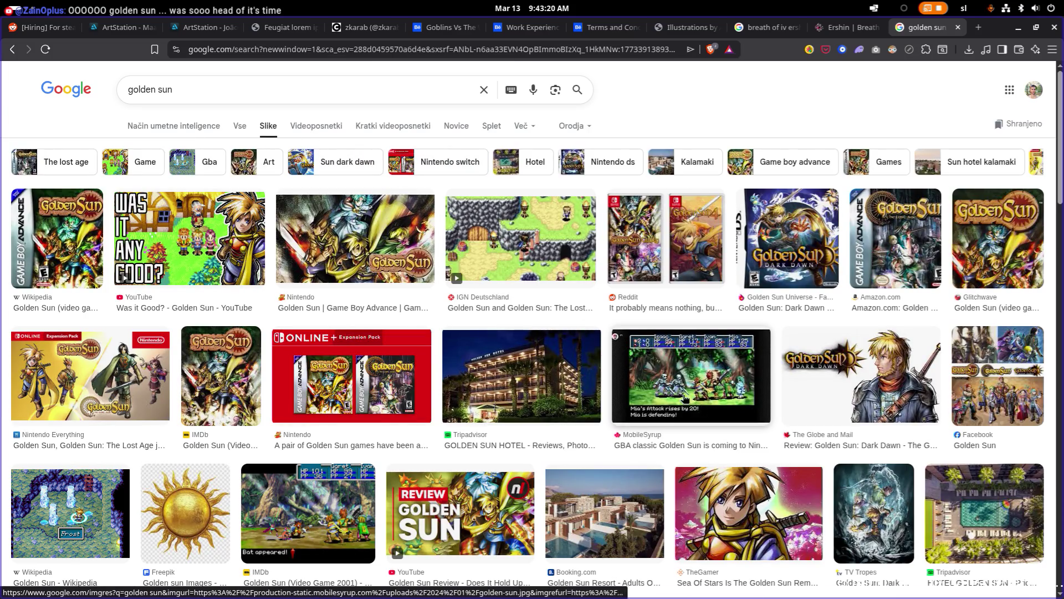
click(702, 382)
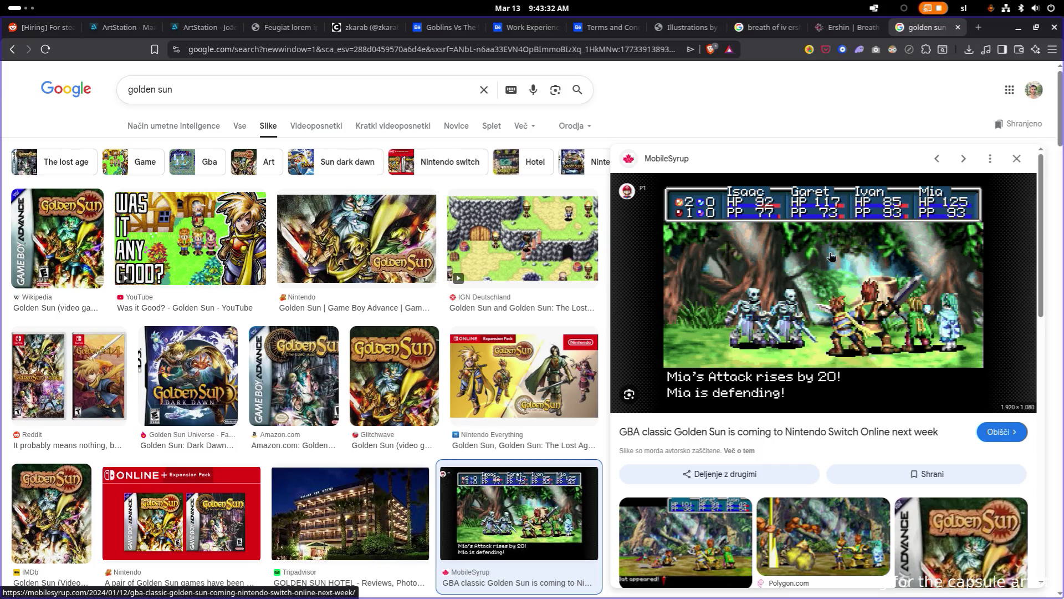
click(458, 32)
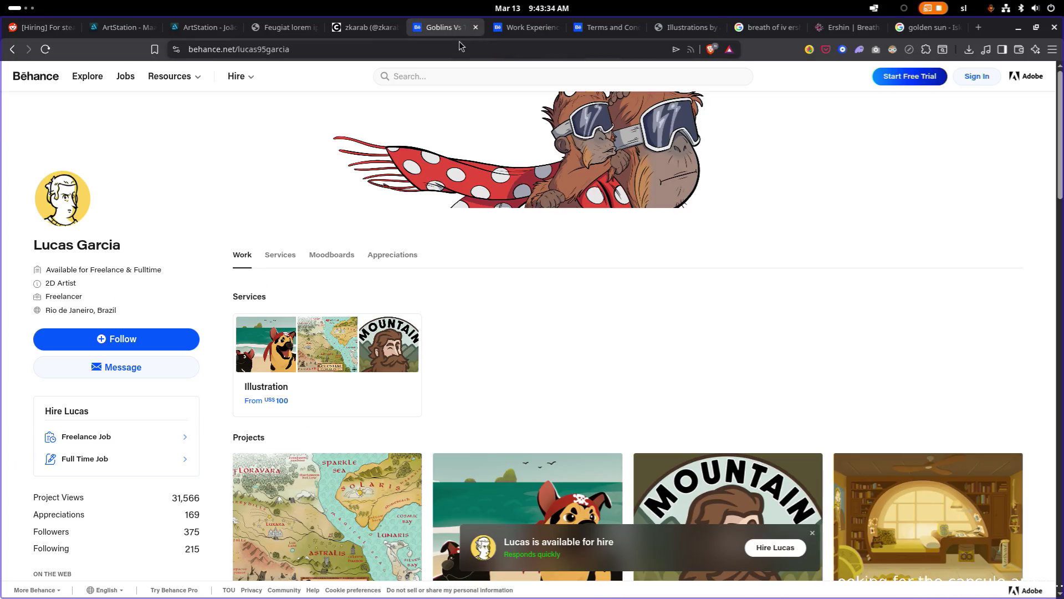
- Go to the artist's Terms and Conditions page and open both Reddit testimonials in background tabs
click(526, 27)
click(585, 29)
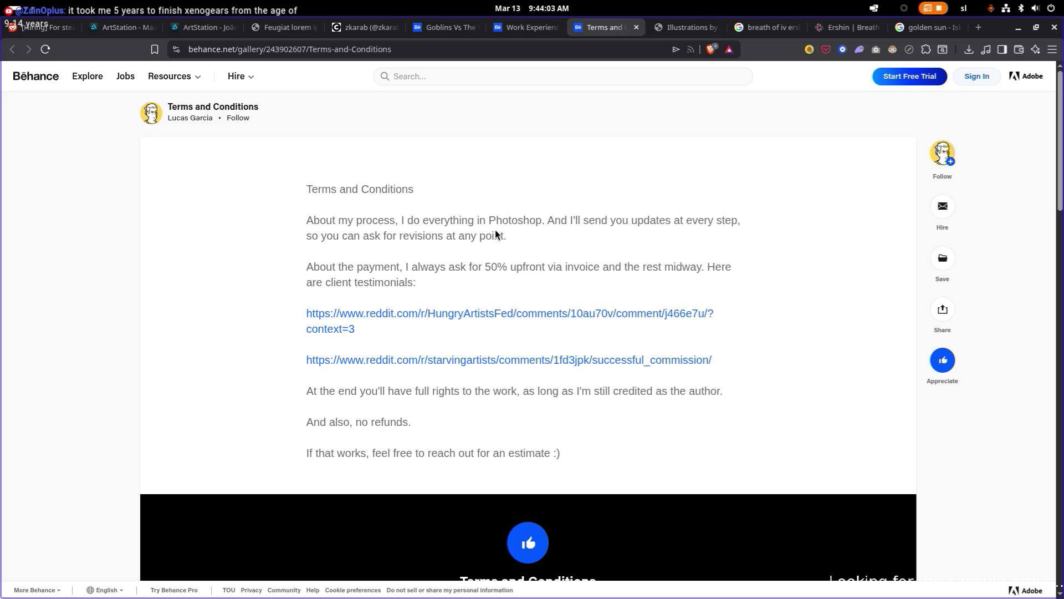
scroll(495, 233, down, 2)
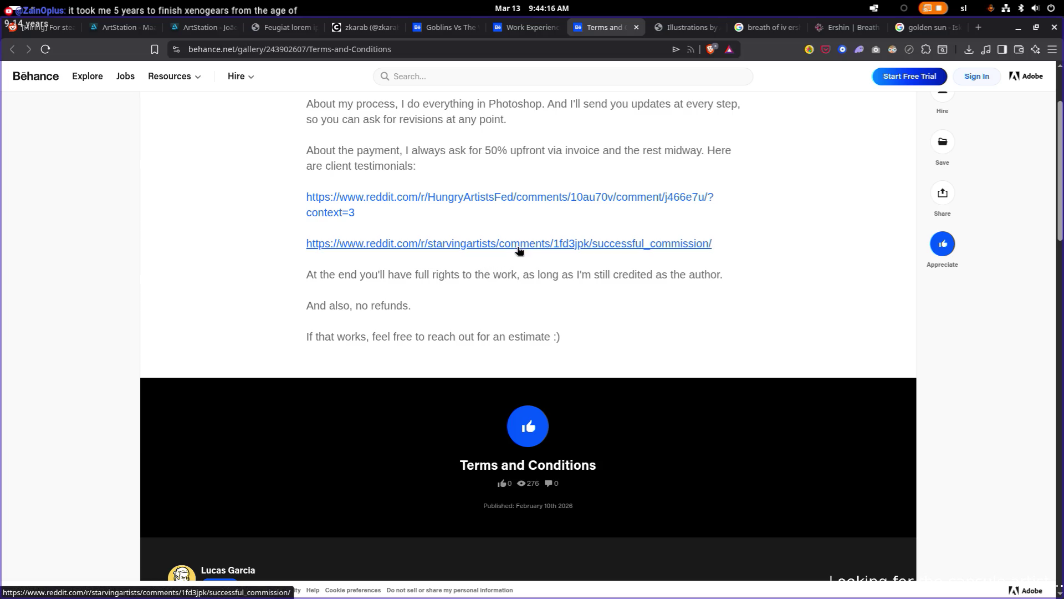
middle_click(467, 198)
middle_click(467, 245)
scroll(468, 247, up, 2)
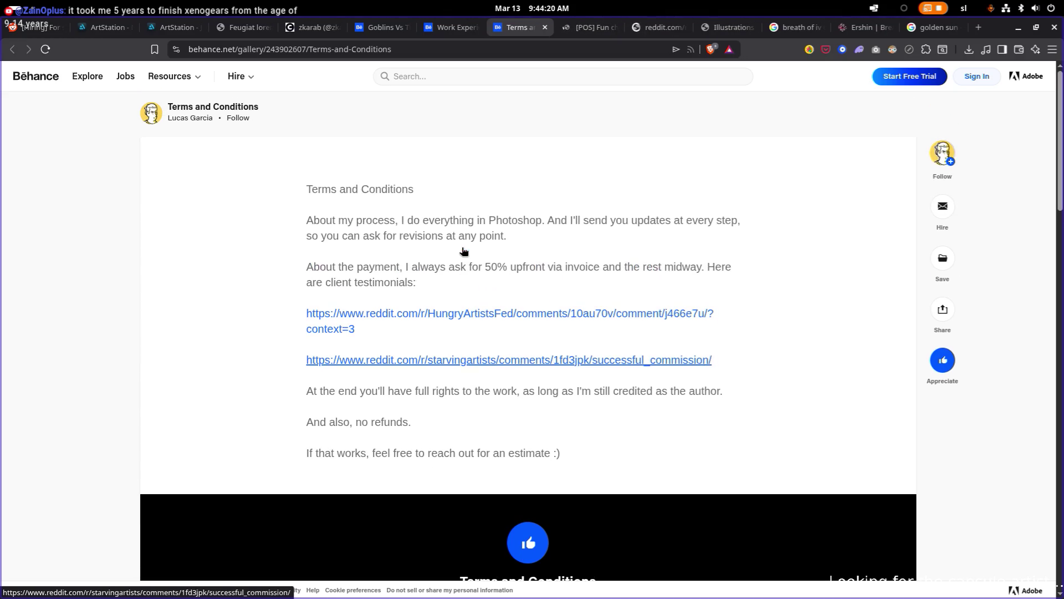
- Read the first Reddit testimonial post and close it
scroll(468, 244, down, 1)
click(588, 27)
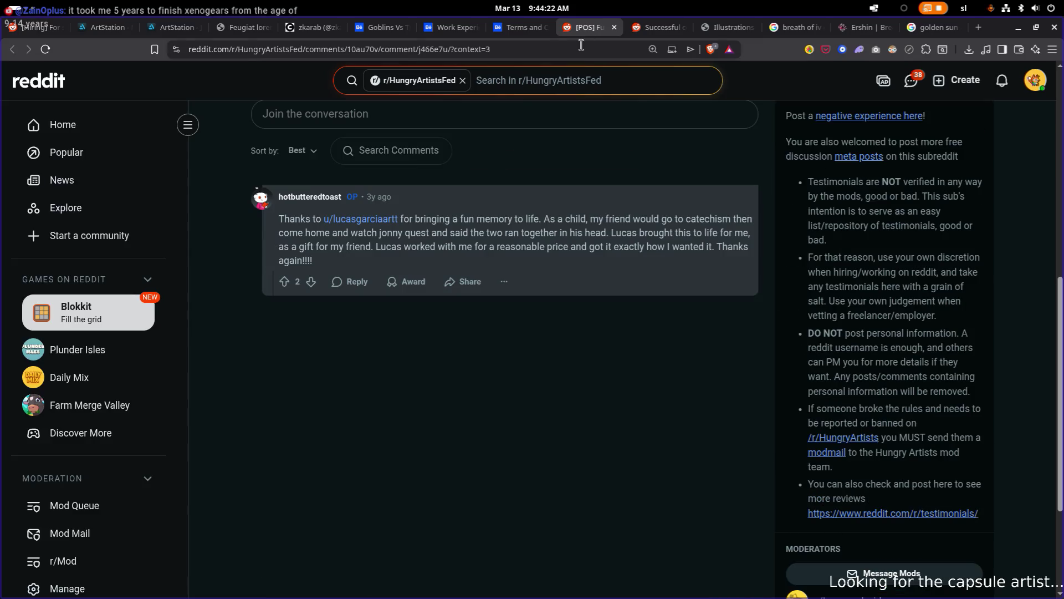
scroll(499, 218, up, 3)
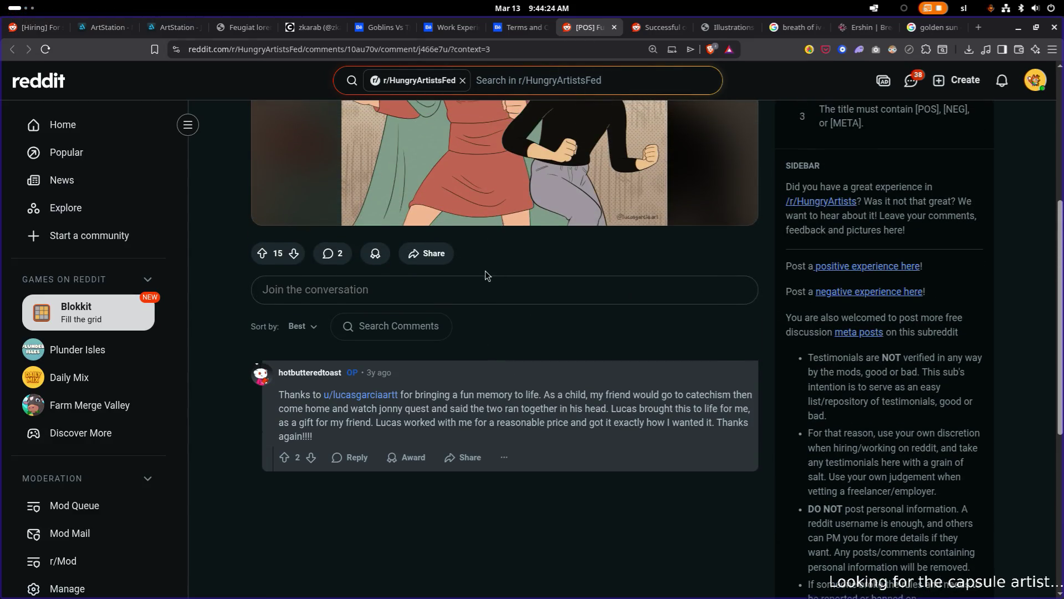
scroll(484, 273, up, 5)
scroll(486, 275, down, 1)
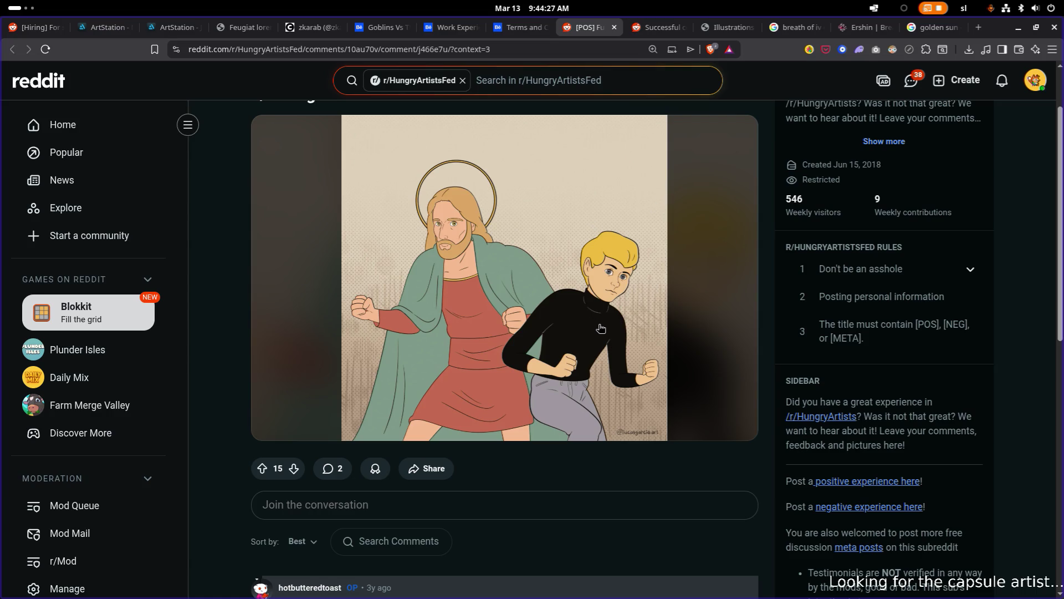
scroll(600, 329, up, 1)
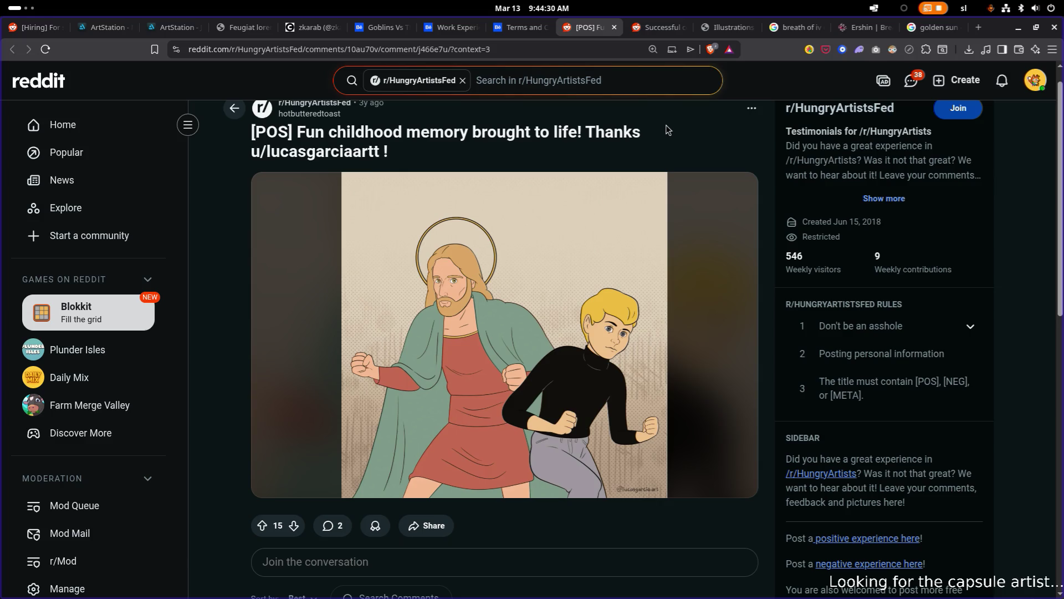
click(614, 27)
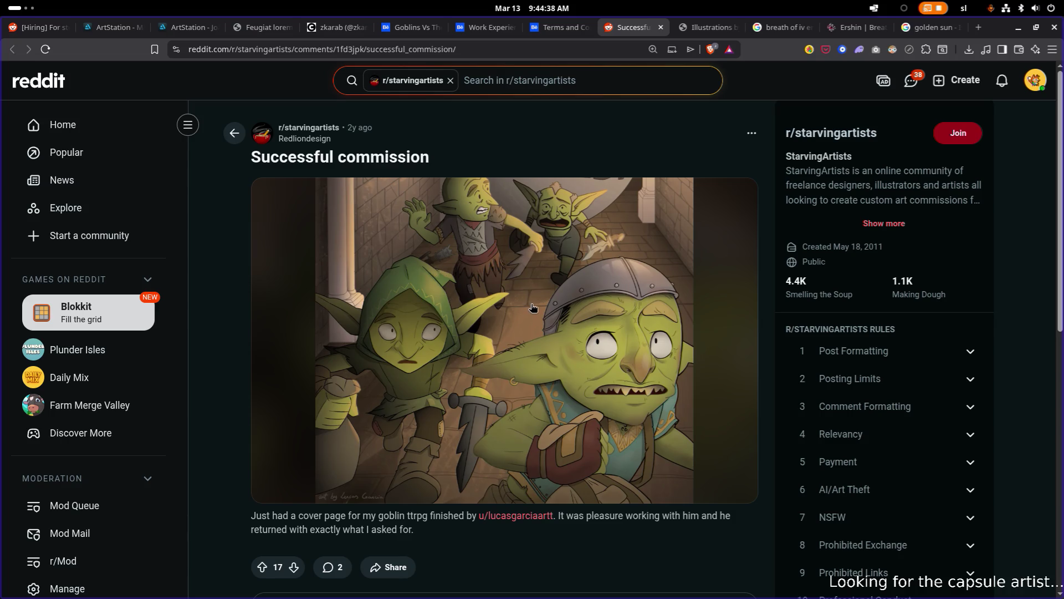
- Read the goblin commission testimonial, then return to the Terms and Conditions tab
scroll(533, 308, down, 2)
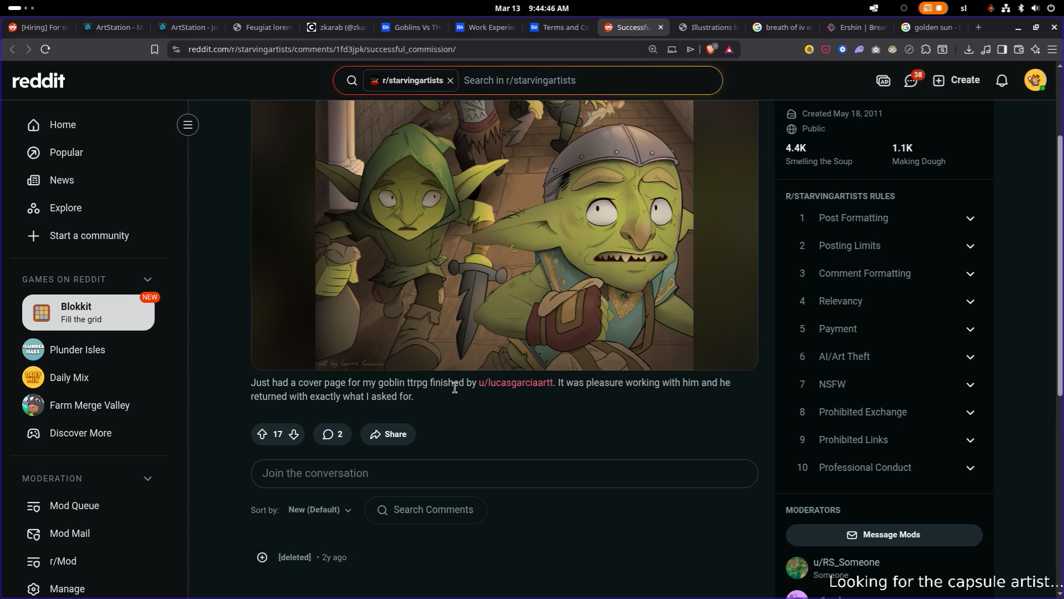
scroll(437, 385, down, 3)
scroll(438, 385, up, 5)
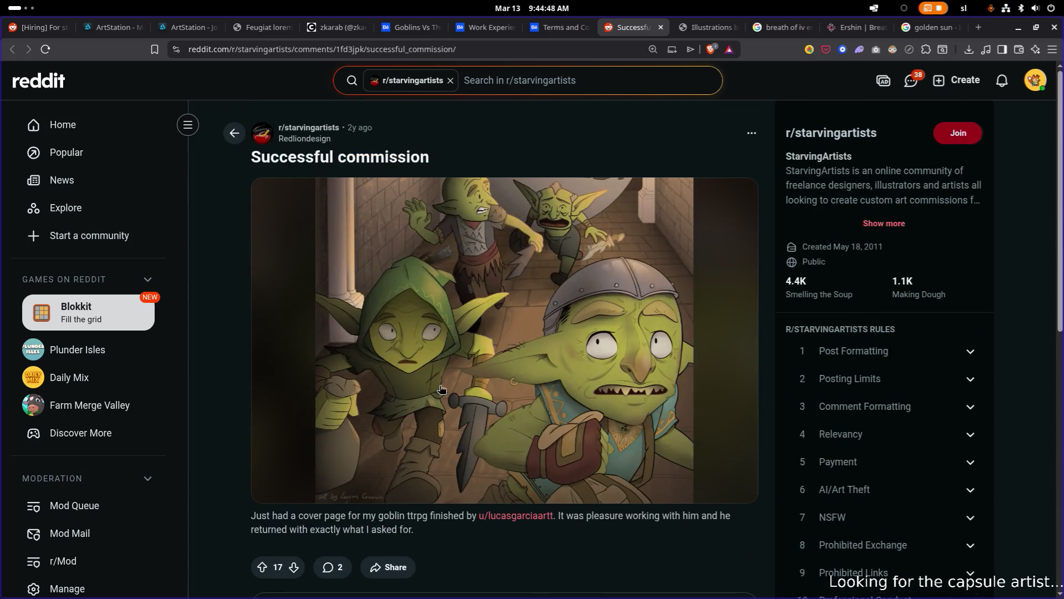
click(567, 28)
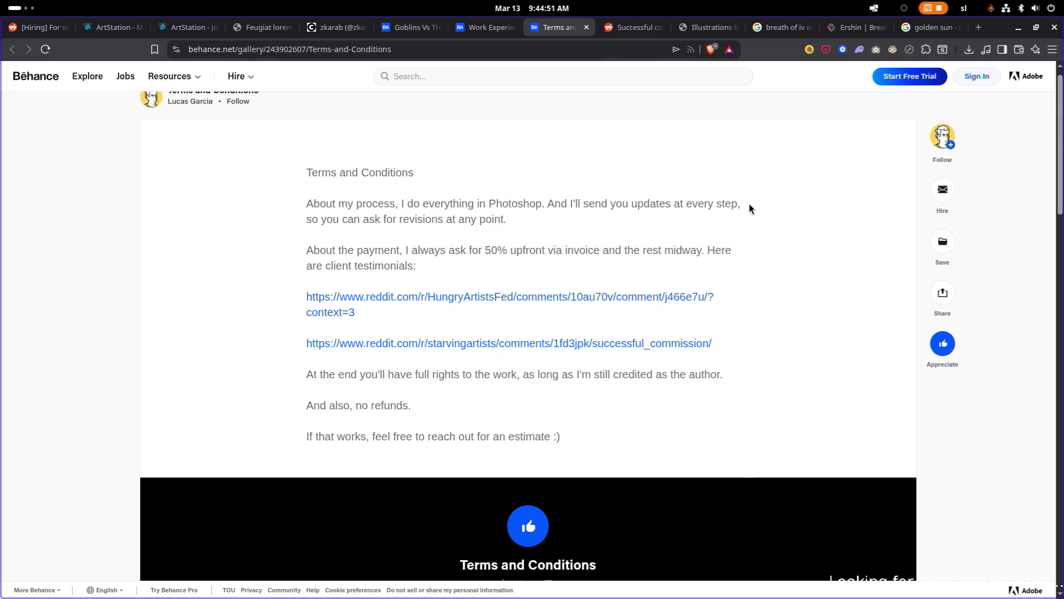
- Switch to the steam capsule hiring thread and reload it
mouse_move(951, 193)
scroll(913, 209, up, 1)
scroll(909, 205, down, 1)
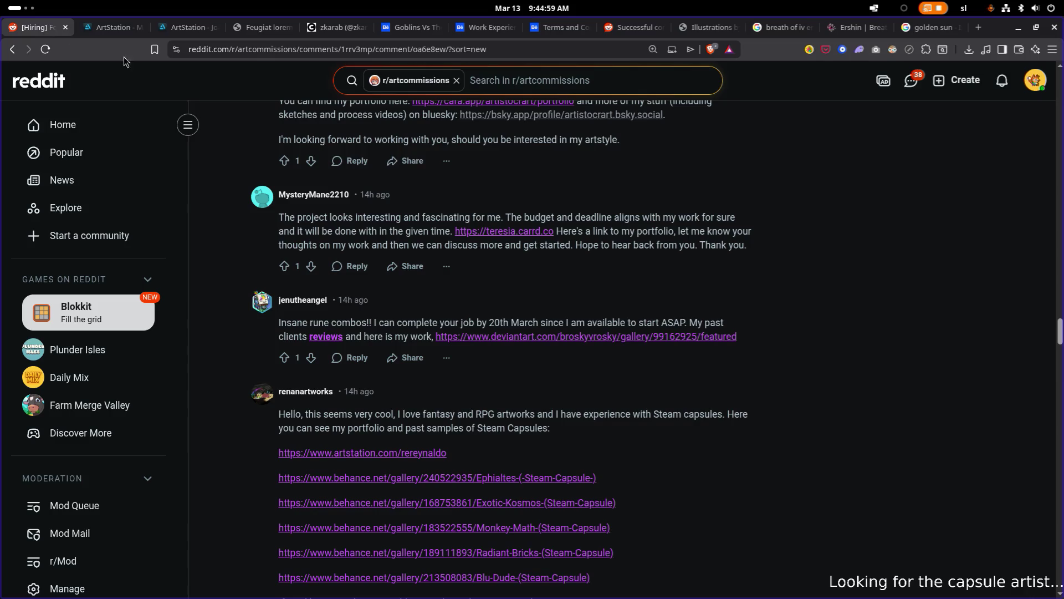
click(42, 27)
right_click(836, 205)
click(854, 241)
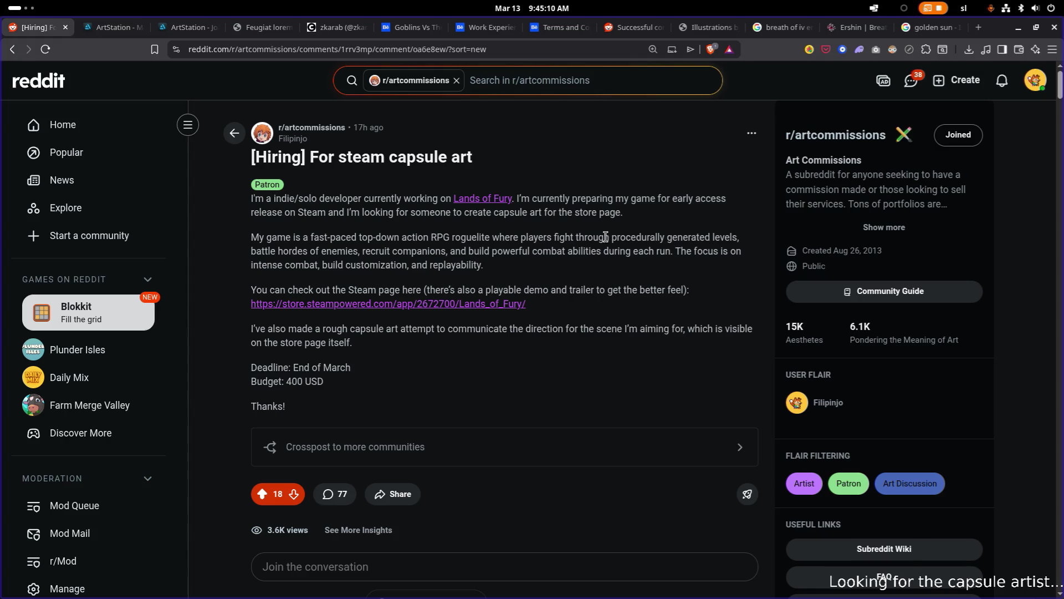
- Scroll through the hiring thread's comments, briefly checking the artist's Behance profile
scroll(591, 218, down, 5)
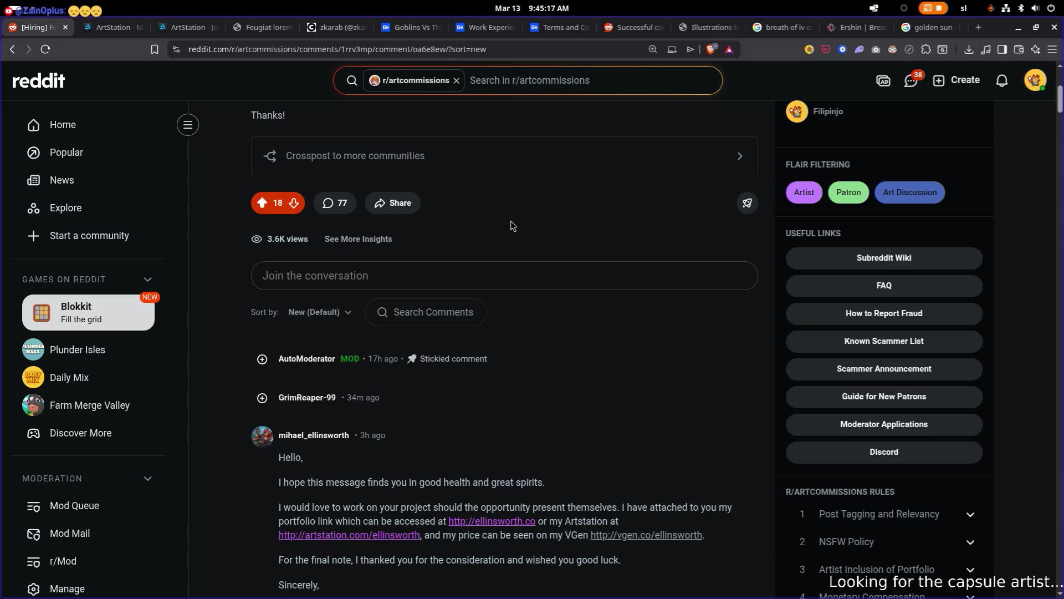
scroll(513, 225, down, 2)
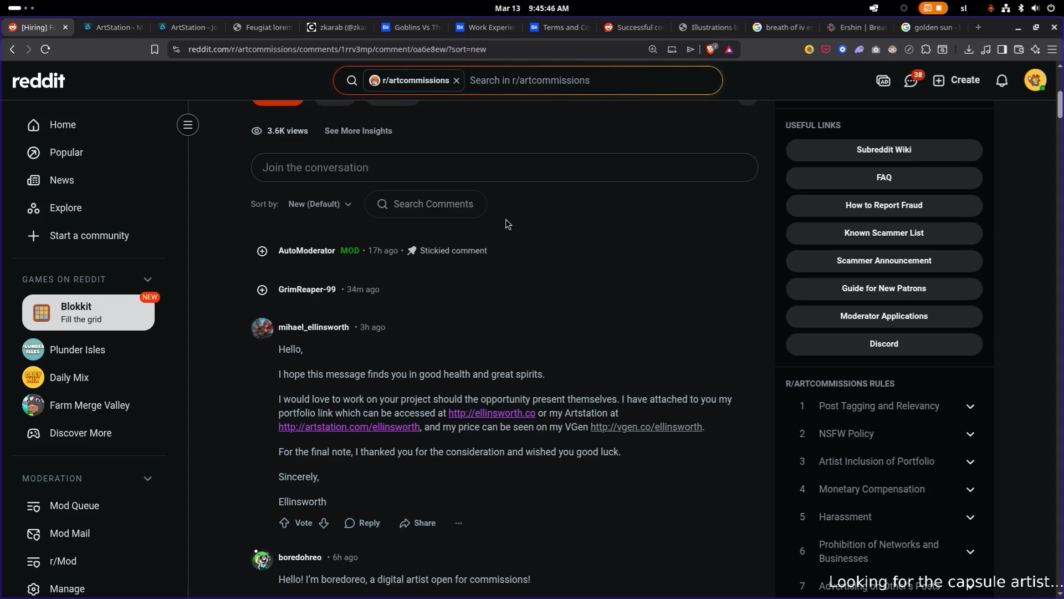
scroll(510, 224, up, 1)
scroll(404, 203, down, 7)
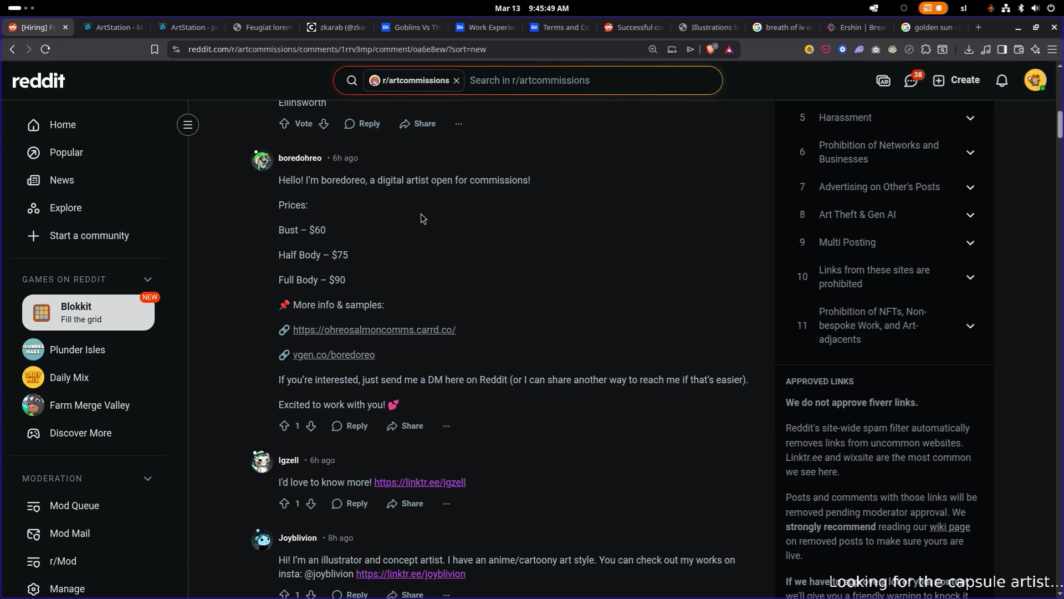
scroll(423, 217, down, 4)
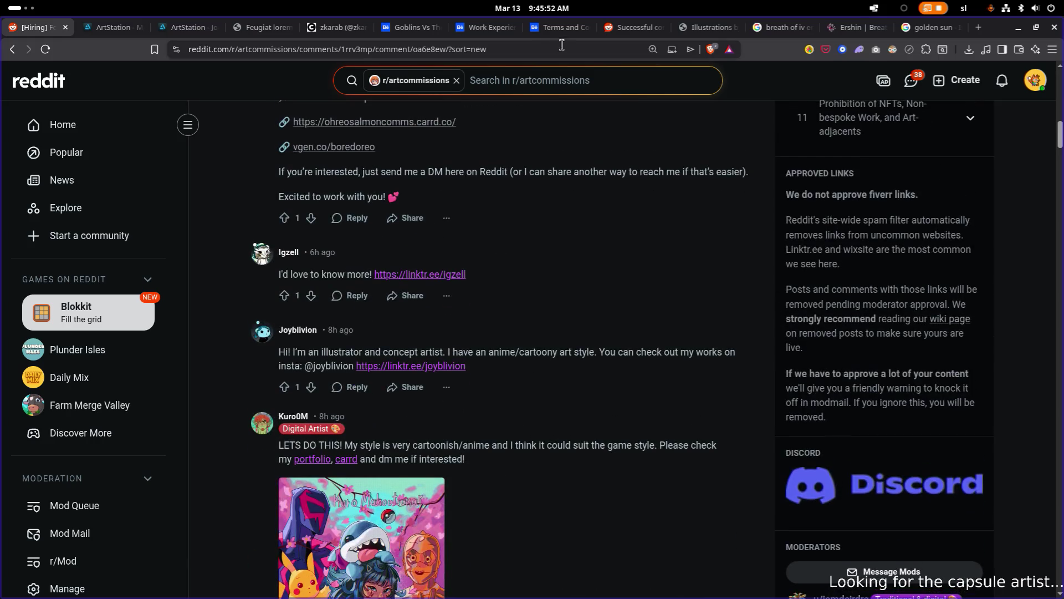
click(407, 28)
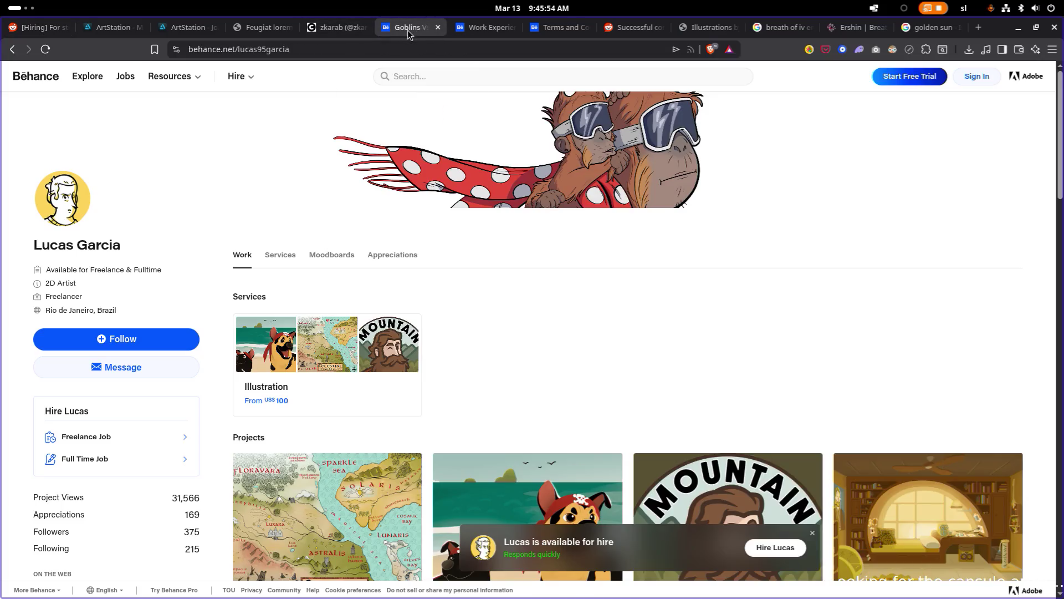
click(41, 27)
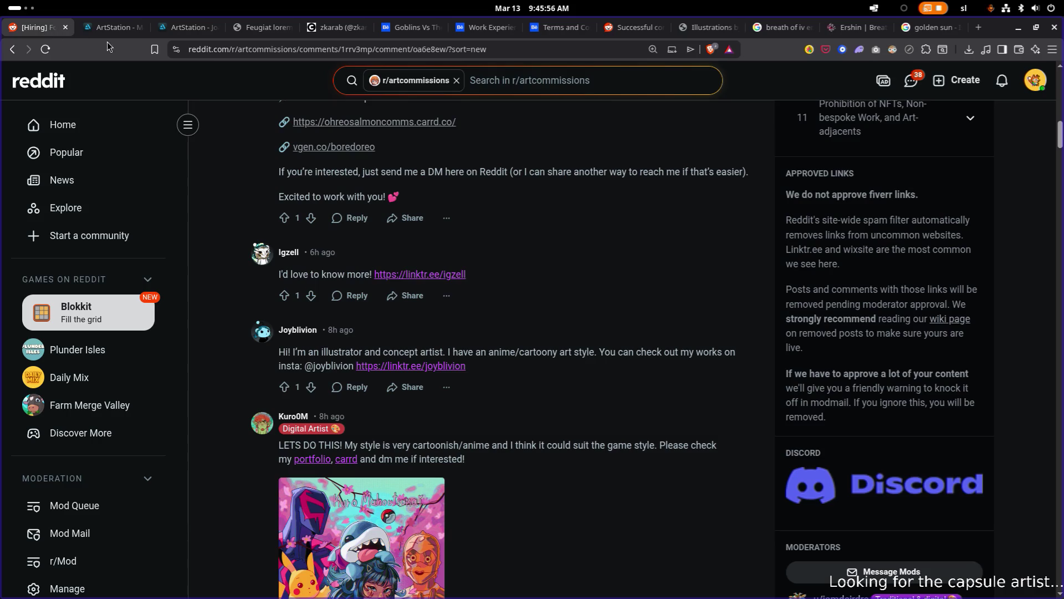
- Find 'lucas' in the thread, then return to the artist's Behance profile
key(ctrl+f)
text(lucas)
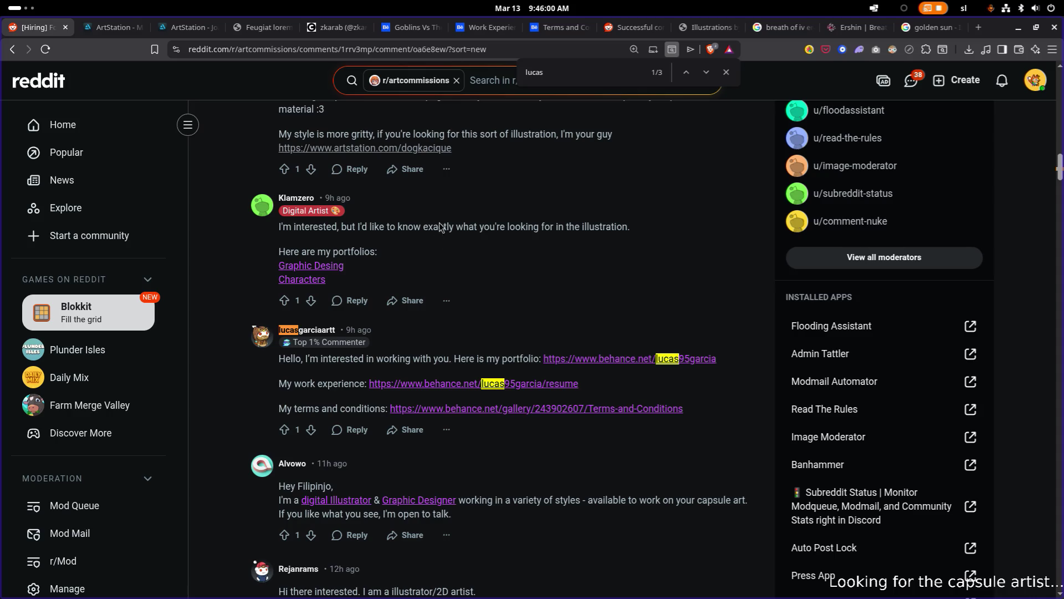
scroll(434, 291, down, 1)
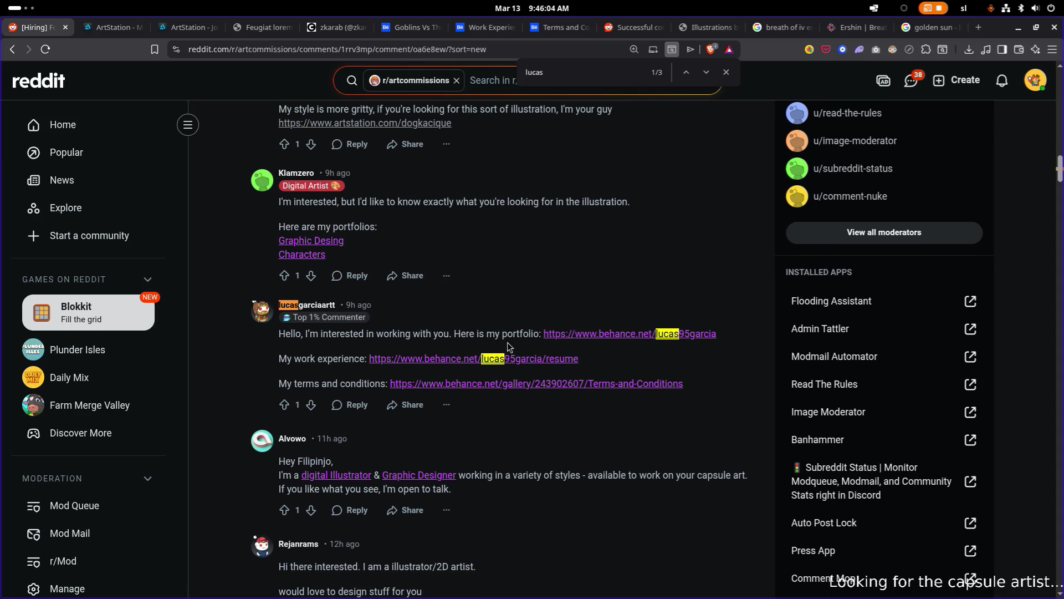
scroll(388, 377, down, 1)
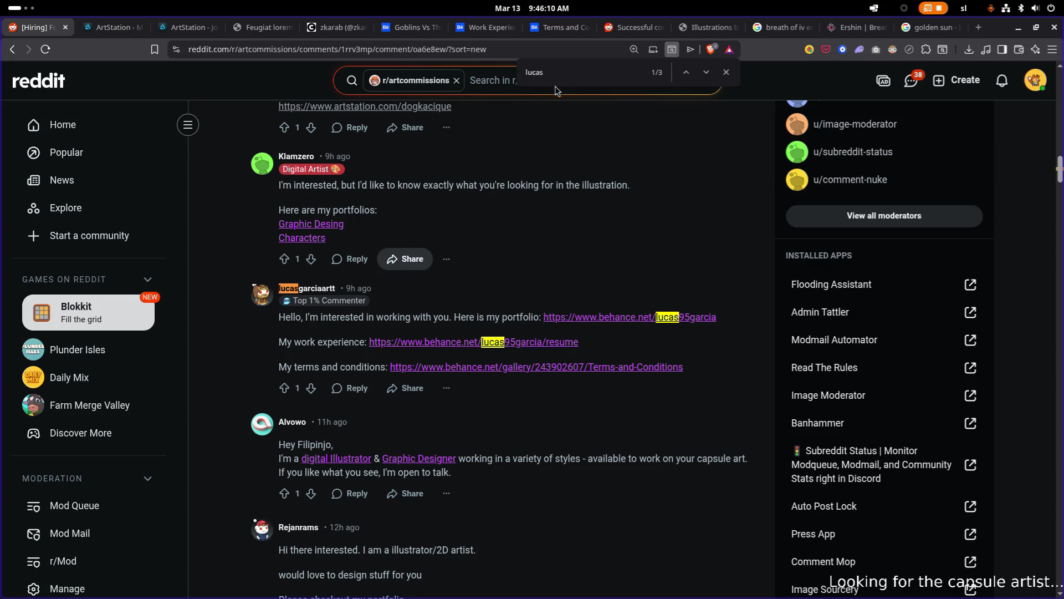
click(393, 30)
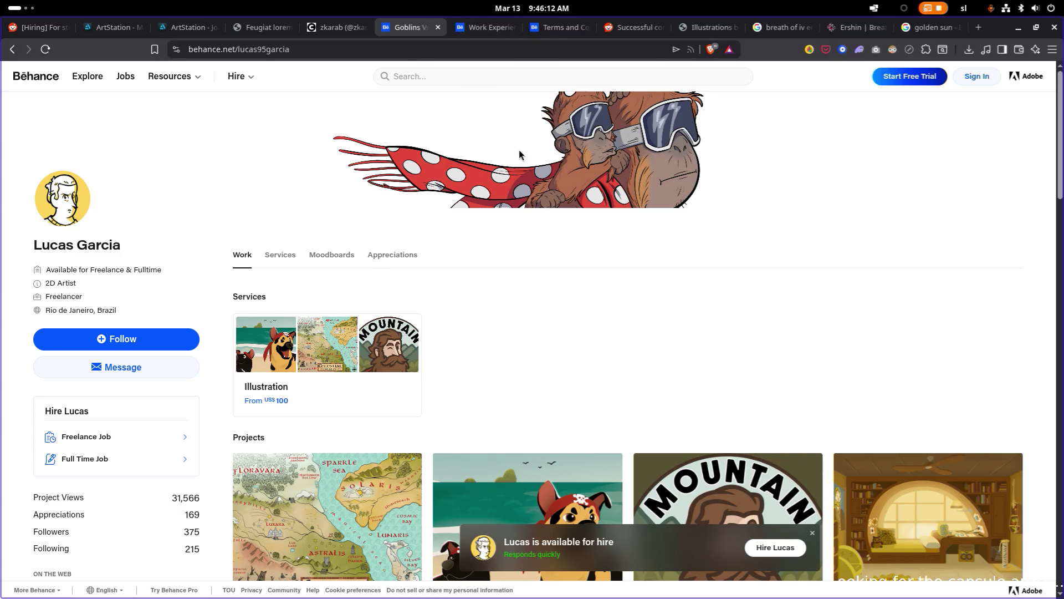
- Open the artist's X profile from the Twitter link on their Behance page
scroll(510, 161, down, 4)
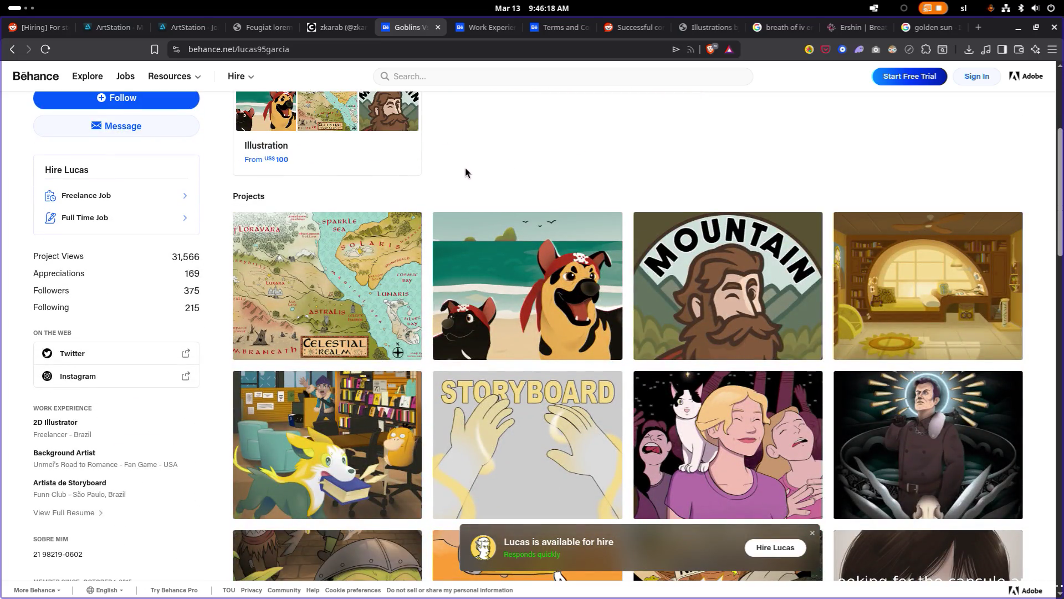
click(133, 355)
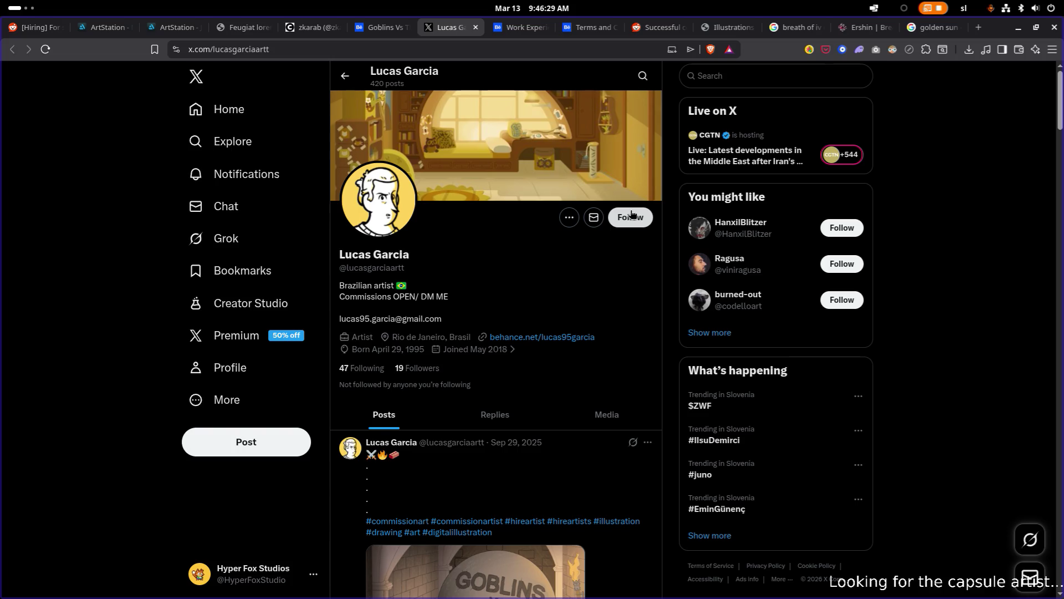
- Skim the artist's X posts, follow them, and move the browser aside to reveal Godot
scroll(631, 214, down, 5)
scroll(628, 221, down, 15)
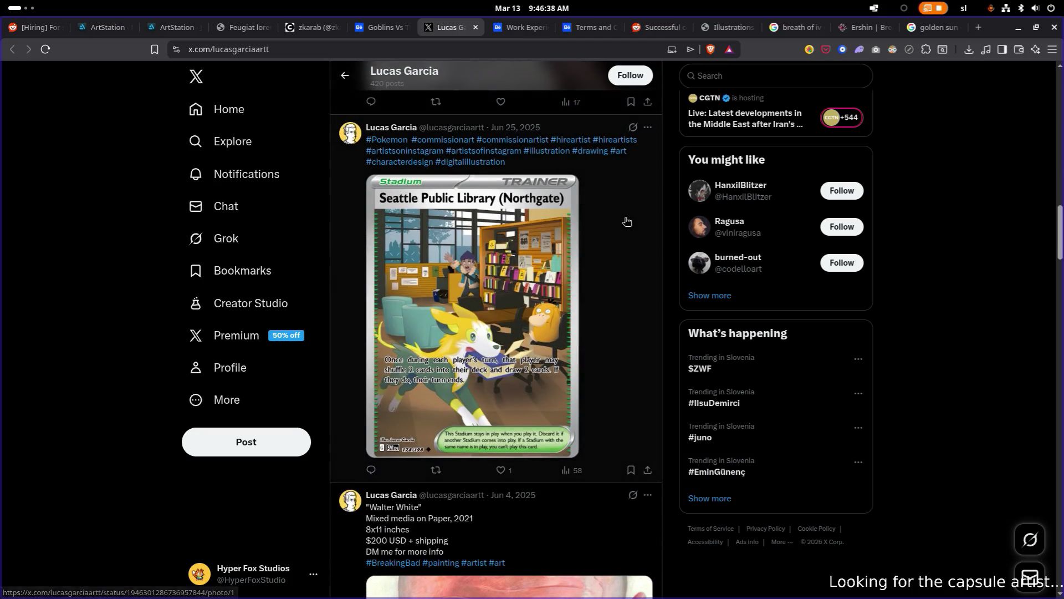
scroll(627, 222, down, 18)
scroll(627, 221, down, 15)
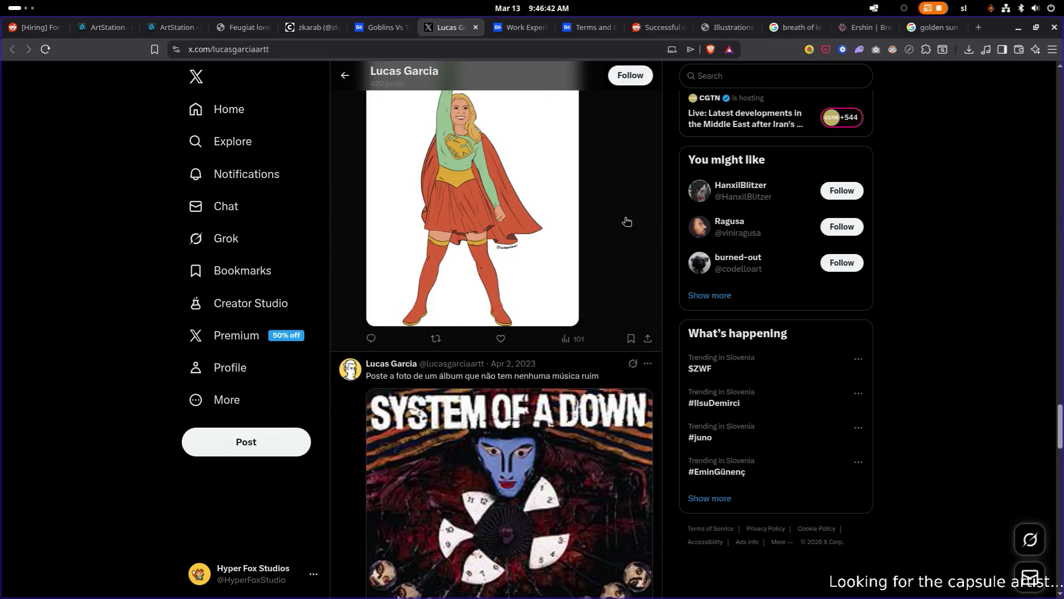
scroll(627, 221, down, 12)
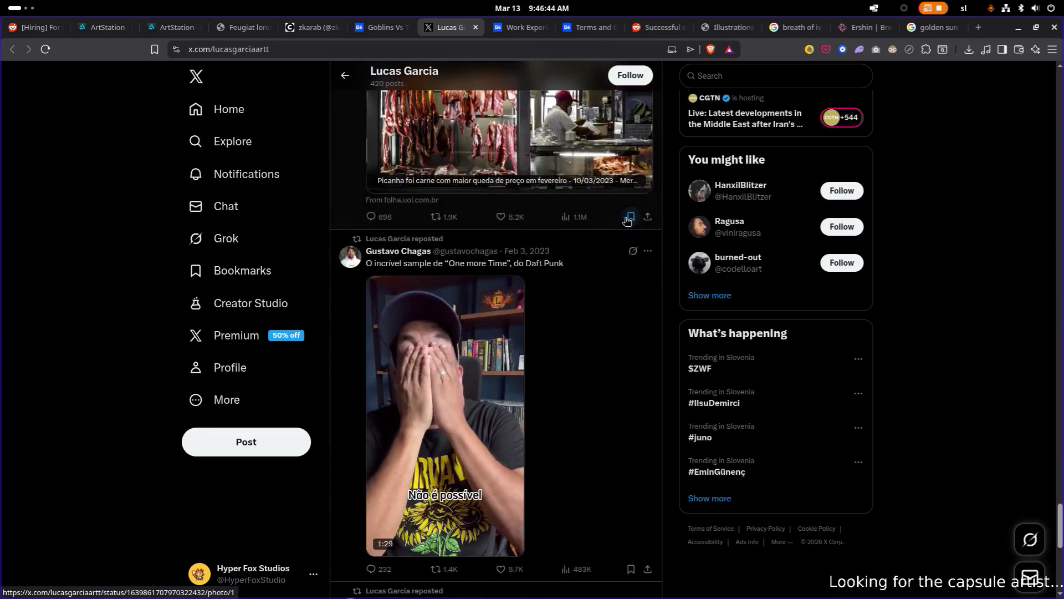
scroll(626, 222, down, 3)
scroll(615, 226, up, 20)
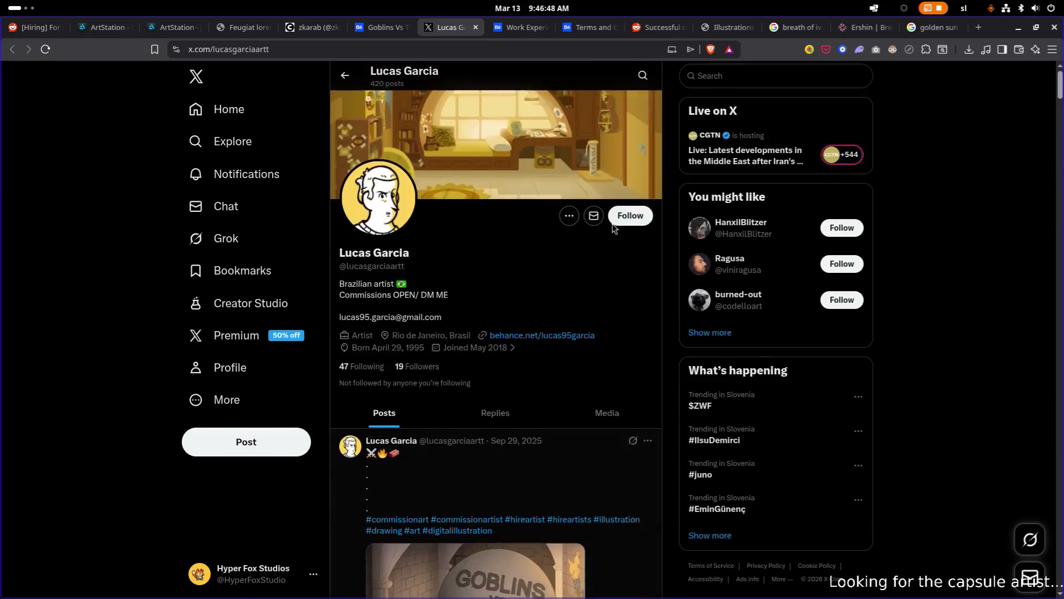
scroll(613, 227, down, 8)
scroll(576, 233, up, 1)
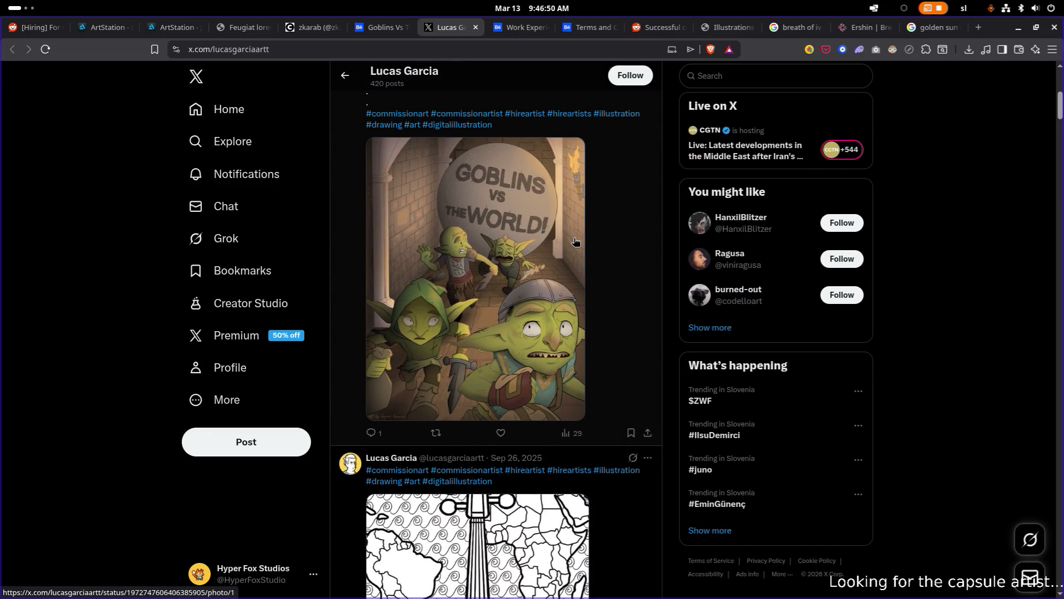
scroll(576, 242, up, 1)
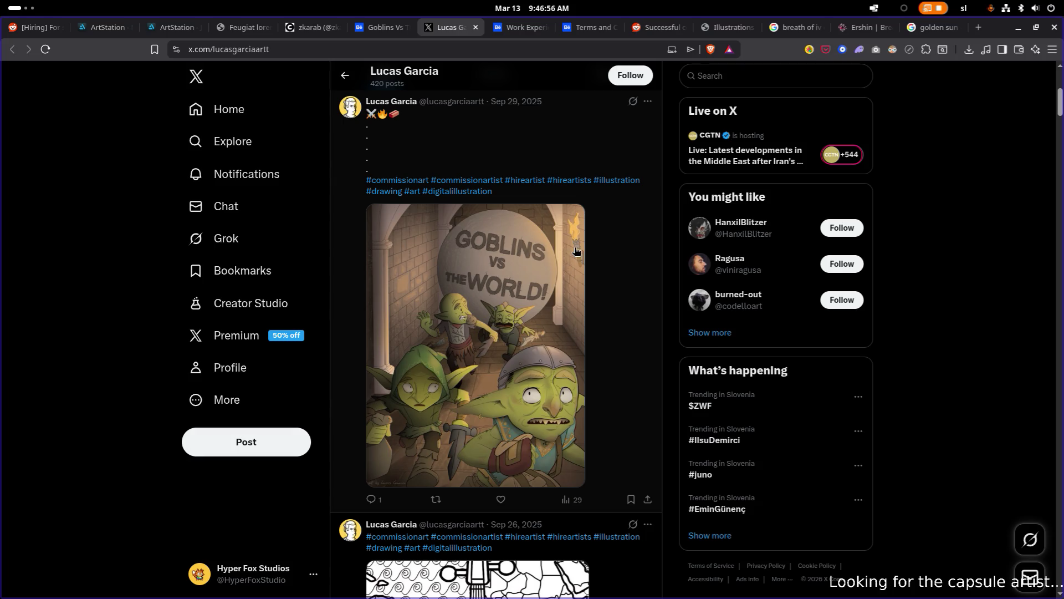
scroll(583, 244, up, 2)
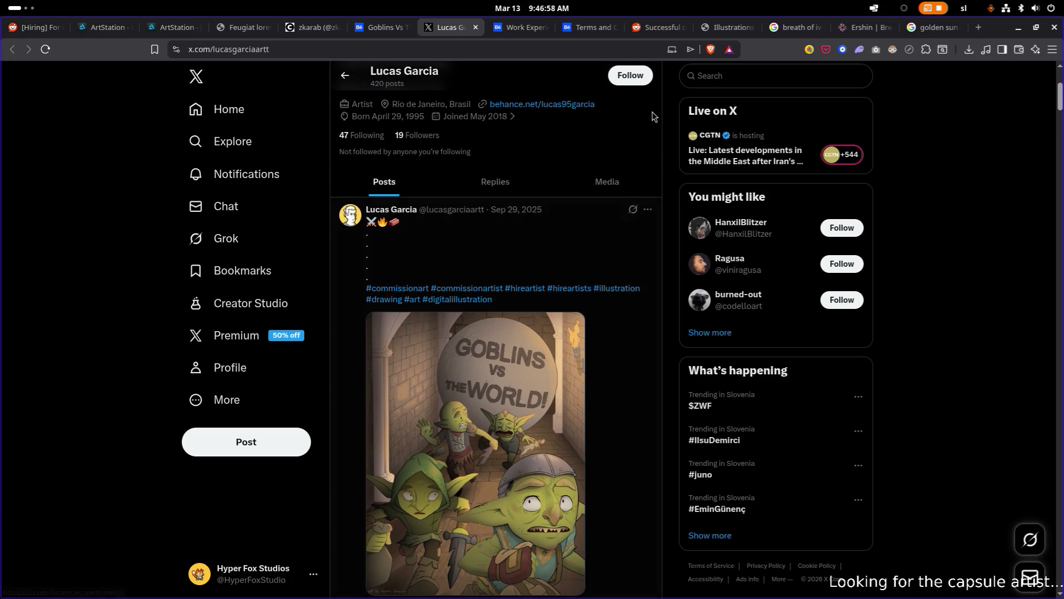
click(630, 77)
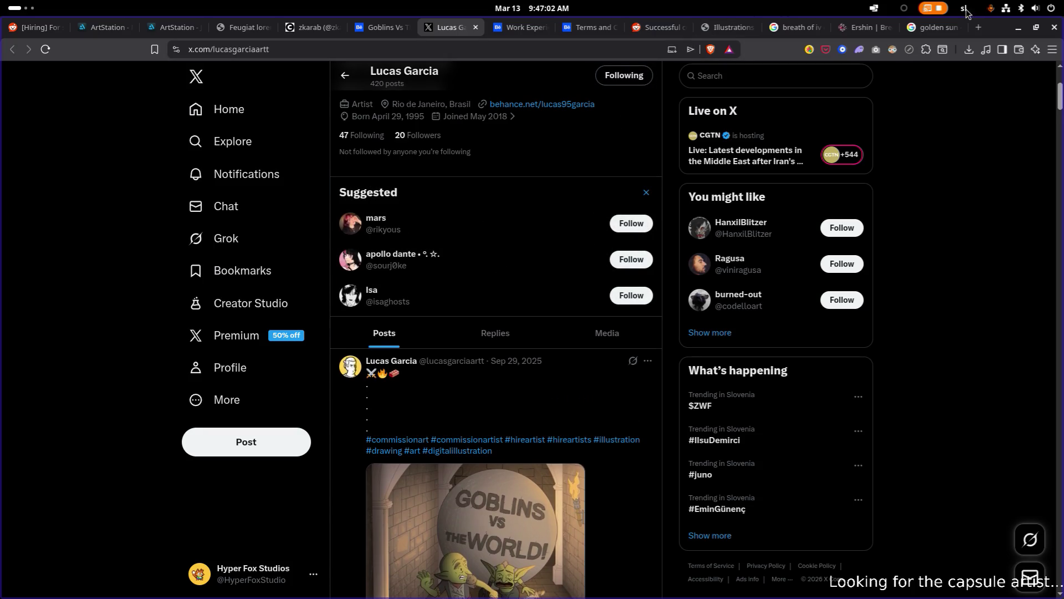
mouse_move(985, 37)
mouse_down()
mouse_move(863, 105)
mouse_move(773, 111)
mouse_move(799, 59)
mouse_move(720, 48)
mouse_move(703, 59)
mouse_move(318, 94)
mouse_move(0, 105)
mouse_up()
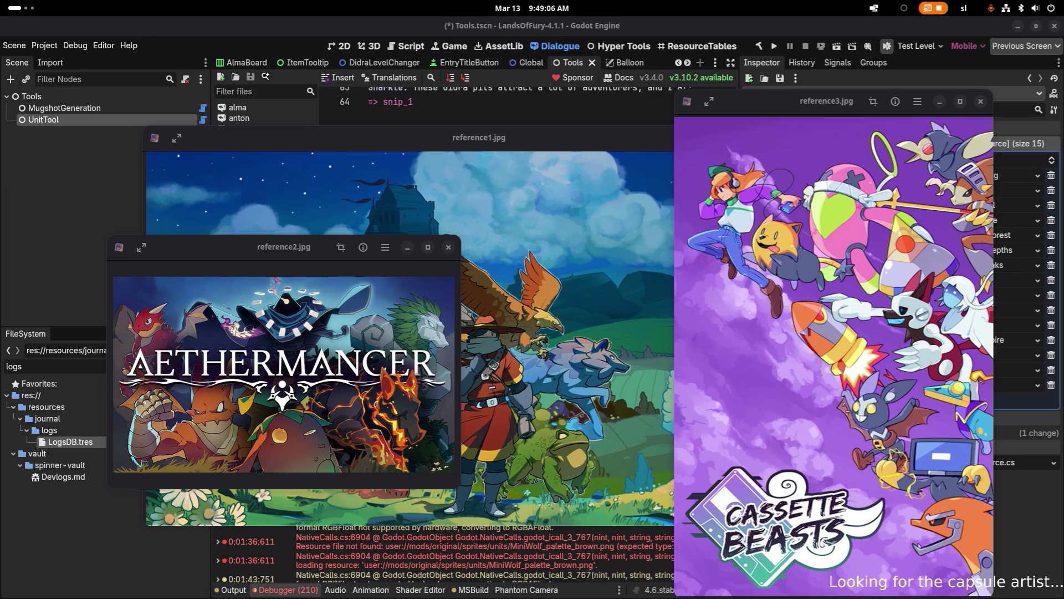
key(alt+Tab)
key(alt+Tab)
key(Down)
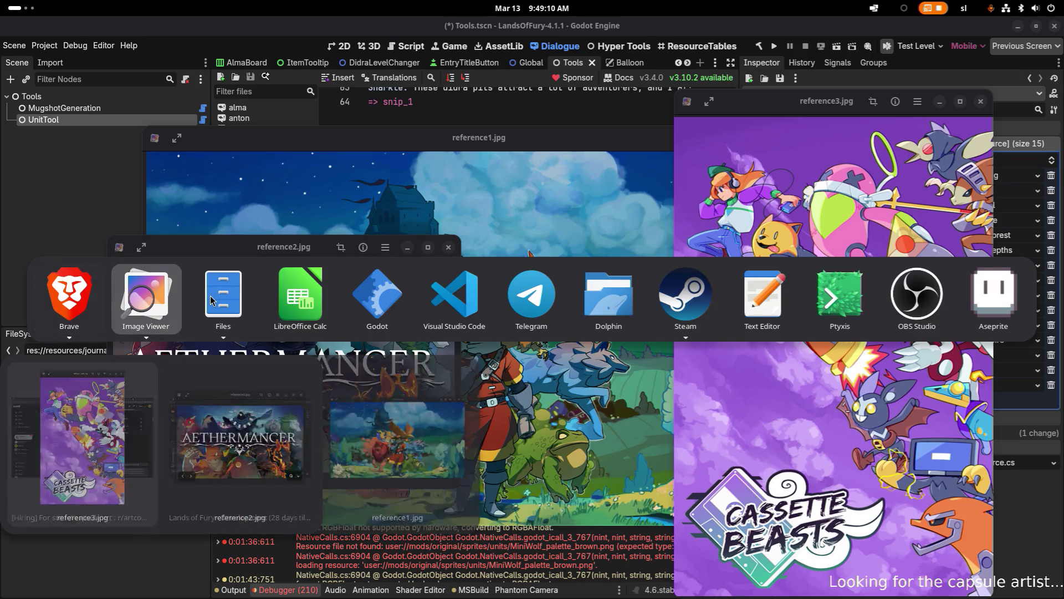
key(Escape)
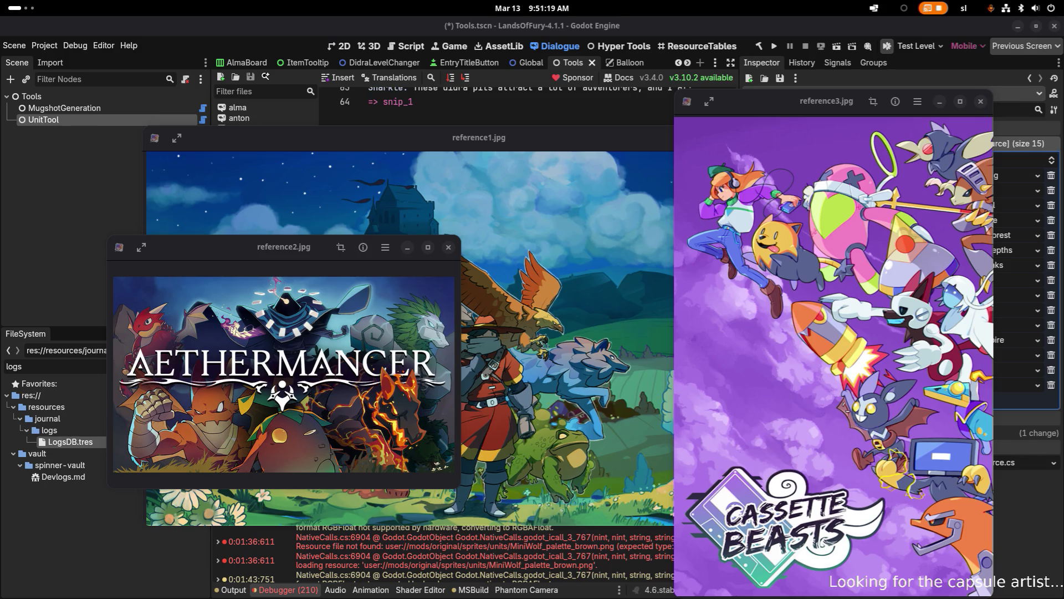
- Close the reference2.jpg, reference1.jpg and reference3.jpg image viewers
click(448, 249)
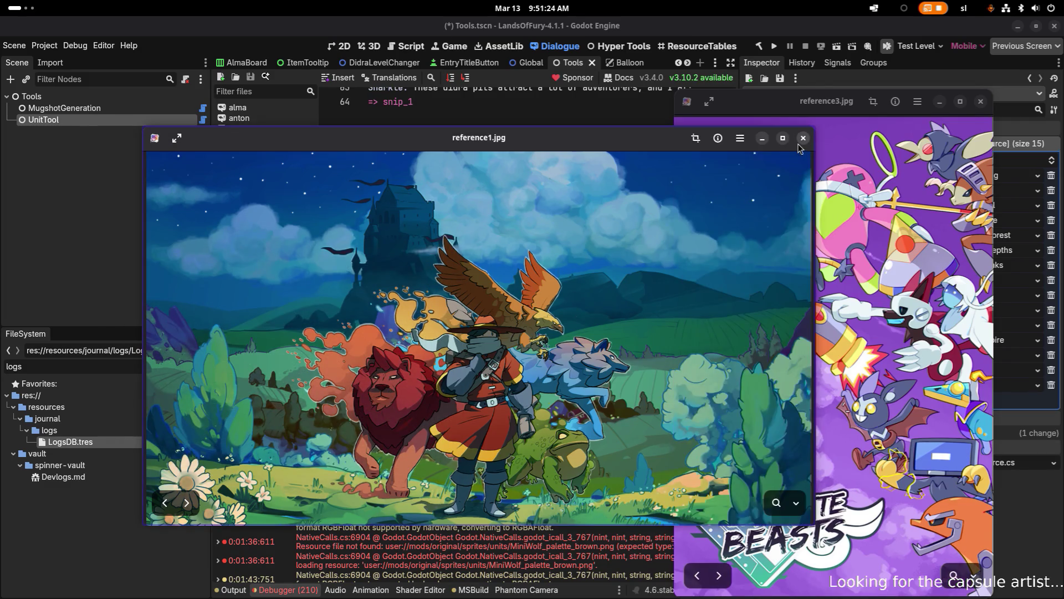
click(804, 138)
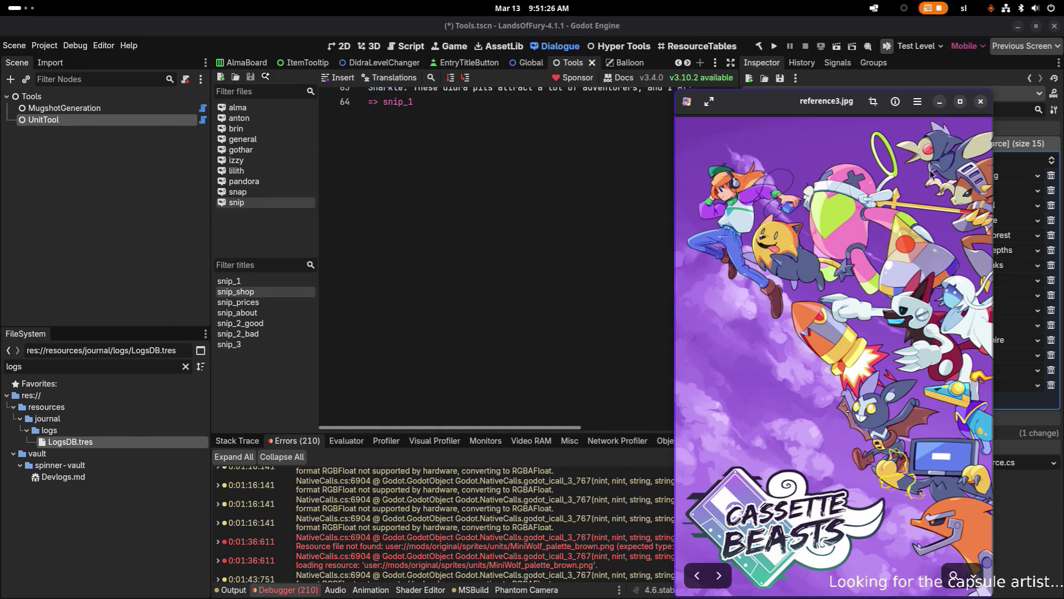
click(982, 102)
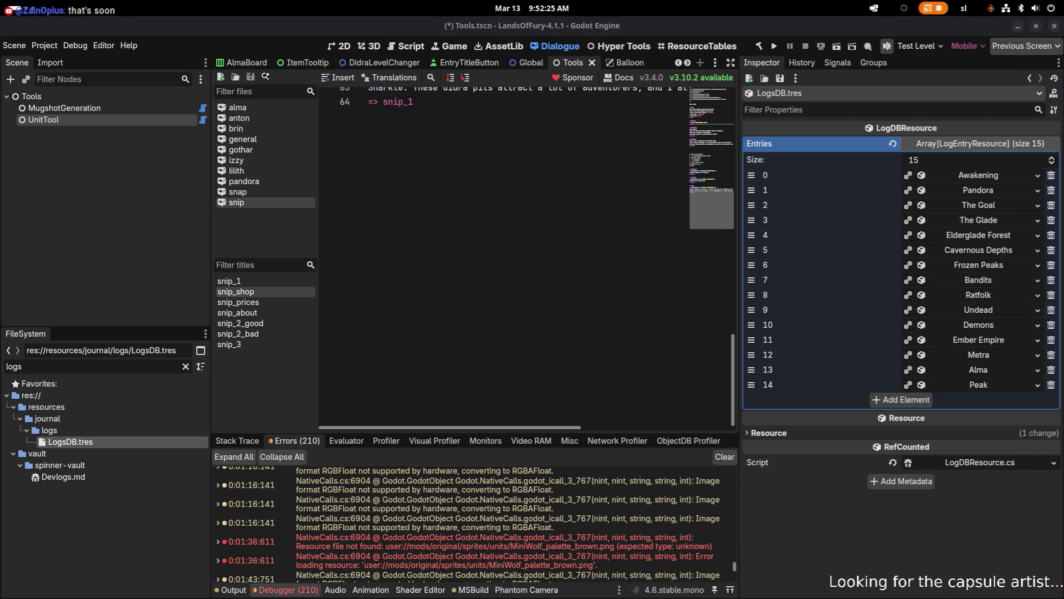
key(alt+Tab)
key(alt+Tab)
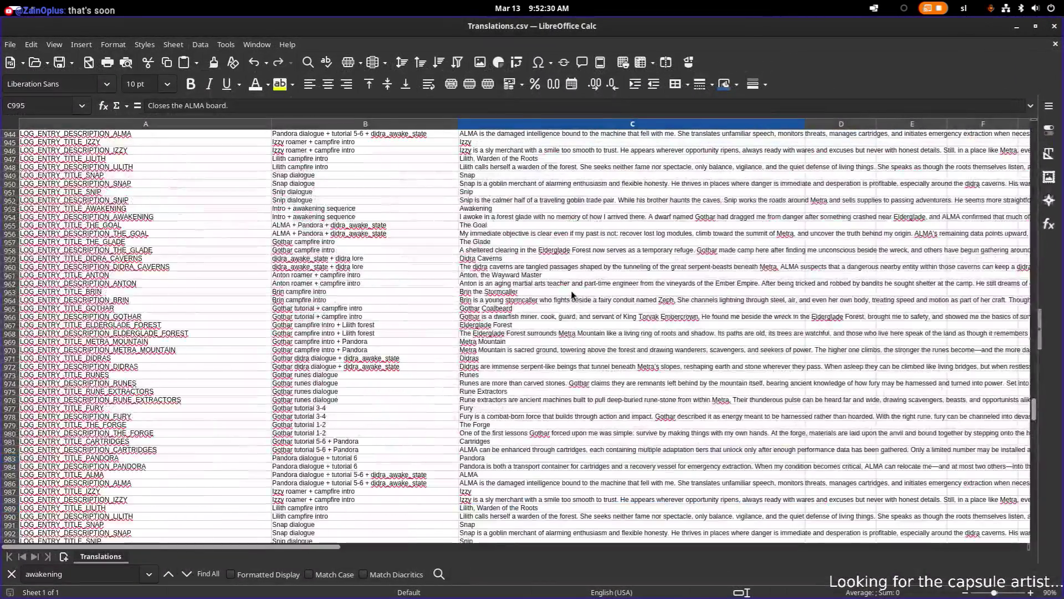
- Check the Gothar Coalbeard LOG_ENTRY rows in Translations.csv, then move Calc aside to refocus Godot
scroll(576, 278, up, 7)
click(580, 236)
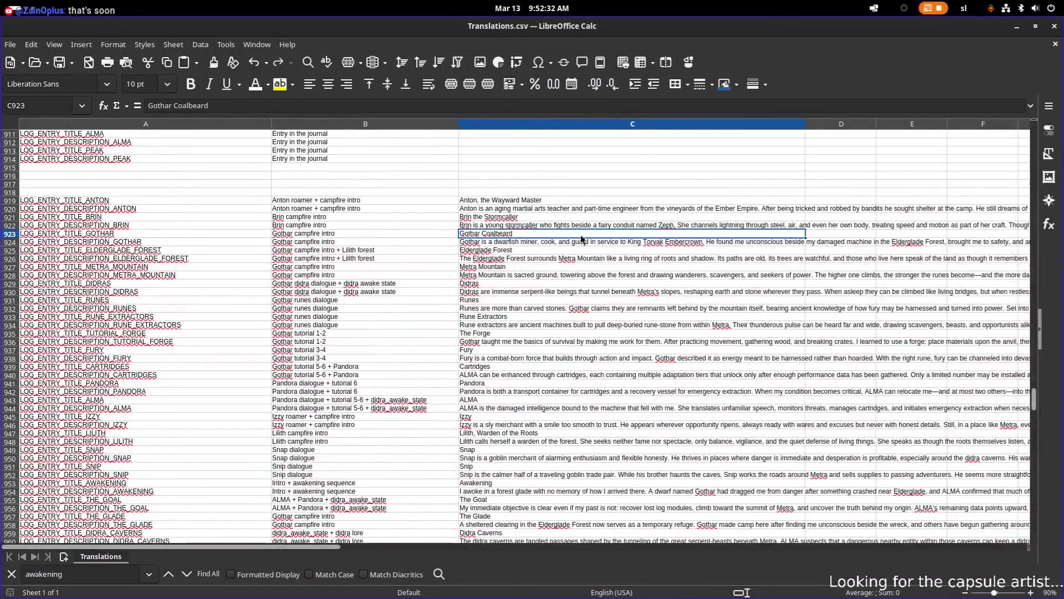
scroll(580, 239, down, 3)
scroll(580, 235, up, 10)
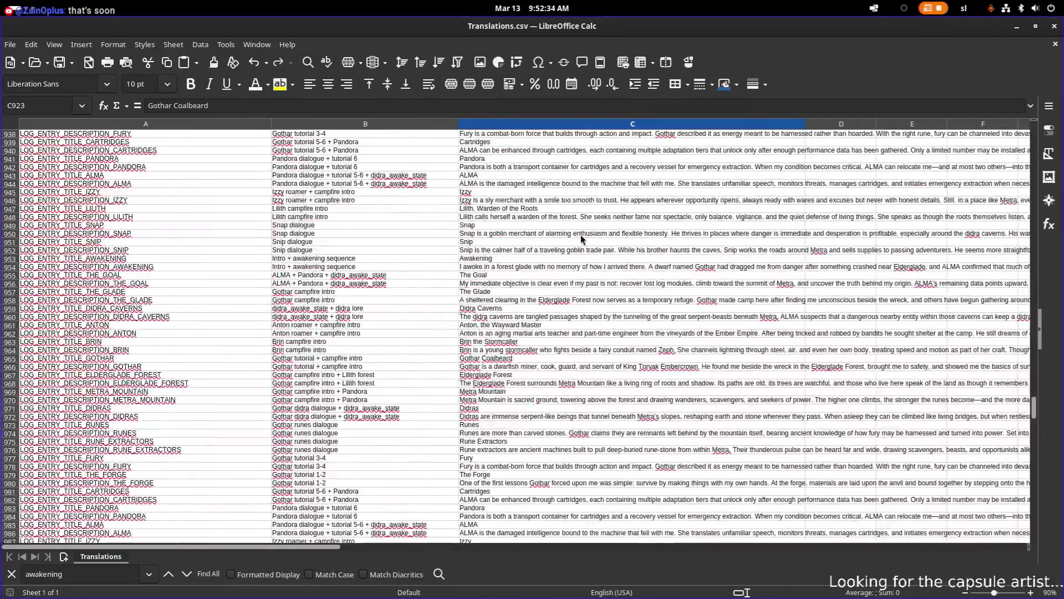
scroll(580, 235, down, 8)
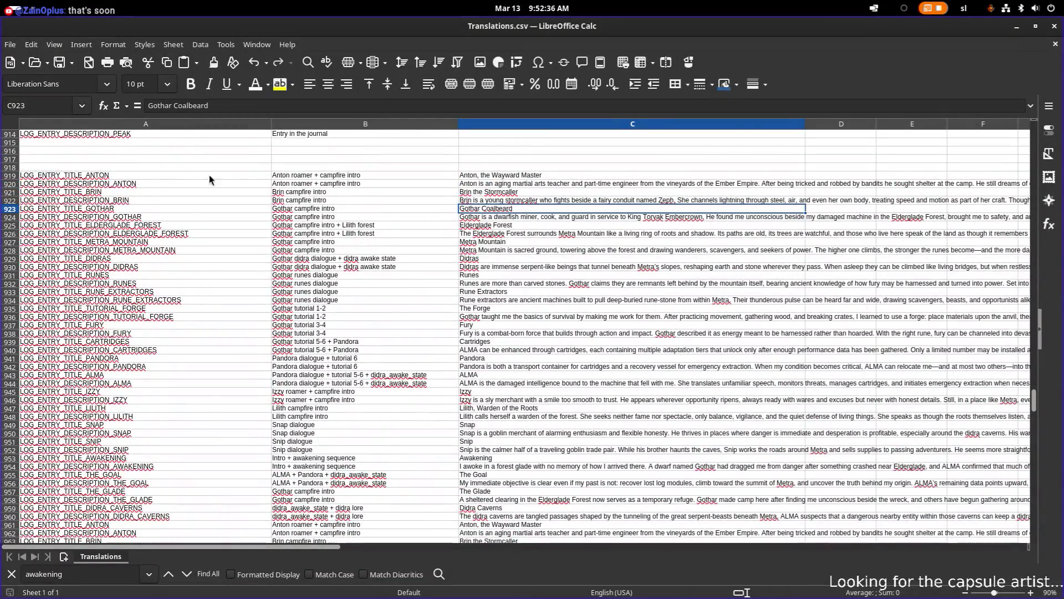
mouse_move(718, 26)
mouse_down()
mouse_move(255, 204)
mouse_move(33, 83)
mouse_move(33, 25)
mouse_up()
click(91, 175)
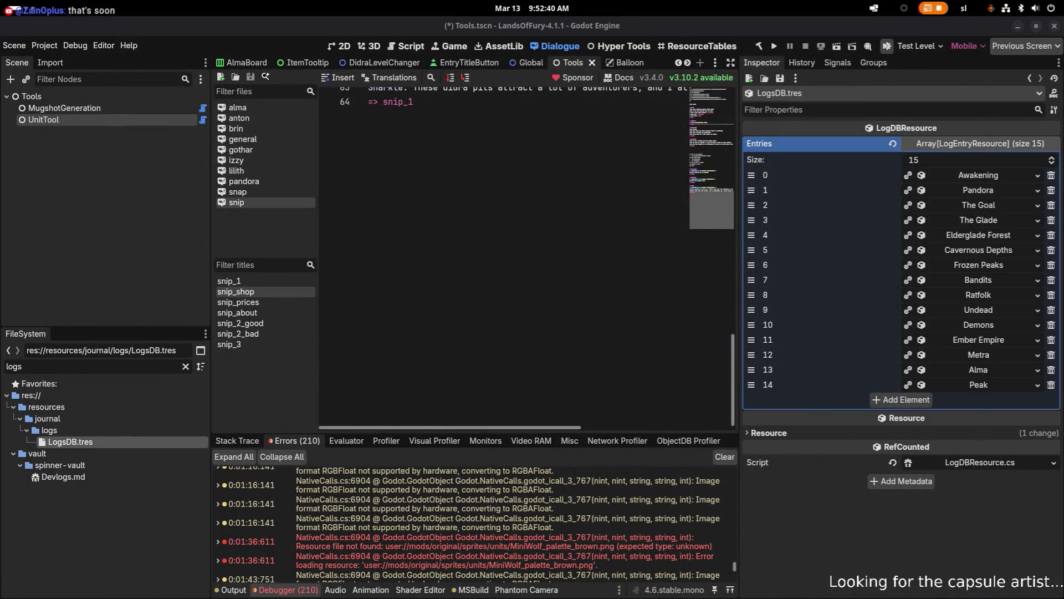
- Read LogsDB.tres in VS Code, highlighting Resource_ufhwi's uses, then minimize it back to Godot
key(alt+Tab)
key(alt+Tab)
key(alt+Tab)
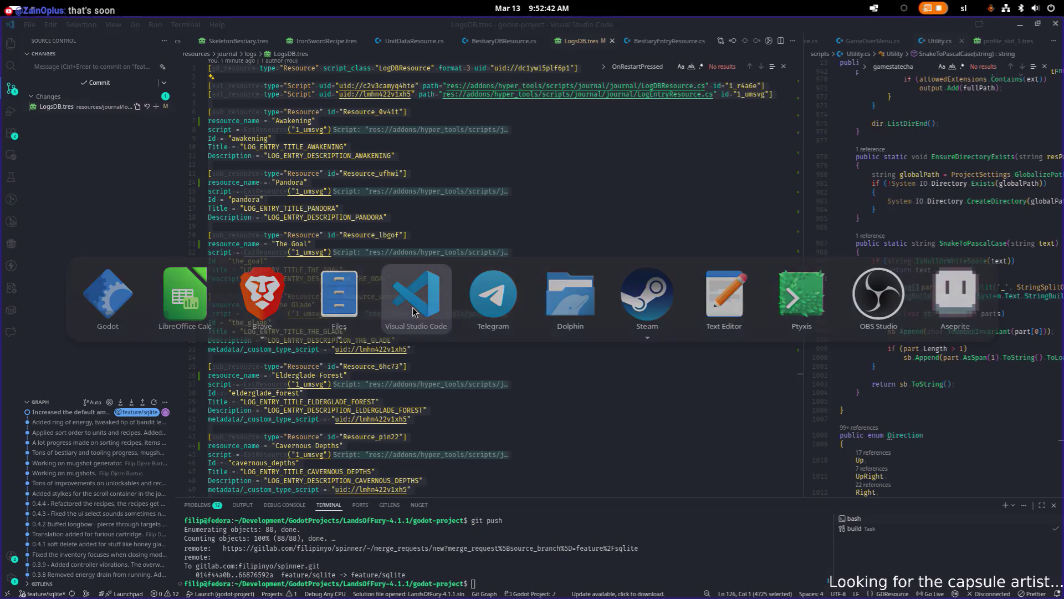
click(574, 297)
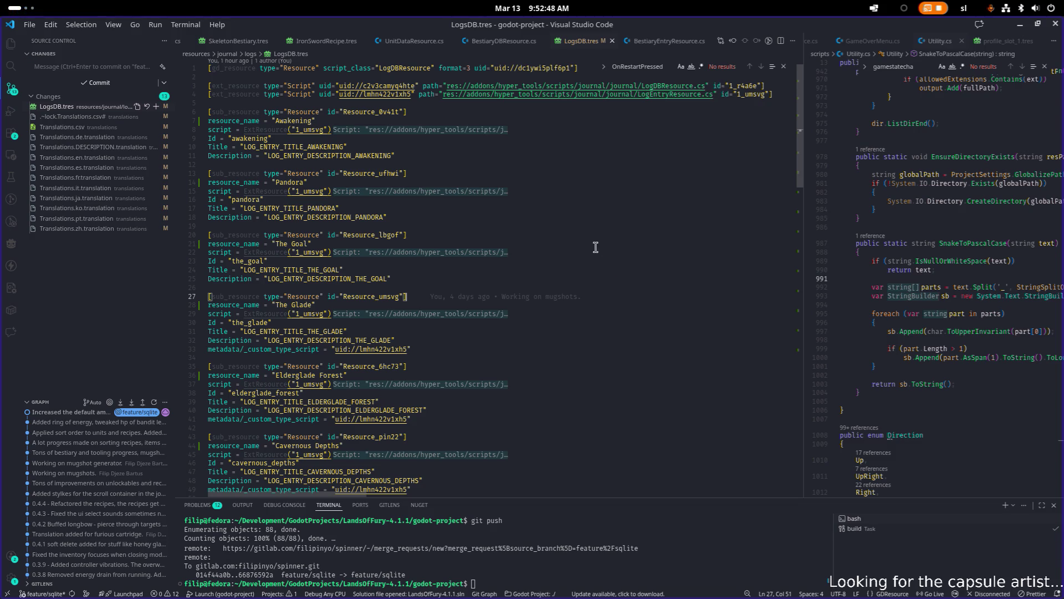
double_click(375, 173)
scroll(482, 278, down, 20)
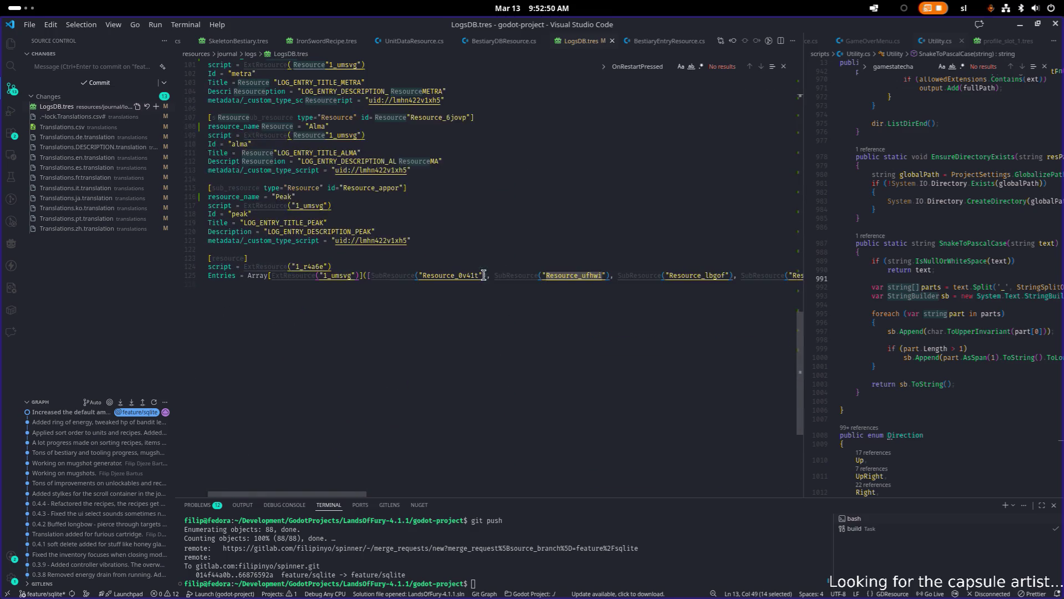
scroll(486, 280, up, 5)
scroll(486, 280, down, 3)
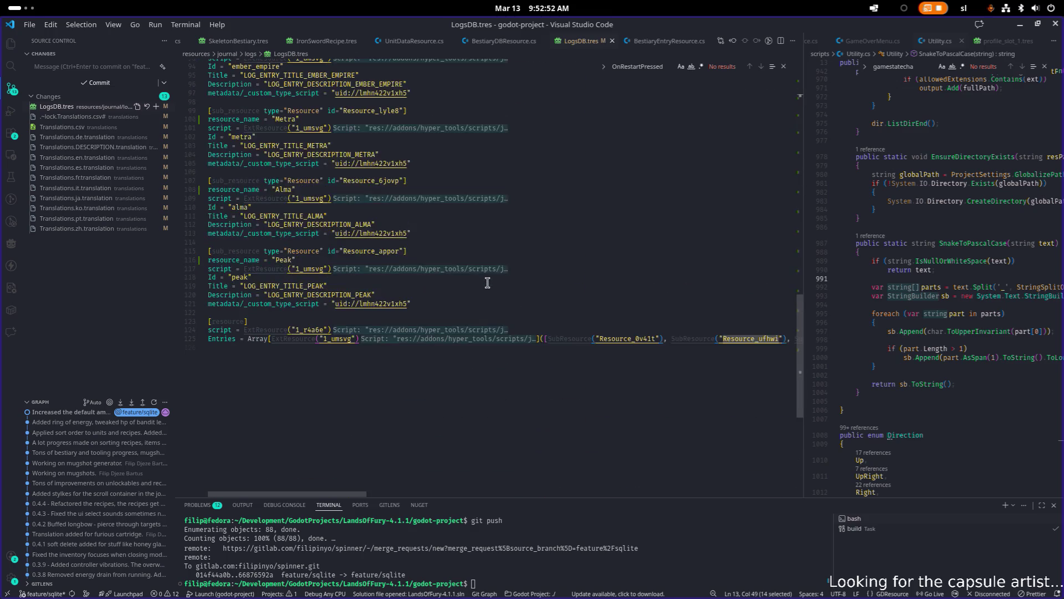
scroll(497, 292, up, 18)
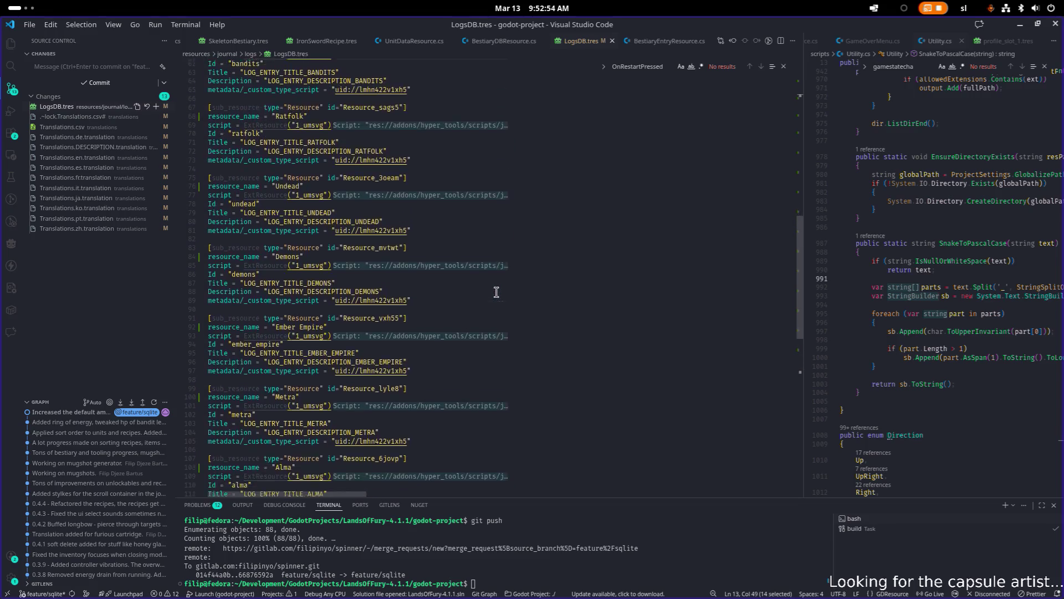
scroll(497, 292, up, 4)
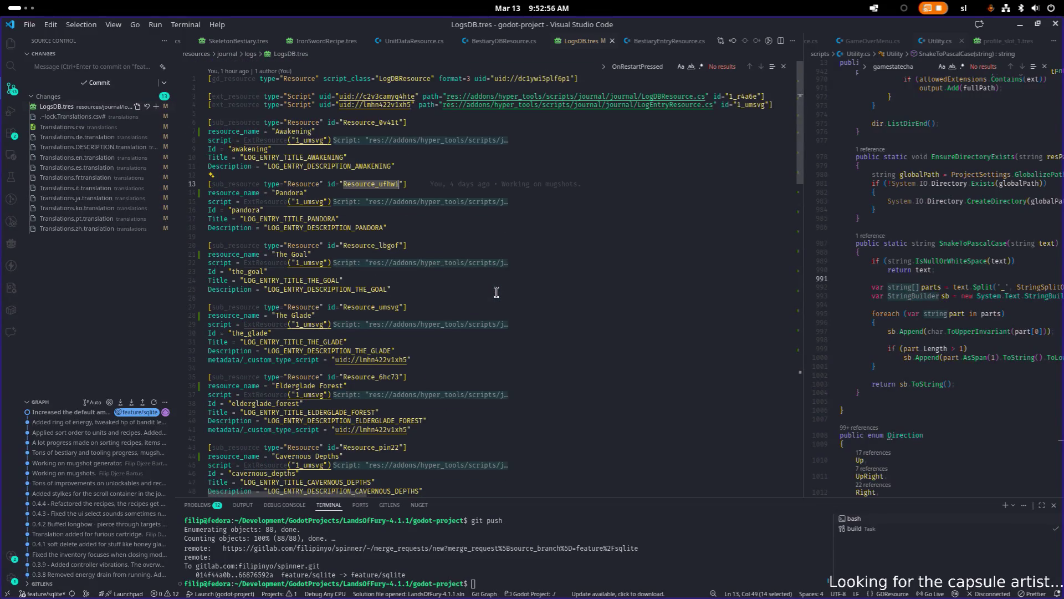
scroll(497, 292, down, 20)
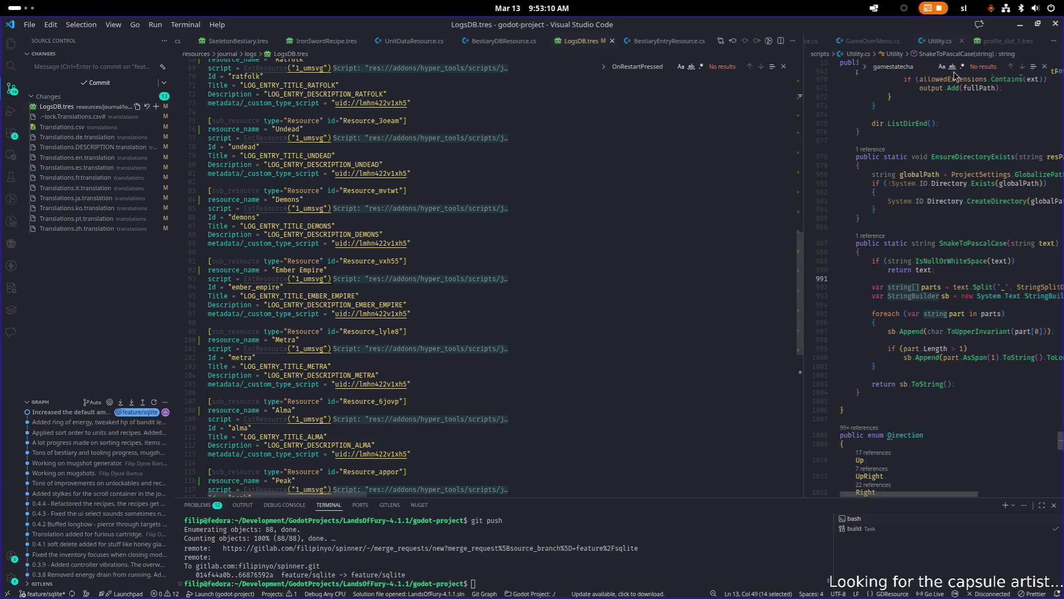
click(1018, 27)
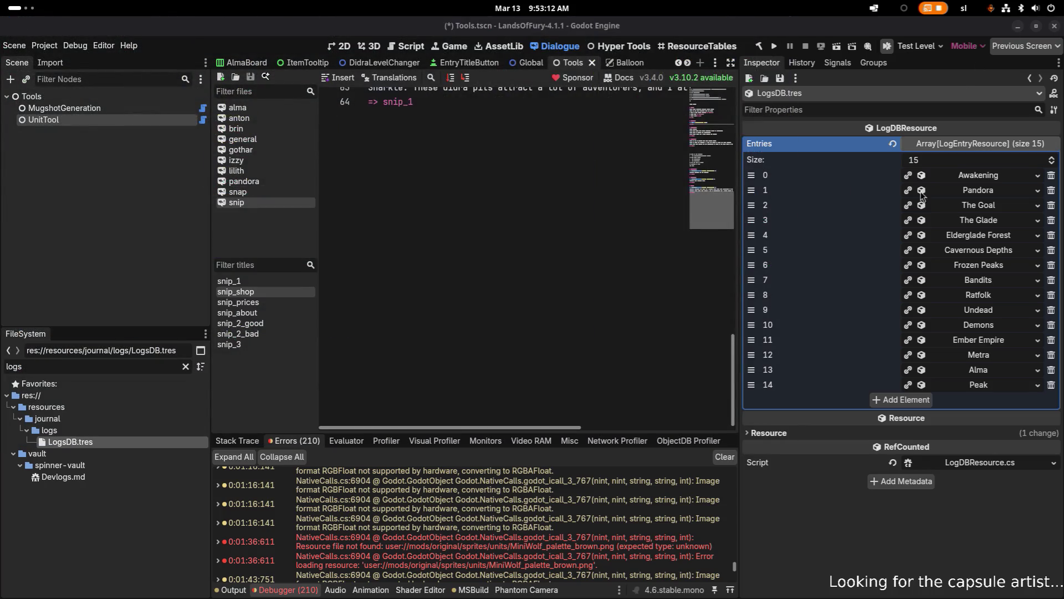
- Add element 15 to the Entries array as a new LogEntryResource, making the array size 16
click(971, 176)
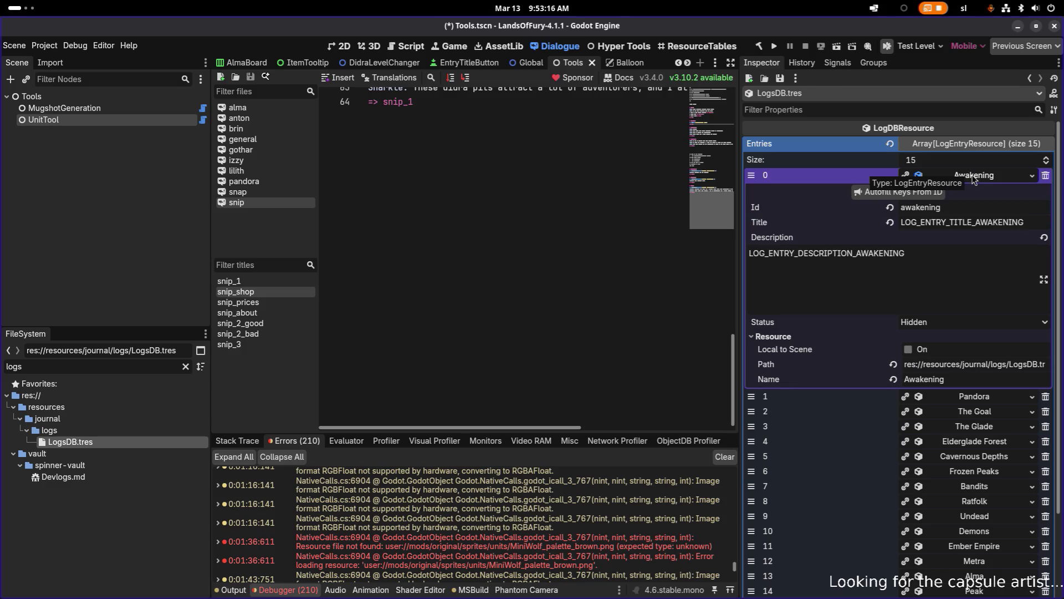
click(973, 176)
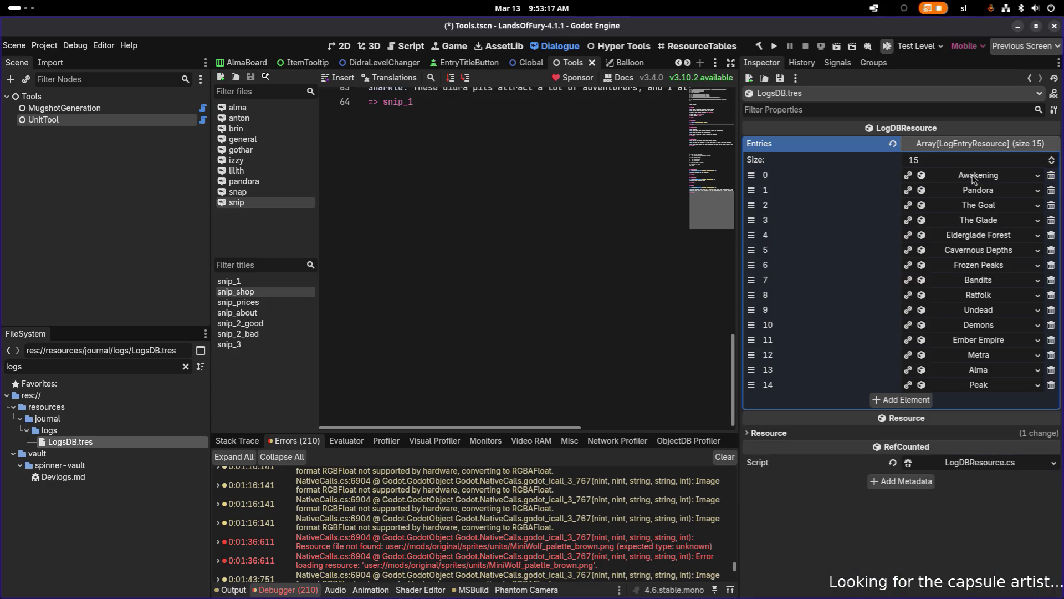
click(909, 400)
click(964, 401)
click(998, 424)
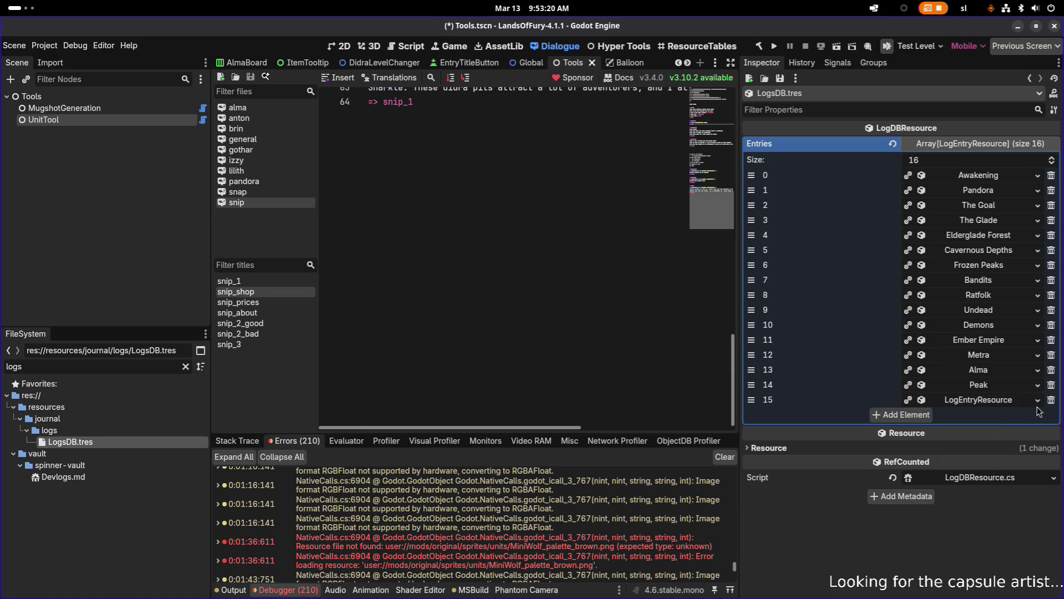
click(1003, 403)
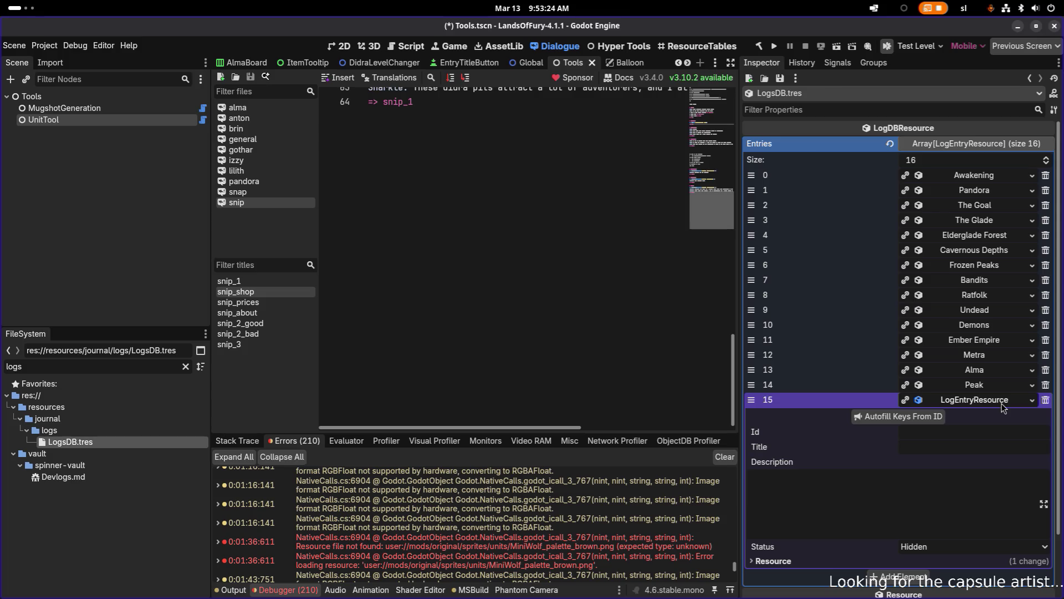
click(1003, 404)
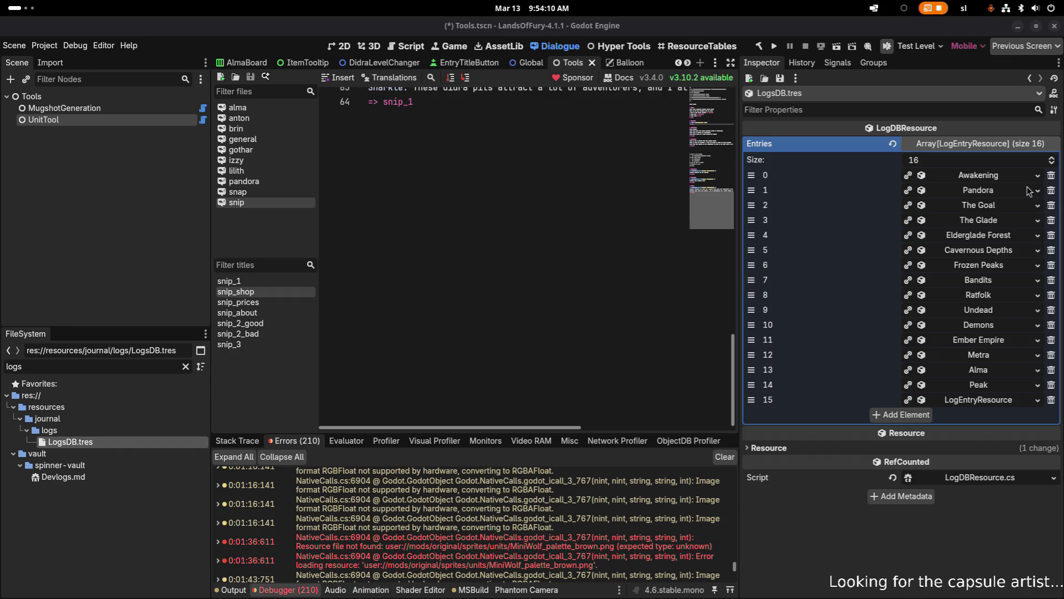
click(981, 401)
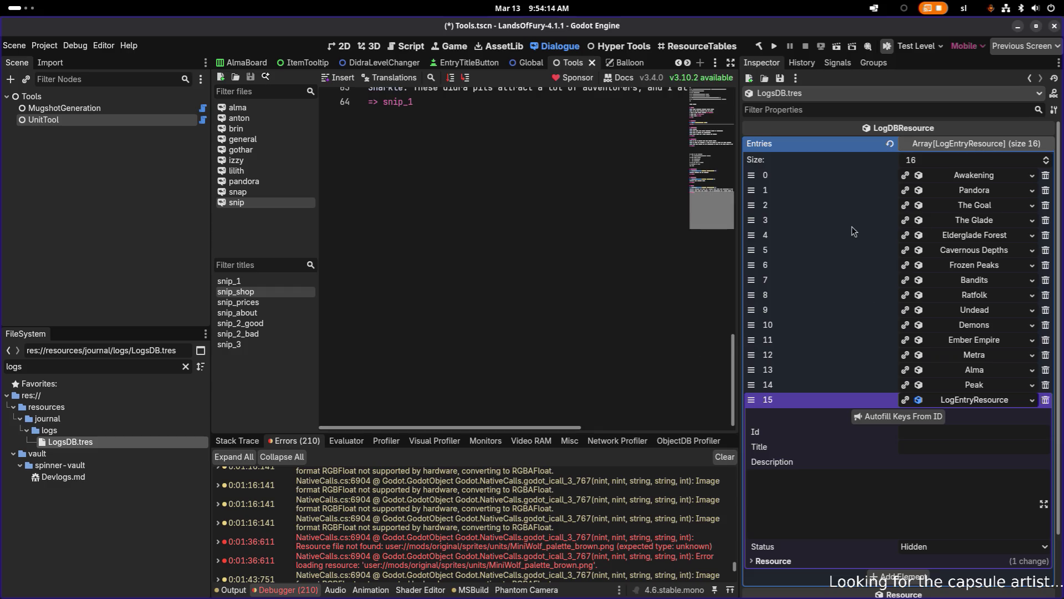
- Compare the Awakening entry, re-snap Godot full screen and bring Translations.csv back over it
click(976, 173)
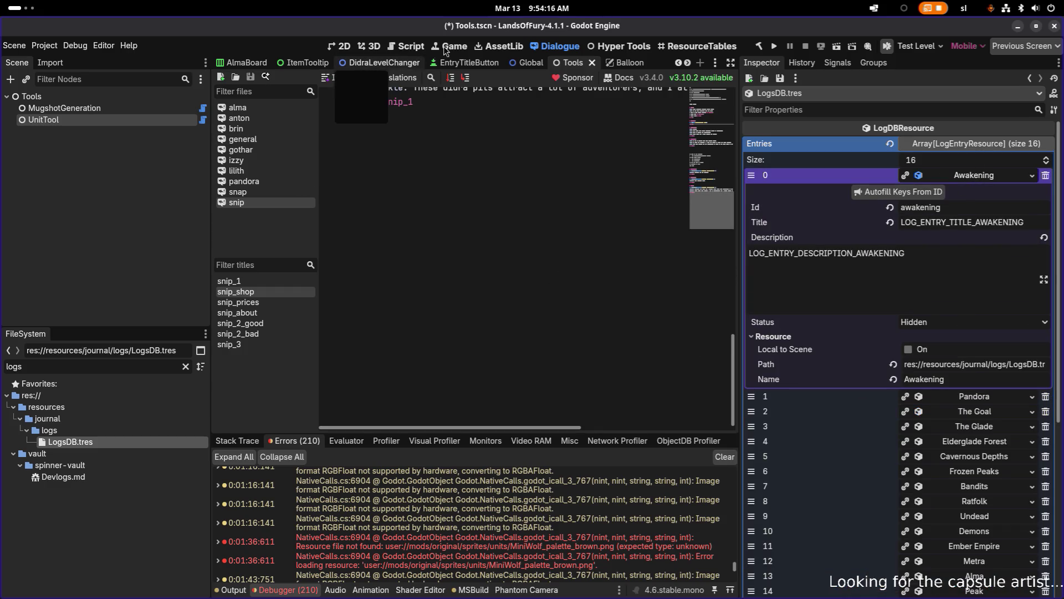
mouse_move(515, 34)
mouse_down()
mouse_move(533, 27)
mouse_move(771, 228)
mouse_move(603, 7)
mouse_up()
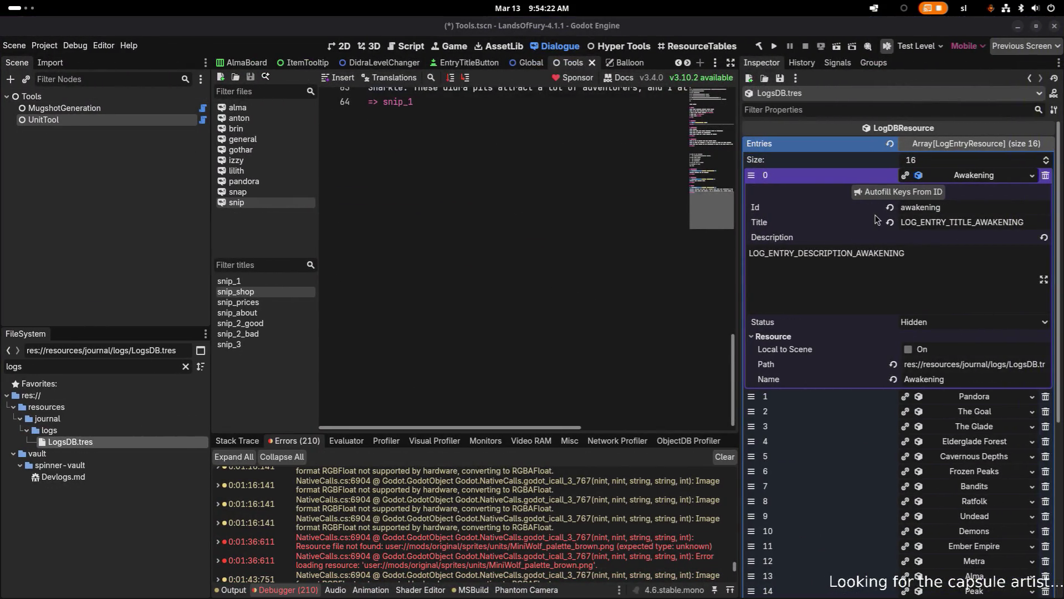
mouse_move(1, 321)
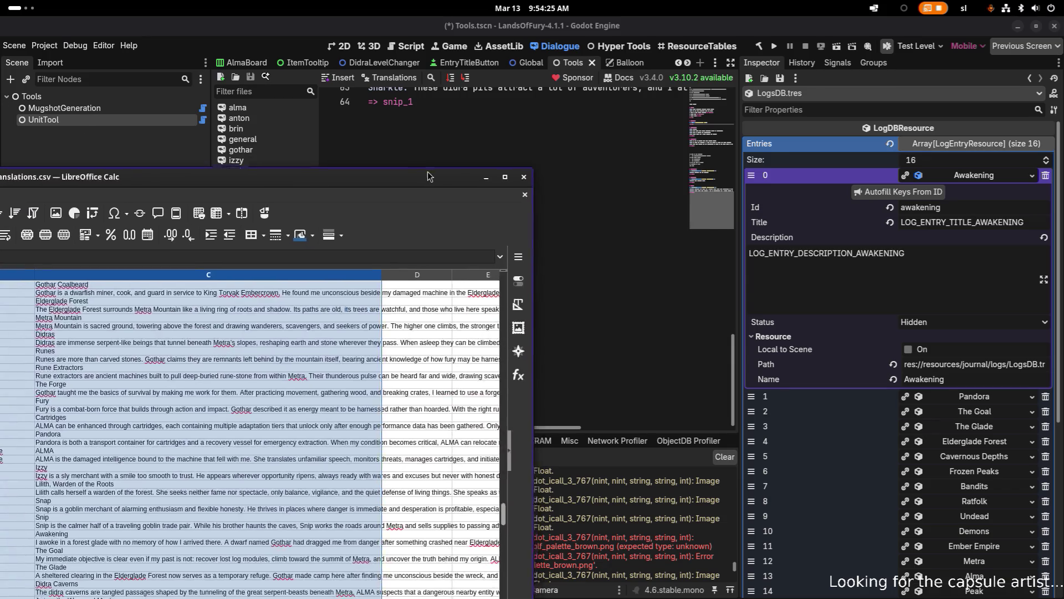
mouse_move(493, 178)
mouse_down()
mouse_move(494, 202)
mouse_move(482, 185)
mouse_move(587, 114)
mouse_up()
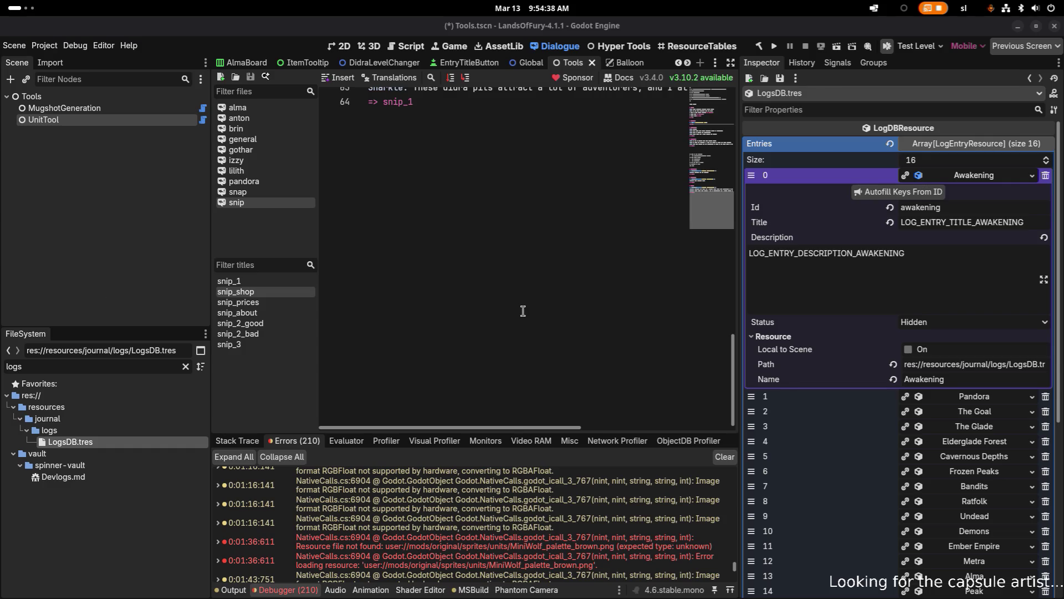
scroll(913, 343, down, 5)
scroll(918, 345, up, 3)
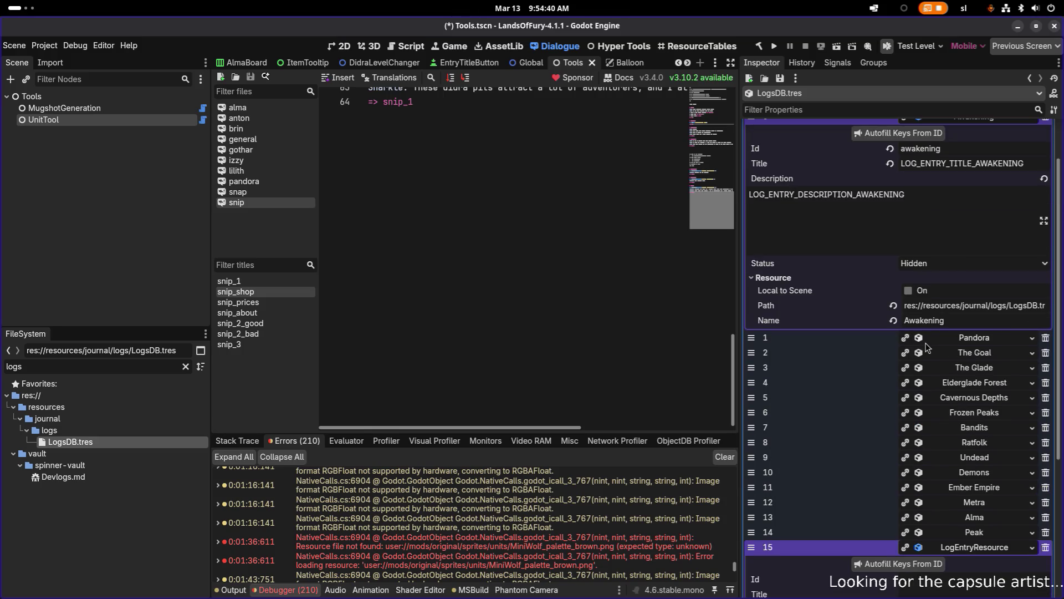
scroll(929, 348, up, 2)
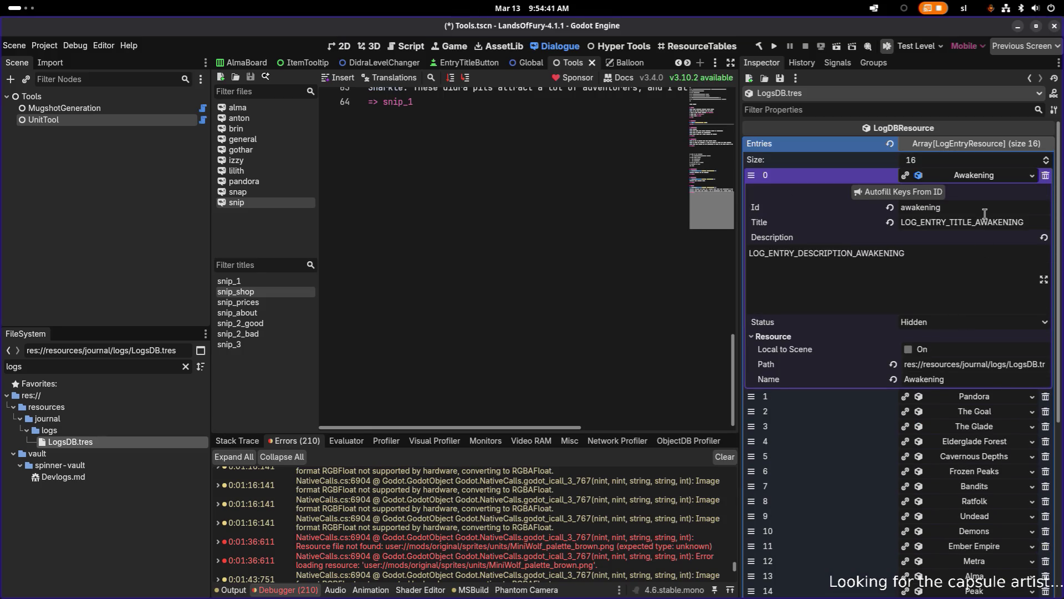
- Expand the blank entry 15, briefly checking the terminal before returning to Godot
click(981, 174)
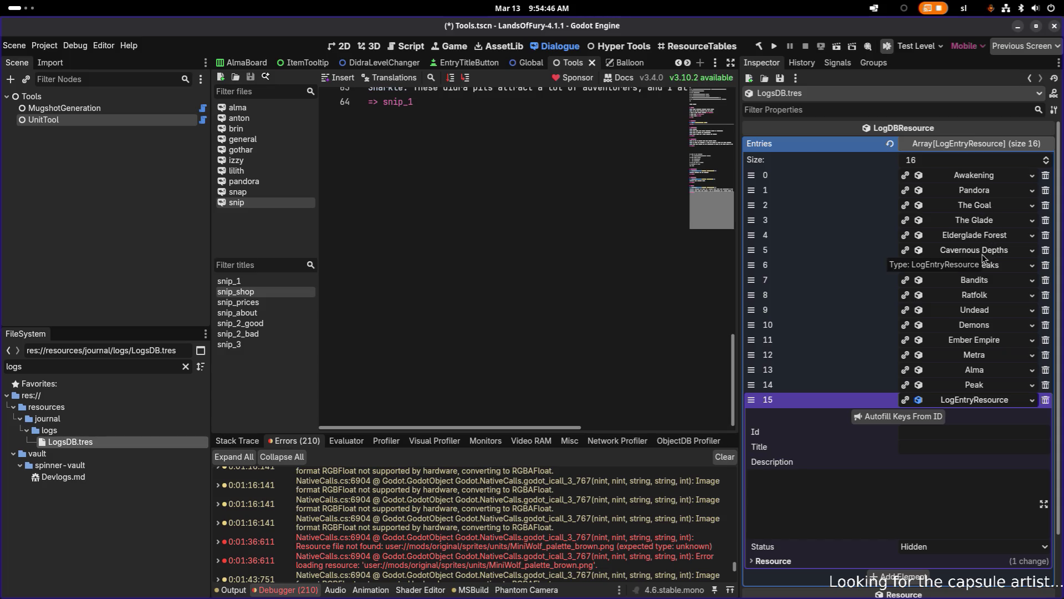
key(alt+Tab)
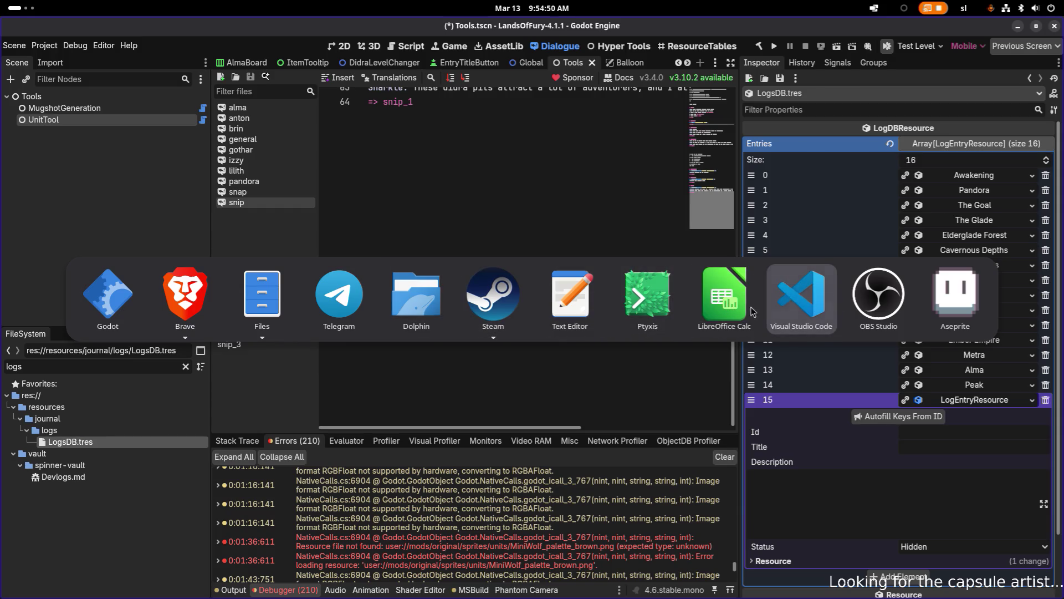
click(663, 302)
key(alt+Tab)
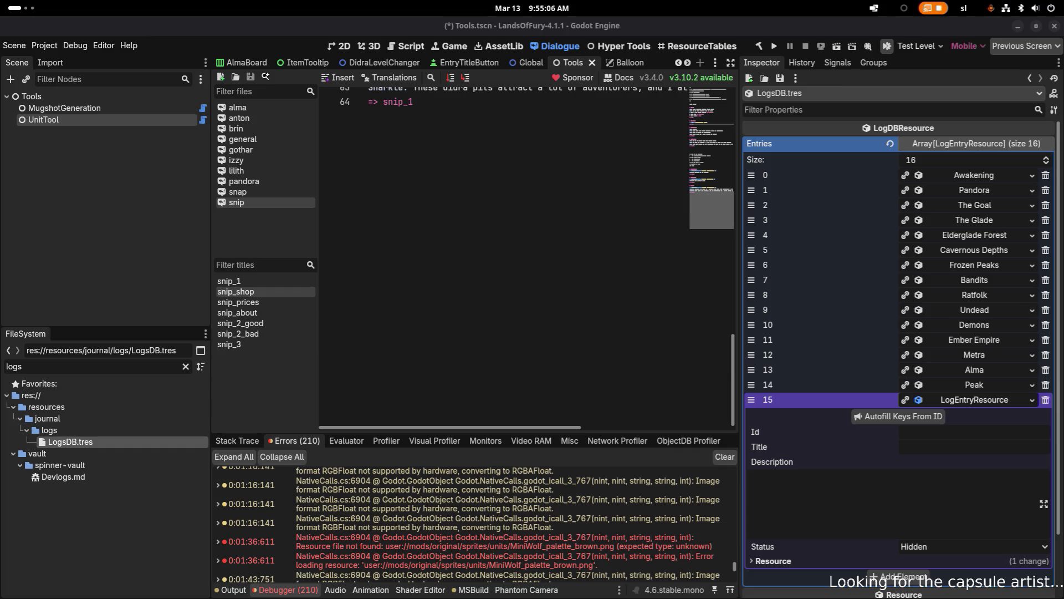
scroll(848, 430, down, 2)
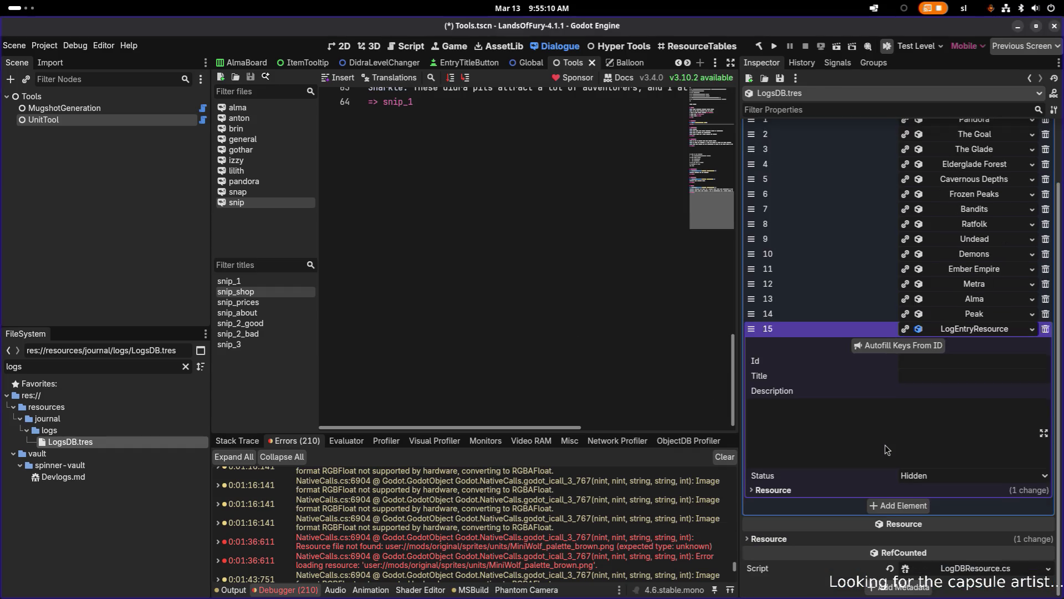
- Paste LOG_ENTRY_TITLE_ANTON into entry 15's Id, LOG_ENTRY_DESCRIPTION_ANTON into Title, and name it Anton
click(975, 361)
text(LOG_ENTRY_TITLE_ANTON)
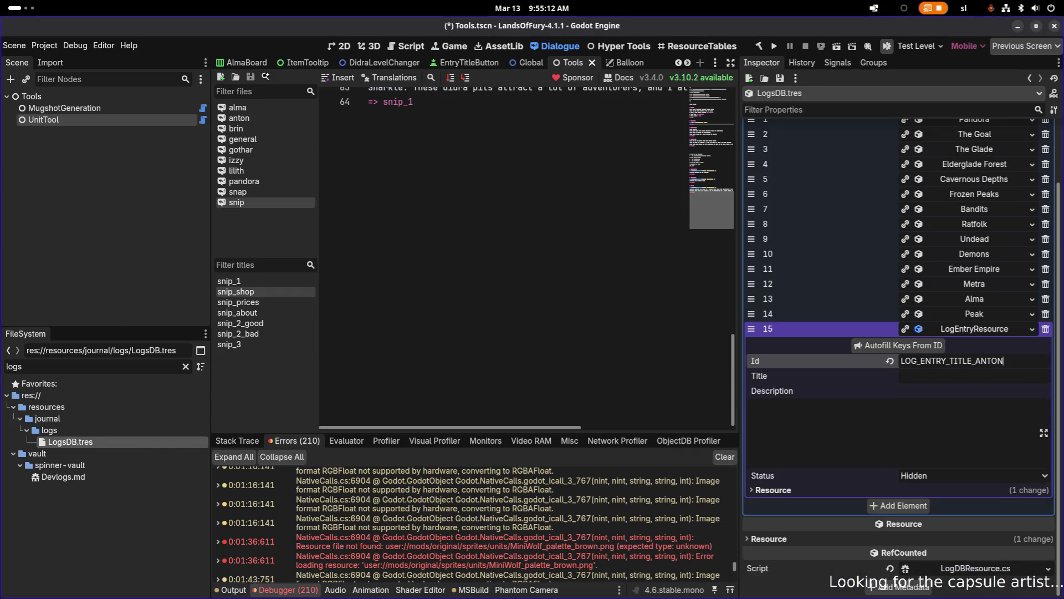
click(921, 376)
text(LOG_ENTRY_DESCRIPTION_ANTON)
click(789, 490)
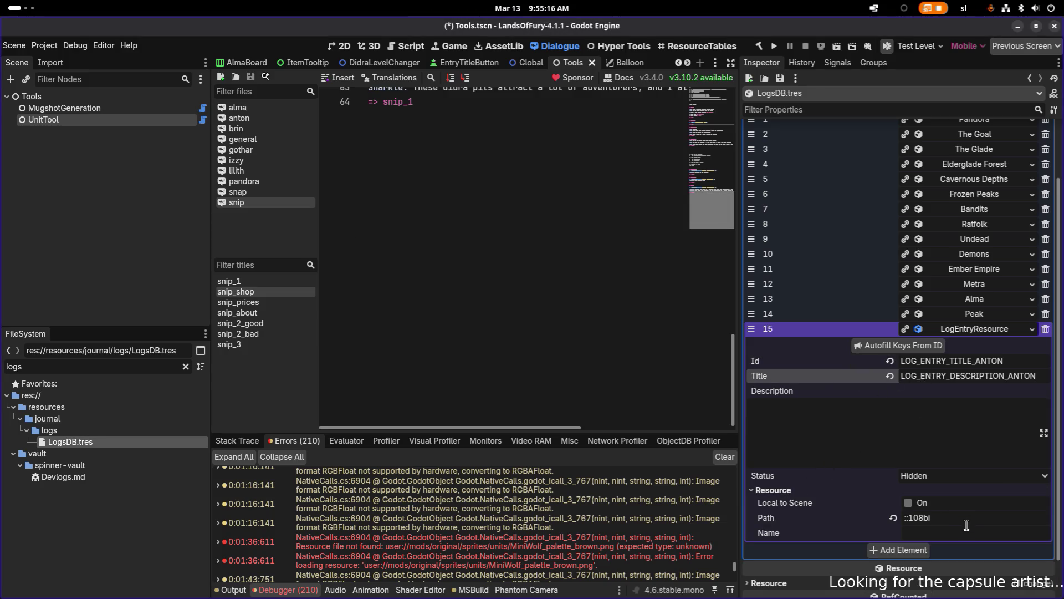
click(964, 533)
text(Anton)
click(907, 548)
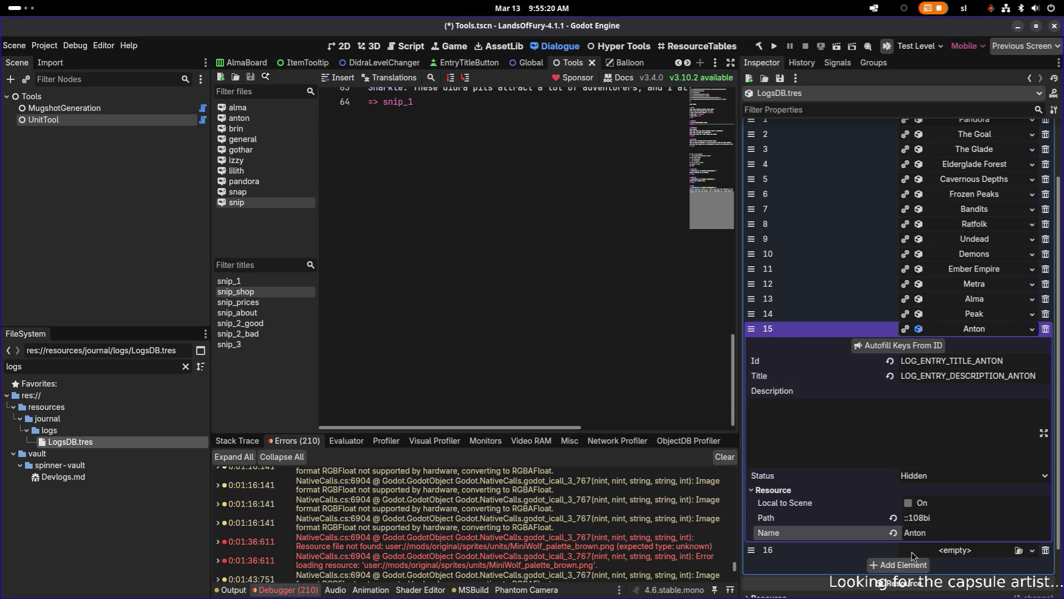
- Undo and re-add the empty entry 16, then re-enter Anton as entry 15's resource Name
click(955, 333)
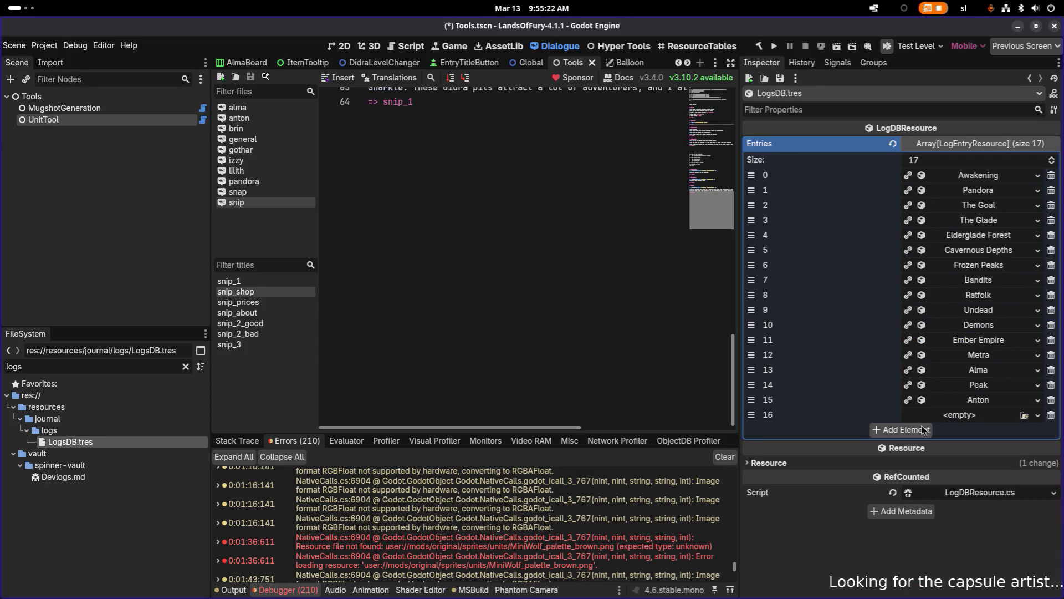
key(ctrl+z)
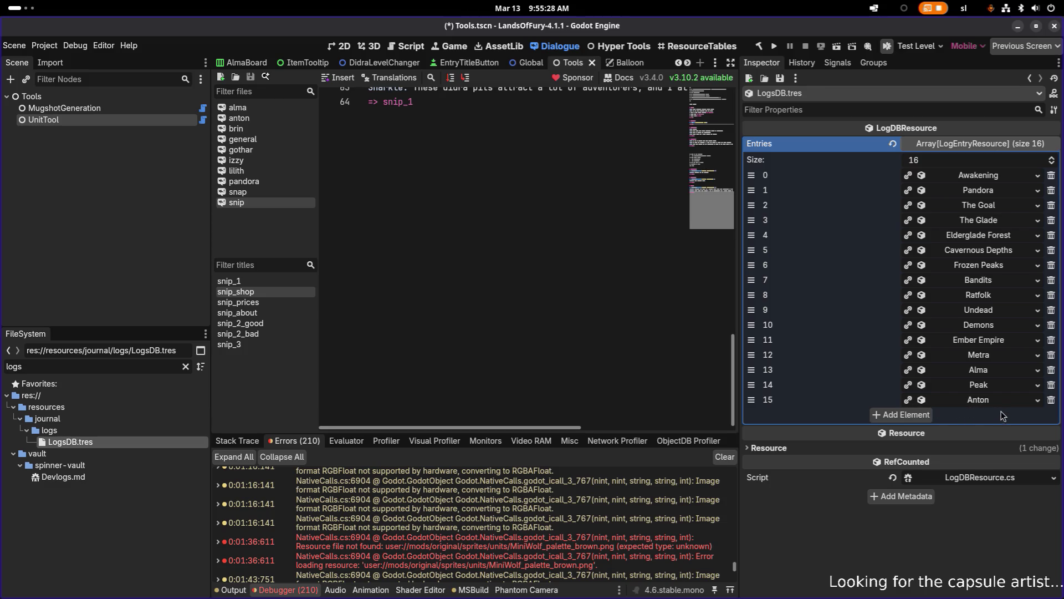
click(915, 415)
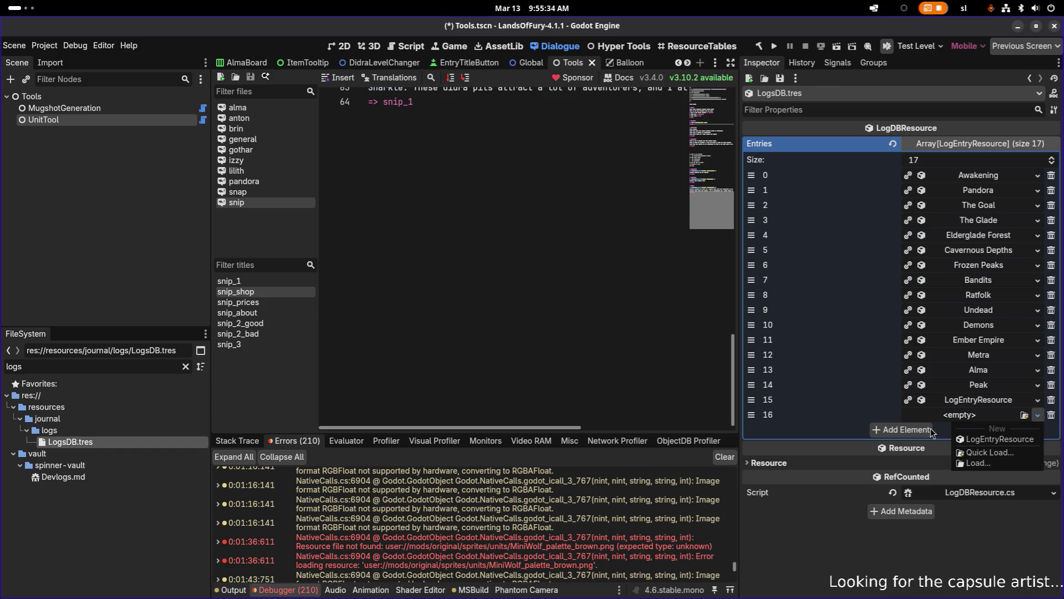
click(969, 410)
click(976, 403)
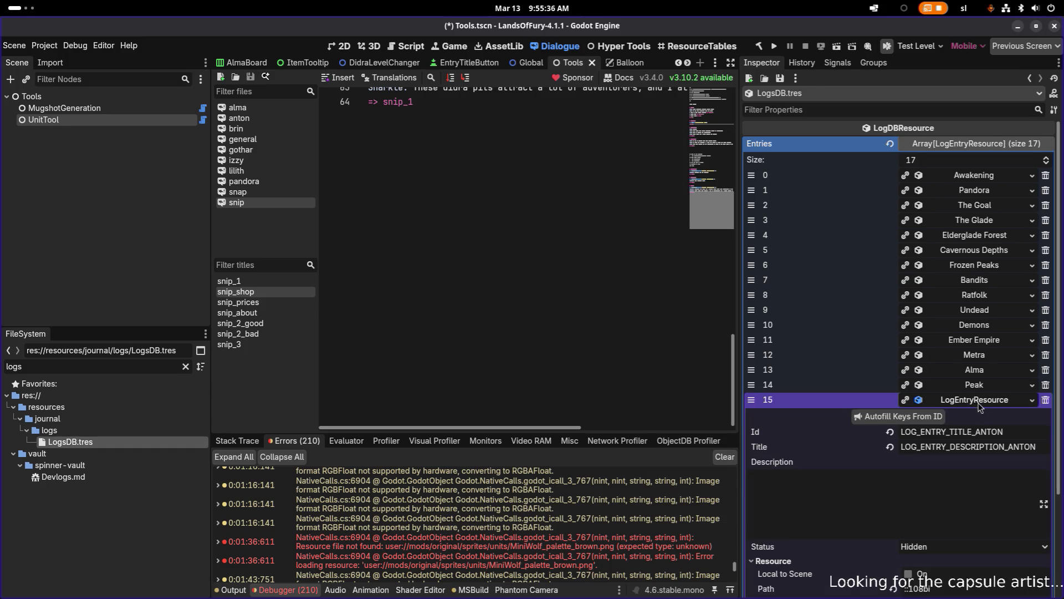
scroll(981, 408, down, 3)
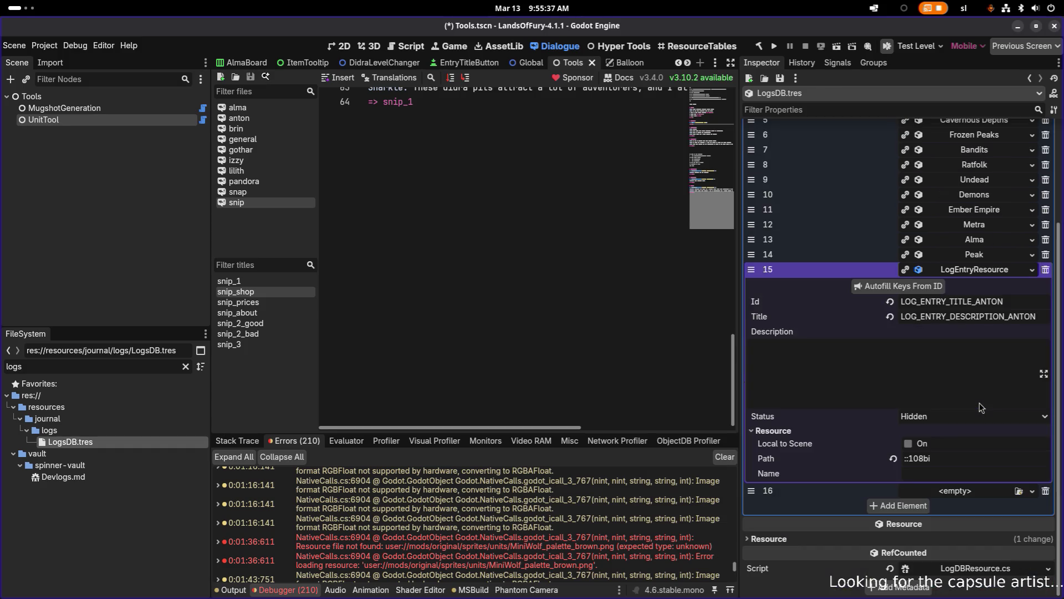
click(937, 472)
text(Anton)
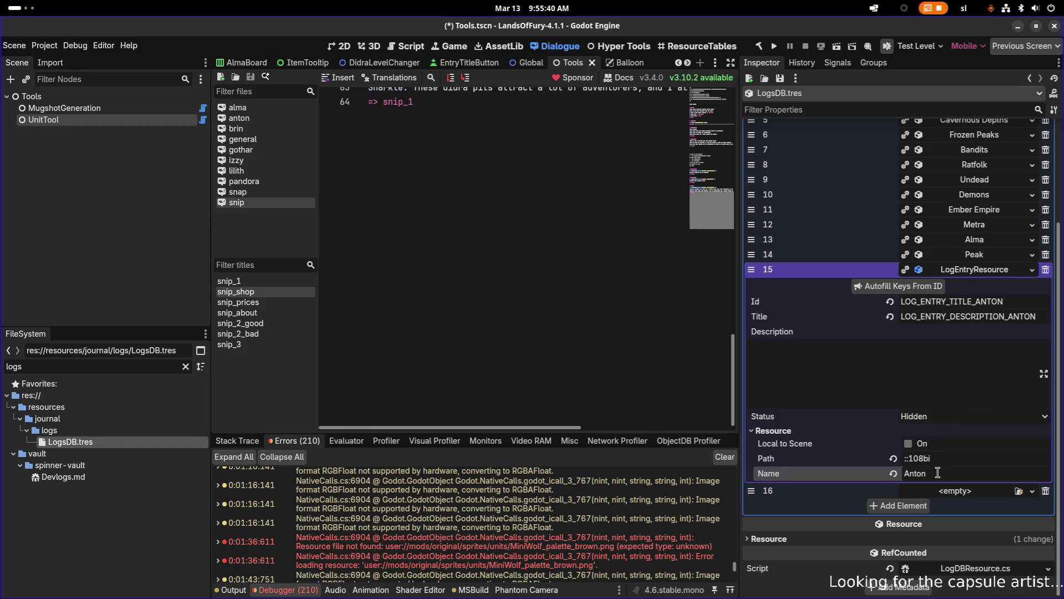
click(976, 269)
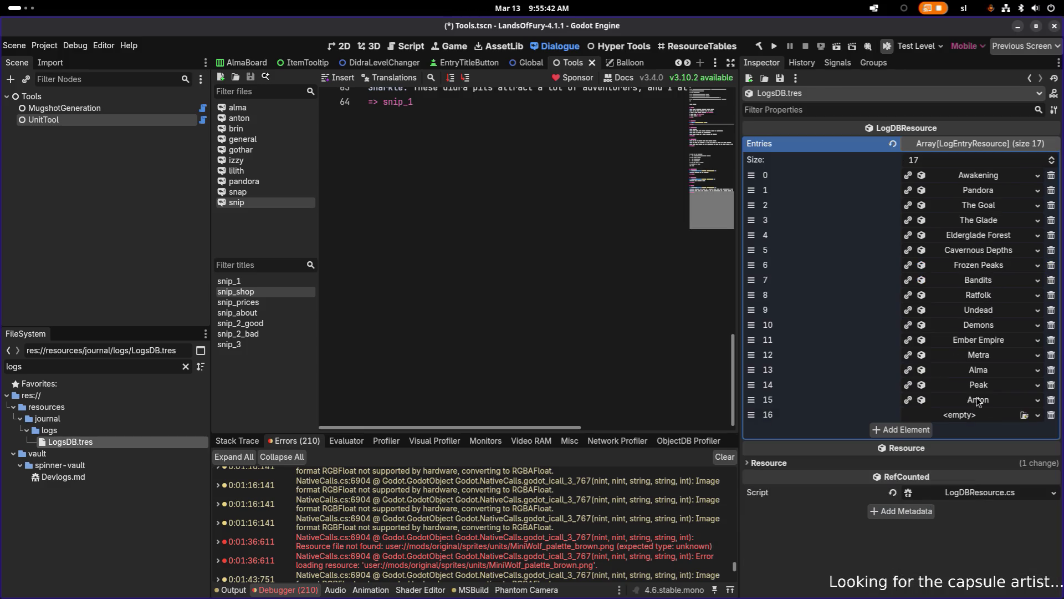
- Make entry 16 a new LogEntryResource with Id brin, autofilling its LOG_ENTRY_TITLE_BRIN and LOG_ENTRY_DESCRIPTION_BRIN keys
click(1037, 415)
click(992, 437)
click(976, 417)
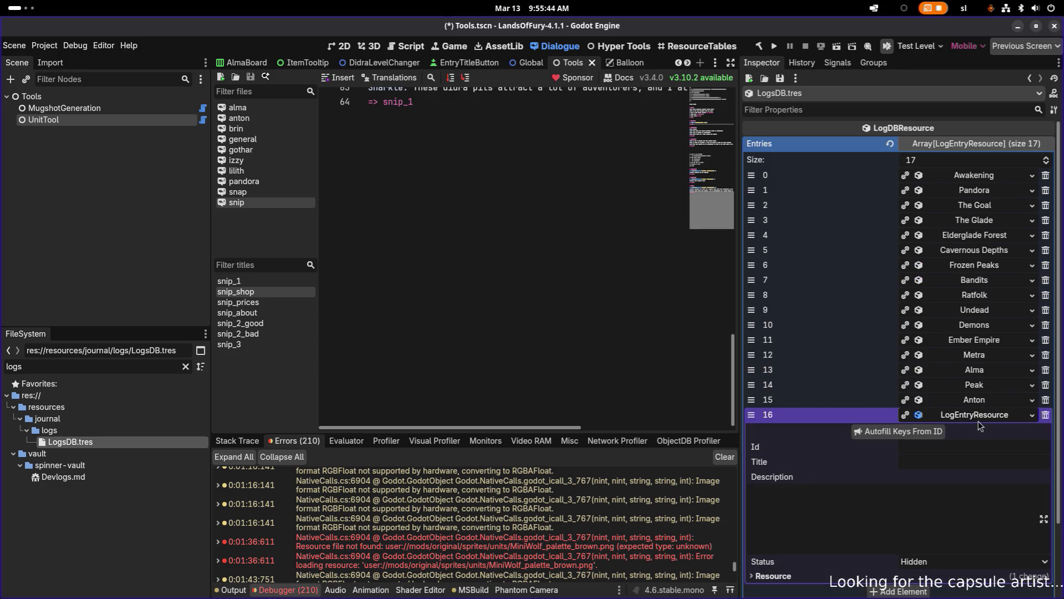
click(952, 442)
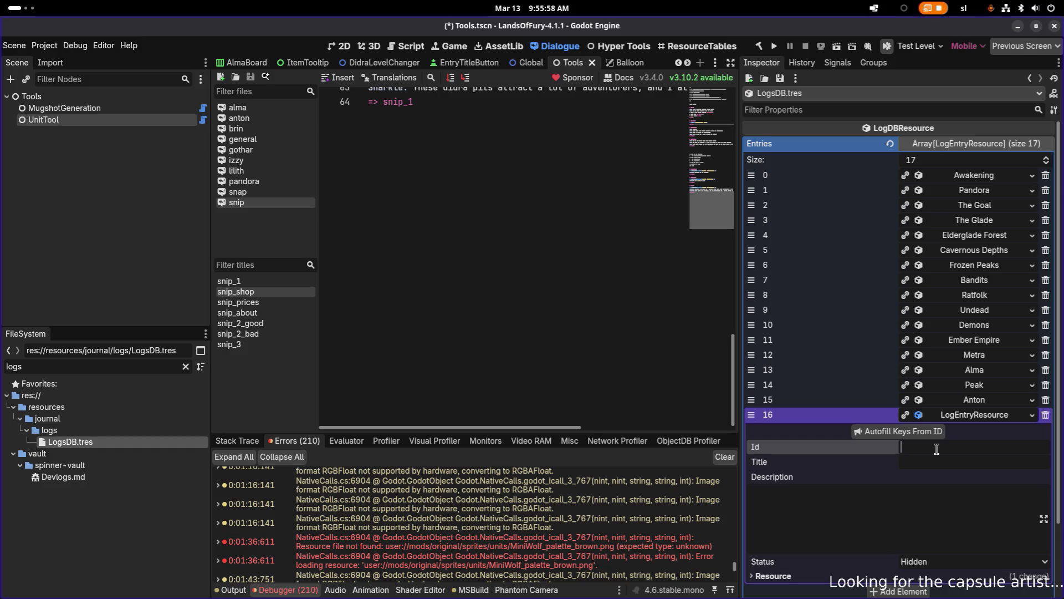
text(b)
text(rin)
click(938, 432)
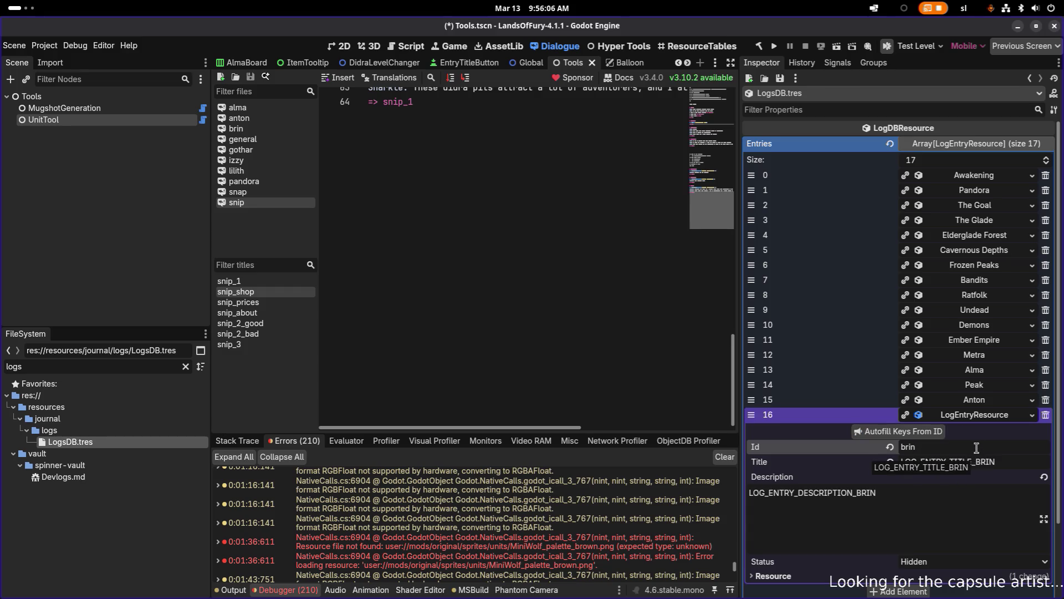
click(981, 403)
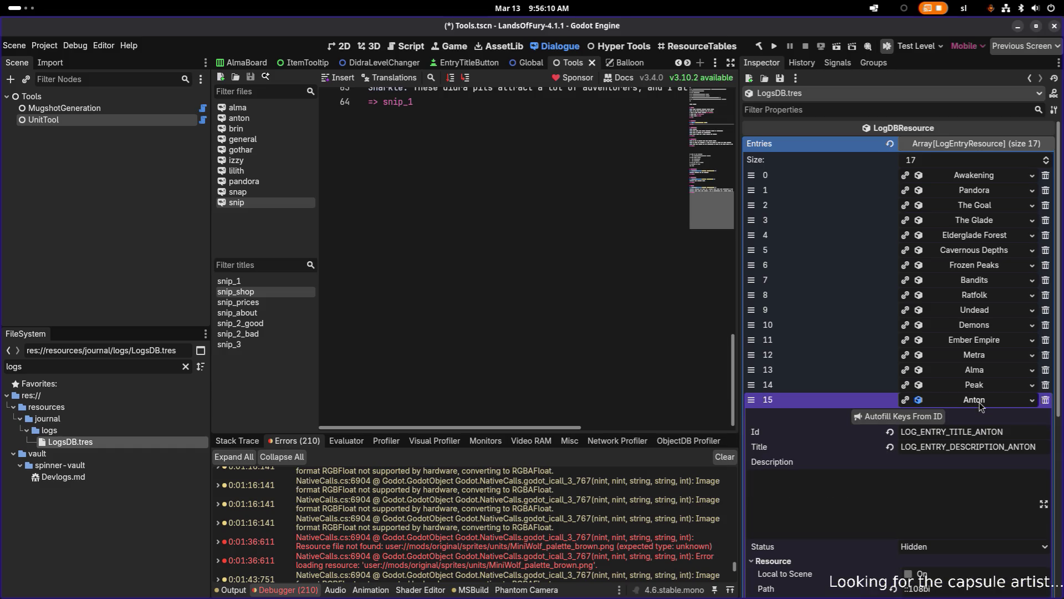
click(981, 406)
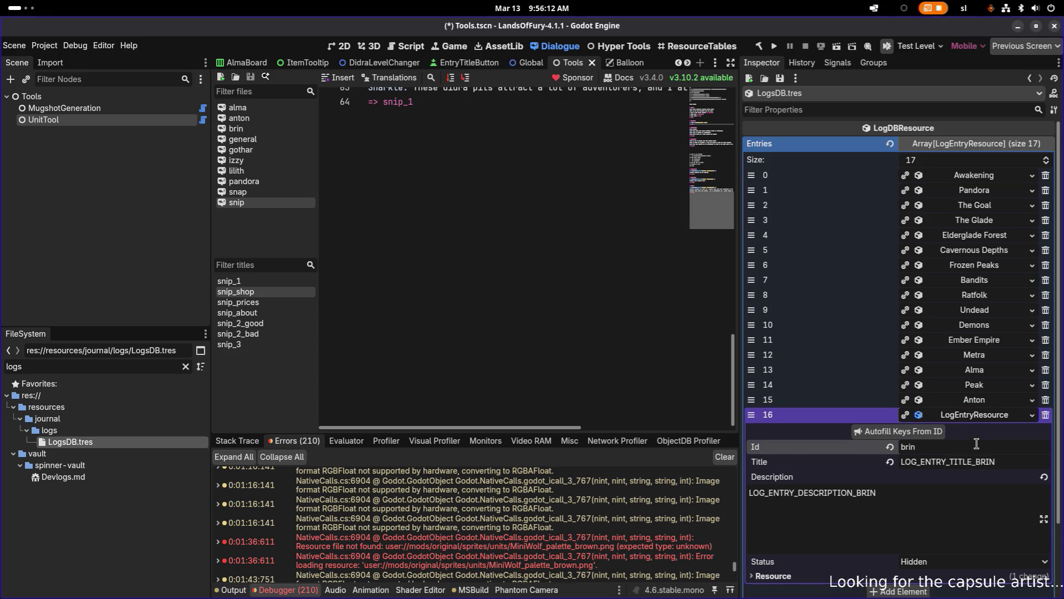
scroll(934, 444, down, 3)
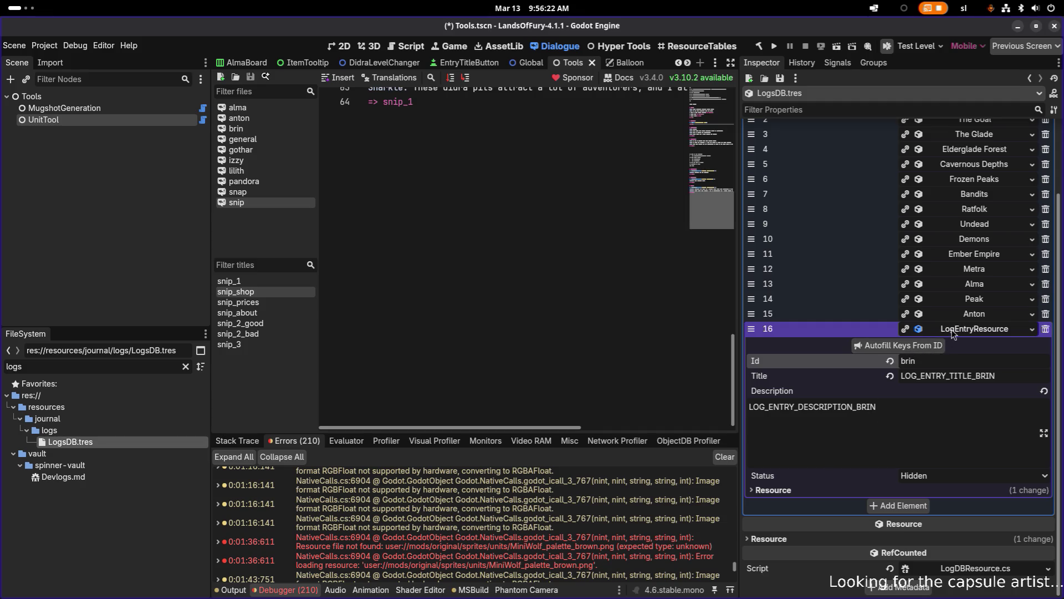
click(973, 333)
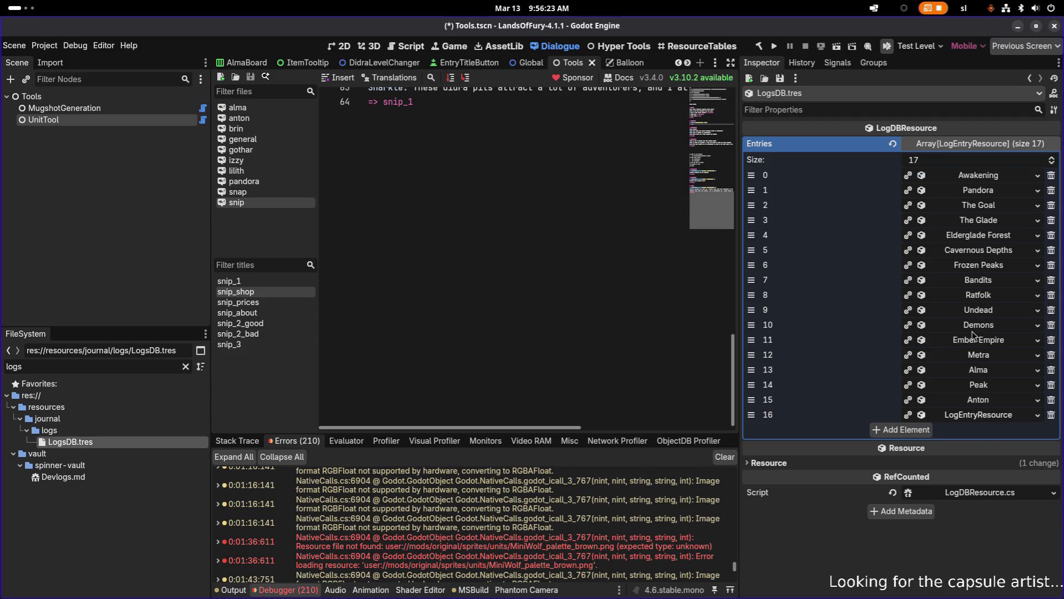
- Add a new LogEntryResource as entry 17, delete it again, and expand entry 16's Resource properties
click(925, 431)
click(976, 435)
click(992, 443)
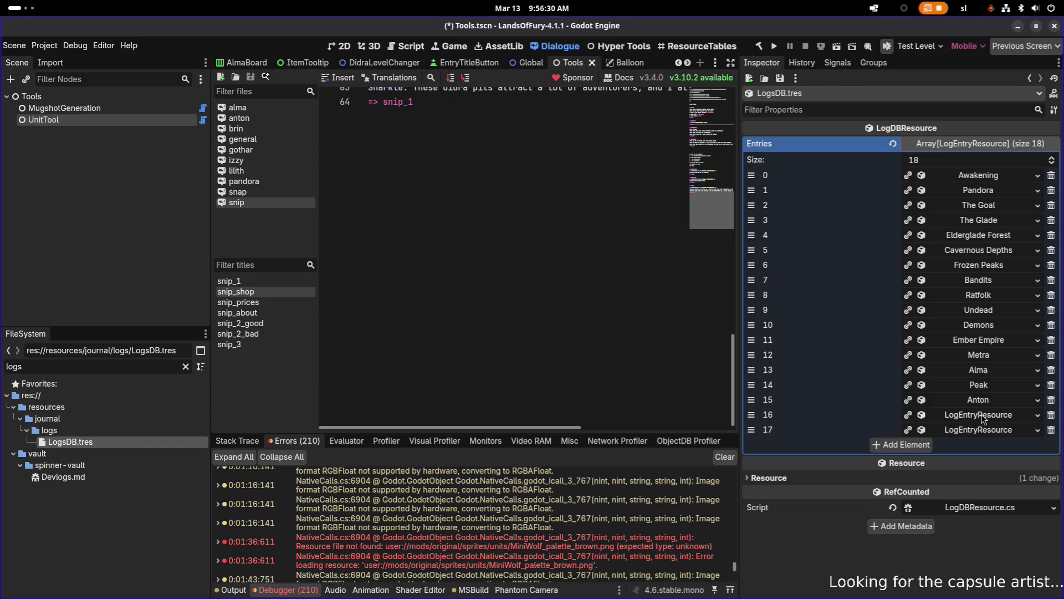
click(1051, 429)
click(990, 416)
scroll(986, 427, down, 3)
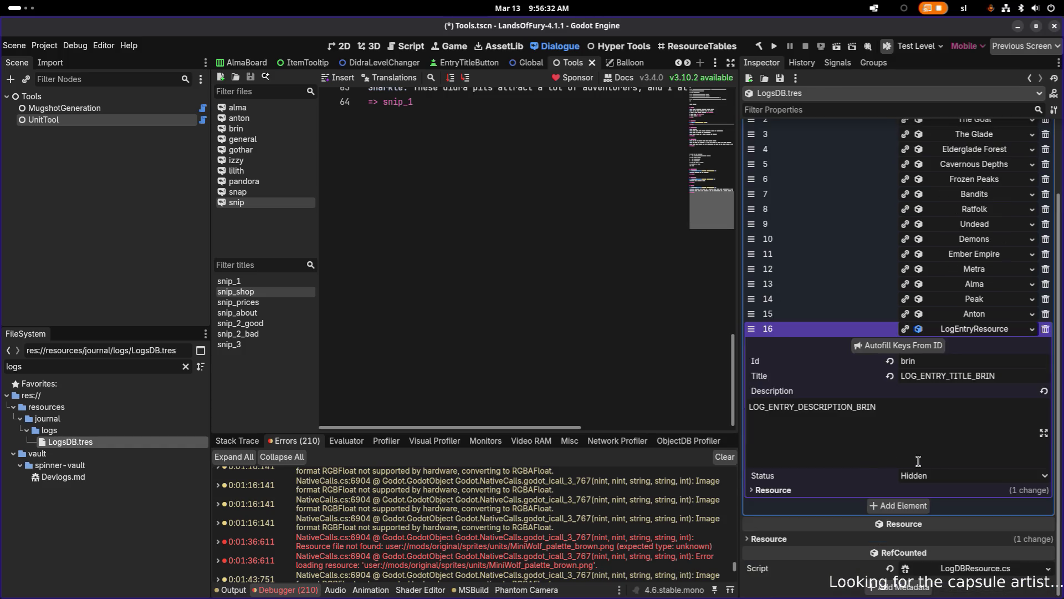
click(776, 490)
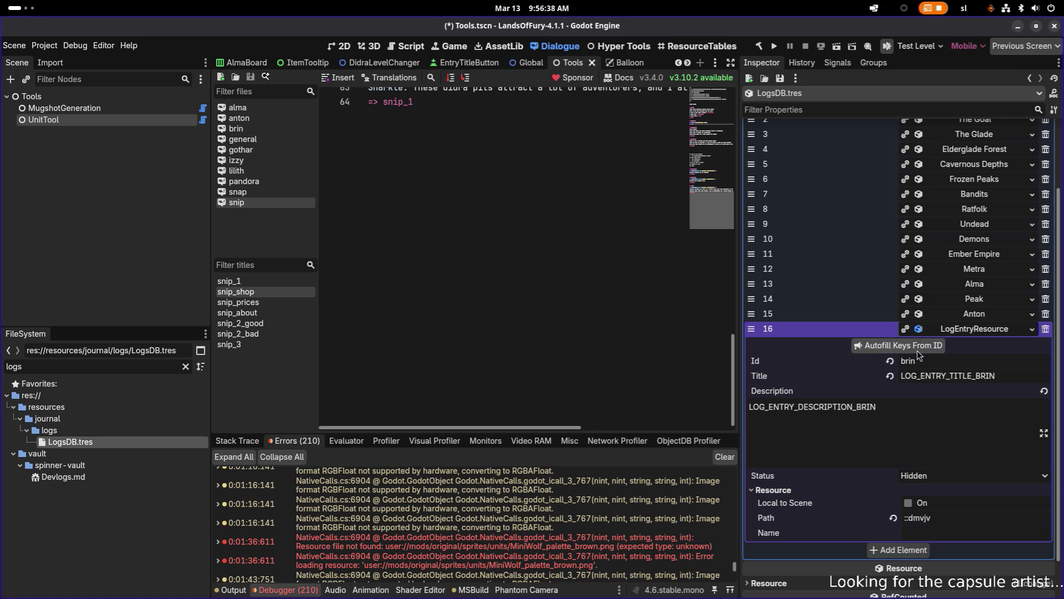
- Switch to Visual Studio Code and start a project file search
key(alt+Tab)
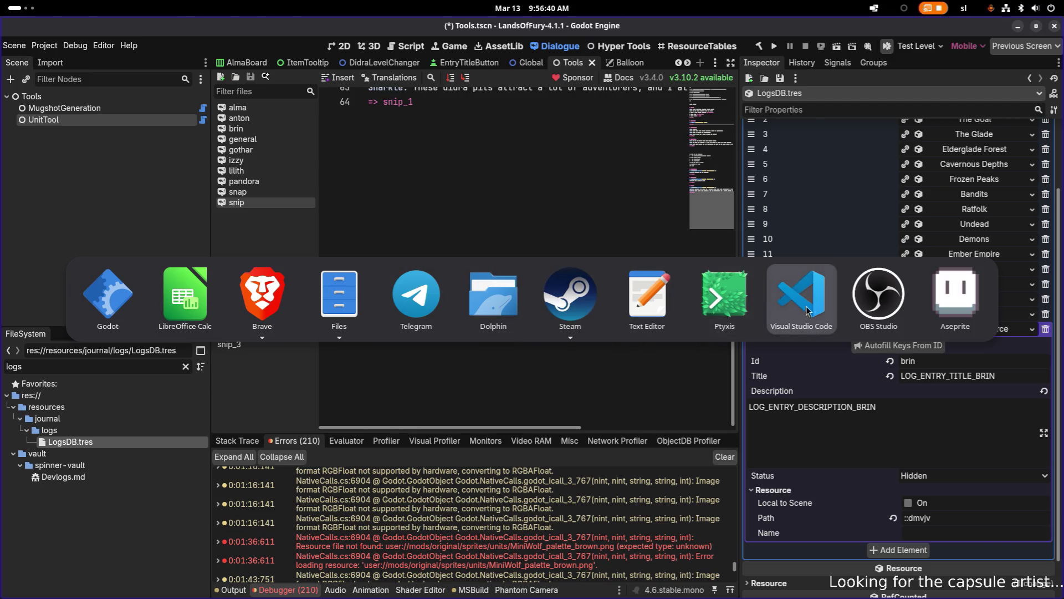
click(807, 311)
key(ctrl+p)
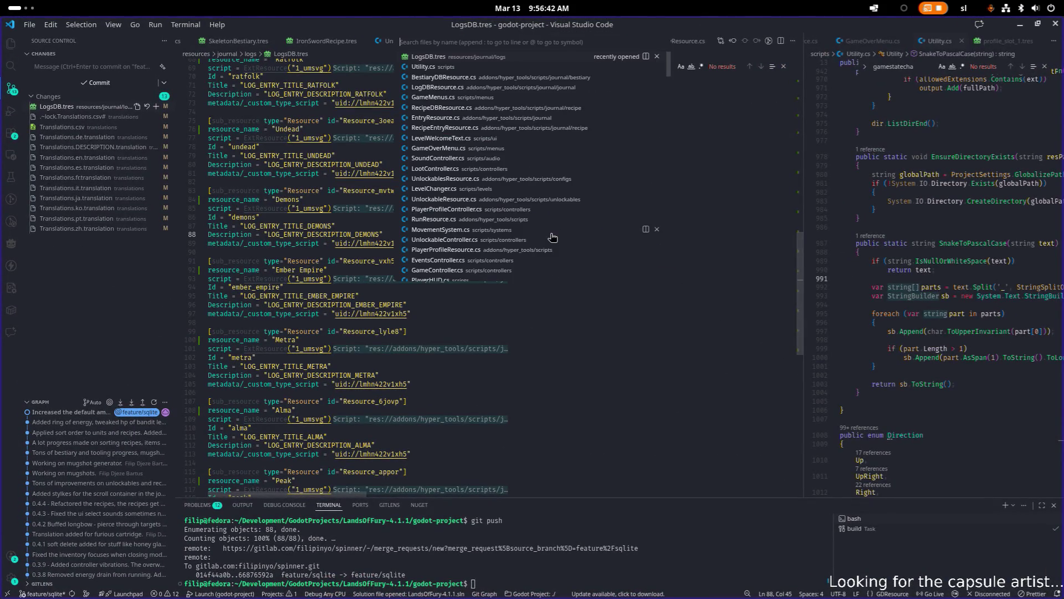
- Open LogEntryResource.cs and add 'Name = Id;' after the Description assignment in AutofillFromID
text(loge)
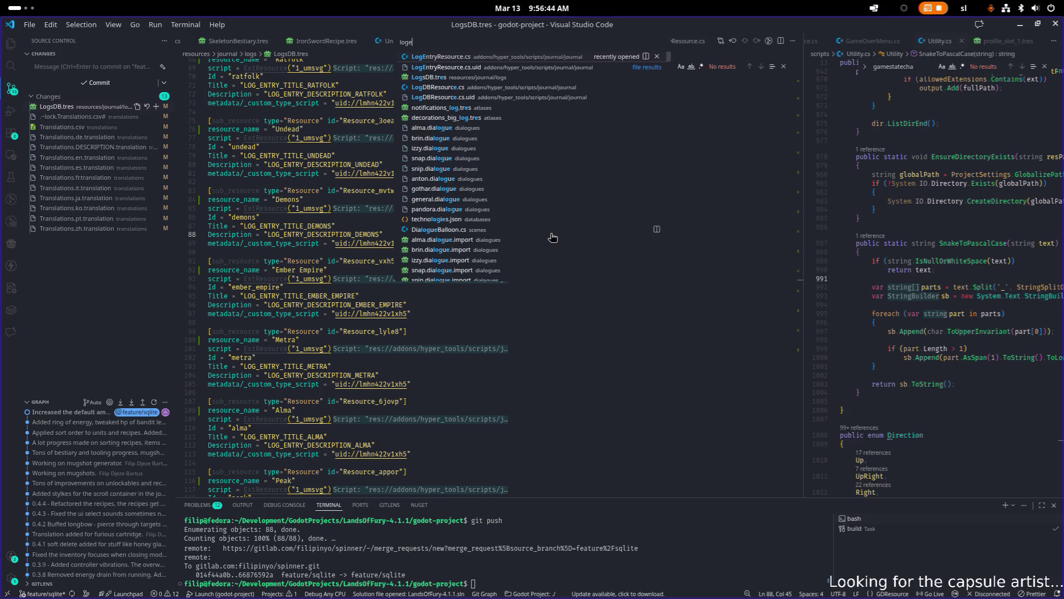
key(Return)
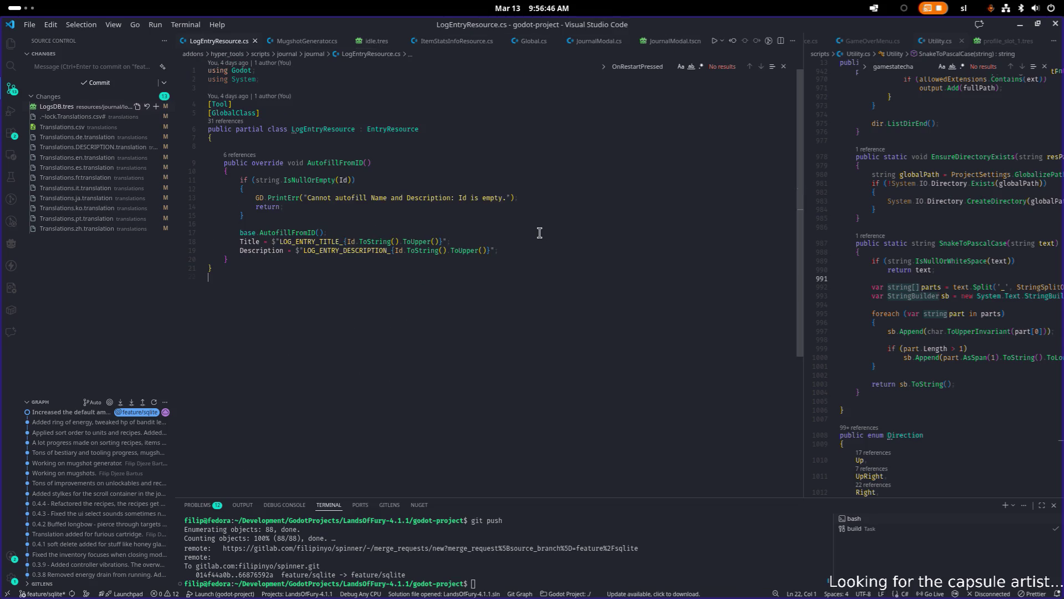
key(Down)
key(Down)
key(End)
key(Return)
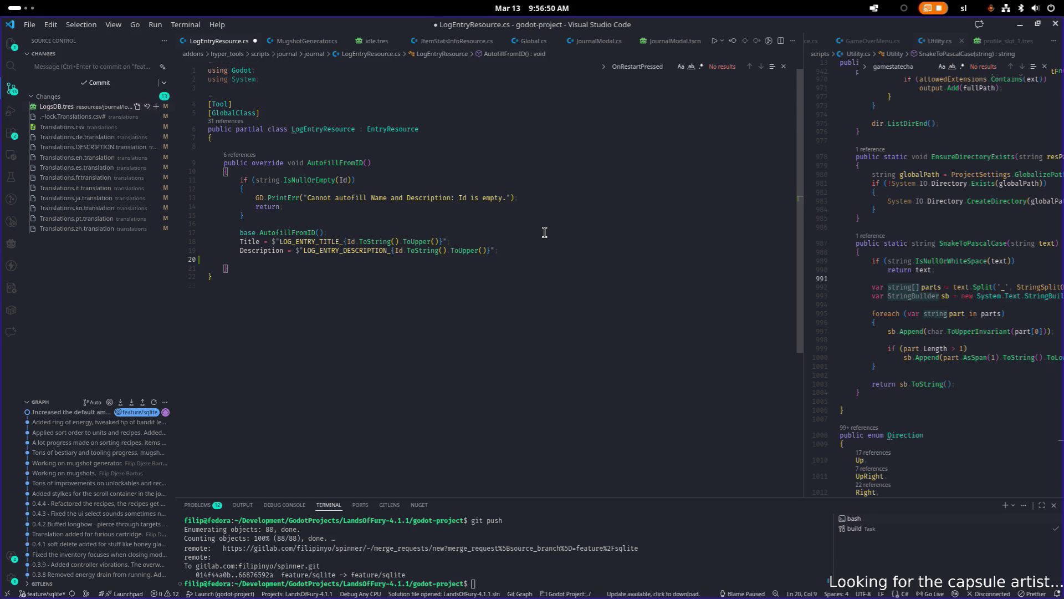
text(Name =)
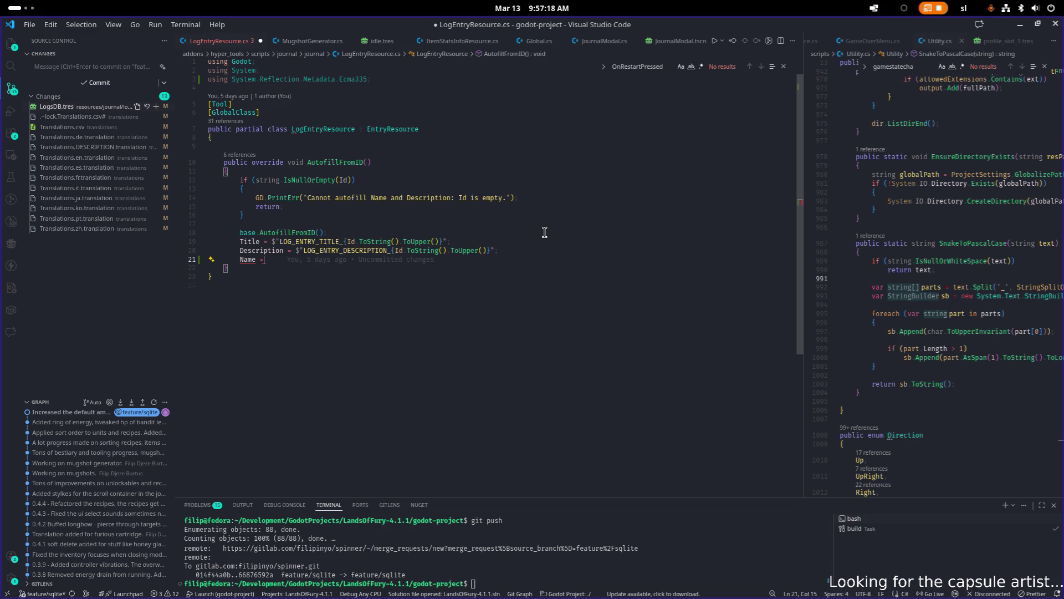
text(Id;)
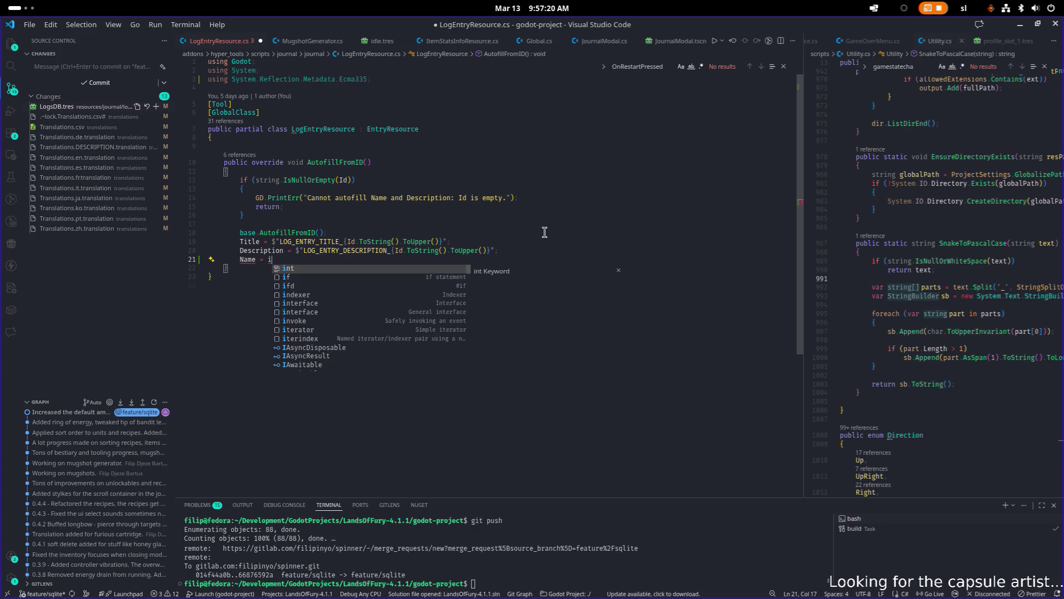
- Tidy the 'Name = Id;' line onto its own line, leaving a partial 'Na' line above it
key(Left)
key(Left)
key(Left)
key(BackSpace)
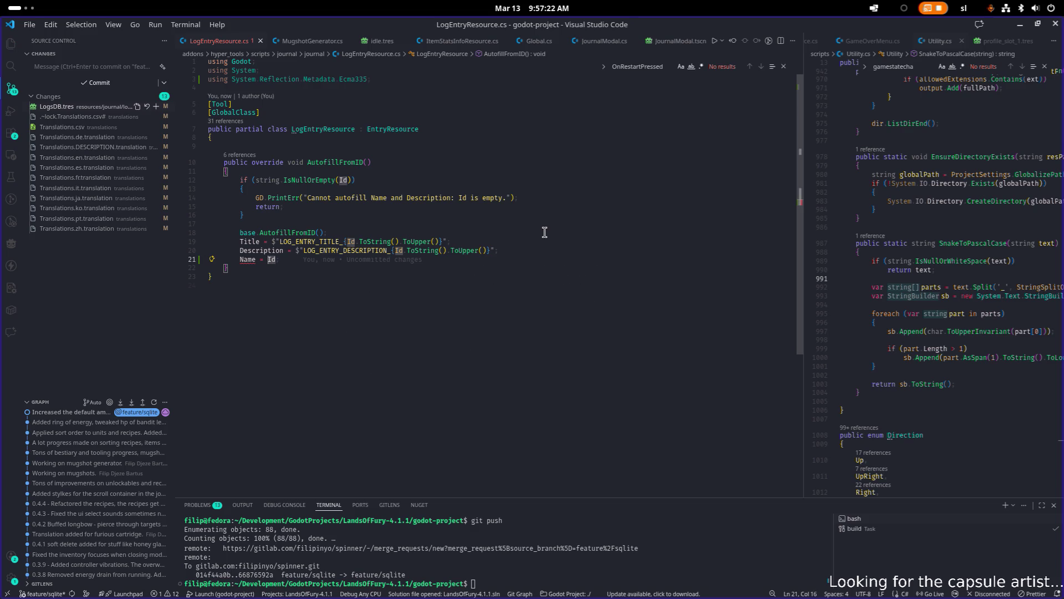
key(End)
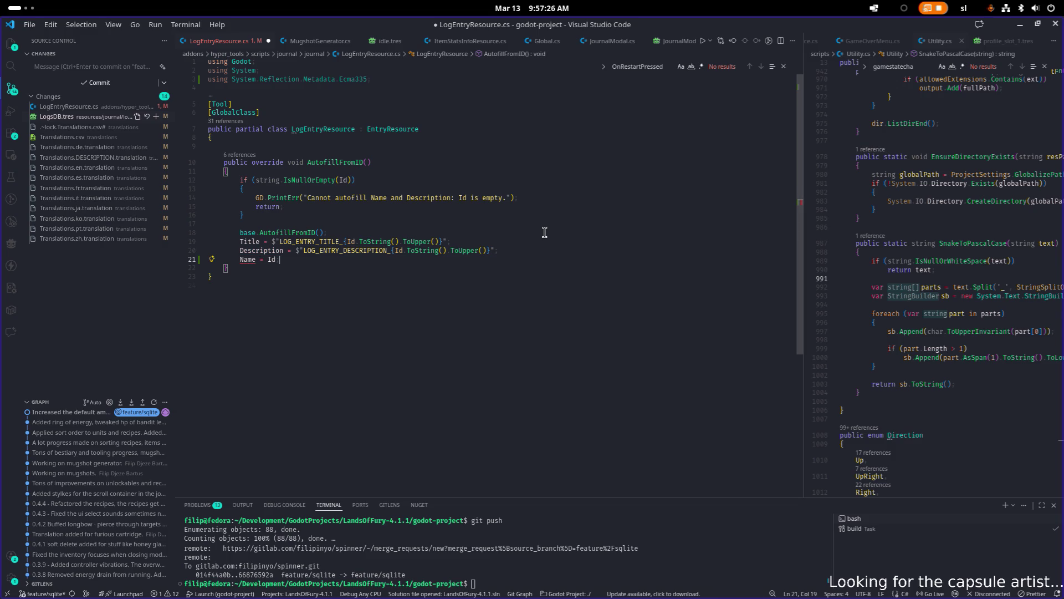
mouse_move(252, 259)
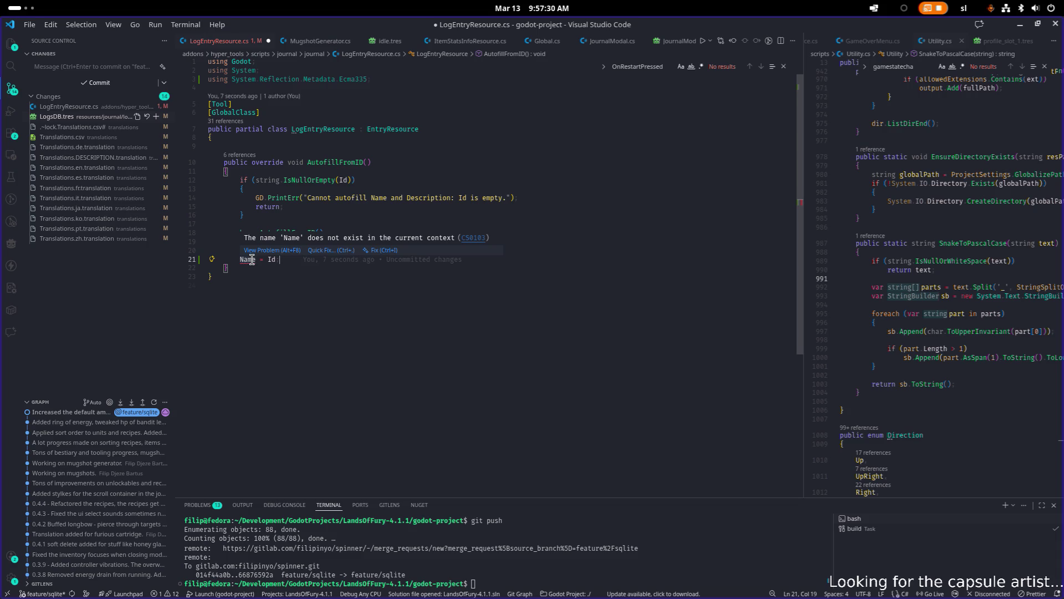
click(251, 260)
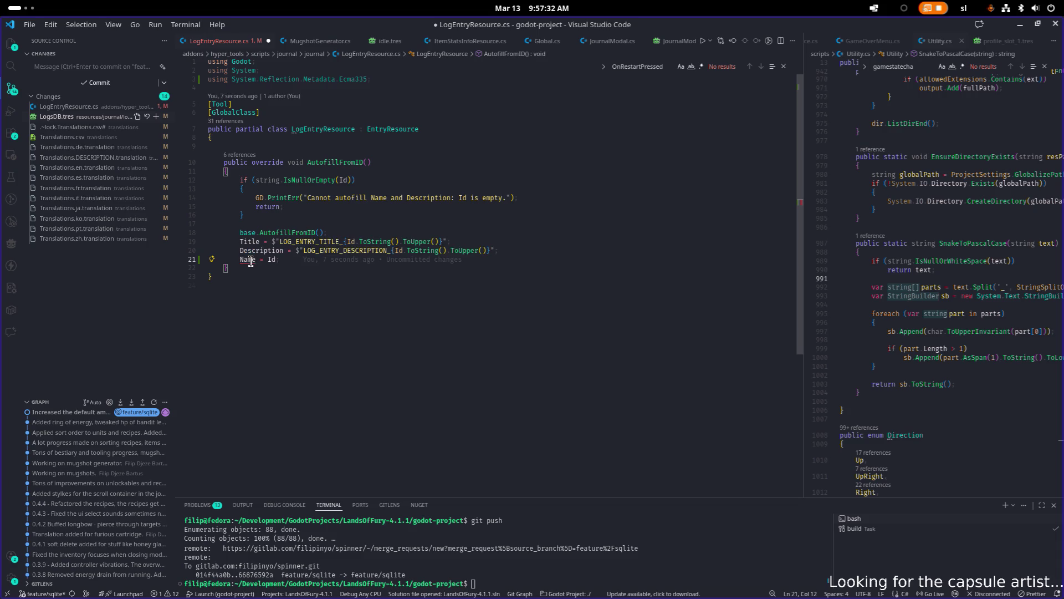
key(BackSpace)
key(BackSpace)
key(BackSpace)
key(Return)
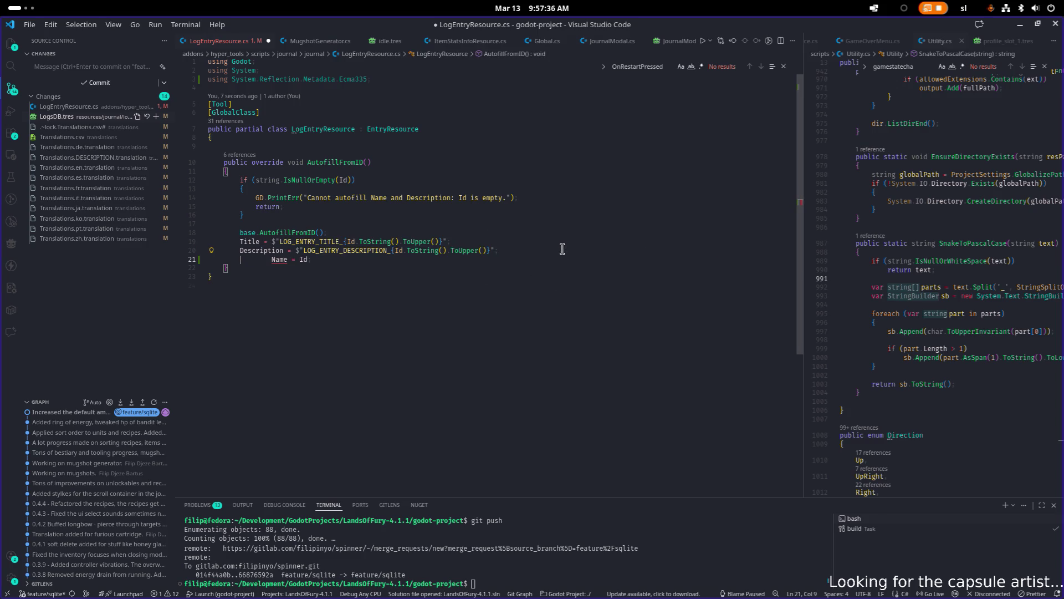
key(Return)
text(Na)
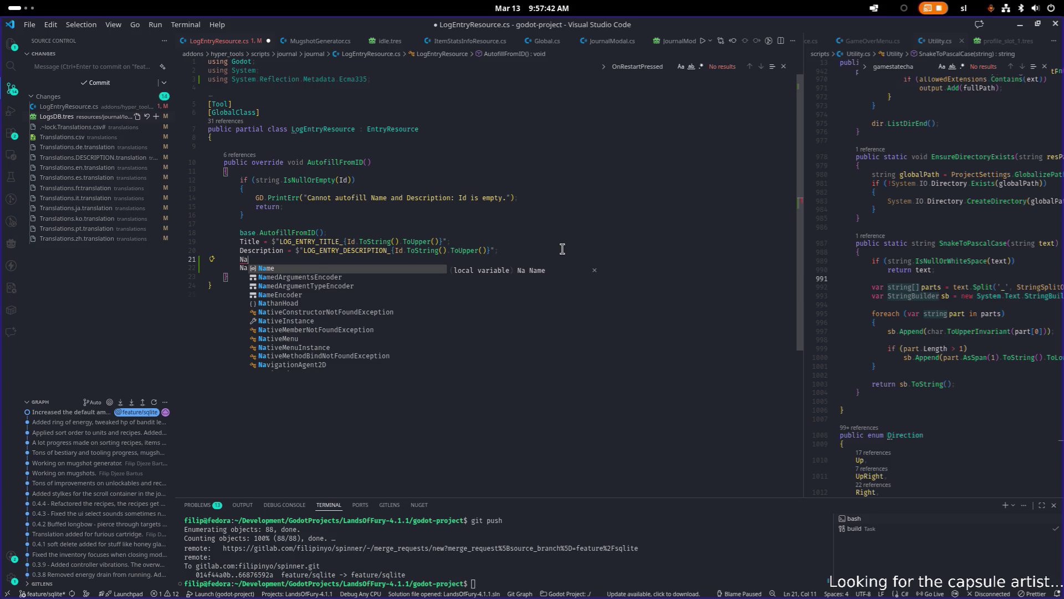
key(Escape)
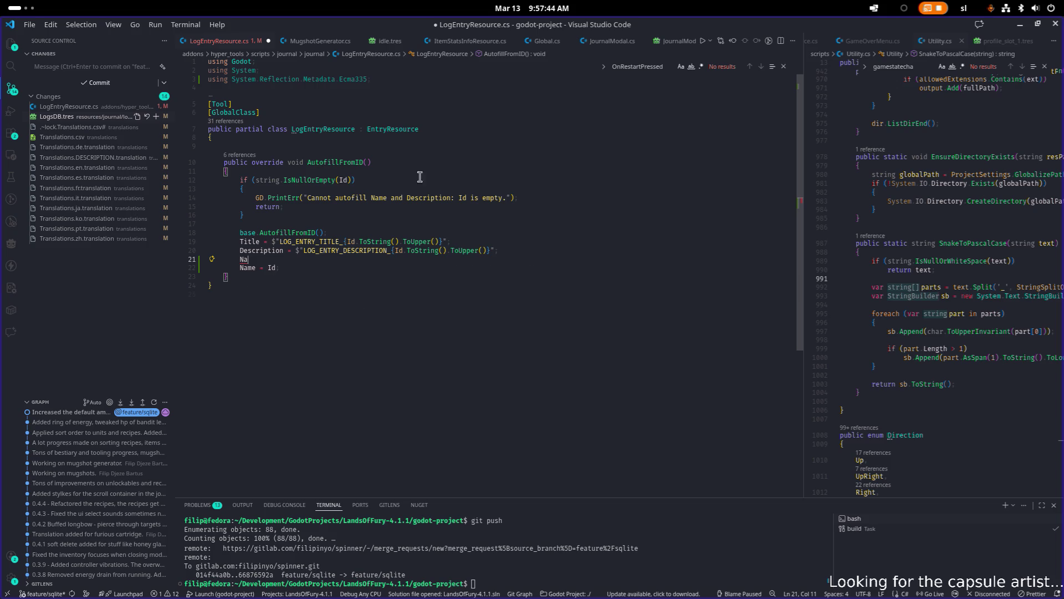
- Go to EntryResource's definition, inspect its AutofillFromID and Title property, and reveal it in Explorer
ctrl+click(419, 129)
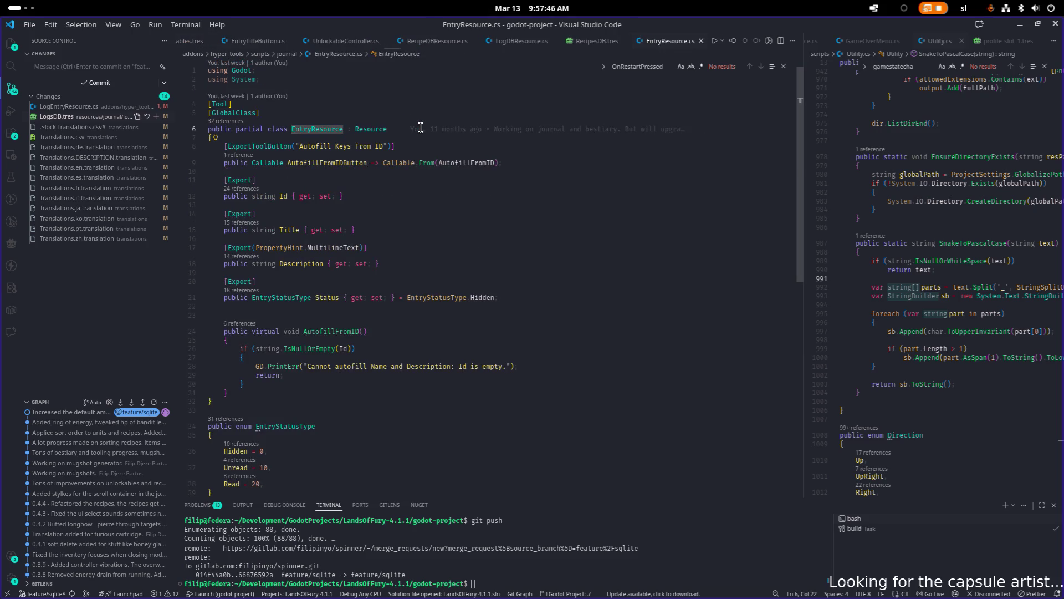
click(564, 367)
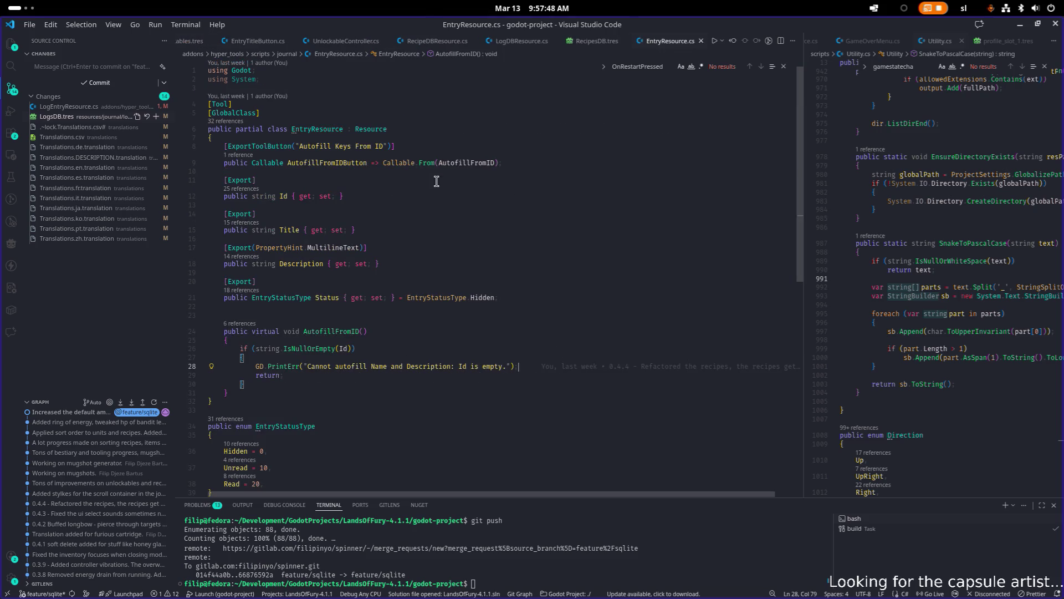
mouse_move(373, 126)
key(ctrl+Tab)
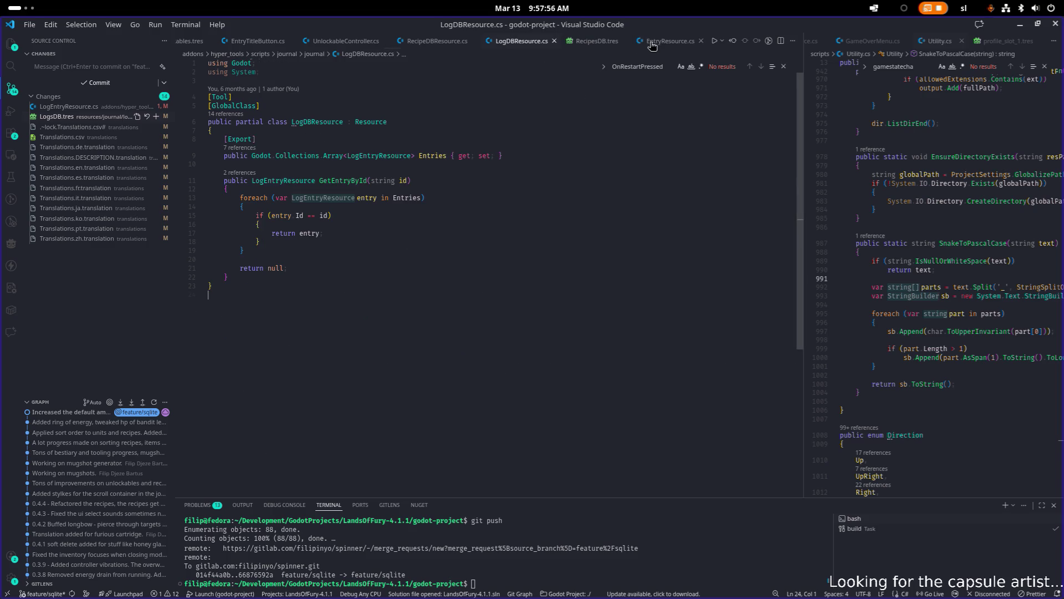
click(652, 43)
key(ctrl+shift+e)
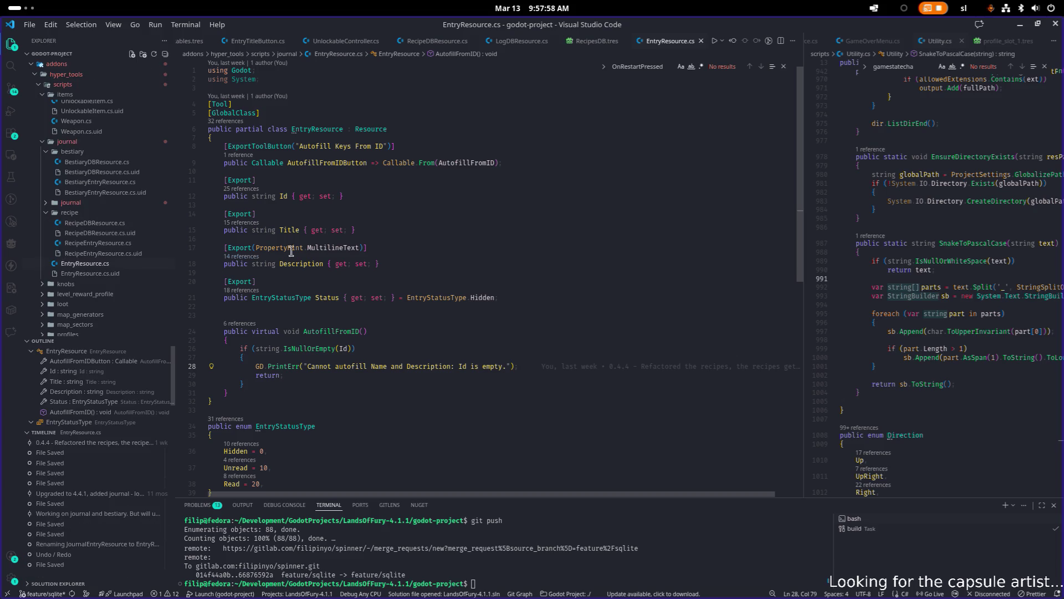
scroll(127, 162, up, 2)
scroll(127, 162, up, 3)
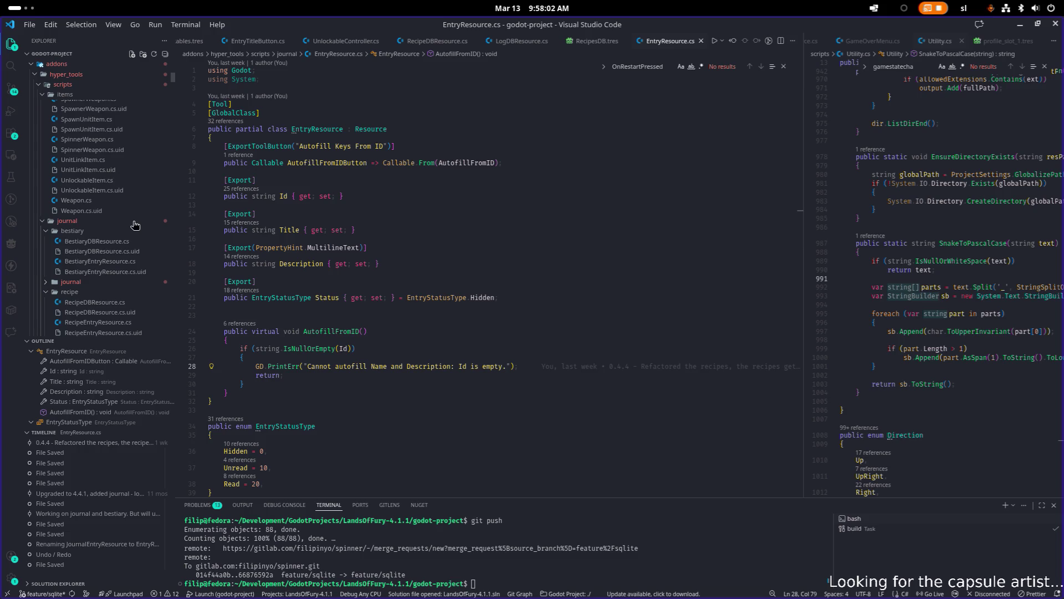
click(401, 230)
key(ctrl+p)
- Reopen LogEntryResource.cs and add 'ResourceName = Id;' in AutofillFromID
text(log)
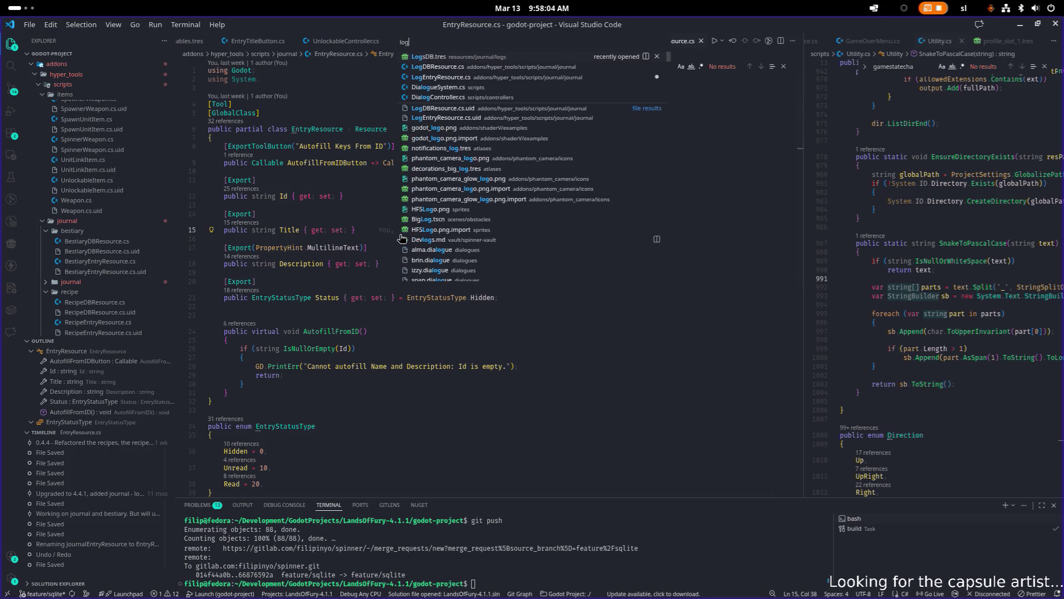
key(Down)
key(Return)
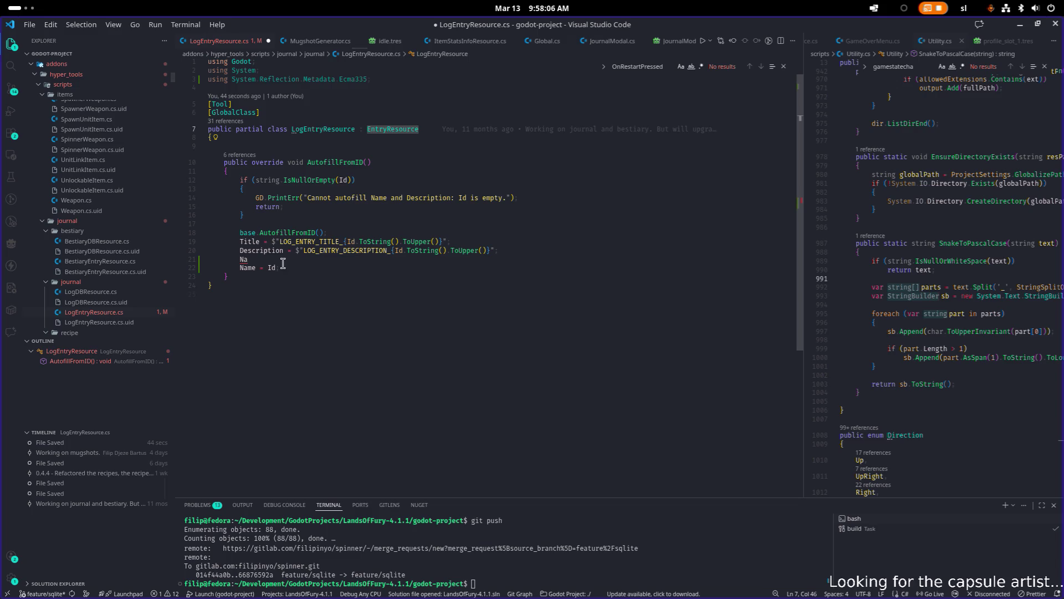
key(BackSpace)
key(BackSpace)
text(Resou)
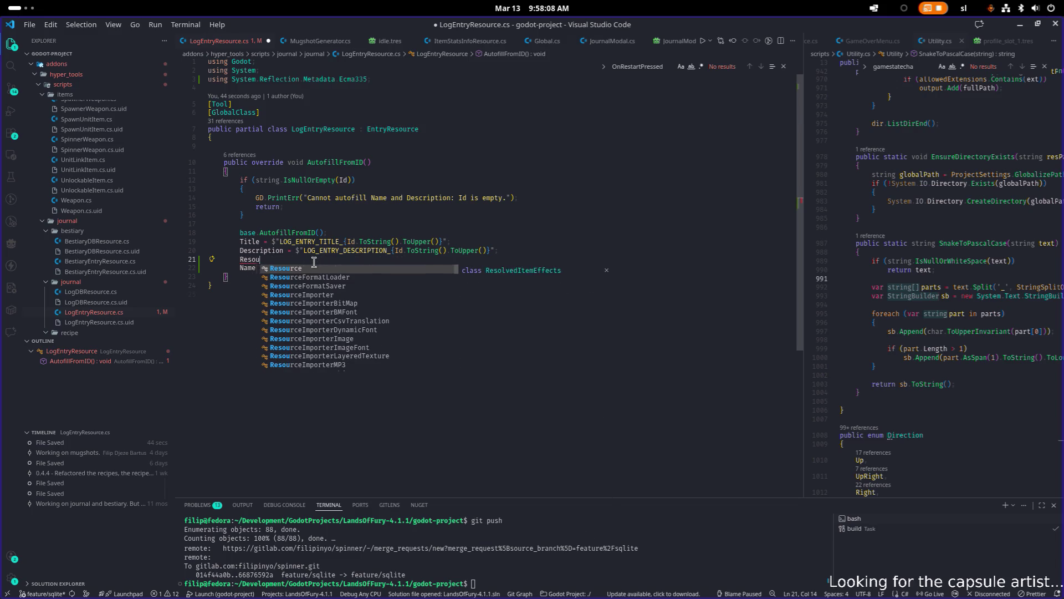
text(rcena)
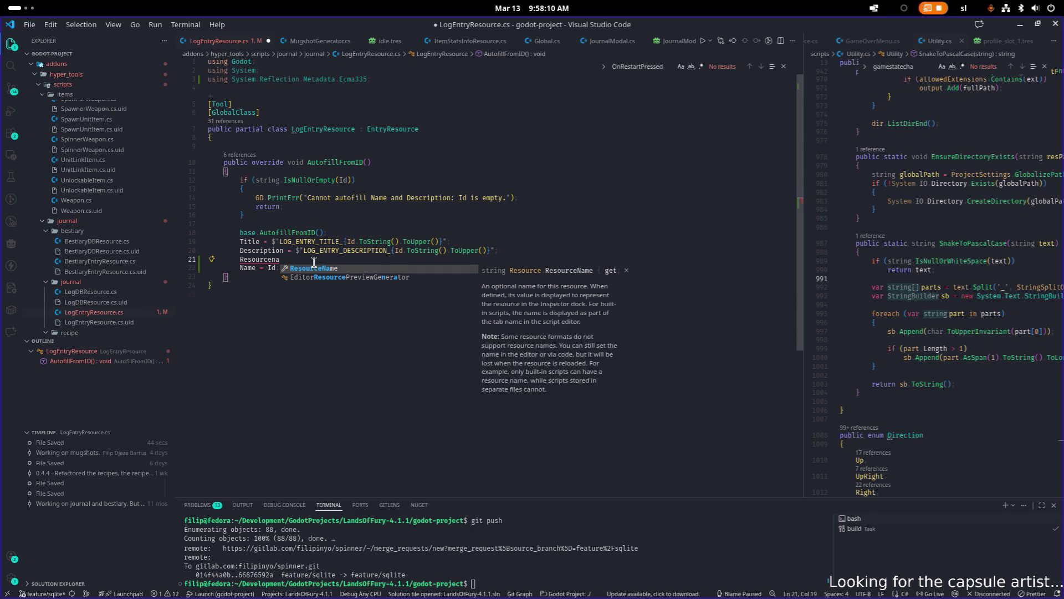
key(Return)
key(Down)
key(Up)
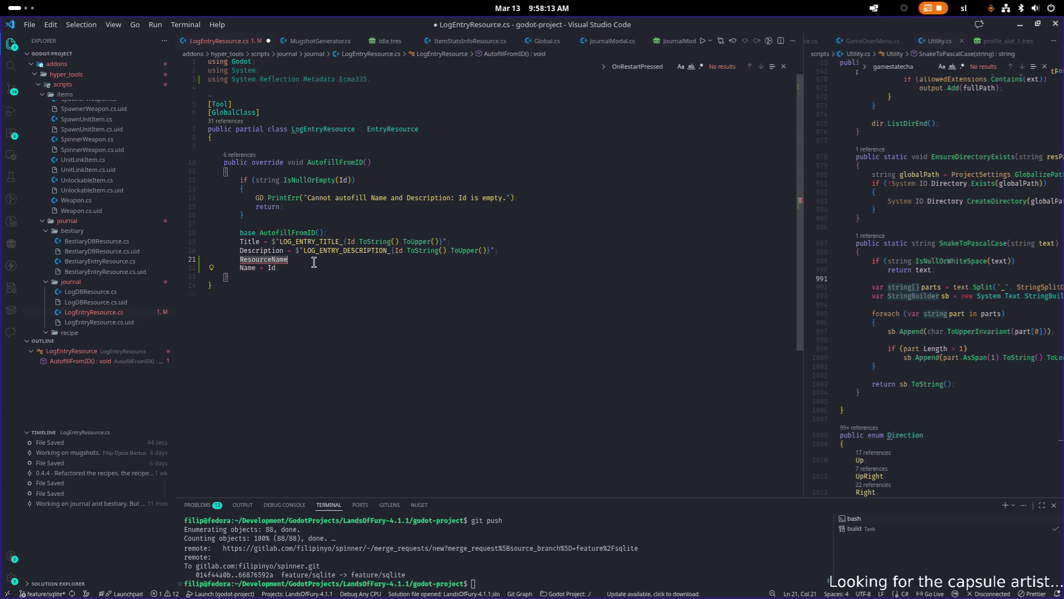
text(= Id;)
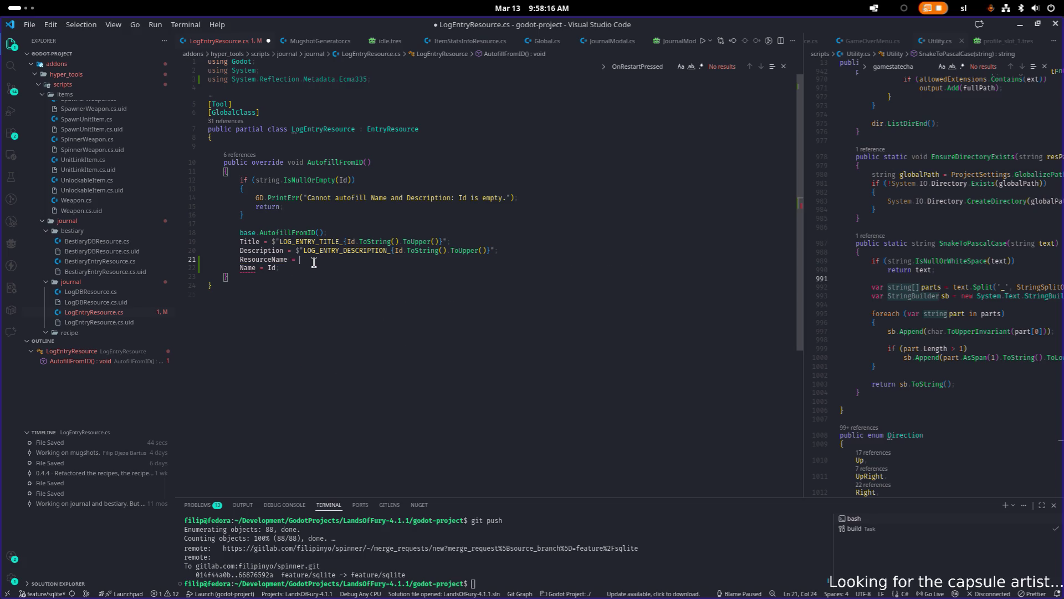
- Delete the old 'Name = Id;' line, save LogEntryResource.cs and return to Godot
key(shift+Down)
key(Delete)
key(ctrl+s)
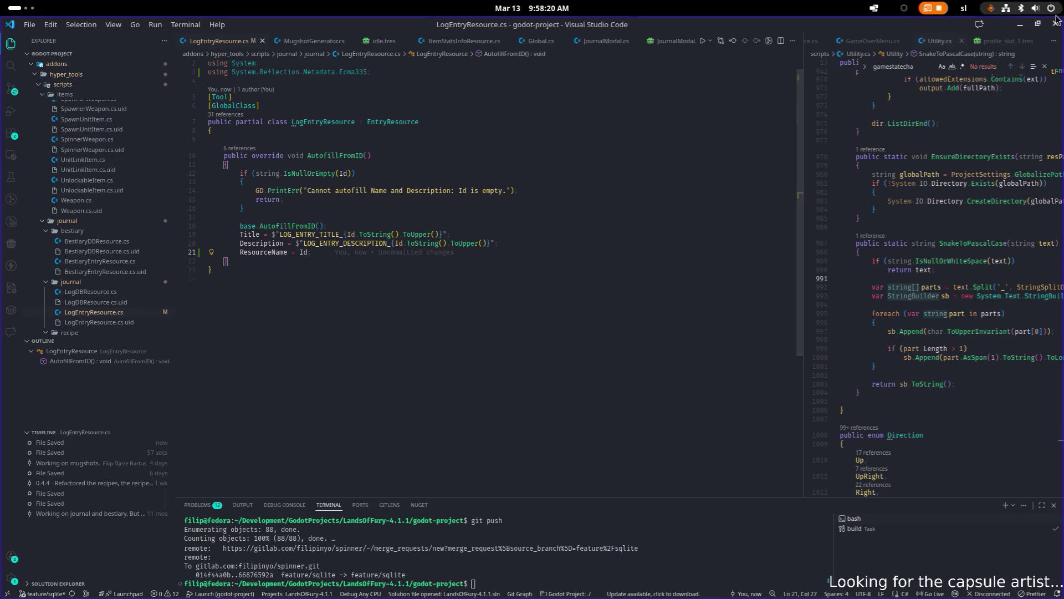
key(alt+Tab)
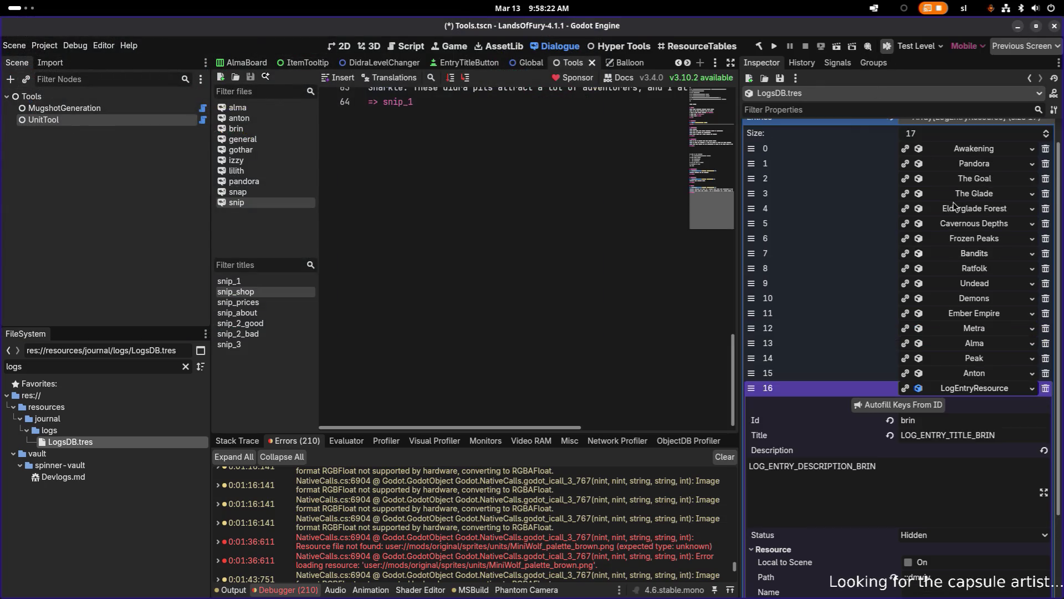
- Rebuild the .NET project so the changed Autofill Keys From ID takes effect
click(758, 46)
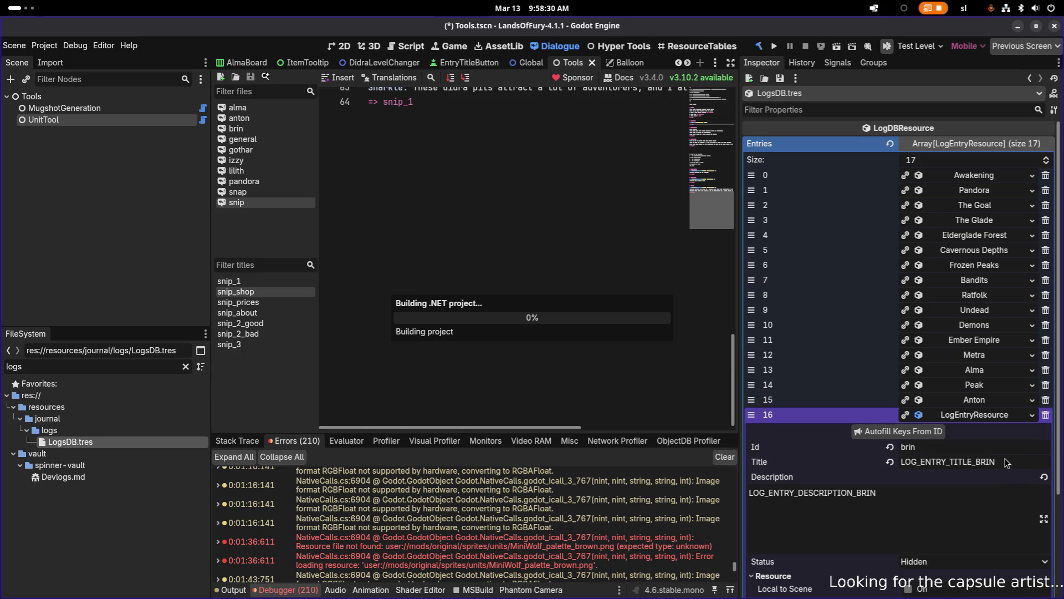
key(alt+Tab)
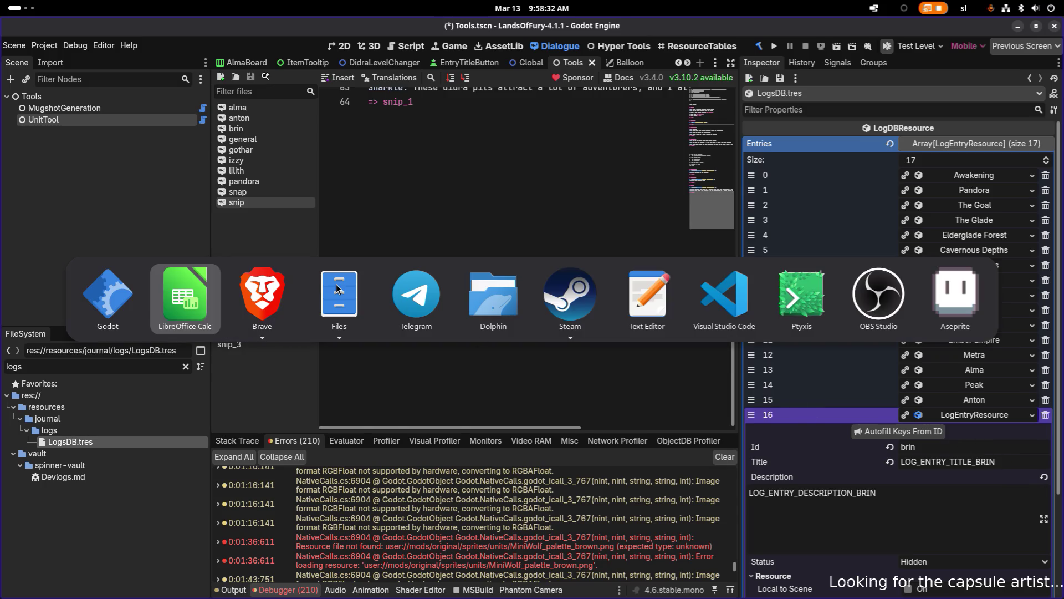
key(Escape)
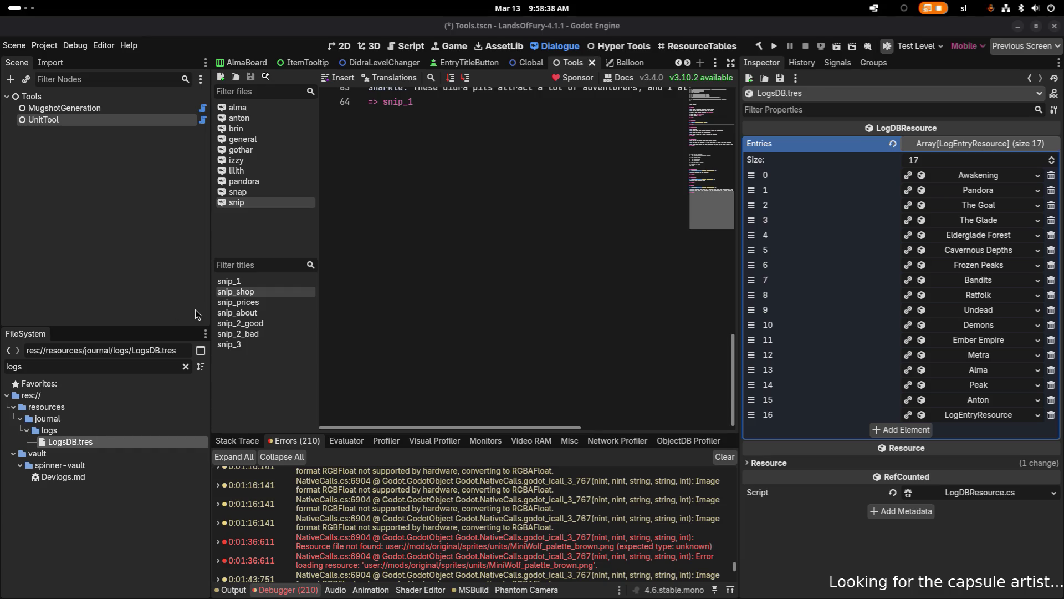
- Autofill entry 16's name and keys from its Id so it lists as brin
click(985, 419)
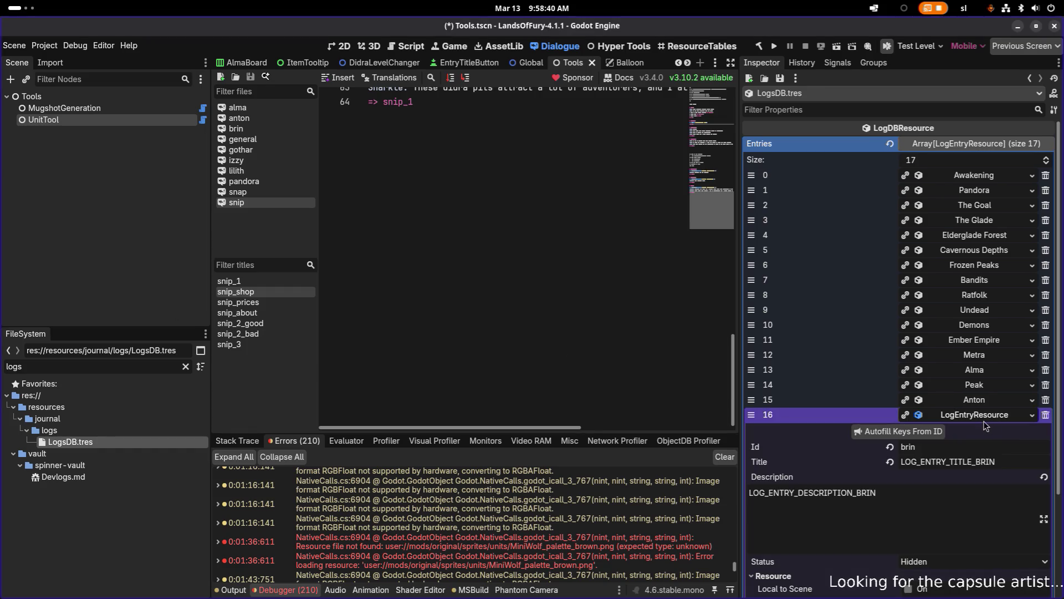
scroll(925, 438, down, 3)
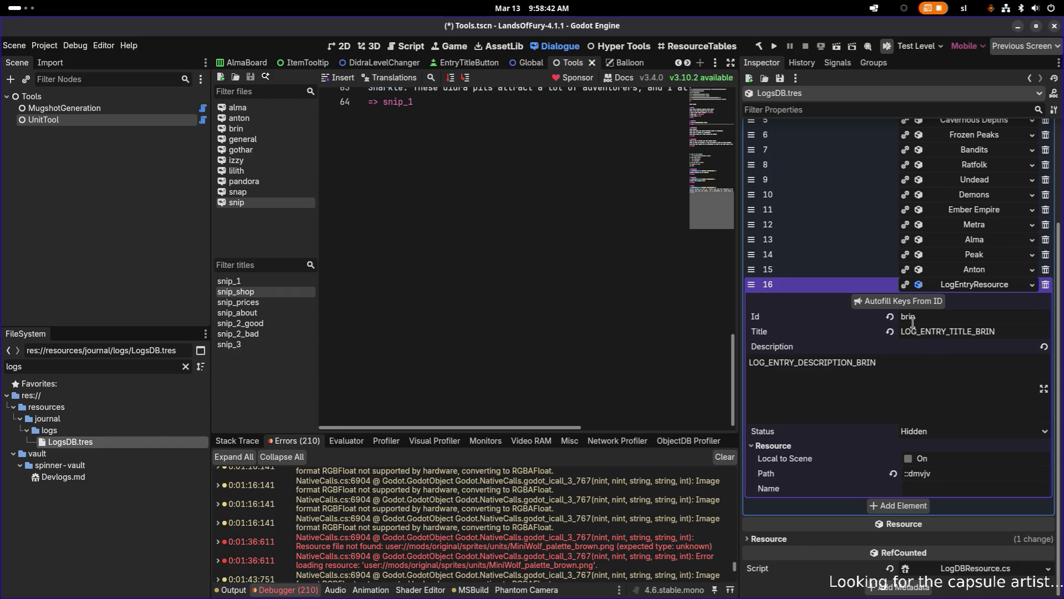
click(913, 302)
click(949, 288)
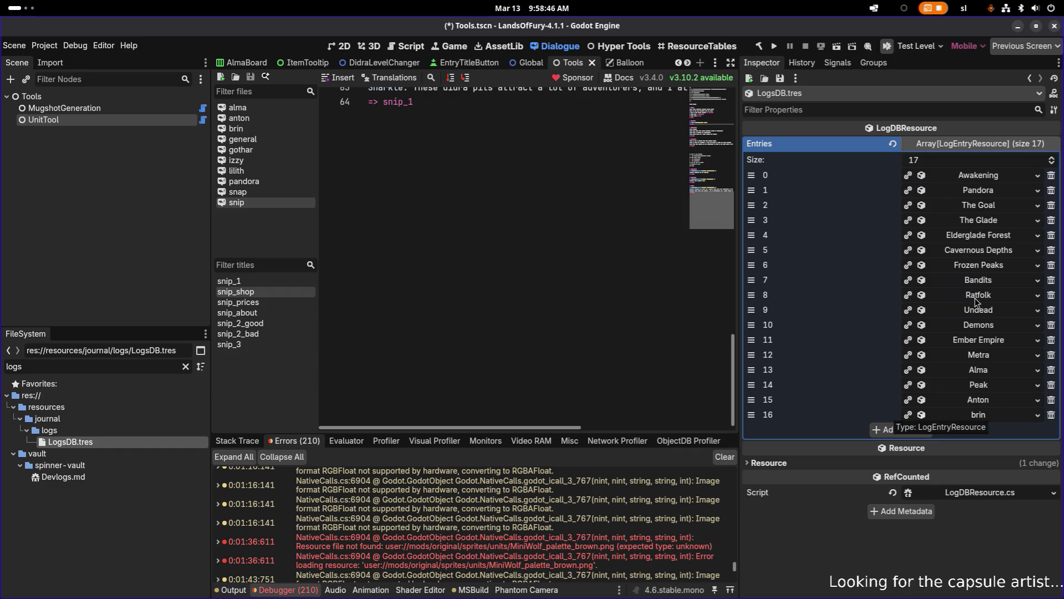
- Autofill the Awakening, Pandora, The Goal and The Glade entries from their Ids
click(979, 175)
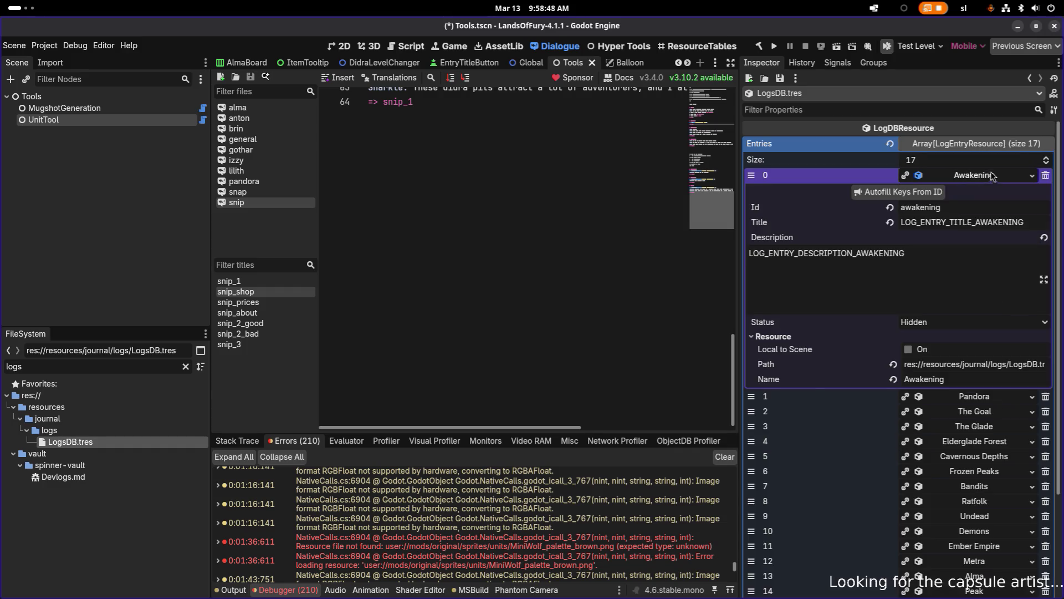
click(923, 195)
click(976, 192)
click(919, 210)
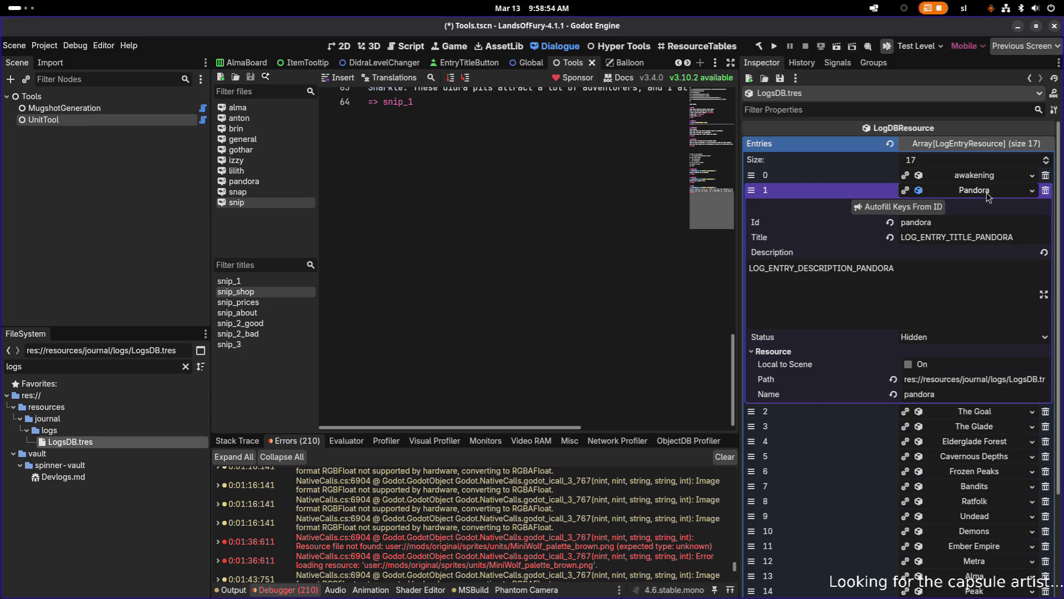
click(988, 192)
click(988, 206)
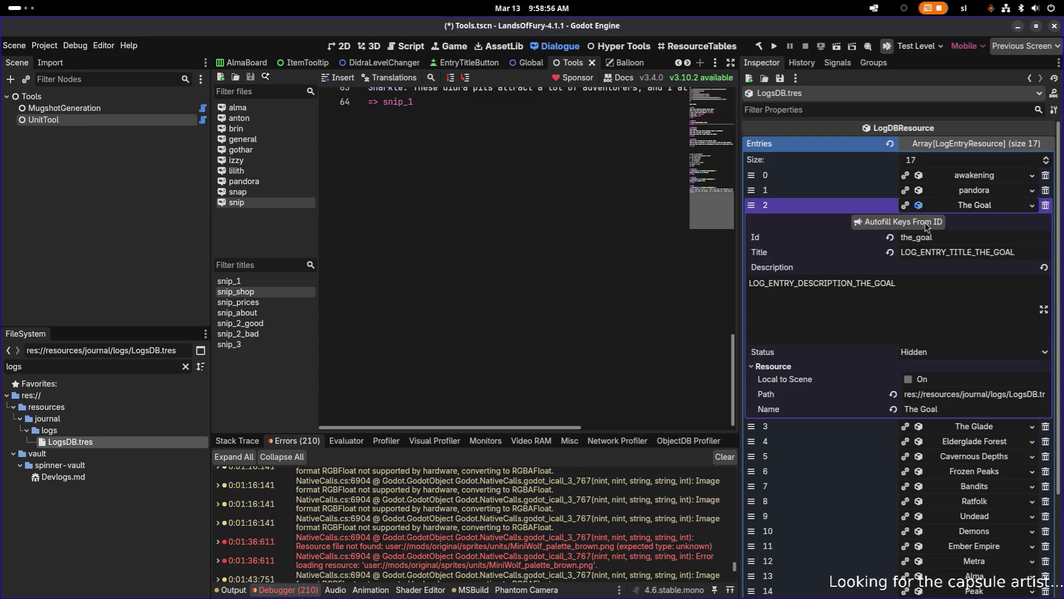
click(926, 222)
click(973, 206)
click(979, 221)
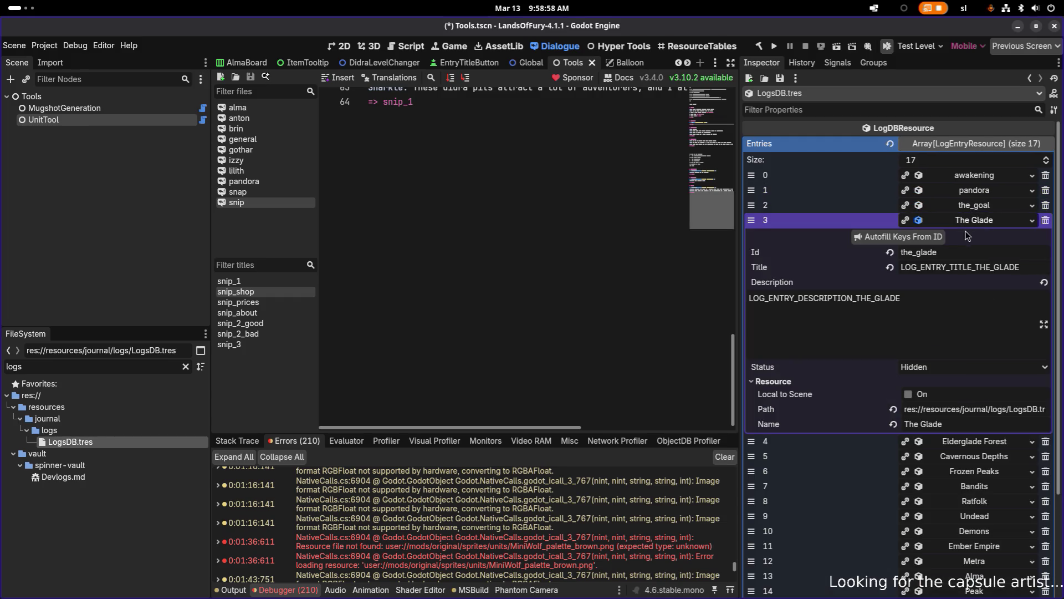
click(926, 237)
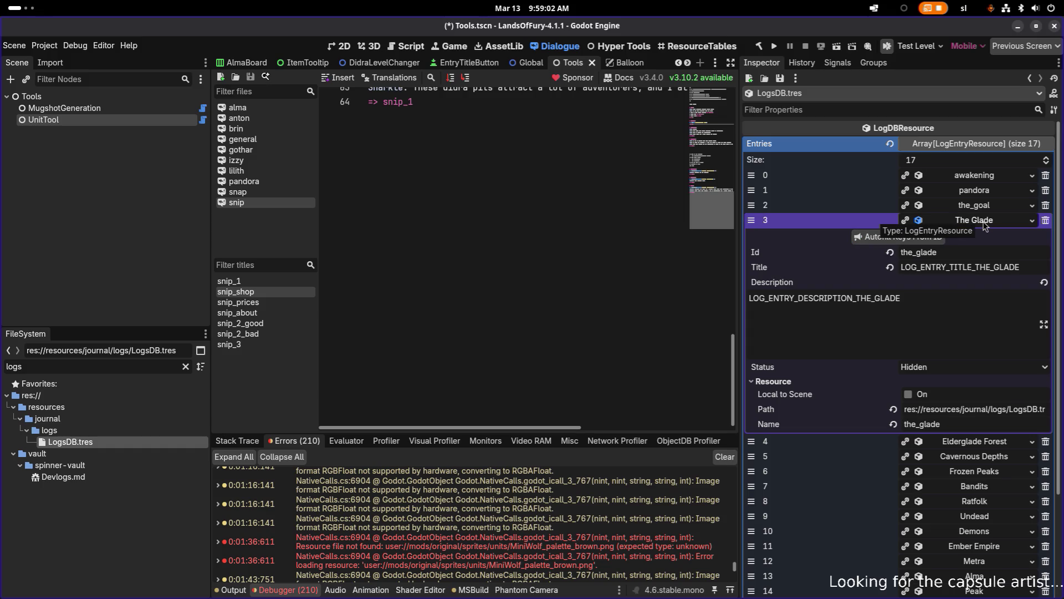
click(984, 222)
- Autofill the Elderglade Forest, Cavernous Depths, Frozen Peaks and Bandits entries from their Ids
click(986, 237)
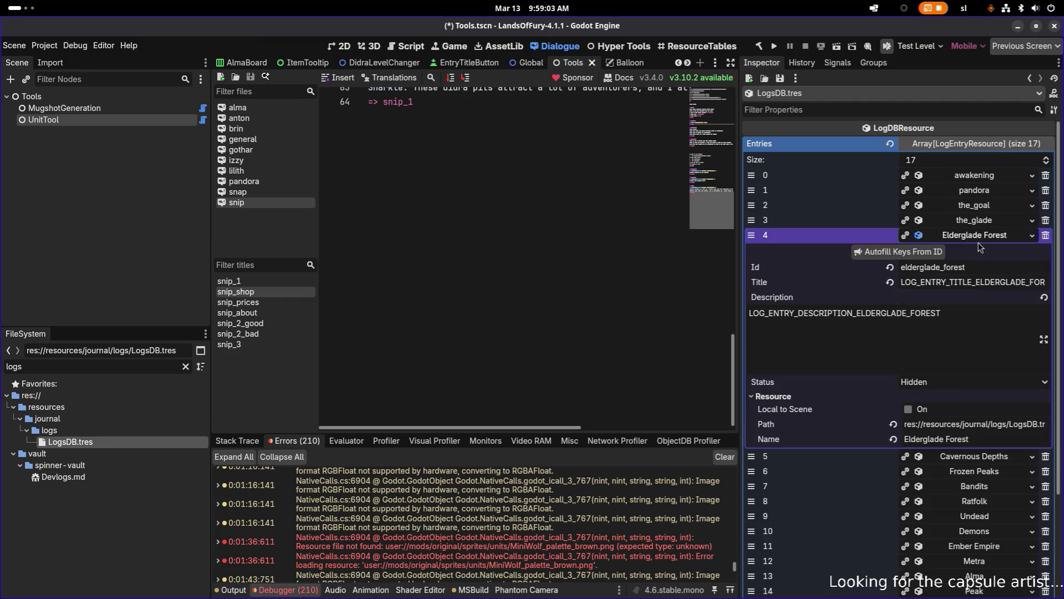
click(910, 252)
click(978, 236)
click(976, 252)
click(937, 267)
click(963, 253)
click(963, 265)
click(919, 281)
click(970, 266)
click(967, 284)
click(966, 294)
click(965, 285)
- Autofill the Ratfolk, Undead, Demons and Ember Empire entries from their Ids
click(966, 299)
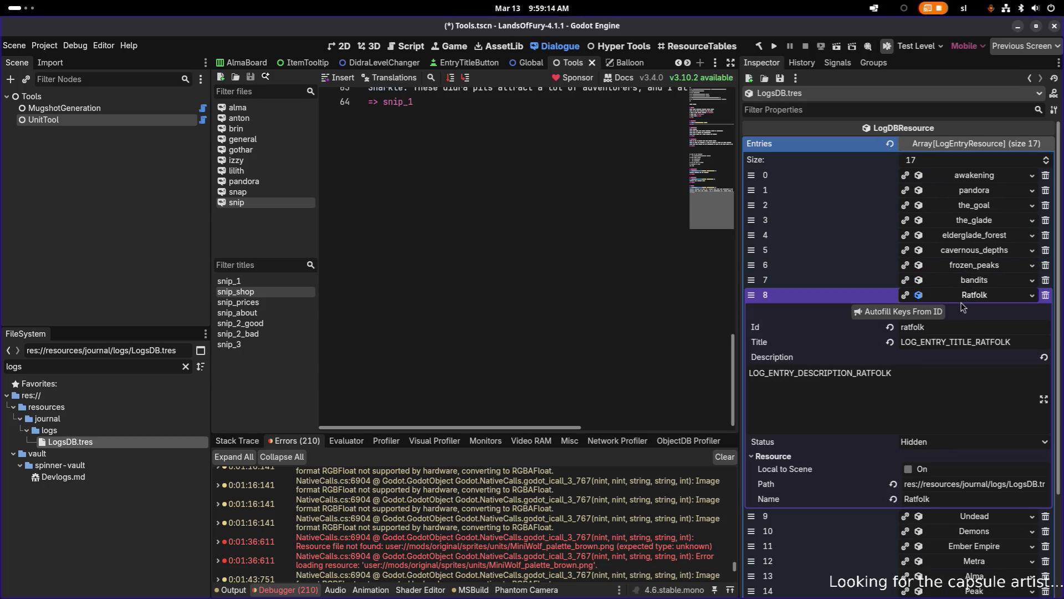
click(937, 306)
click(977, 297)
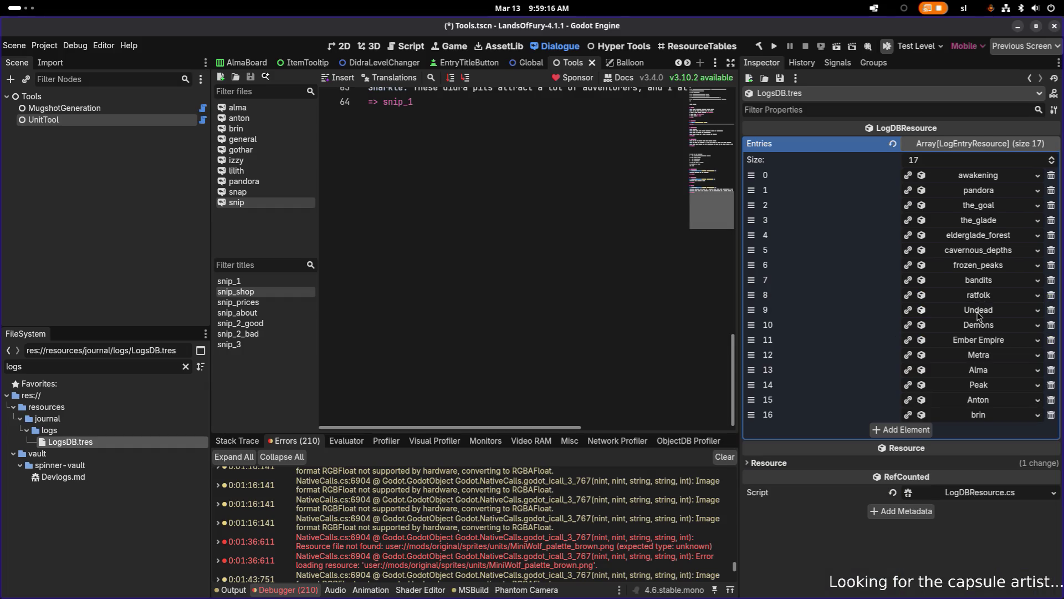
click(980, 313)
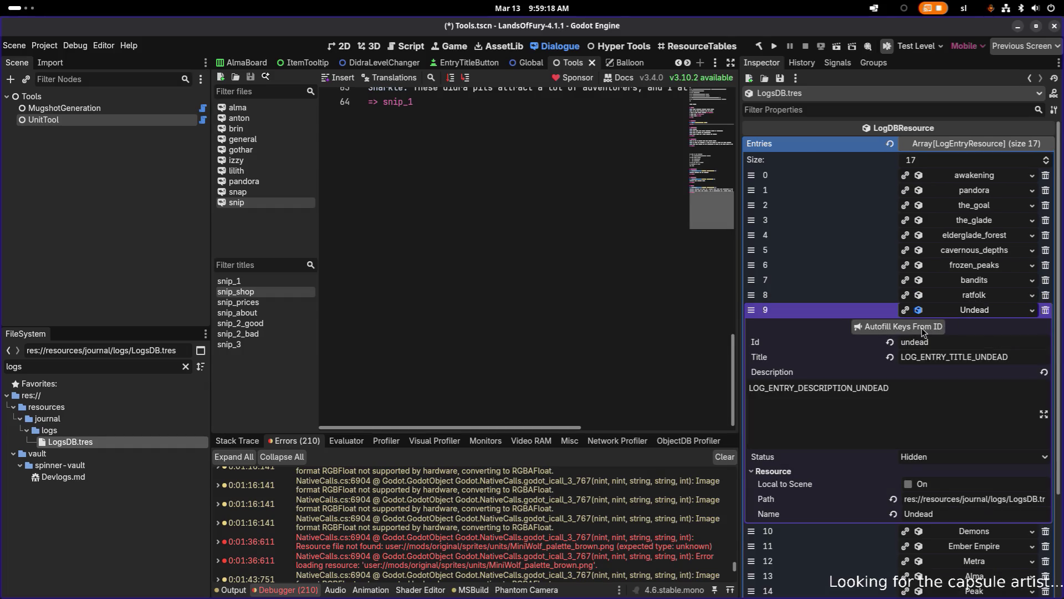
click(921, 328)
click(966, 311)
click(970, 327)
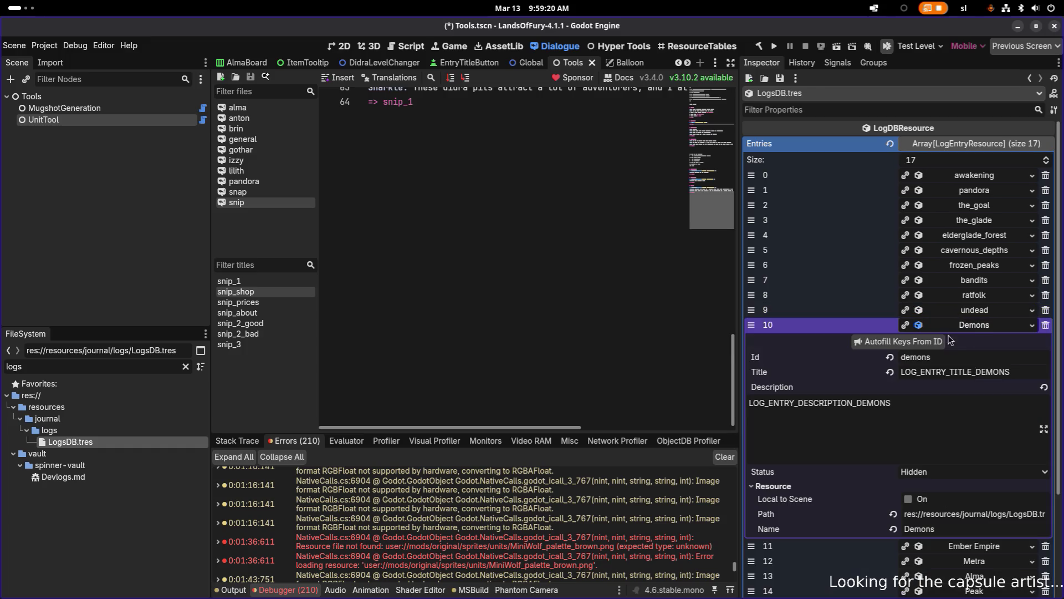
click(909, 341)
click(969, 326)
click(951, 342)
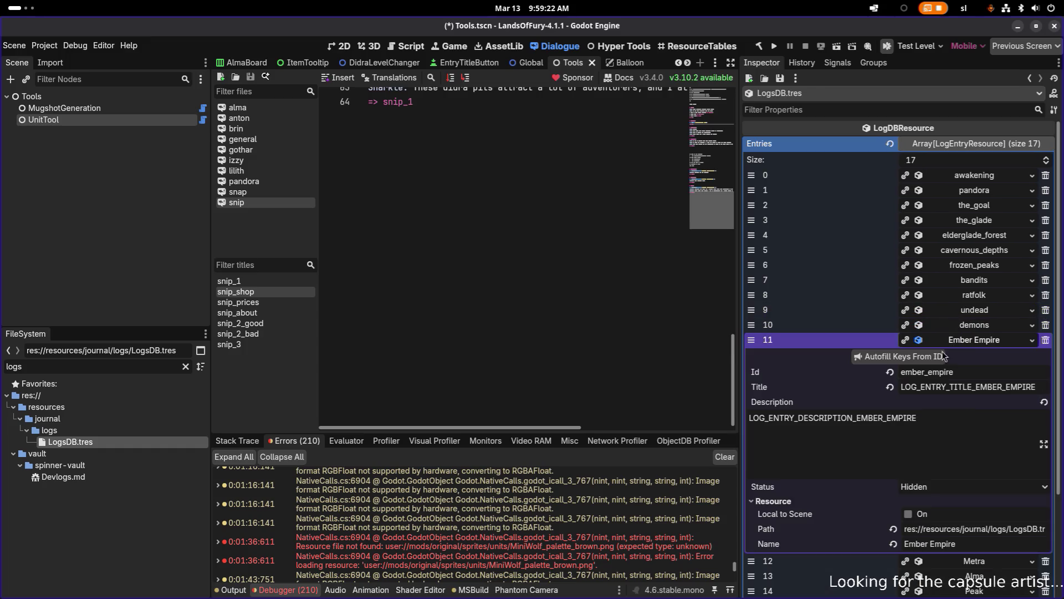
click(920, 358)
click(979, 342)
- Autofill the Metra, Alma and Peak entries from their Ids
click(979, 355)
click(919, 370)
click(973, 356)
click(968, 371)
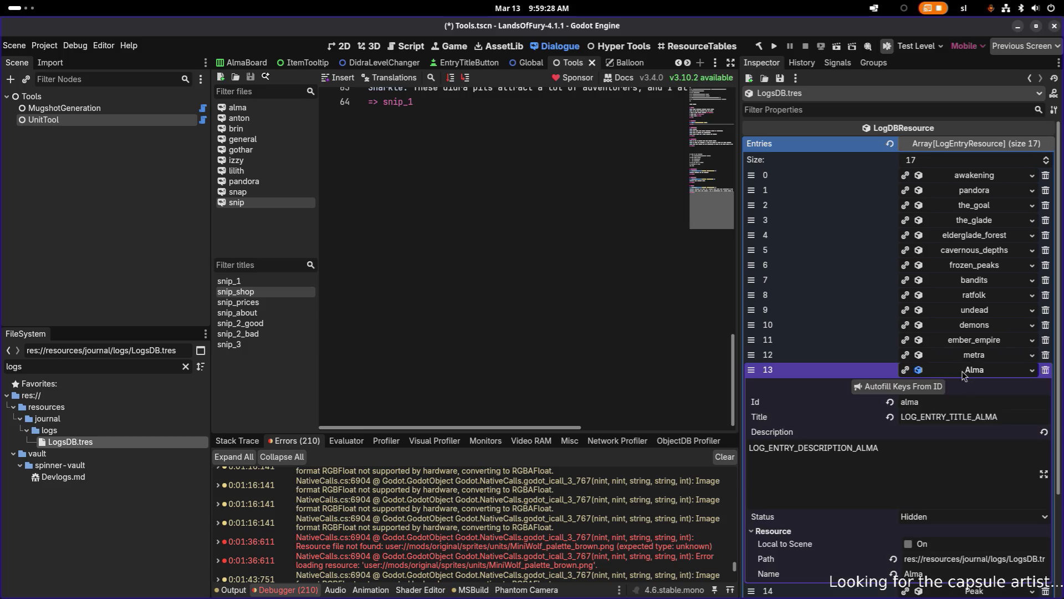
click(912, 389)
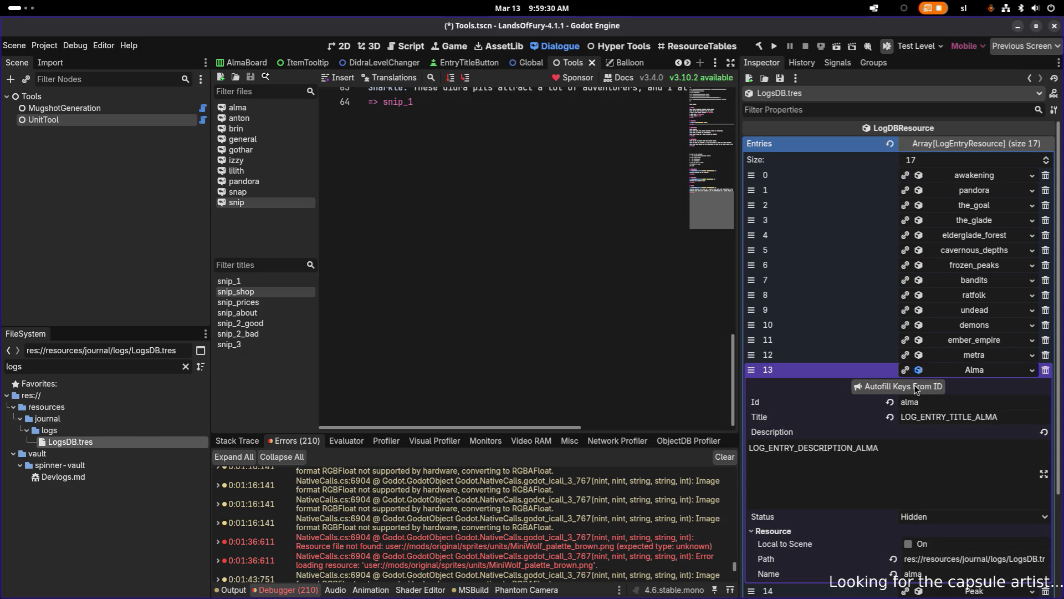
click(973, 370)
click(970, 385)
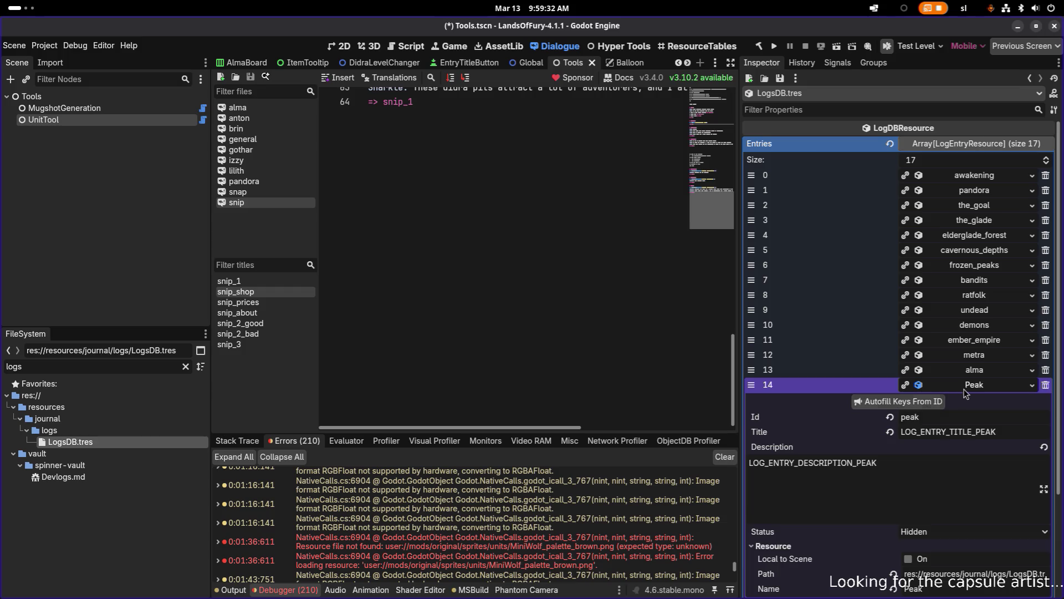
click(970, 384)
click(962, 400)
- Correct entry 15's Id to anton and regenerate its title and description keys
click(923, 417)
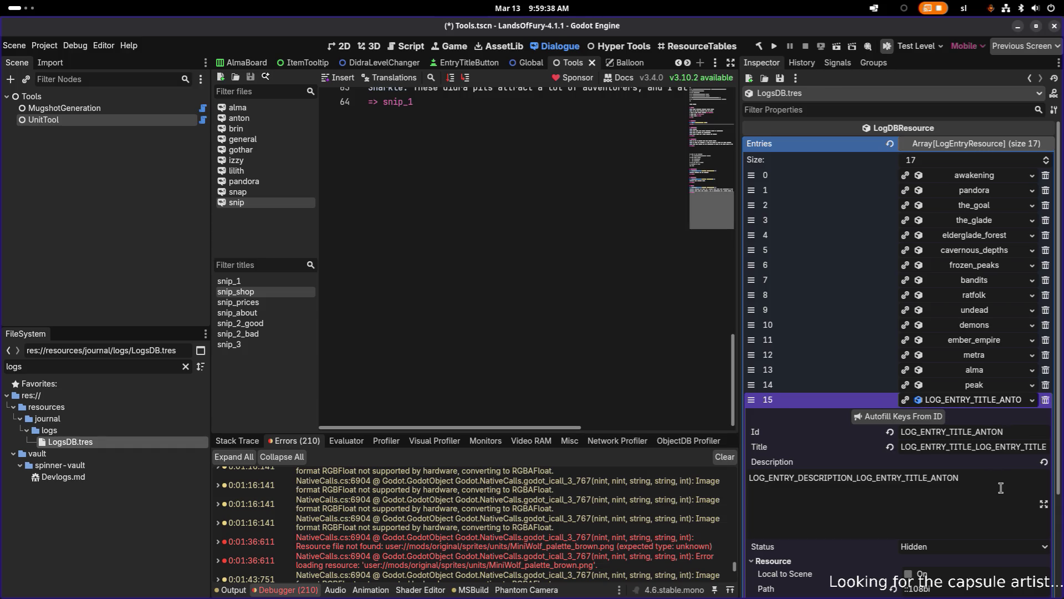
click(990, 400)
click(991, 400)
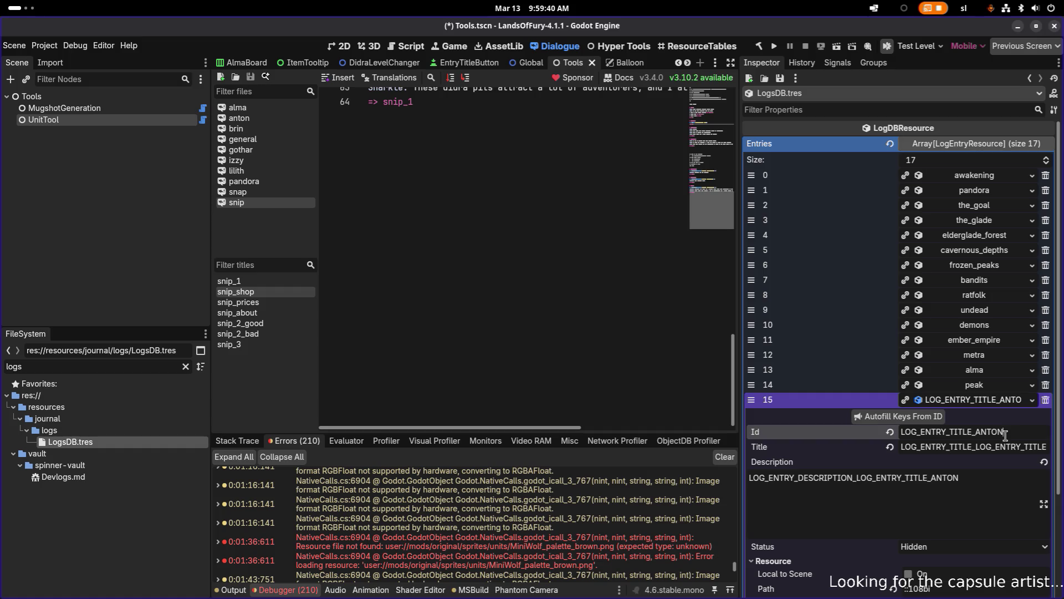
double_click(1005, 435)
text(anton)
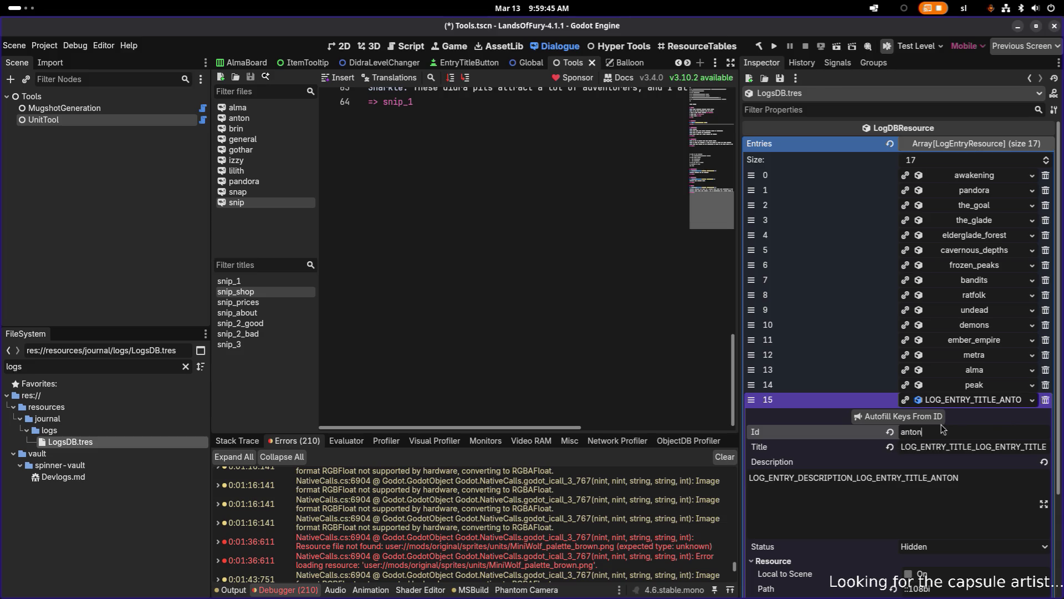
click(941, 417)
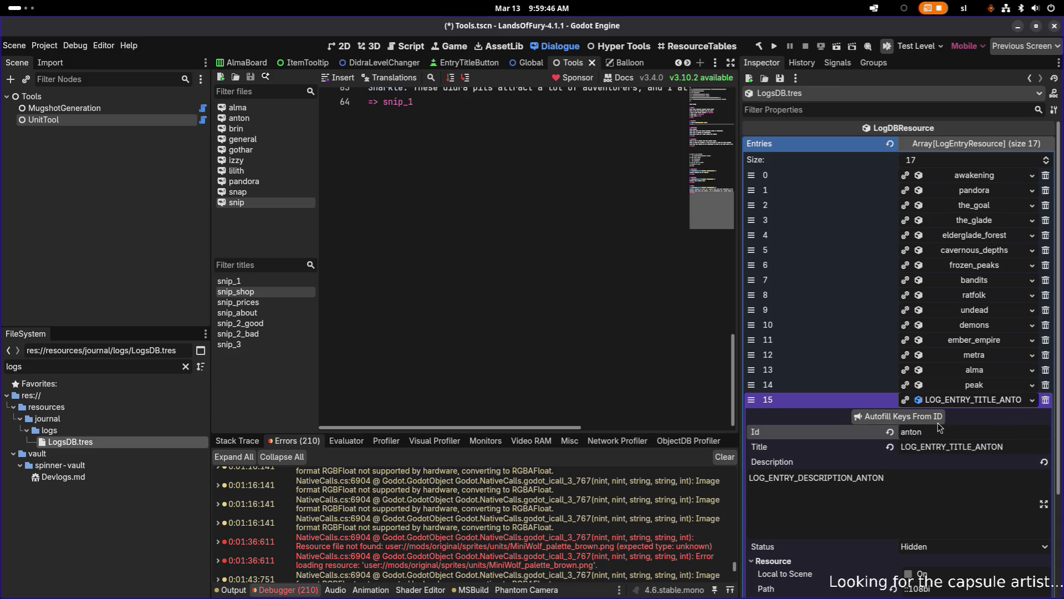
click(973, 400)
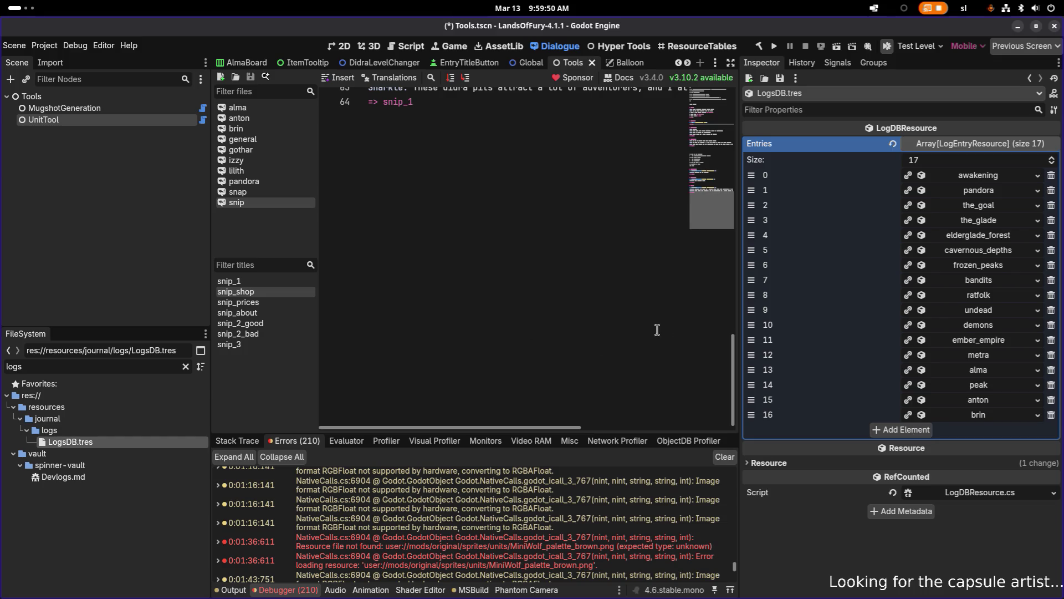
- Move the_goal up to index 1 and alma up to index 2
key(alt+Tab)
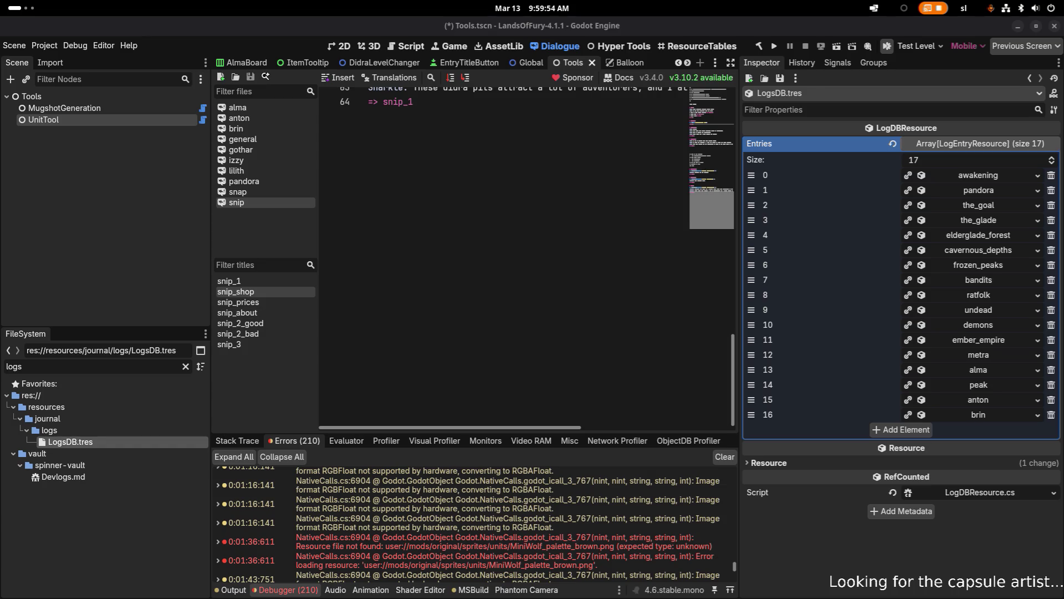
mouse_move(612, 44)
mouse_down()
mouse_move(600, 97)
mouse_move(618, 16)
mouse_up()
drag(753, 210, 750, 191)
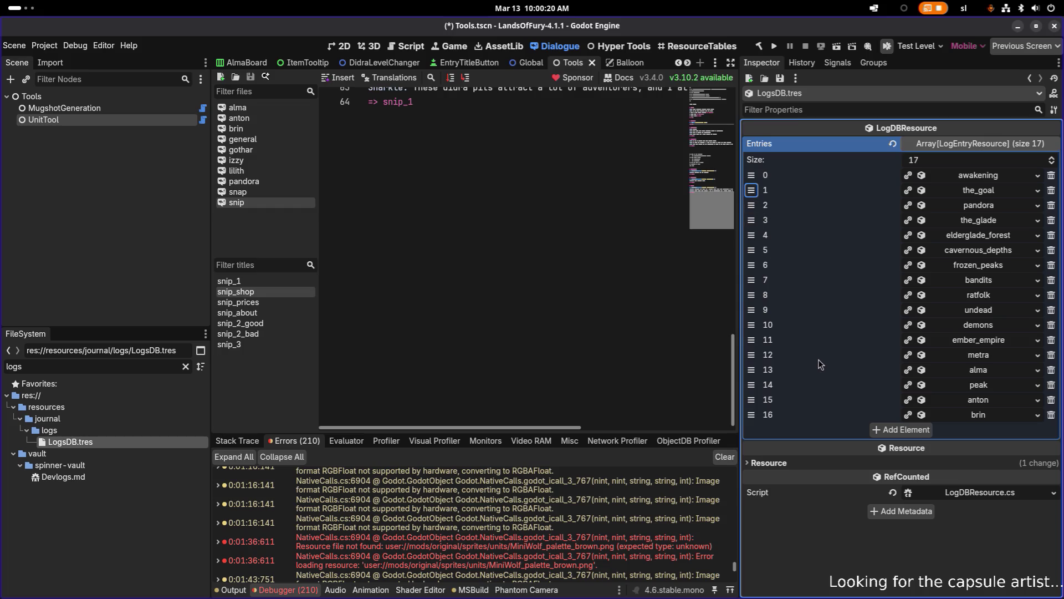
drag(751, 370, 753, 211)
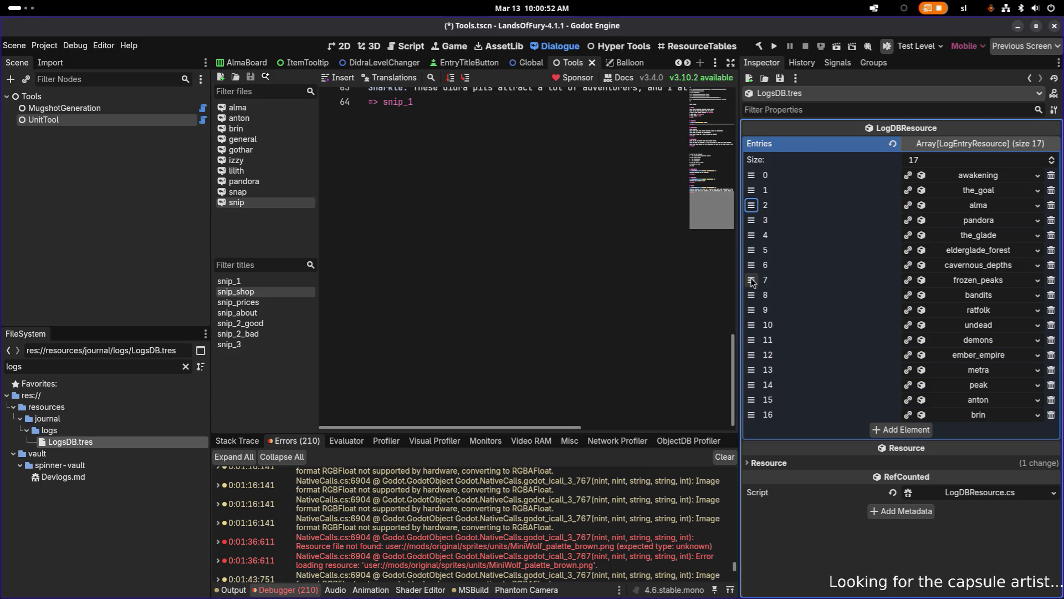
- Move metra to index 8, right after frozen_peaks
drag(752, 369, 750, 295)
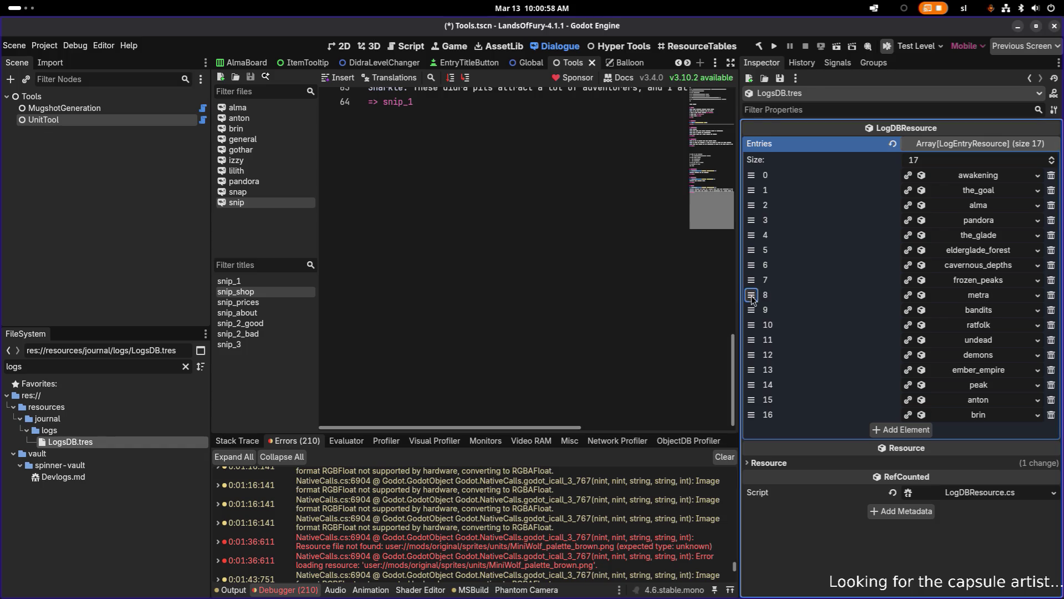
drag(751, 296, 751, 220)
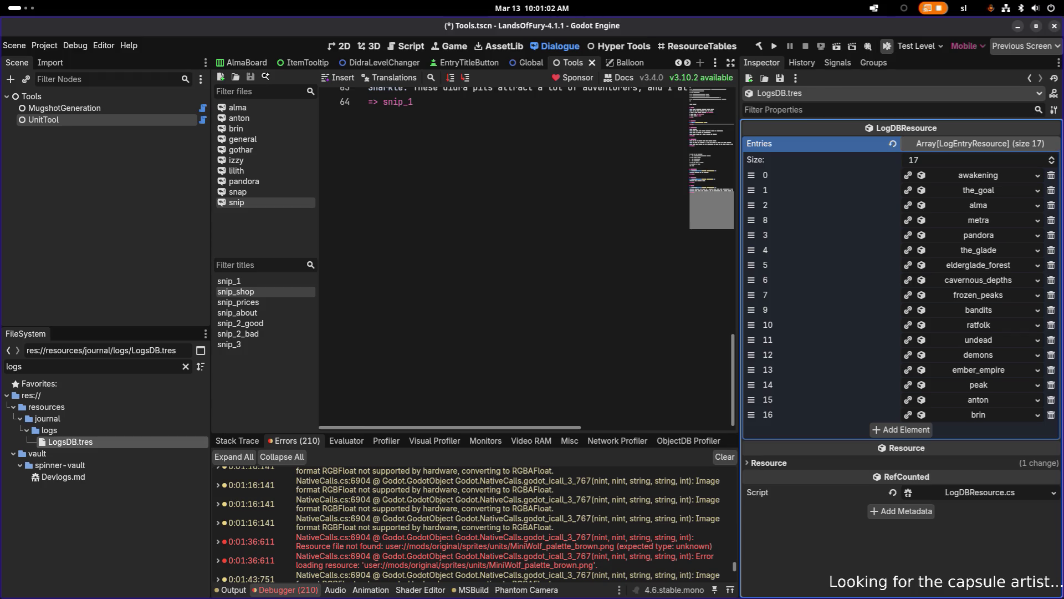
drag(752, 220, 752, 235)
drag(752, 235, 751, 295)
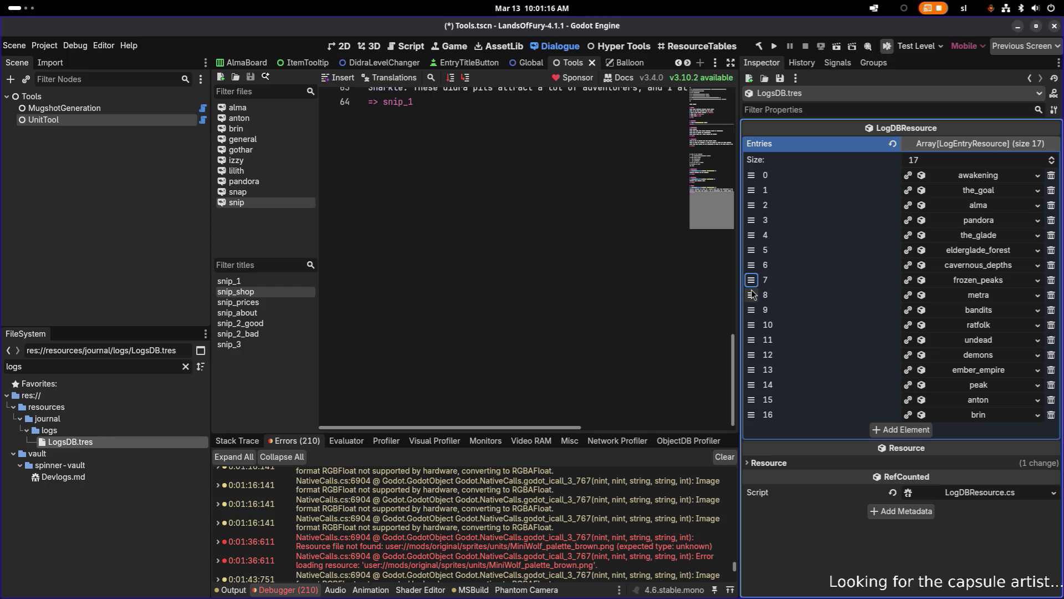
- Add entry 17 as a new LogEntryResource with Id didras and autofilled keys
click(904, 430)
click(1037, 430)
click(996, 454)
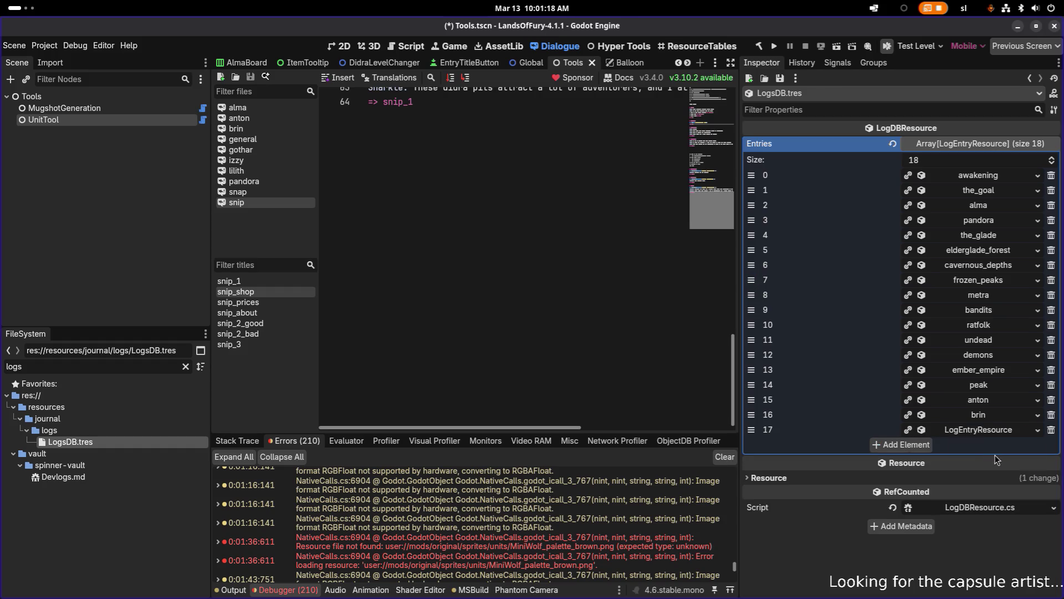
click(971, 431)
click(936, 461)
text(didras)
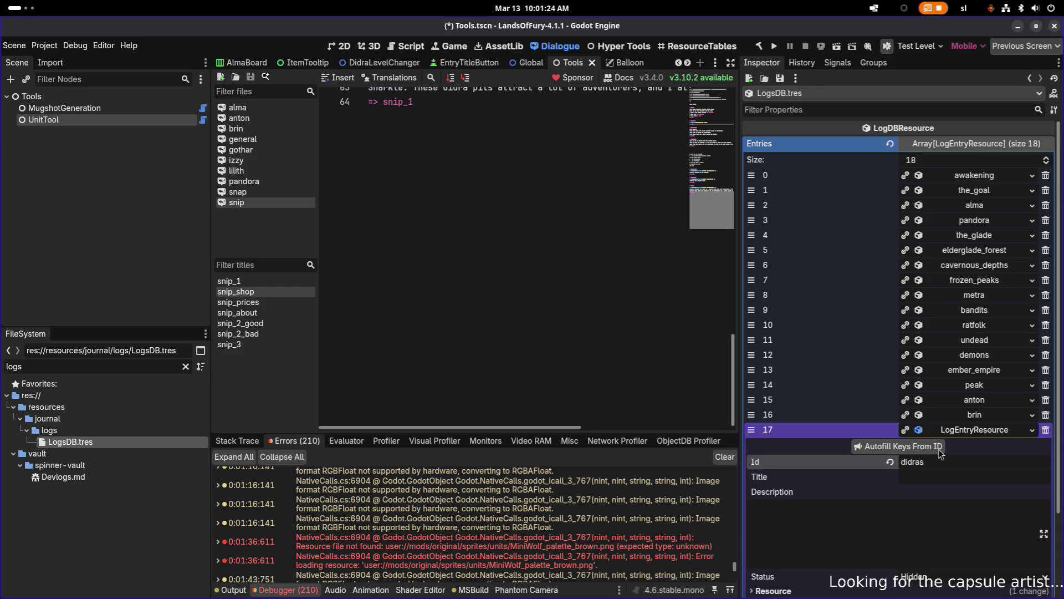
click(898, 446)
key(alt+Tab)
click(664, 320)
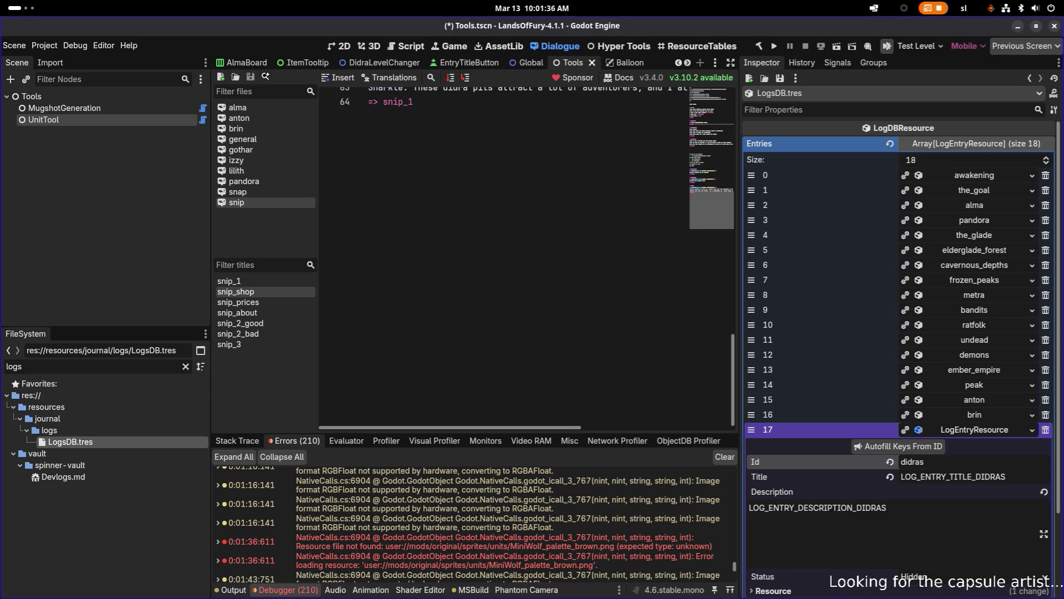
click(949, 431)
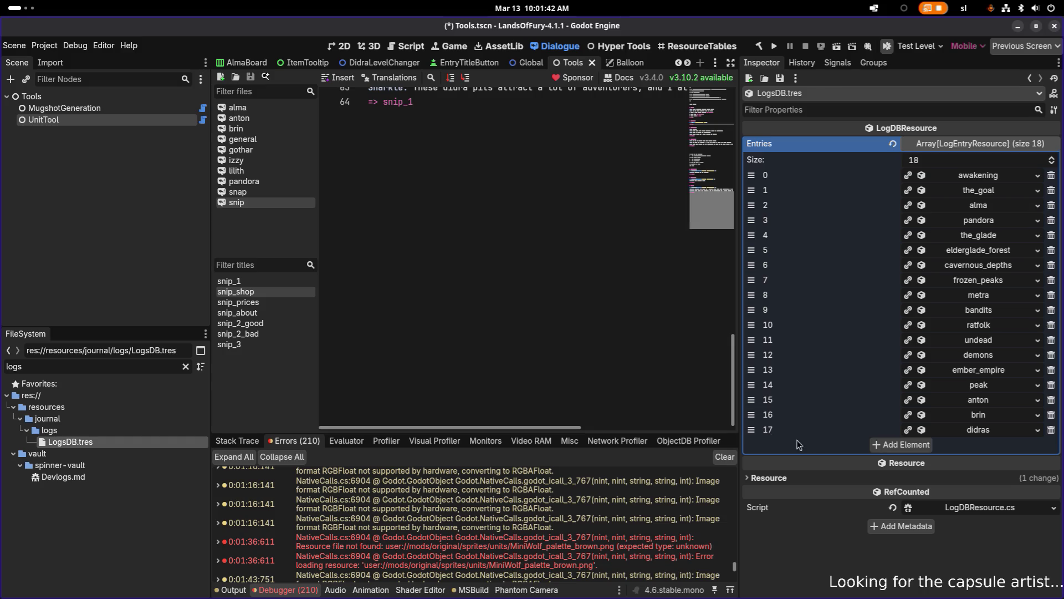
- Add entry 18 with Id didra_caverns and autofill its title and description
click(913, 444)
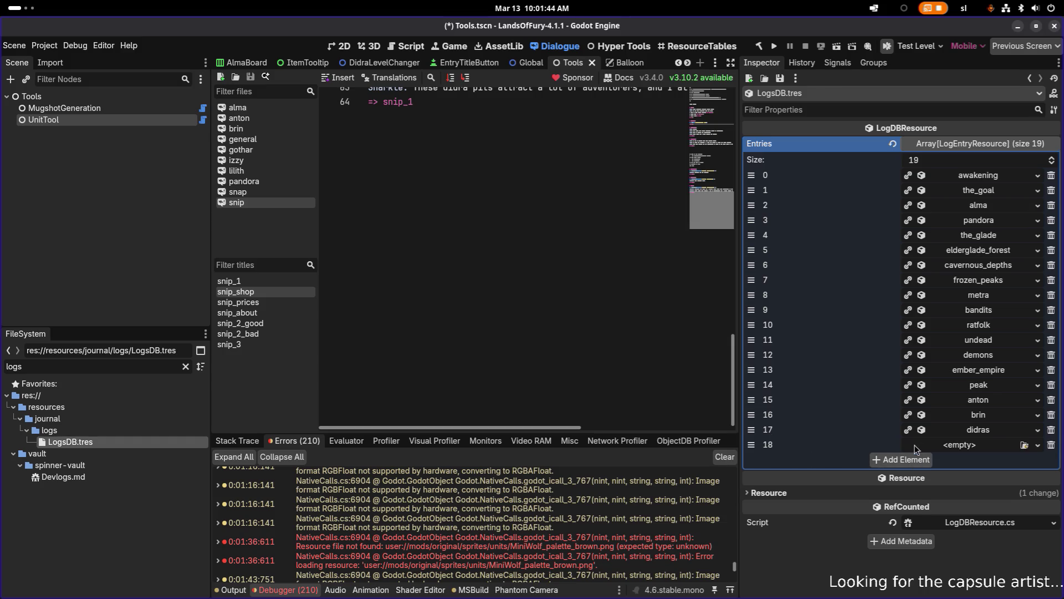
click(969, 446)
click(954, 474)
text(didra)
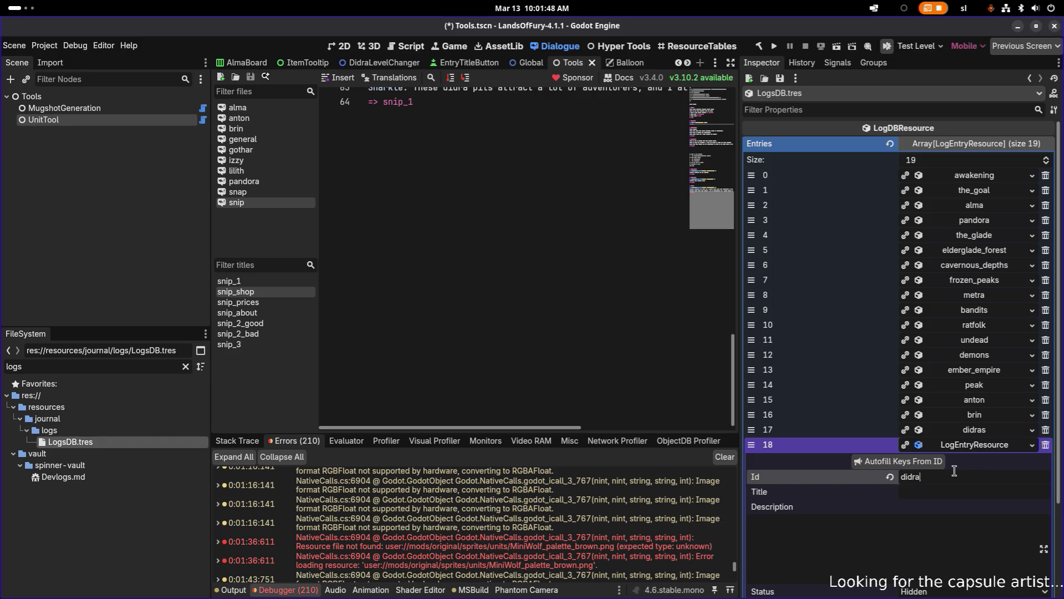
text(_cave)
text(rns)
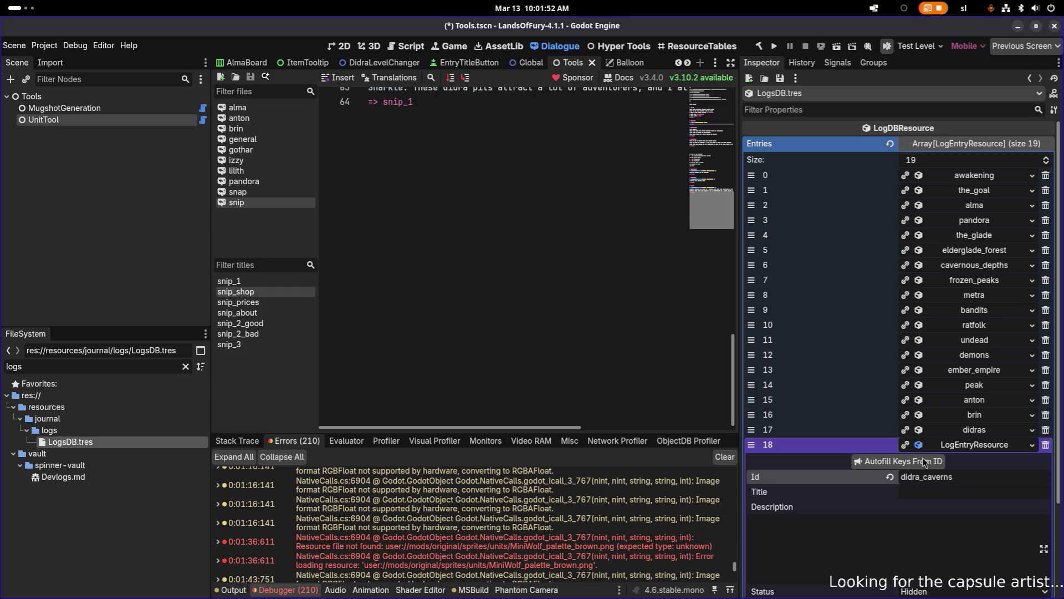
click(923, 464)
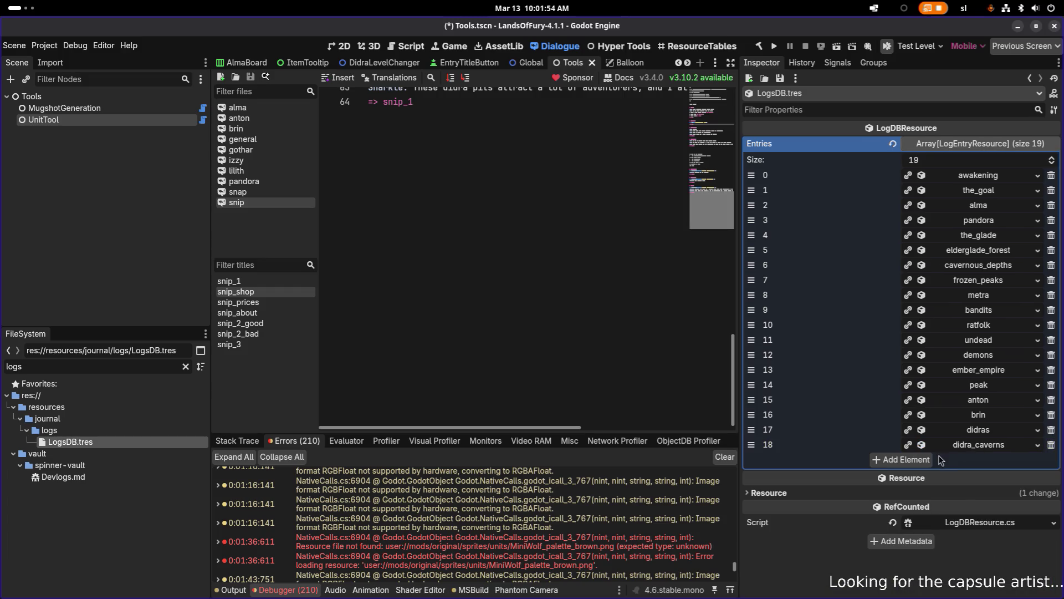
- Add entry 19 with Id runes and autofill its title and description
click(912, 463)
click(970, 460)
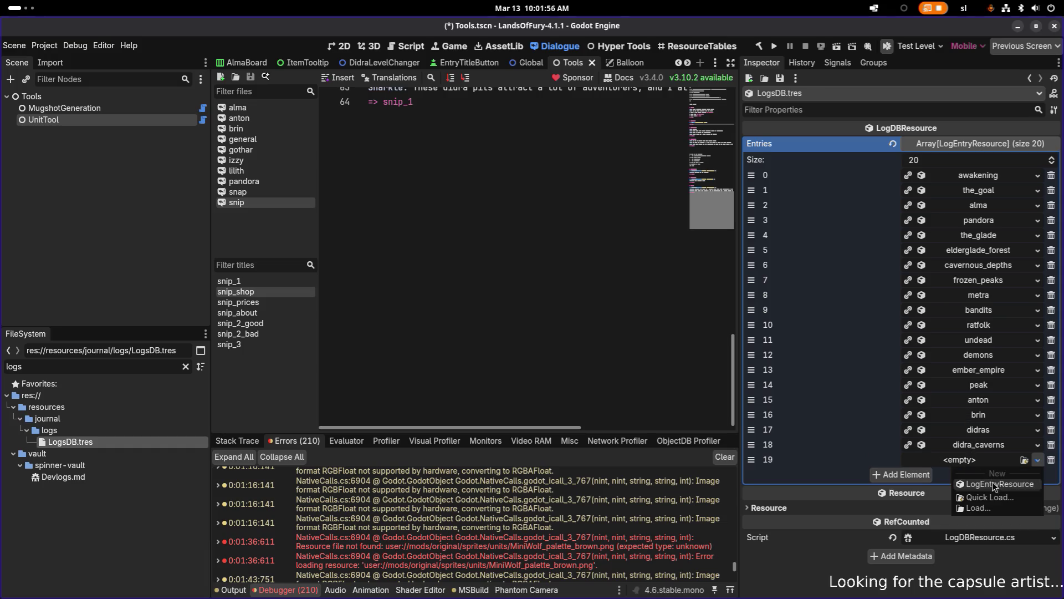
click(992, 482)
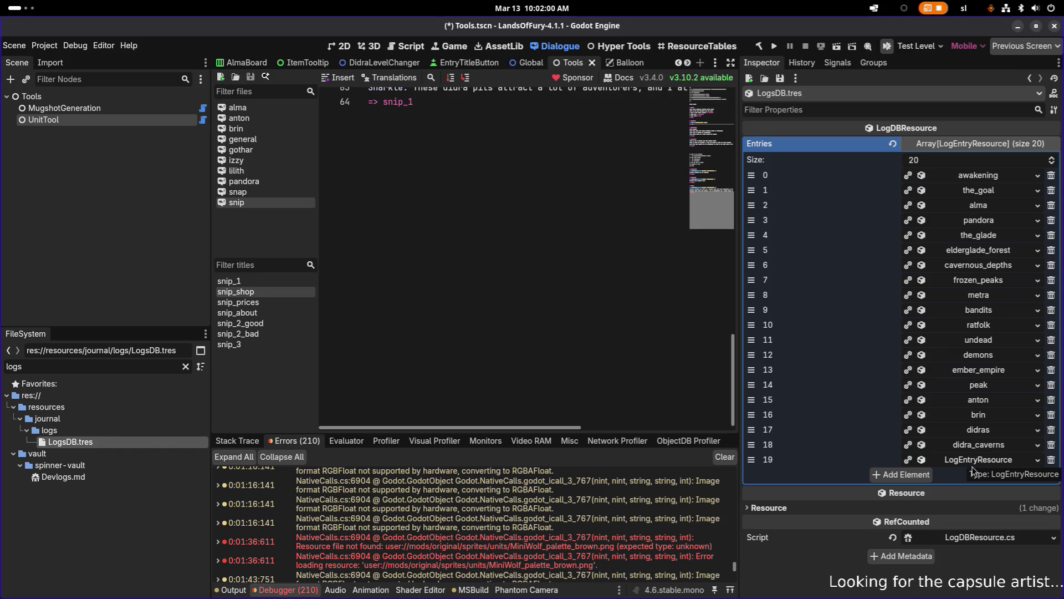
click(976, 462)
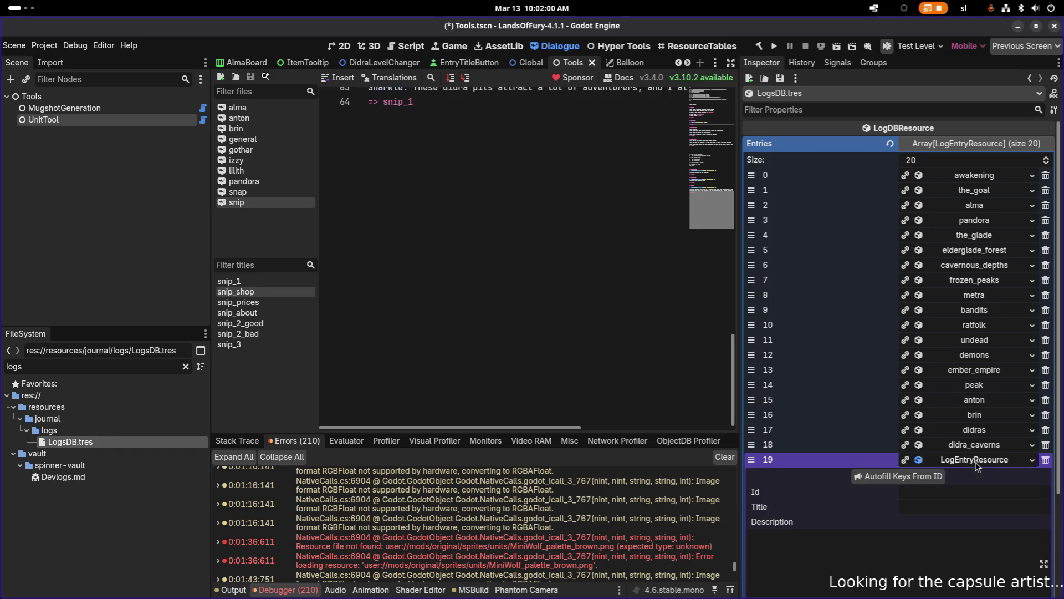
click(948, 492)
text(runes)
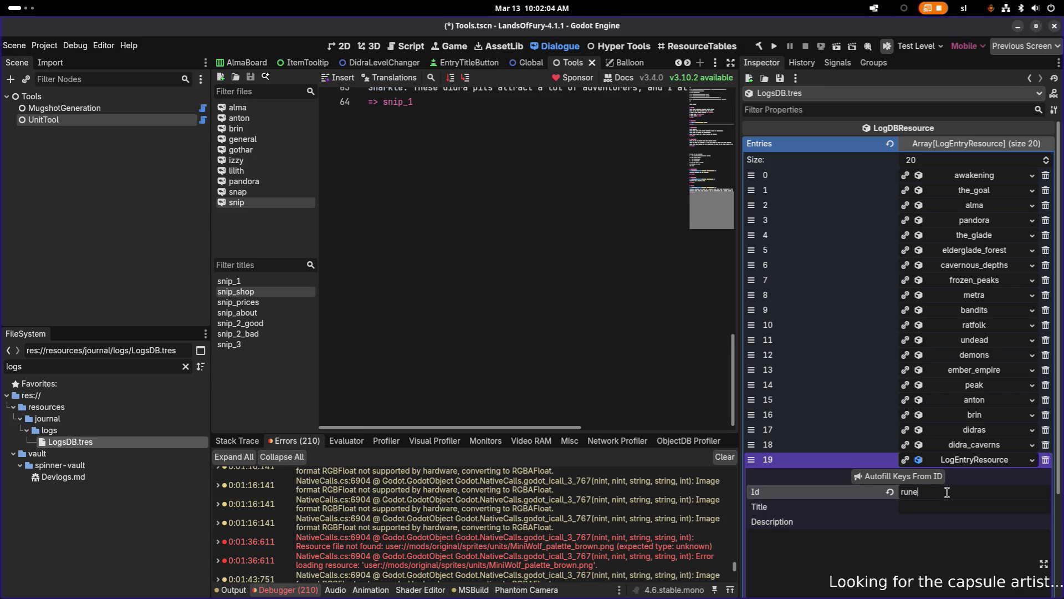
click(931, 480)
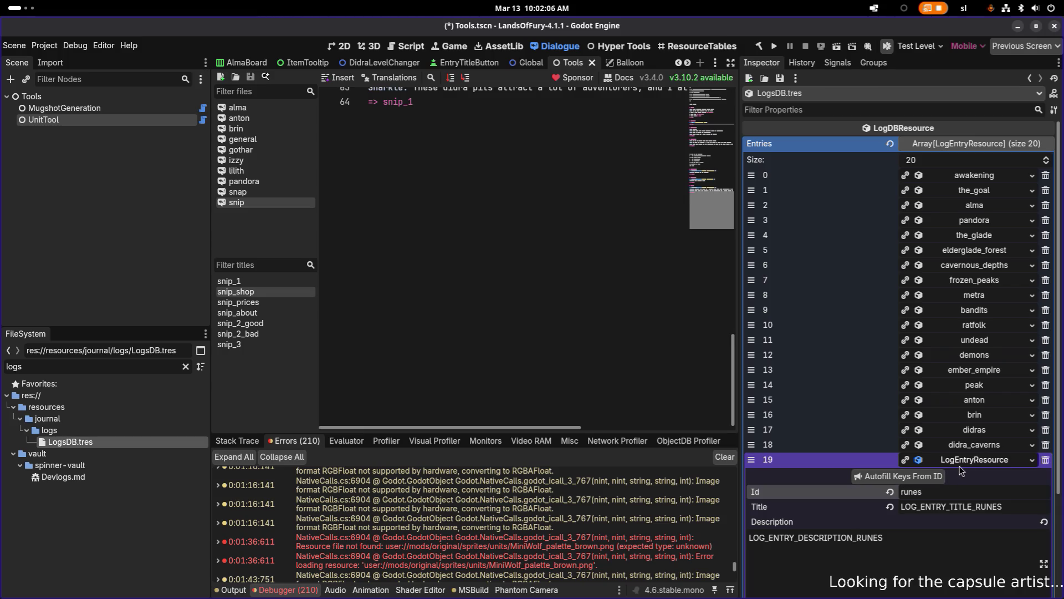
click(963, 464)
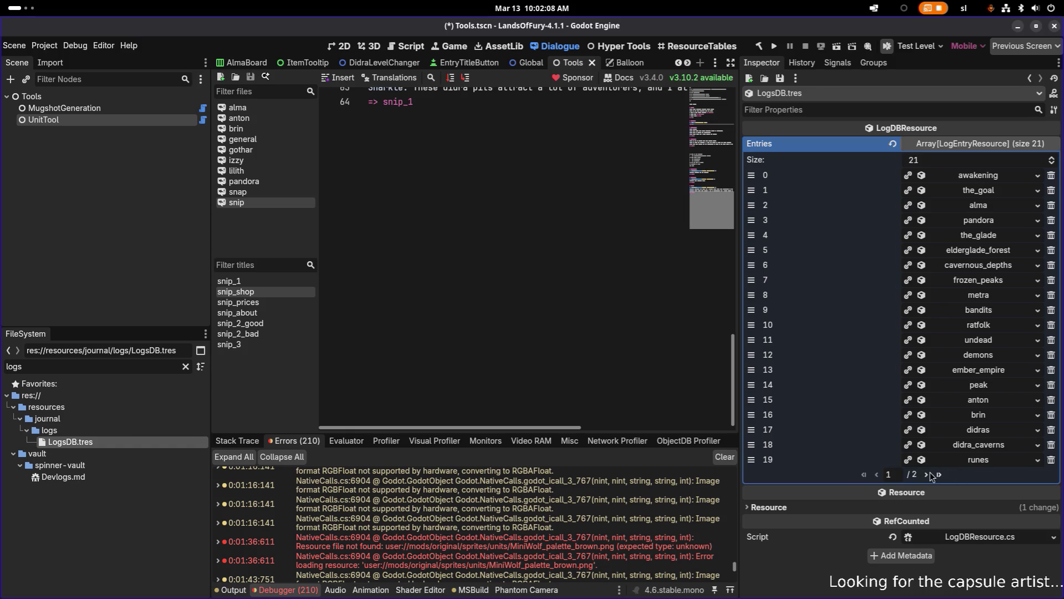
- Add entry 20 with Id rune_extractors and autofill its keys
click(927, 475)
click(981, 176)
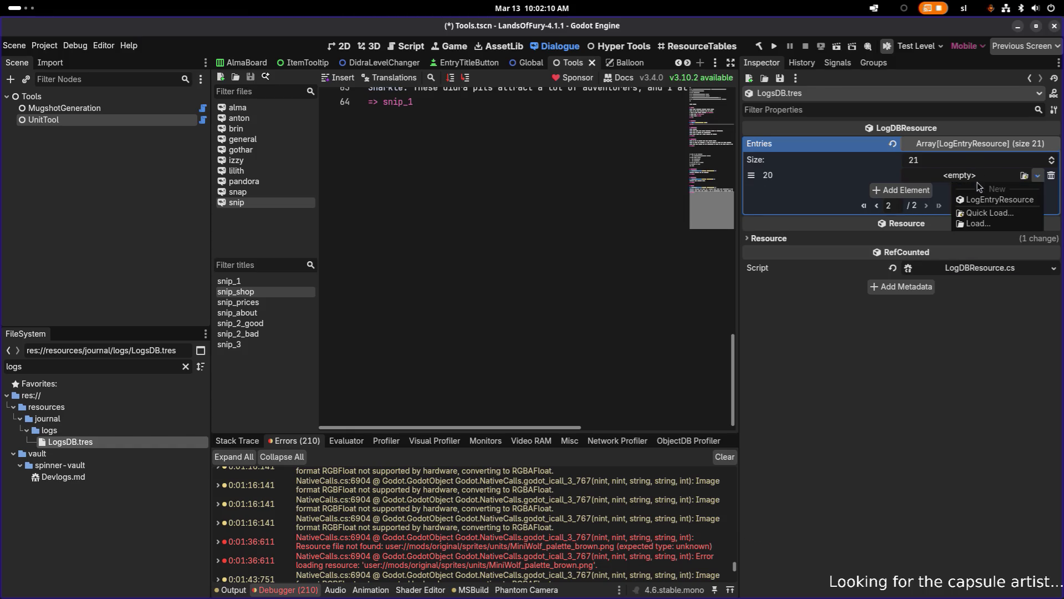
click(980, 201)
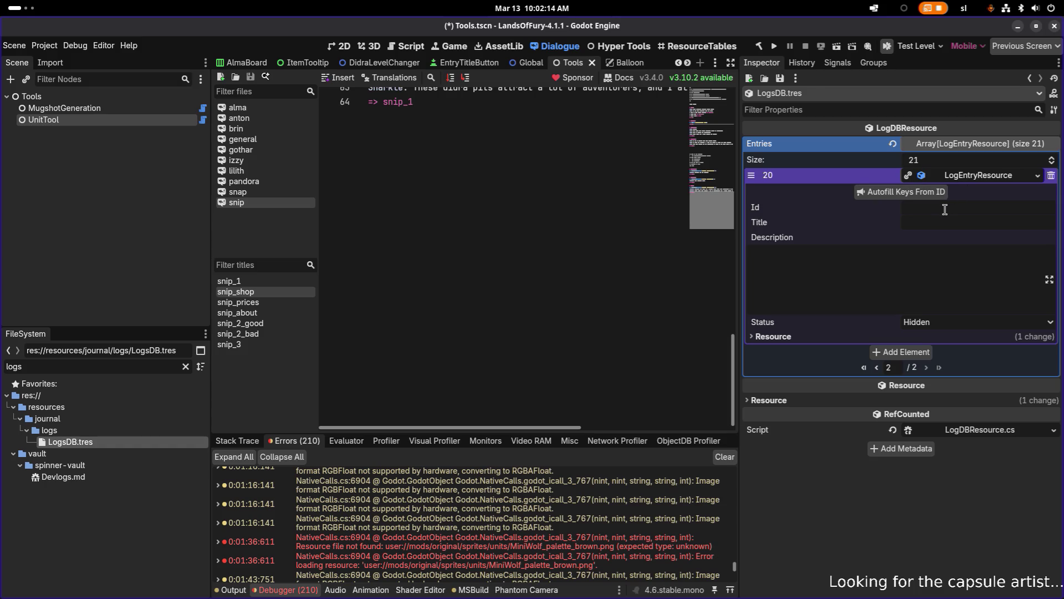
click(944, 210)
text(rune_extractors)
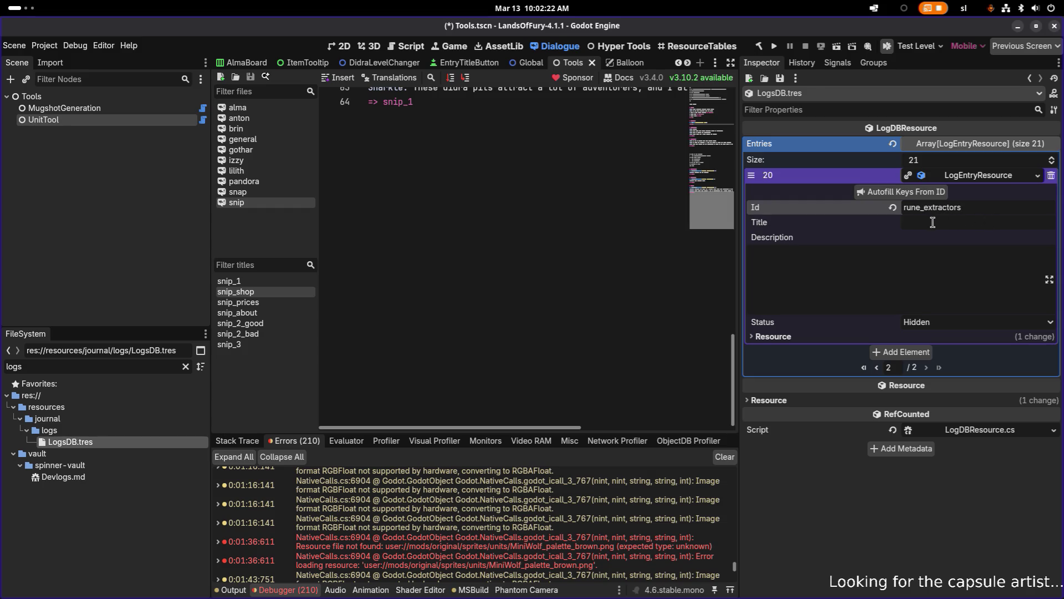
click(928, 195)
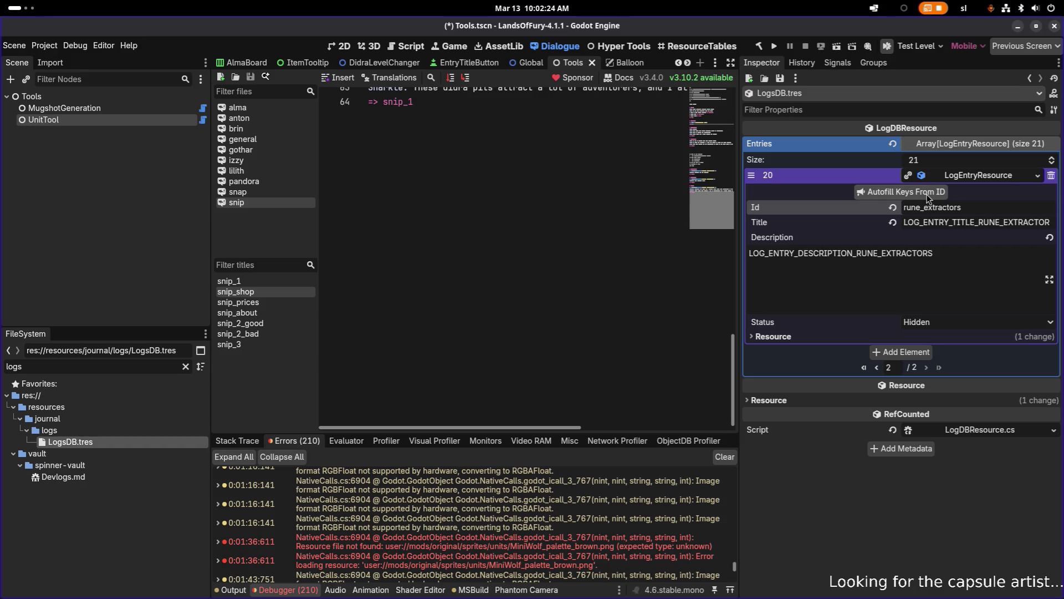
- Add entry 21 with Id fury, autofill its keys, and collapse both new entries
click(918, 352)
click(953, 354)
click(976, 376)
click(958, 355)
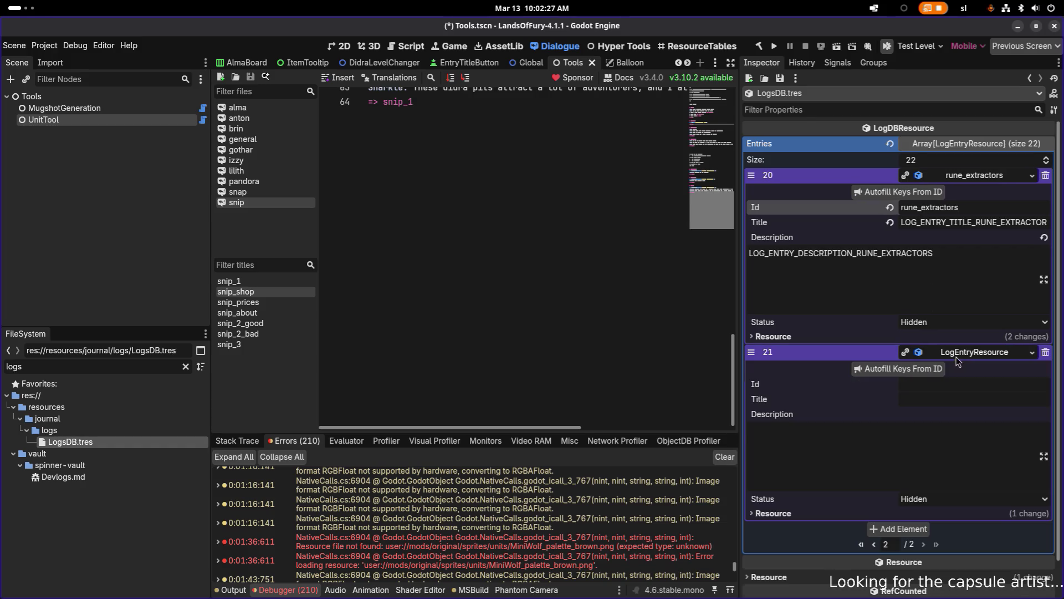
click(950, 386)
text(fury)
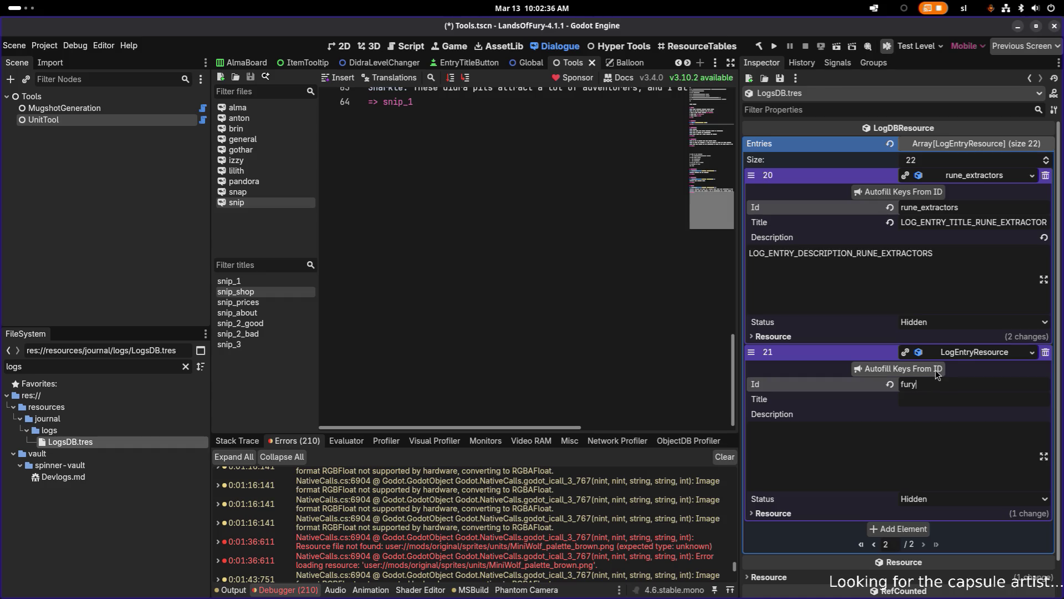
click(935, 370)
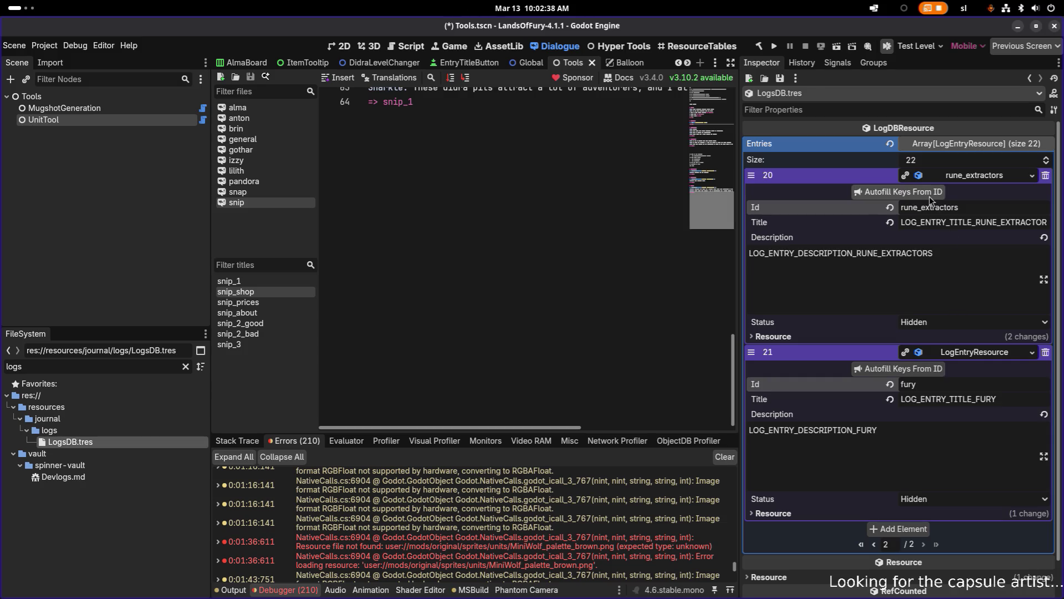
click(962, 176)
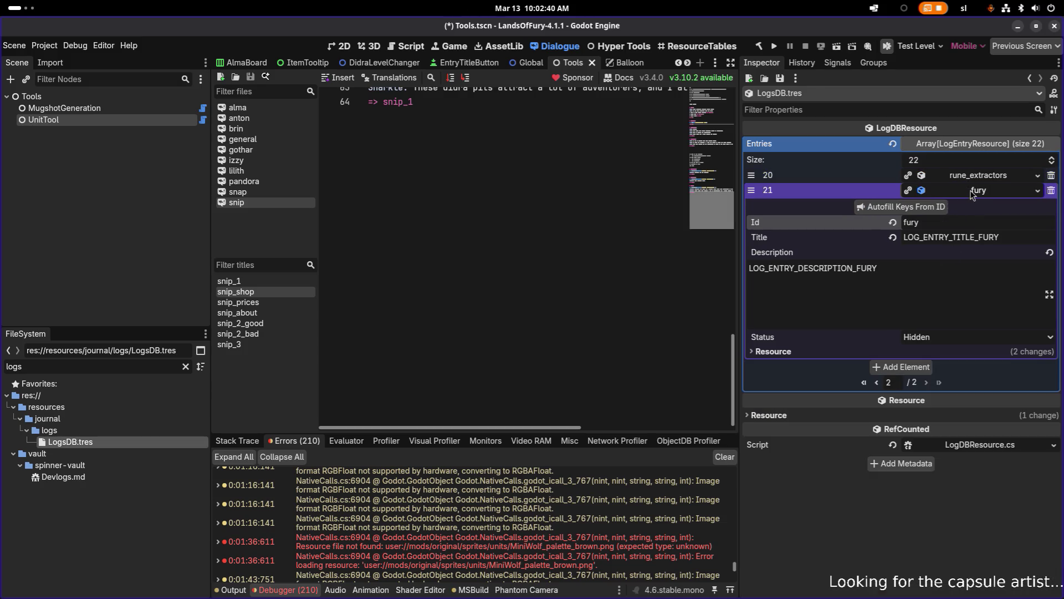
click(971, 190)
- Add entry 22 with Id the_forge and autofill its title and description
click(905, 219)
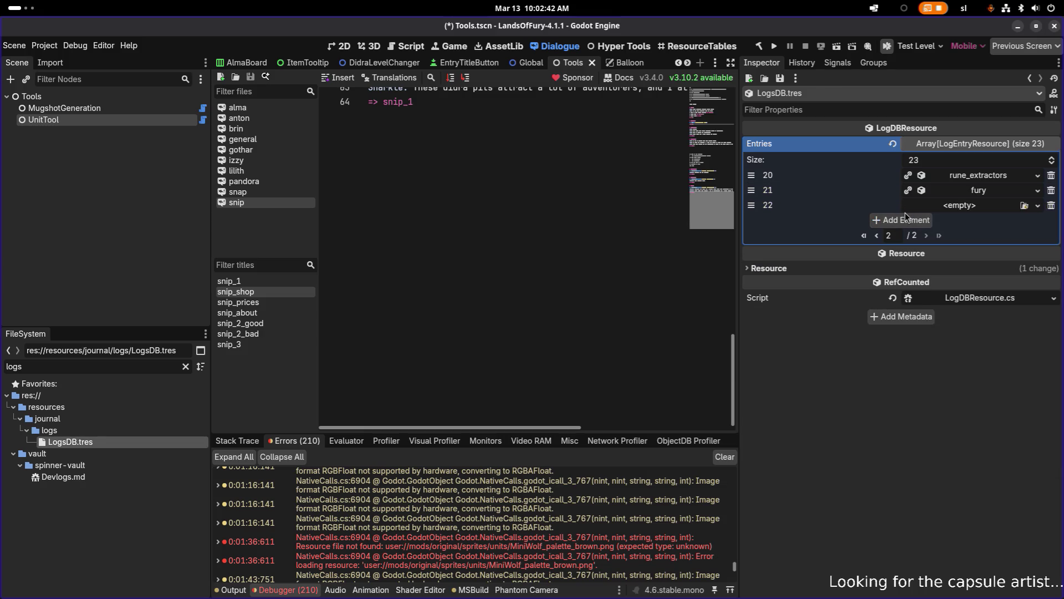
click(967, 210)
click(969, 229)
click(960, 208)
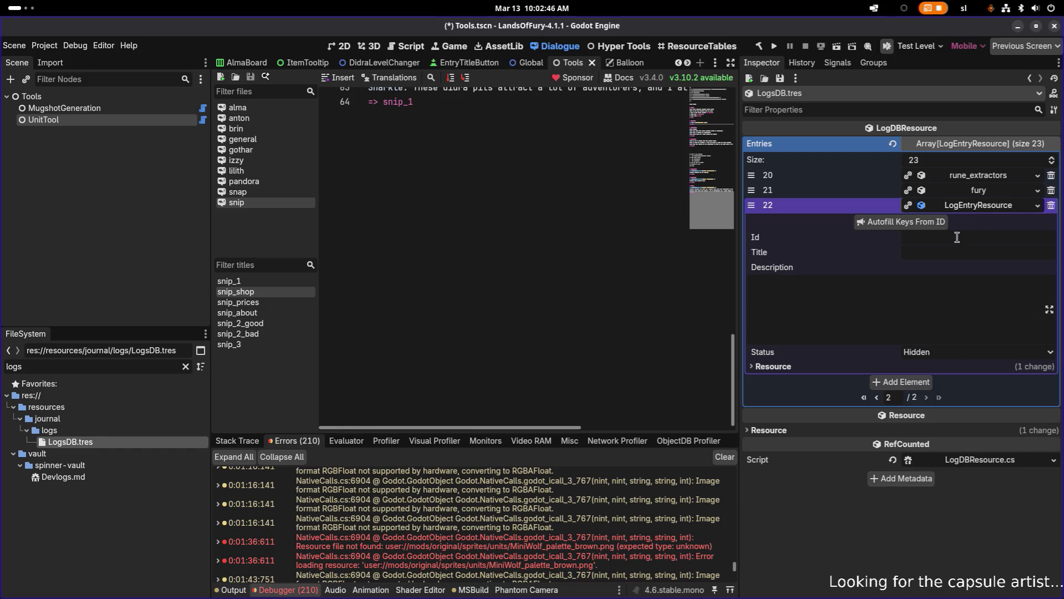
click(957, 238)
text(the_forge)
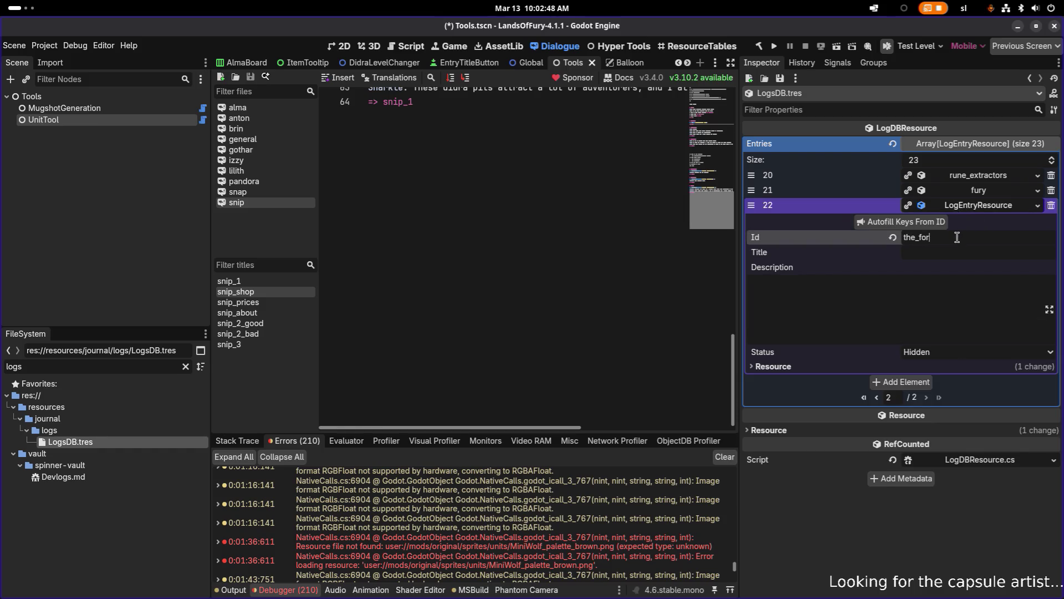
click(941, 221)
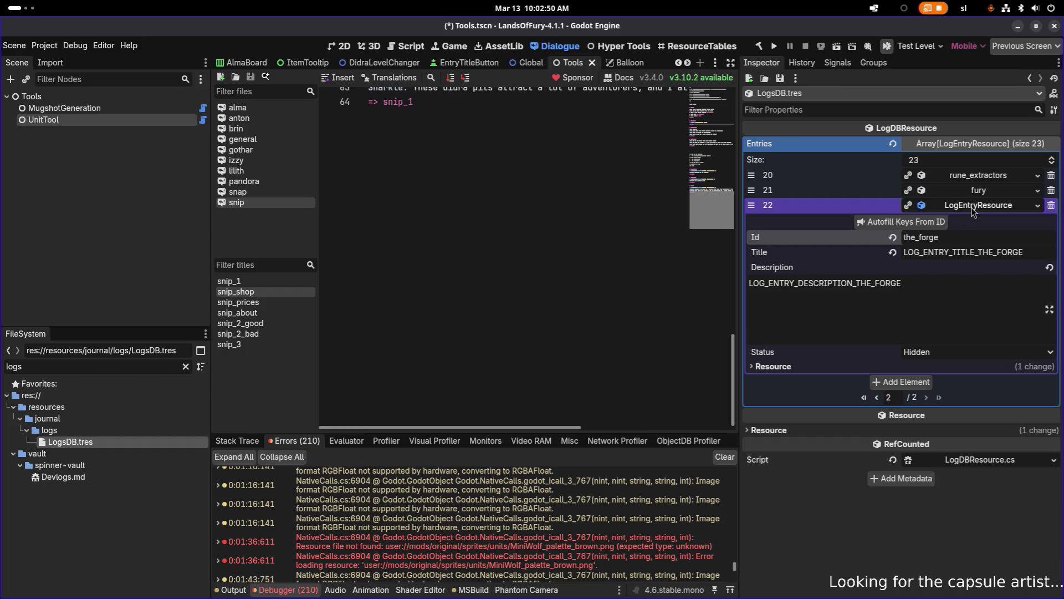
- Add entry 23 with Id cartridges and autofill its title and description
click(912, 388)
click(967, 382)
click(967, 397)
click(965, 383)
click(939, 414)
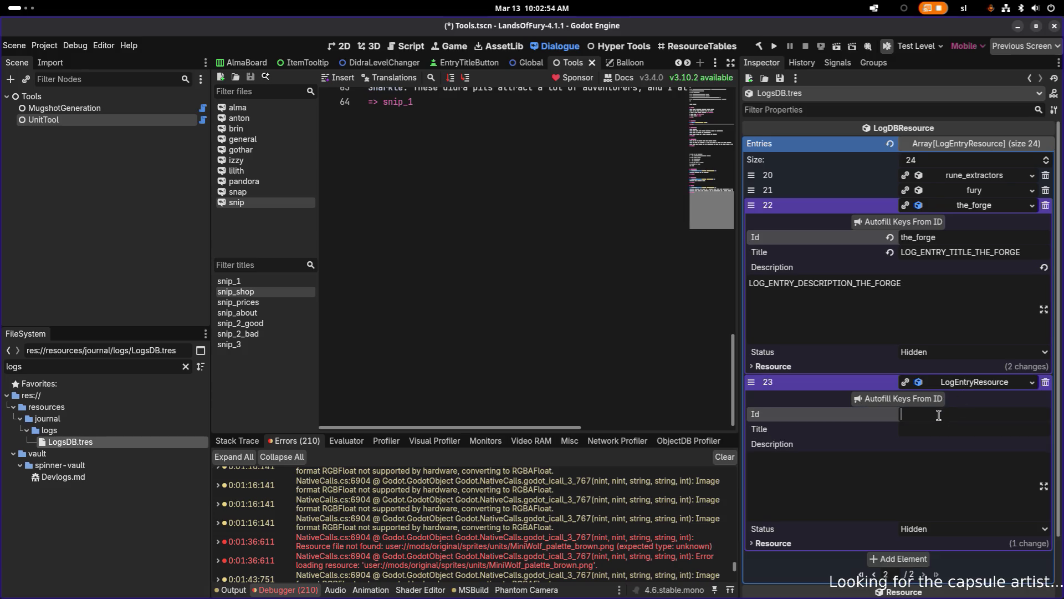
scroll(939, 415, down, 2)
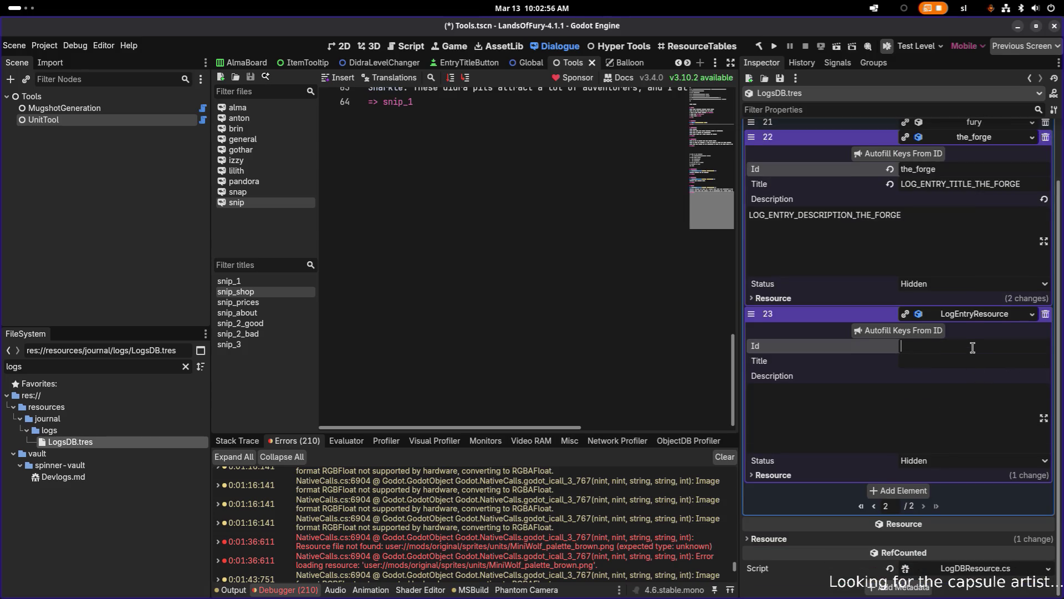
text(cartridges)
click(932, 332)
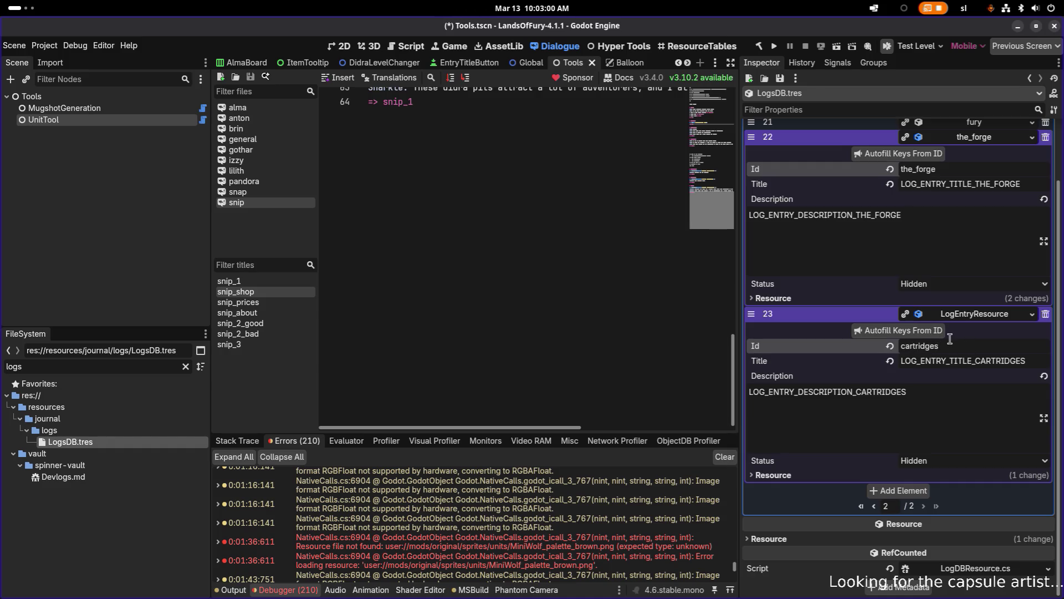
- Add entry 24 with Id gothar, autofill its keys, and collapse the entries
click(921, 490)
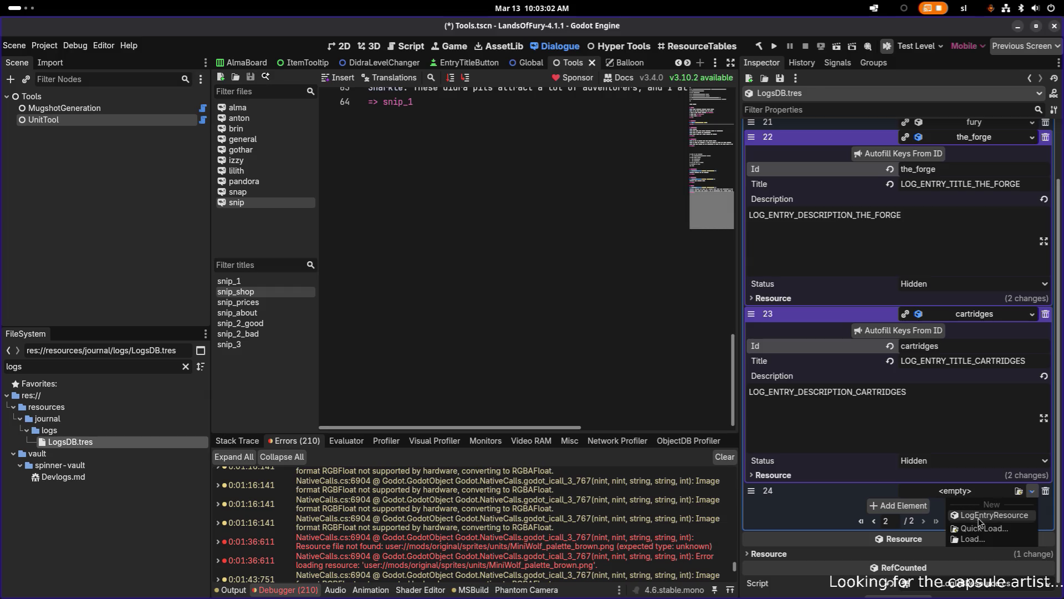
click(951, 495)
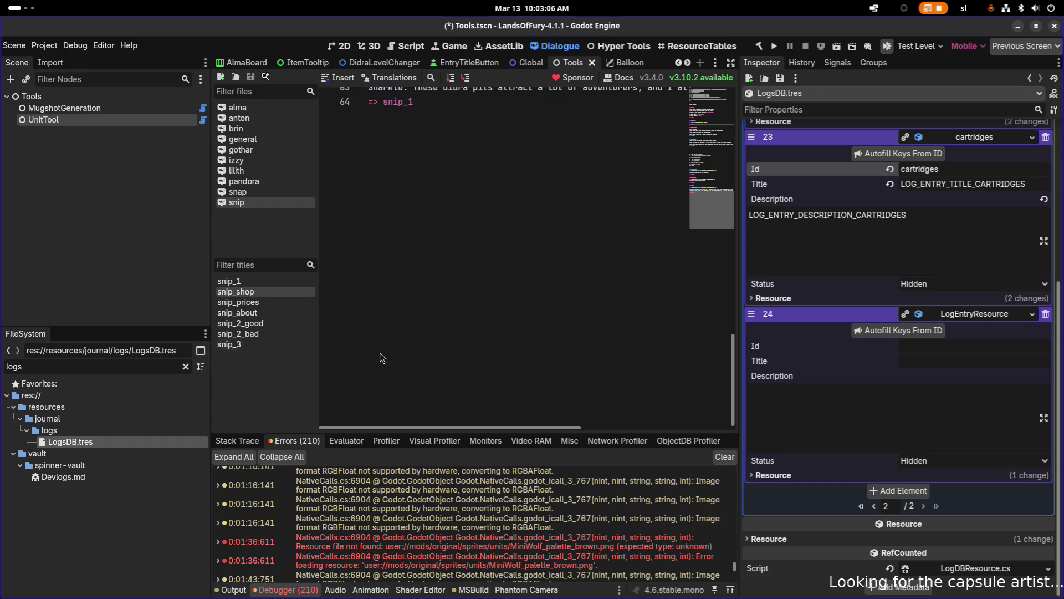
scroll(391, 354, up, 1)
click(943, 347)
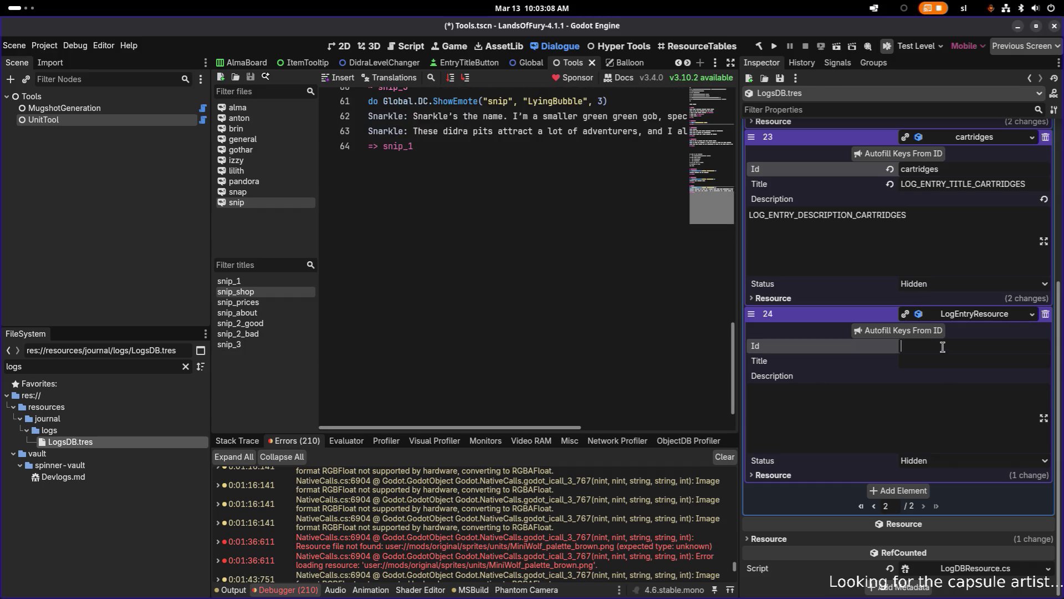
text(gothar)
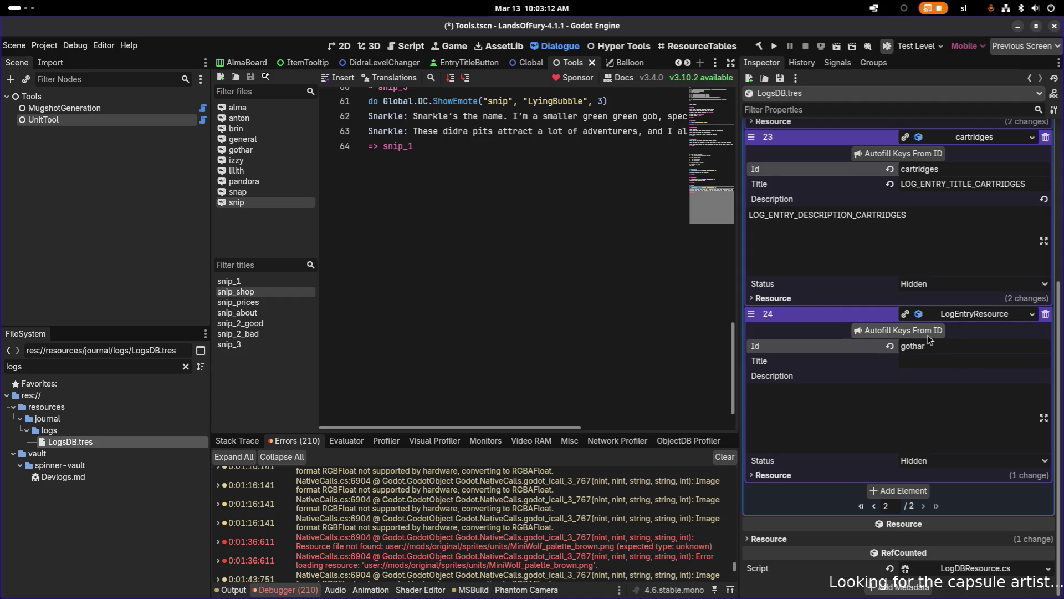
click(915, 330)
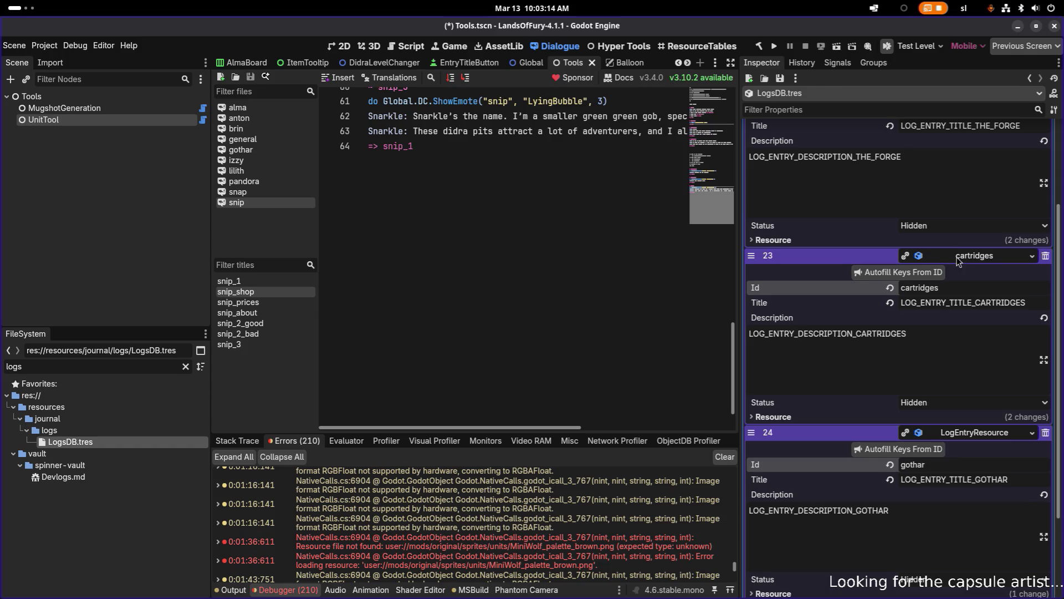
click(963, 210)
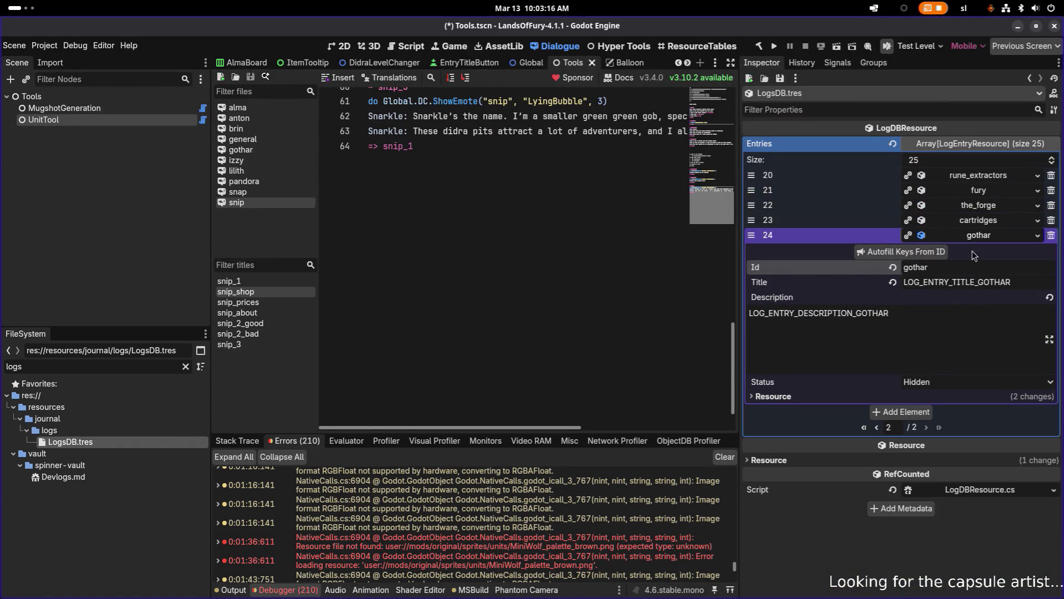
- Add entry 25 as a new LogEntryResource with Id 'lilith' and autofilled keys
click(976, 238)
click(904, 250)
click(964, 253)
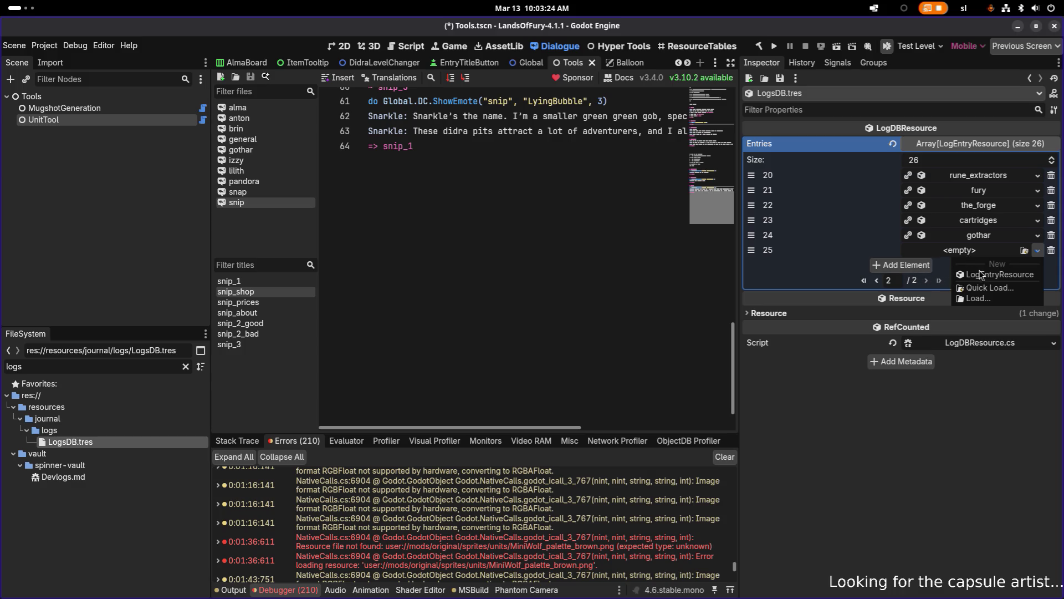
click(981, 274)
click(965, 252)
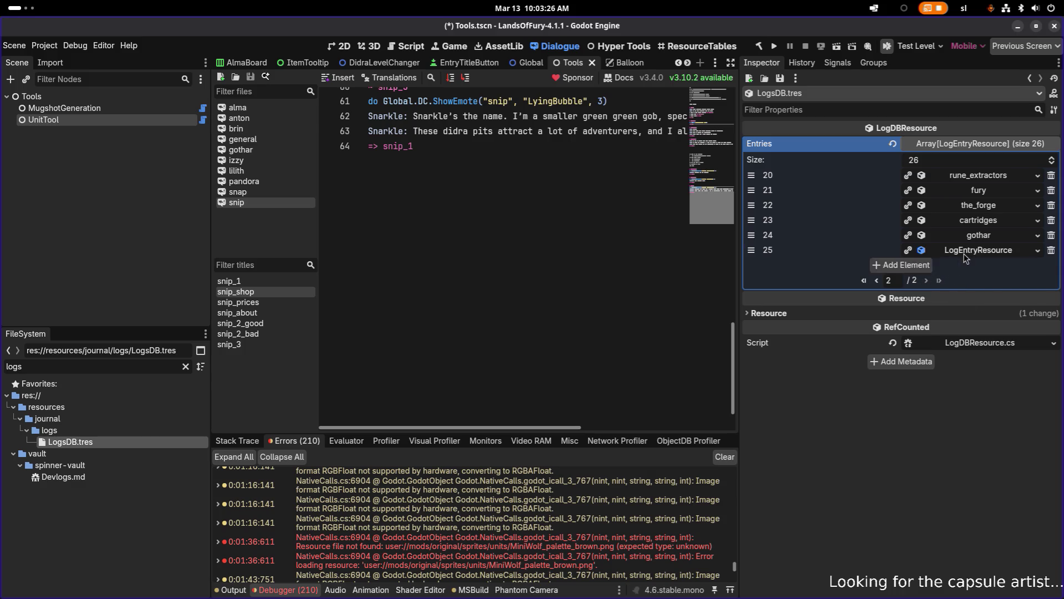
click(970, 283)
text(lilith)
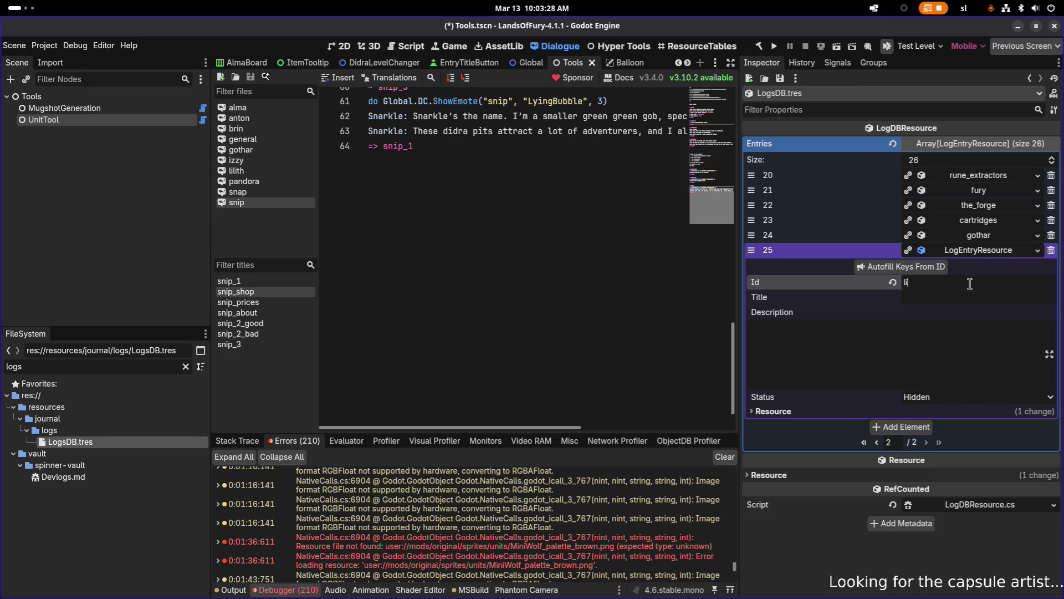
click(936, 267)
click(967, 252)
- Add entry 26 as a LogEntryResource with Id 'izzy' and autofilled title and description keys
click(914, 266)
click(971, 266)
click(981, 284)
click(973, 266)
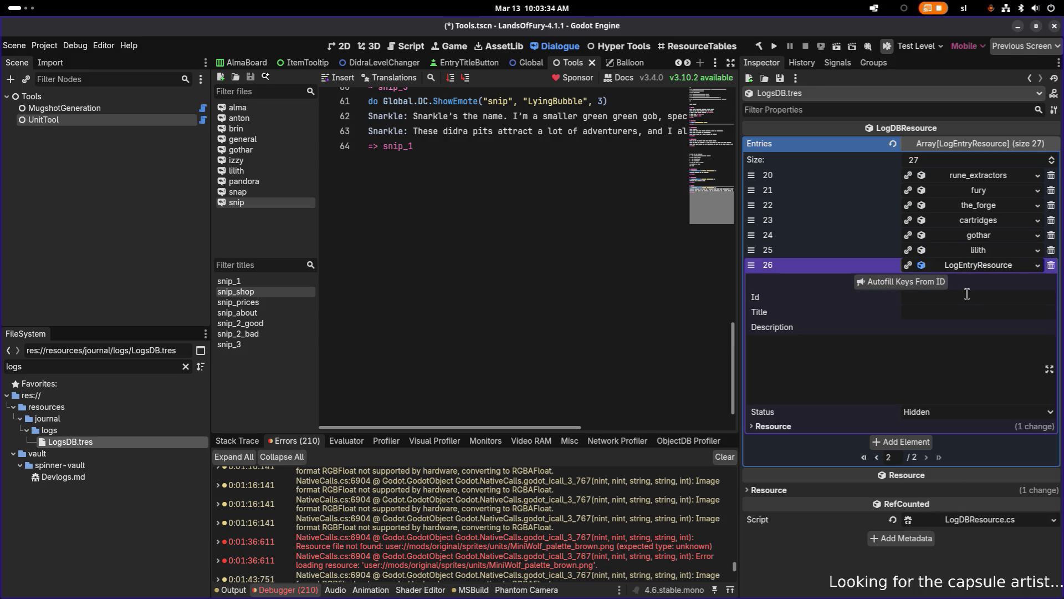
click(967, 296)
text(izzy)
click(932, 284)
click(984, 269)
- Add entry 27 as a LogEntryResource with Id 'snip' and autofilled keys
click(919, 279)
click(970, 281)
click(967, 296)
click(965, 283)
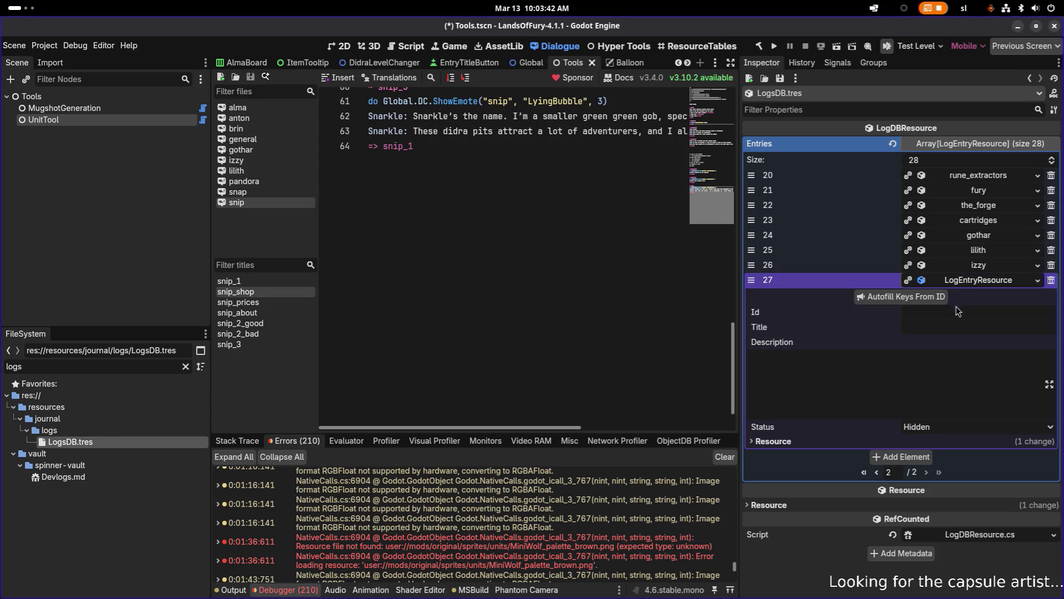
click(954, 311)
text(snip)
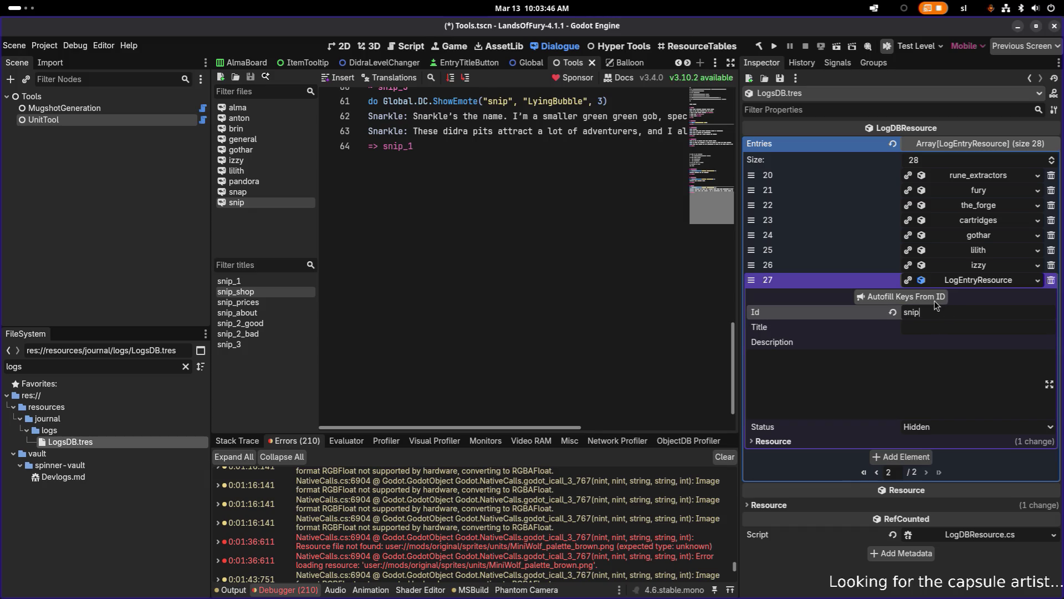
click(936, 298)
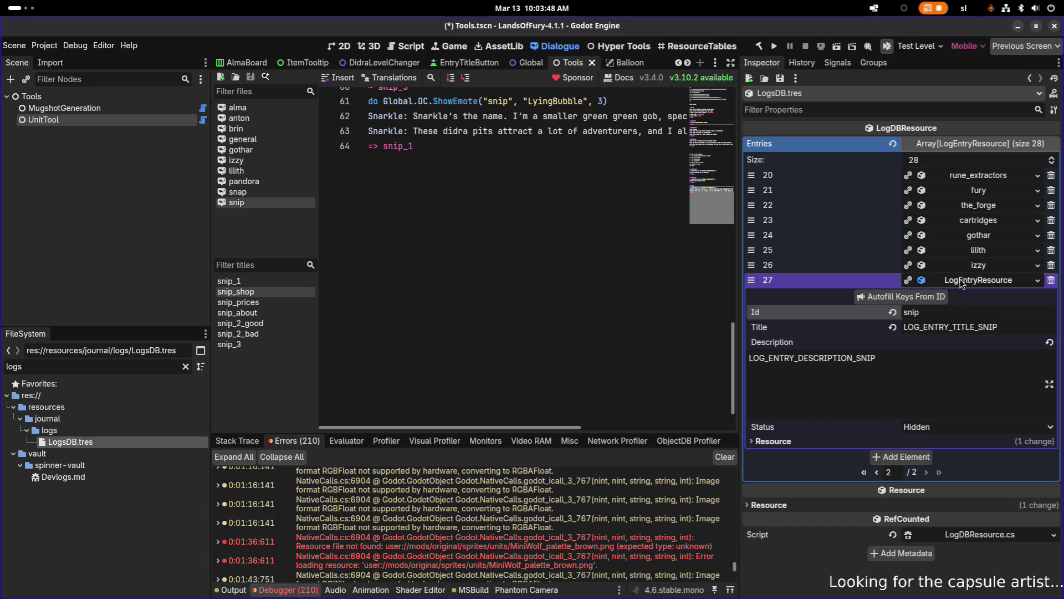
click(963, 282)
- Add entry 28 with Id 'snap', autofill its keys, and save LogsDB with Ctrl+S
click(887, 295)
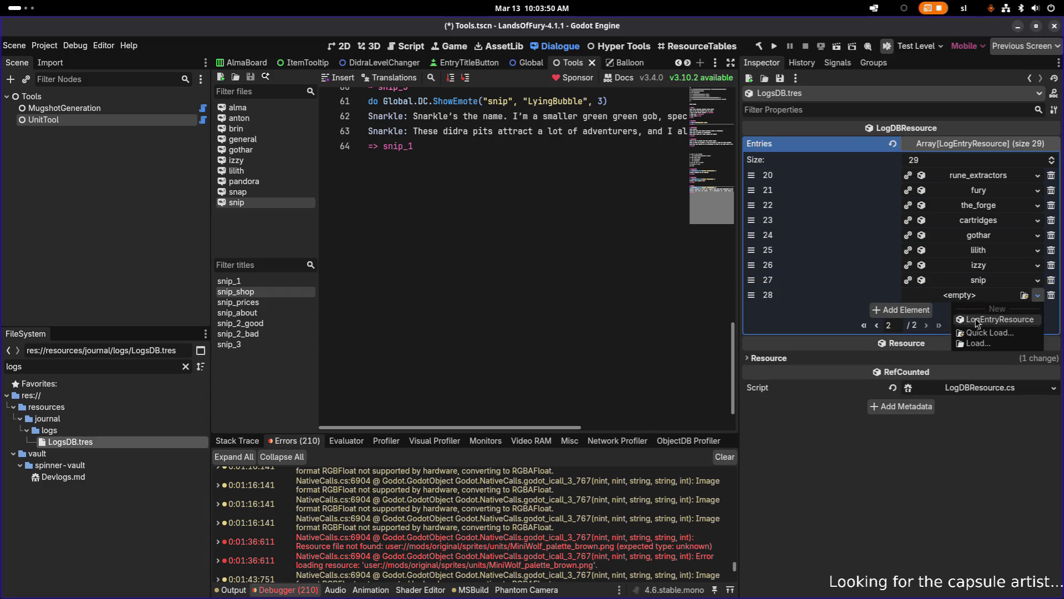
click(949, 299)
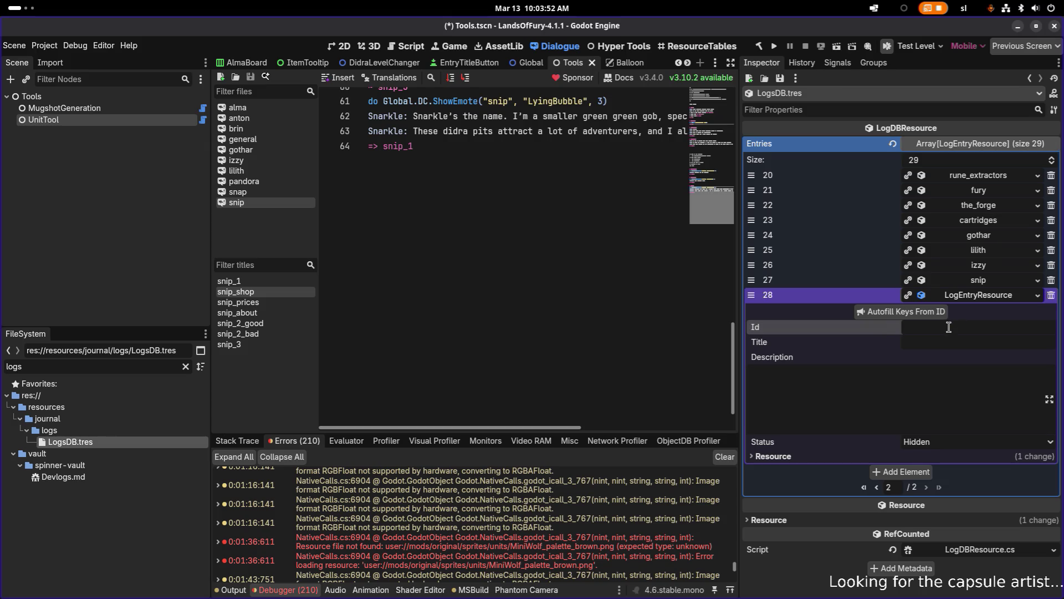
text(snap)
click(927, 311)
click(961, 297)
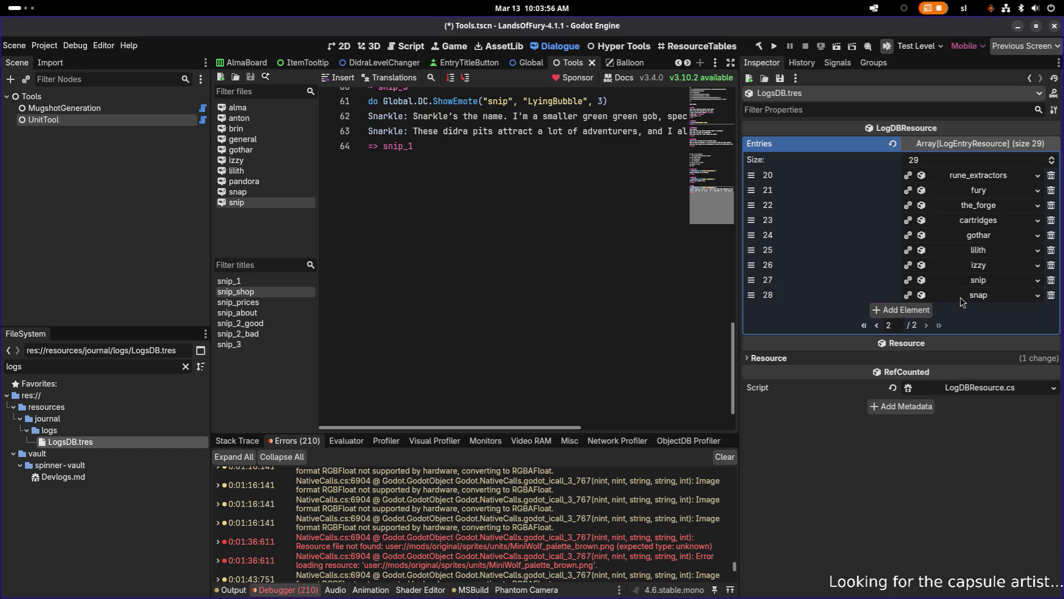
key(ctrl+s)
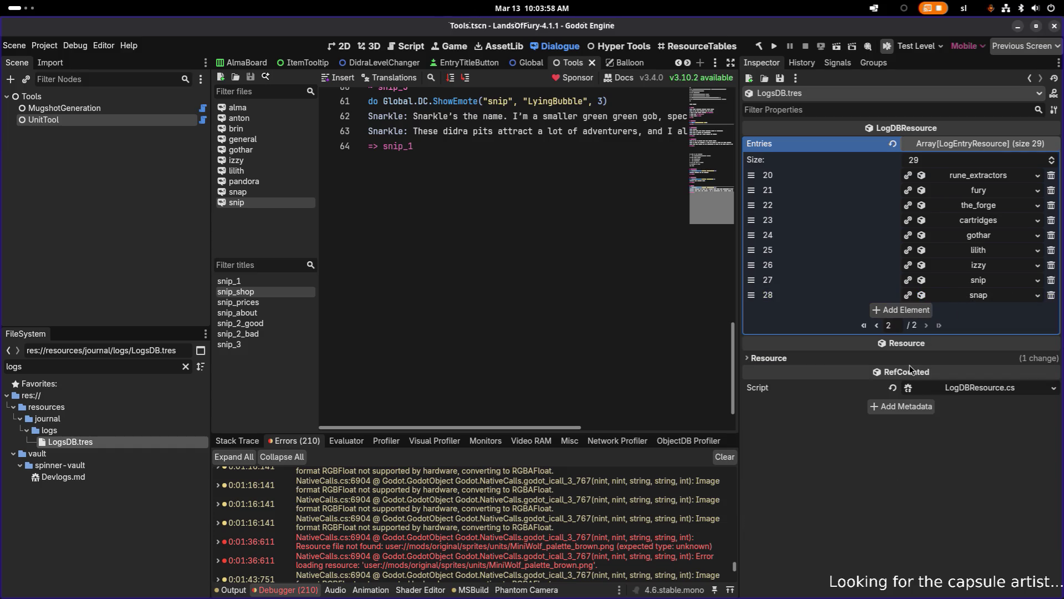
- Return LogsDB to page 1/2, showing awakening through runes, after briefly switching windows
click(877, 326)
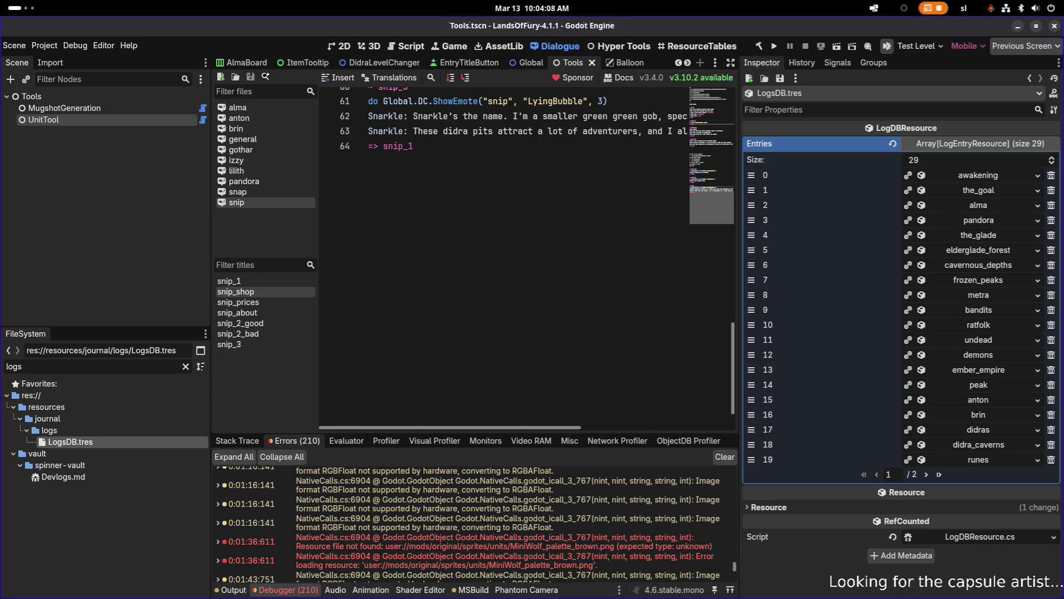
key(alt+Tab)
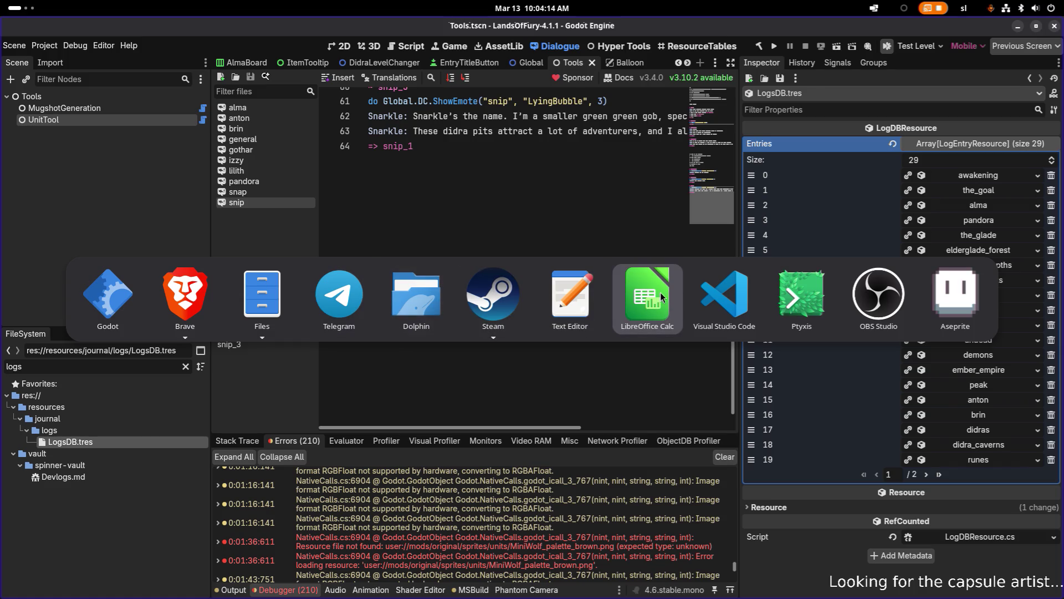
click(217, 294)
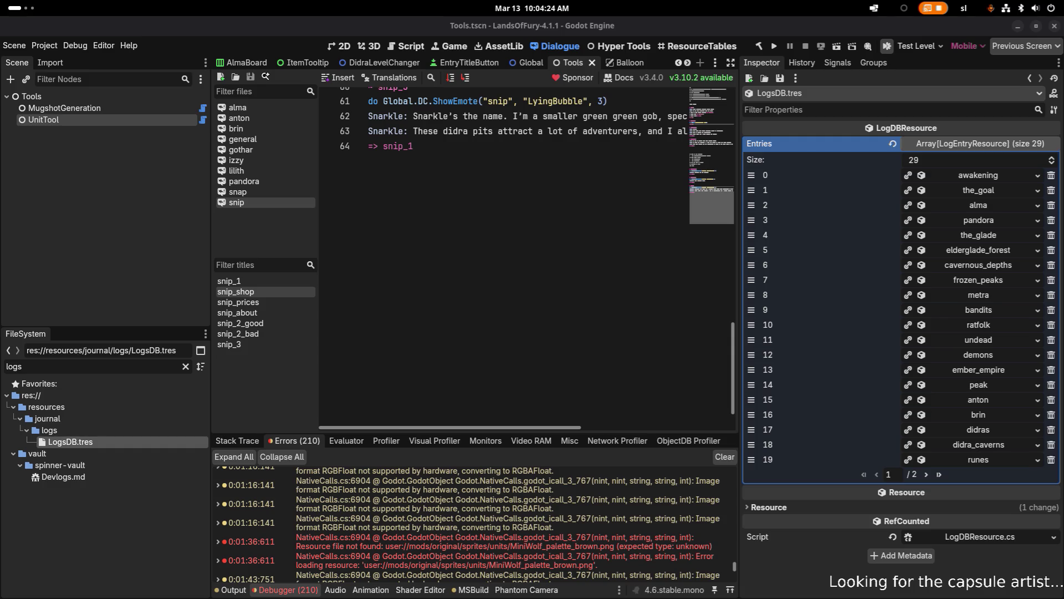
scroll(363, 275, up, 1)
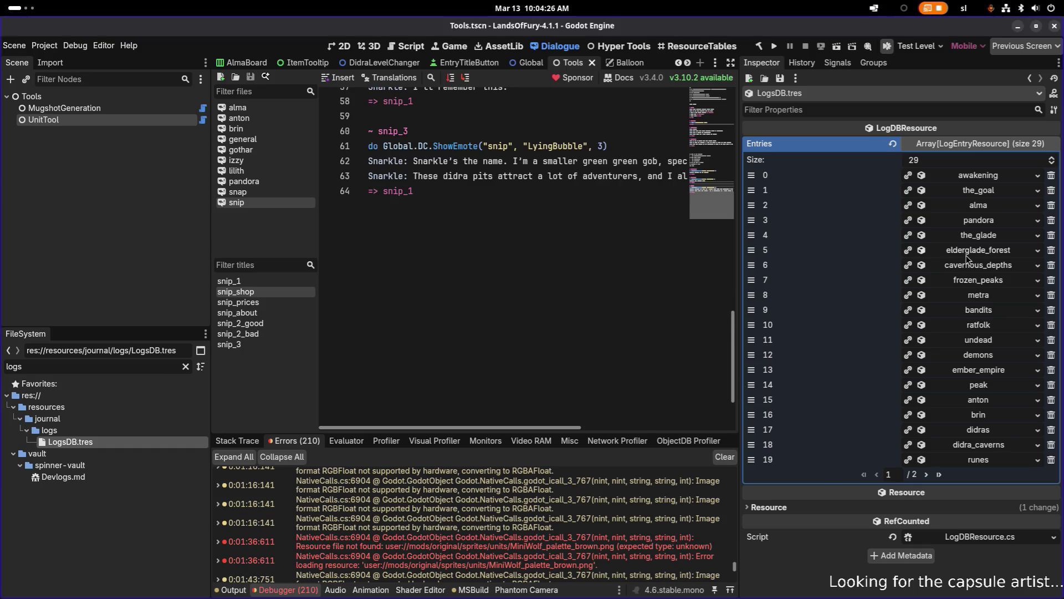
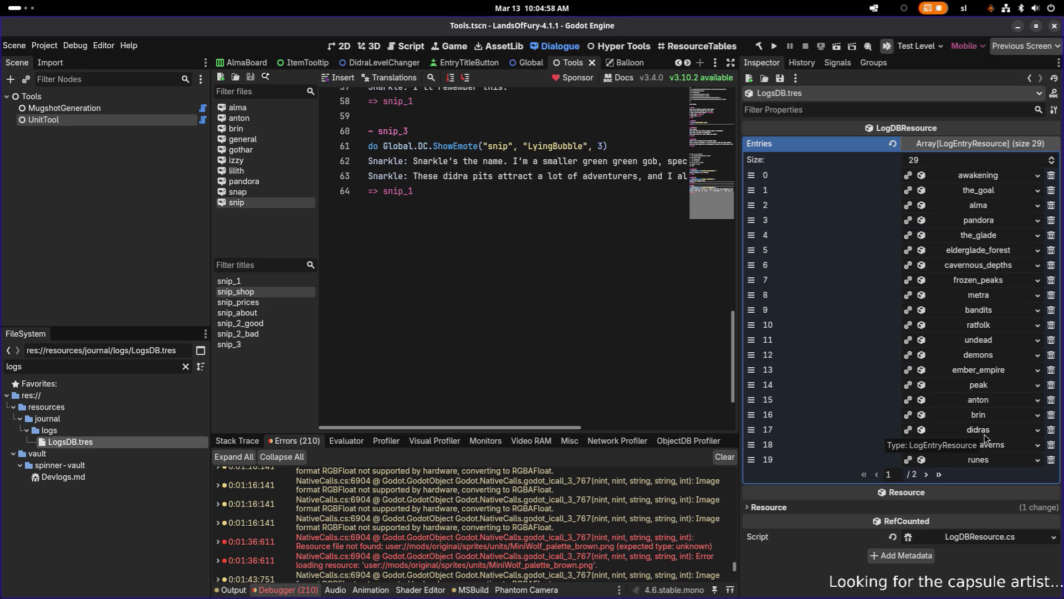
- Move didras, didra_caverns, runes and rune_extractors up to follow metra in the Entries array
drag(752, 429, 750, 311)
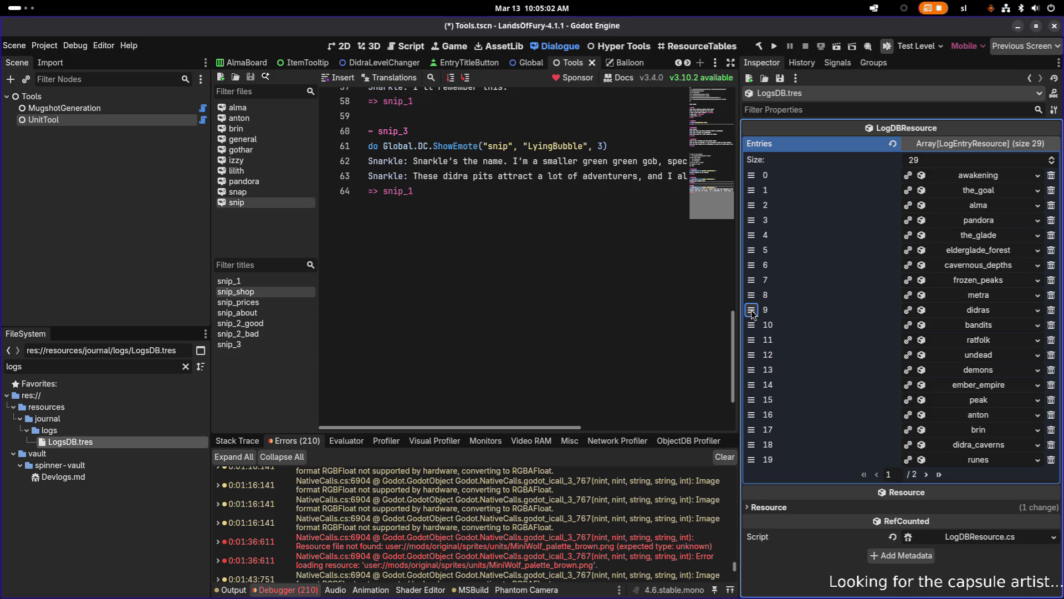
drag(751, 445, 750, 324)
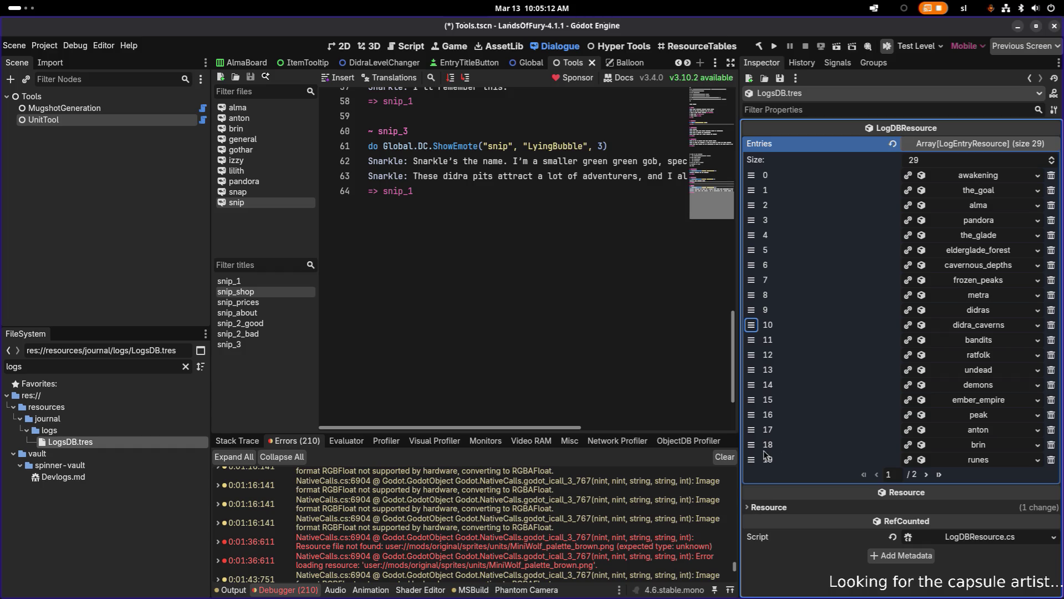
drag(751, 459, 751, 341)
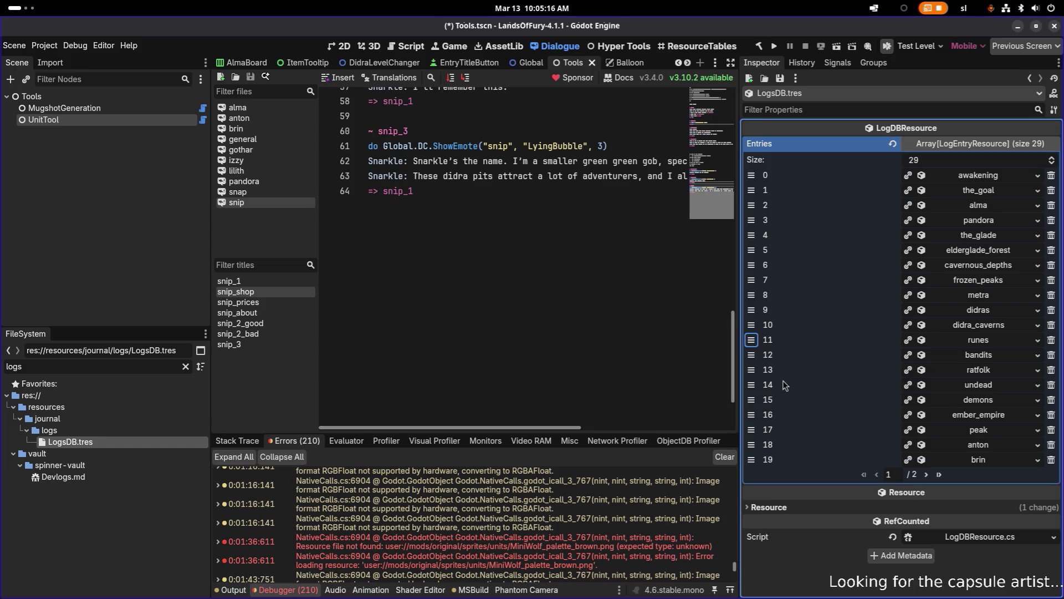
click(925, 475)
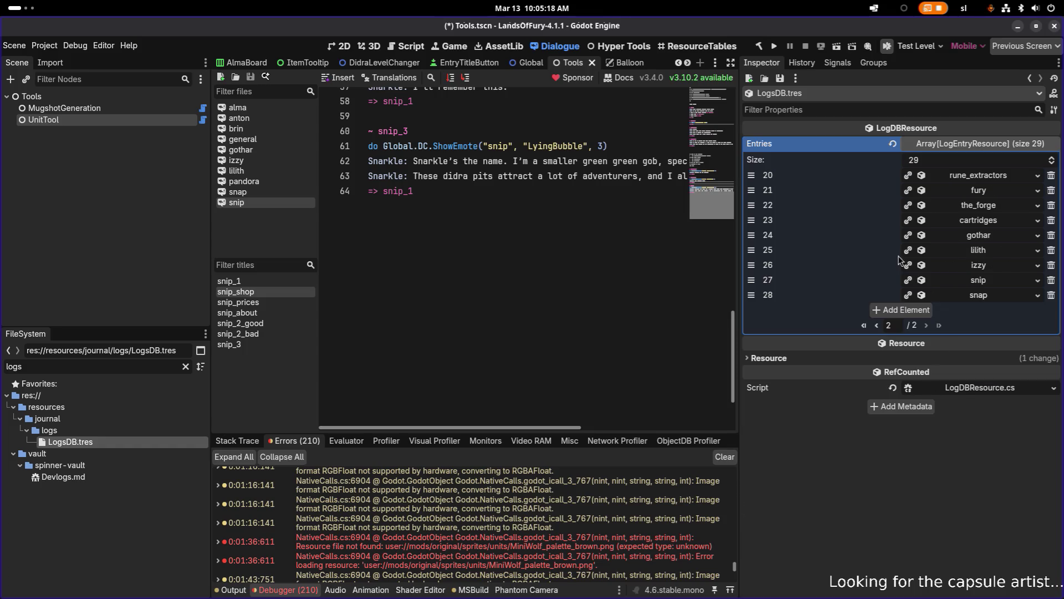
key(Up)
key(Up)
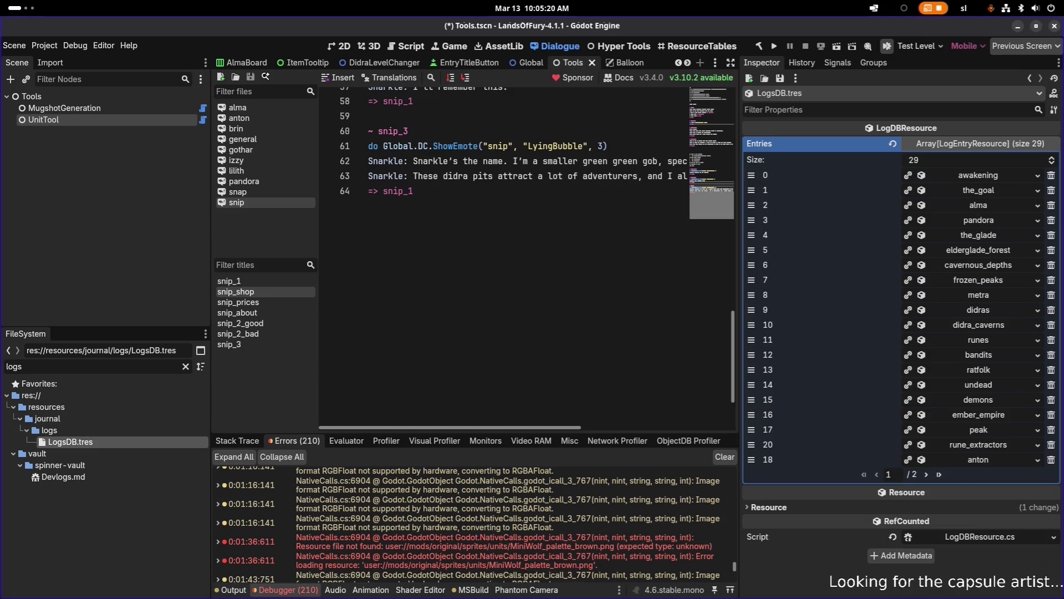
key(Up)
key(Up)
key(Up)
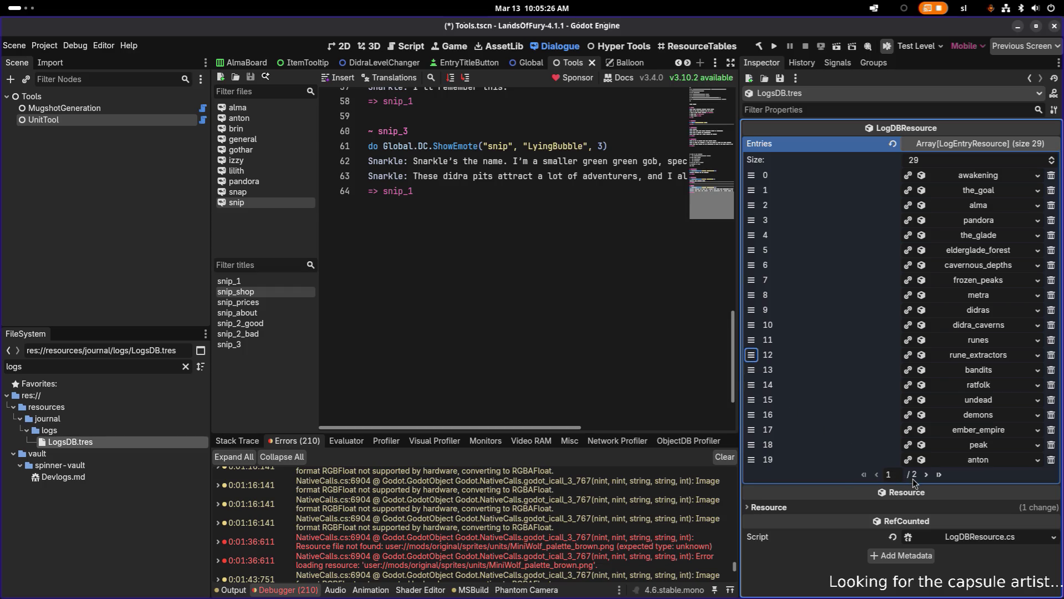
- Move fury, the_forge and cartridges up from page 2 to follow rune_extractors
click(926, 475)
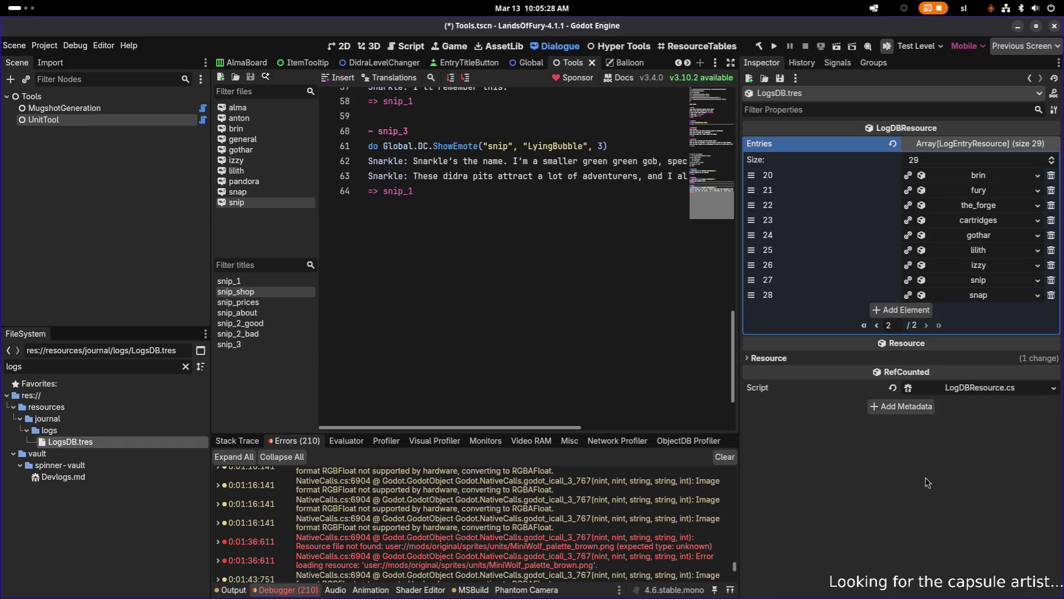
mouse_move(751, 190)
mouse_down()
mouse_move(751, 459)
mouse_move(752, 371)
mouse_up()
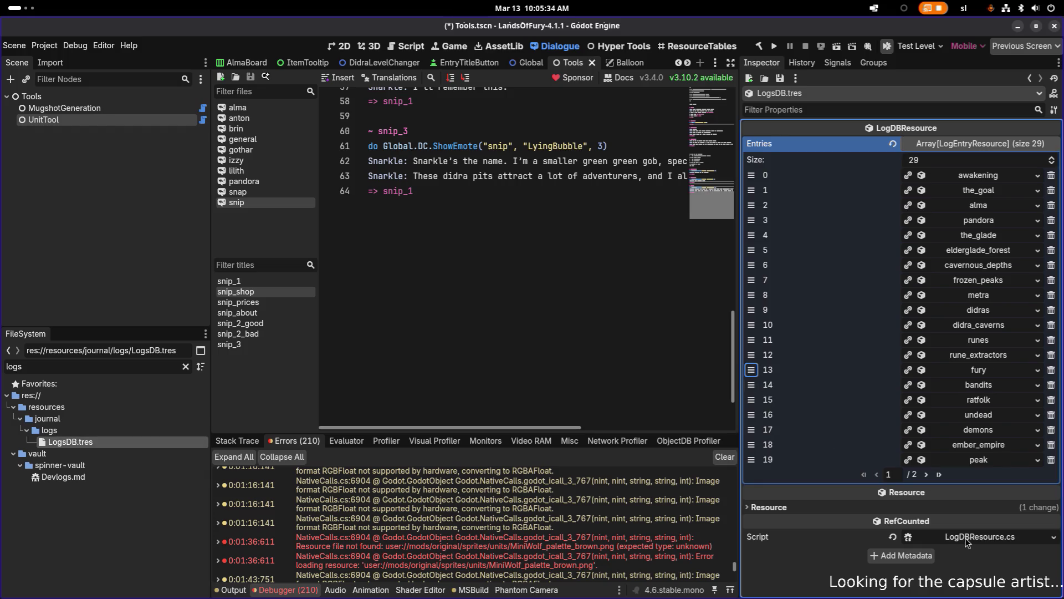
click(926, 475)
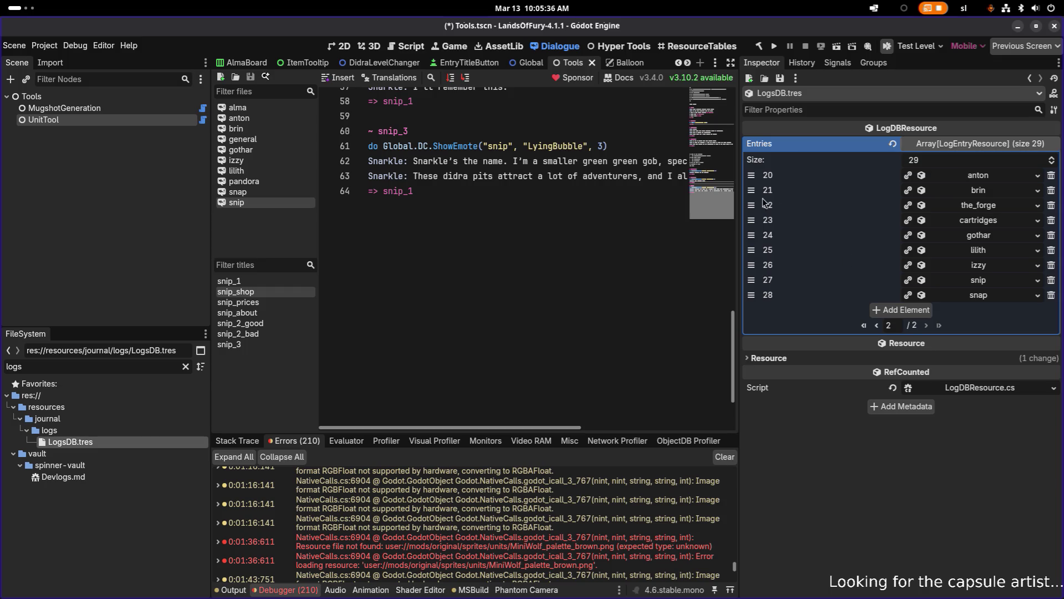
mouse_move(752, 205)
mouse_down()
mouse_move(751, 459)
mouse_move(751, 385)
mouse_up()
click(926, 474)
mouse_move(751, 220)
mouse_down()
mouse_move(751, 460)
mouse_move(751, 400)
mouse_up()
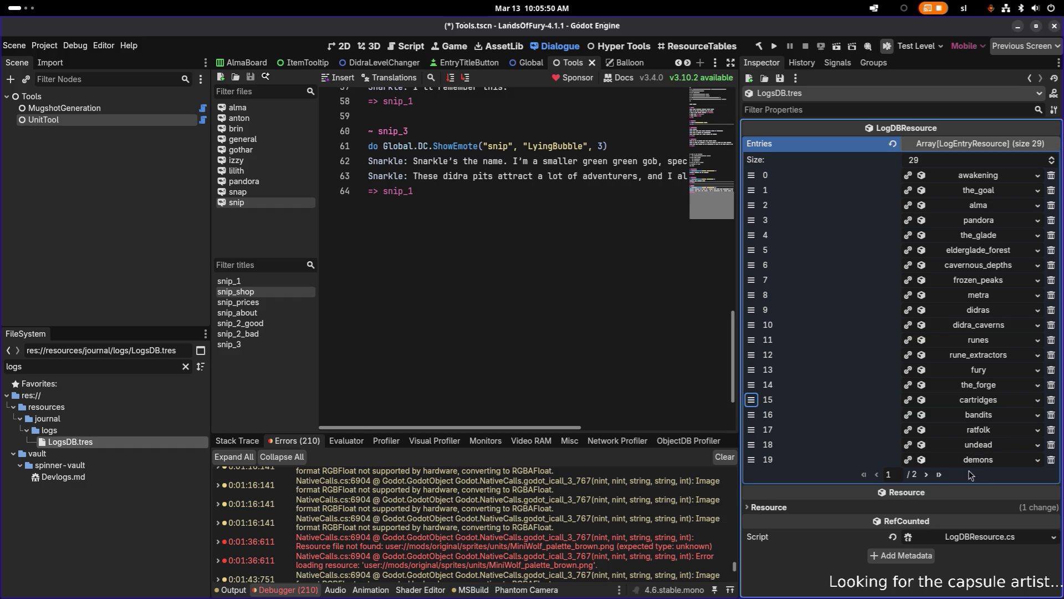
click(927, 475)
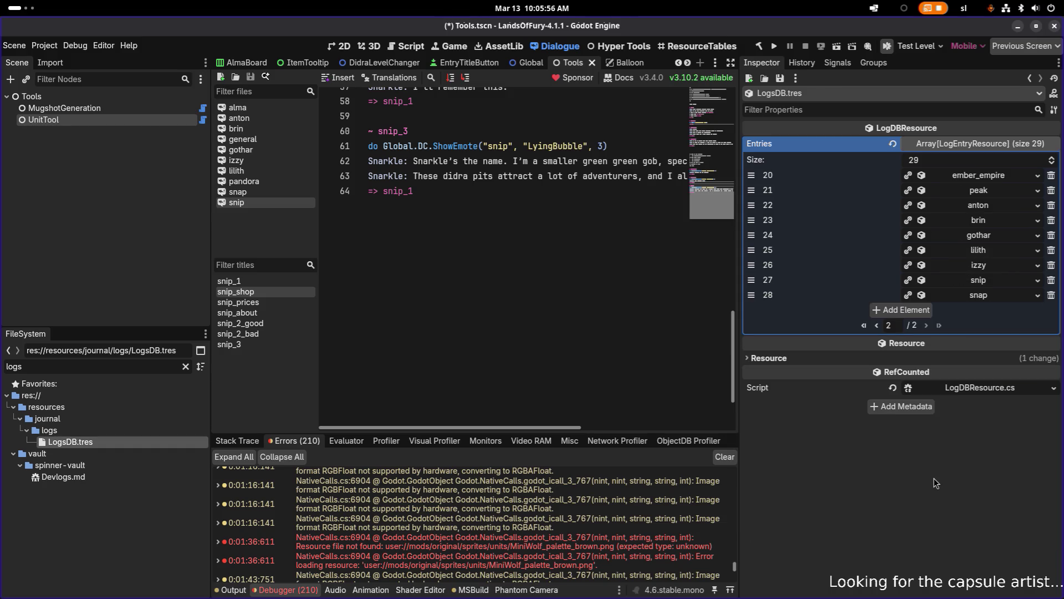
- Add a LogEntryResource with Id 'animals', autofill its keys, and place it after cartridges
click(929, 311)
click(979, 311)
click(989, 325)
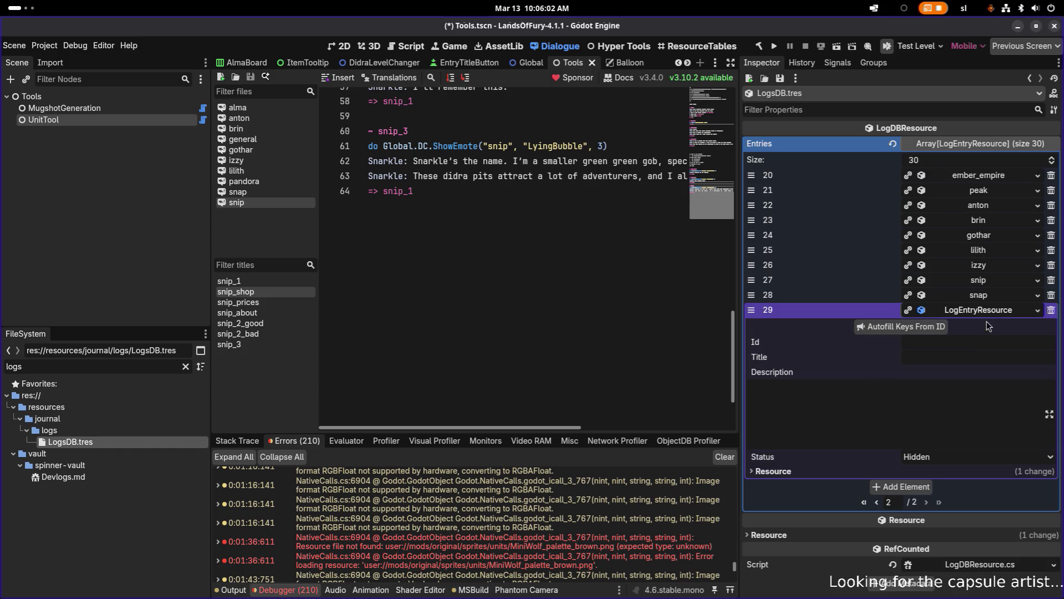
click(972, 340)
text(animals)
click(932, 327)
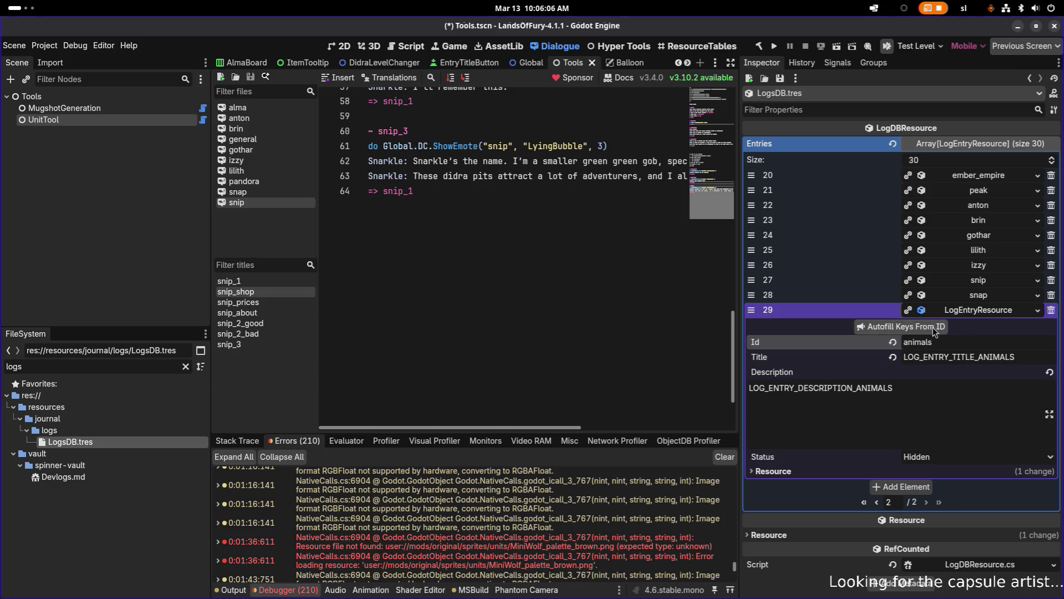
click(979, 314)
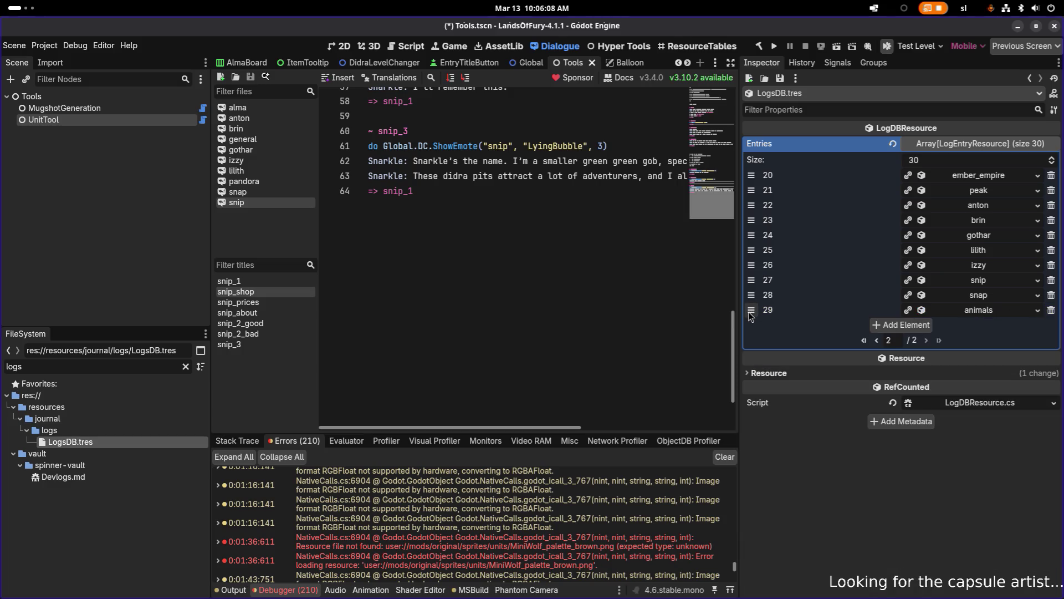
mouse_move(751, 309)
mouse_down()
mouse_move(751, 201)
mouse_move(751, 460)
mouse_move(753, 417)
mouse_up()
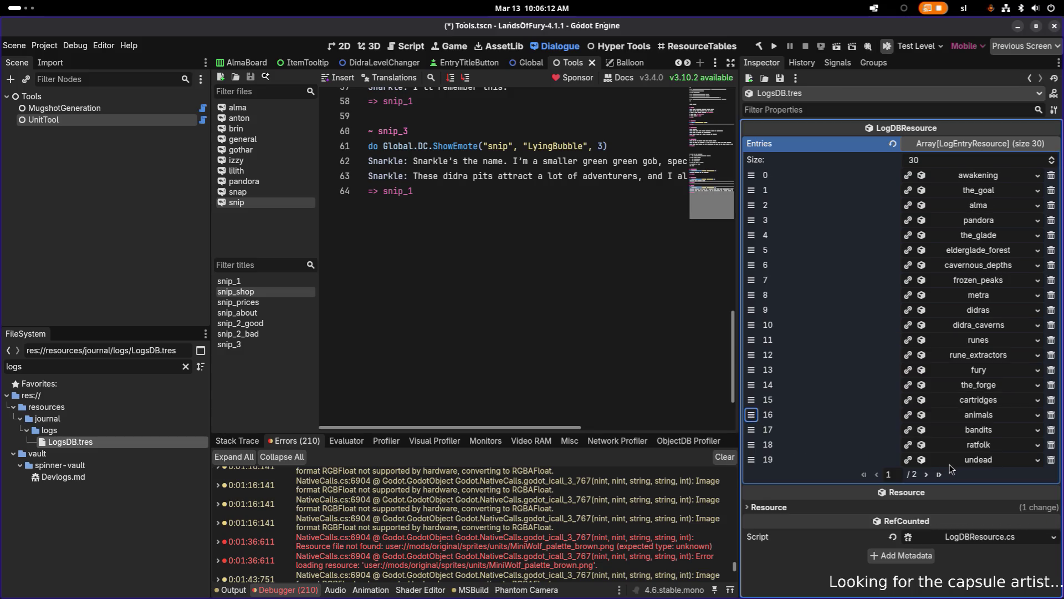
click(926, 475)
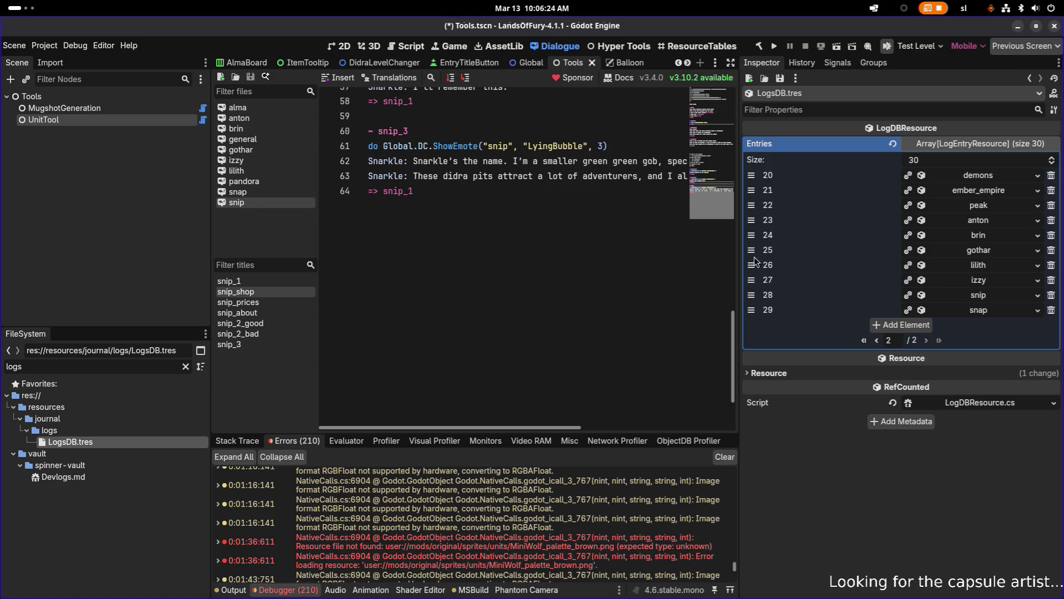
- Order the last entries as peak, gothar, snip, snap, izzy, anton, lilith, brin, and save LogsDB
drag(750, 252, 750, 220)
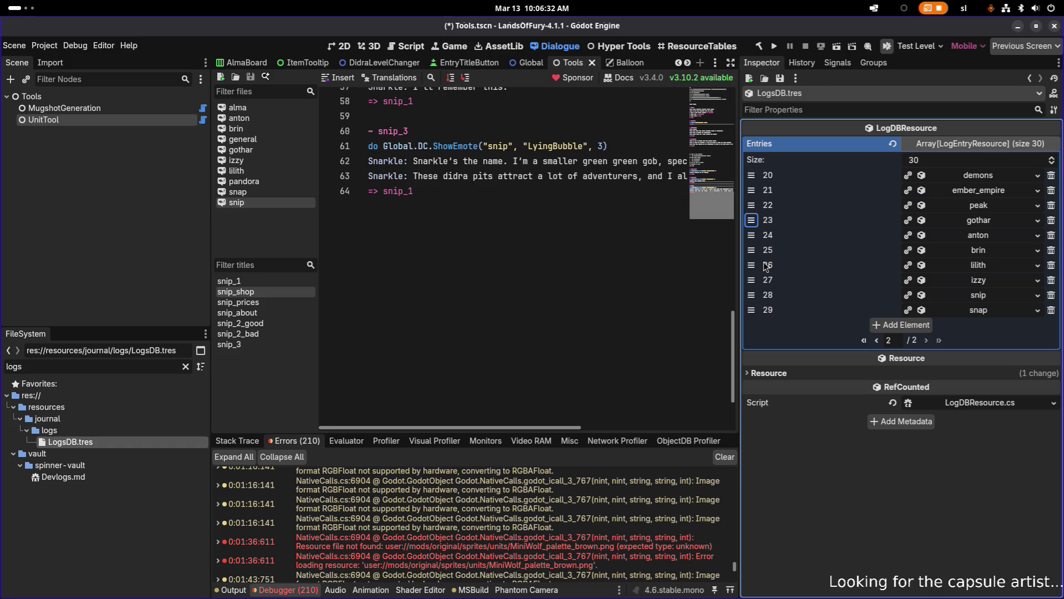
click(752, 280)
drag(751, 280, 751, 220)
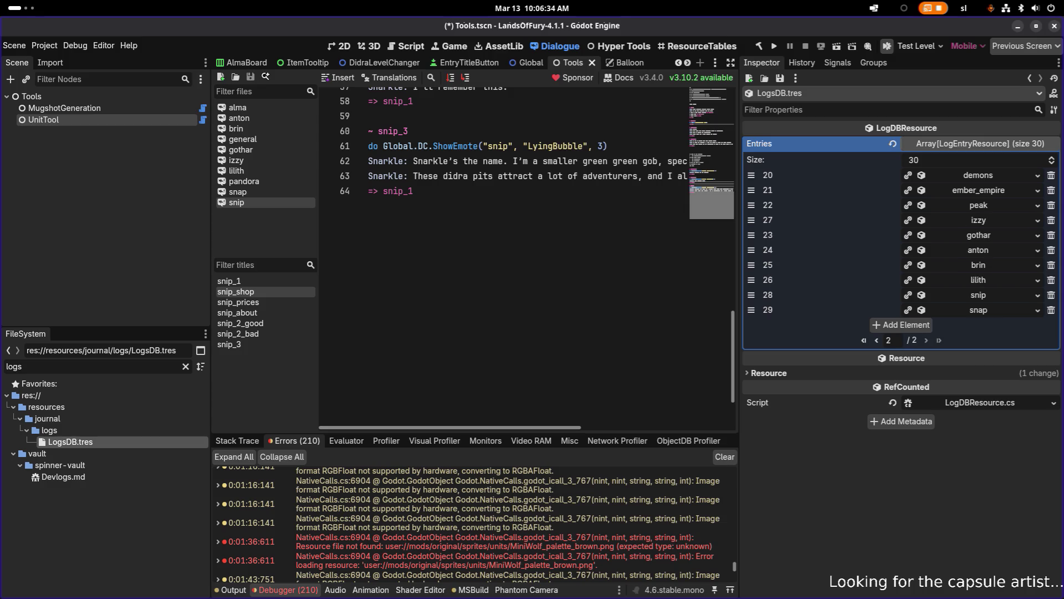
drag(751, 235, 751, 235)
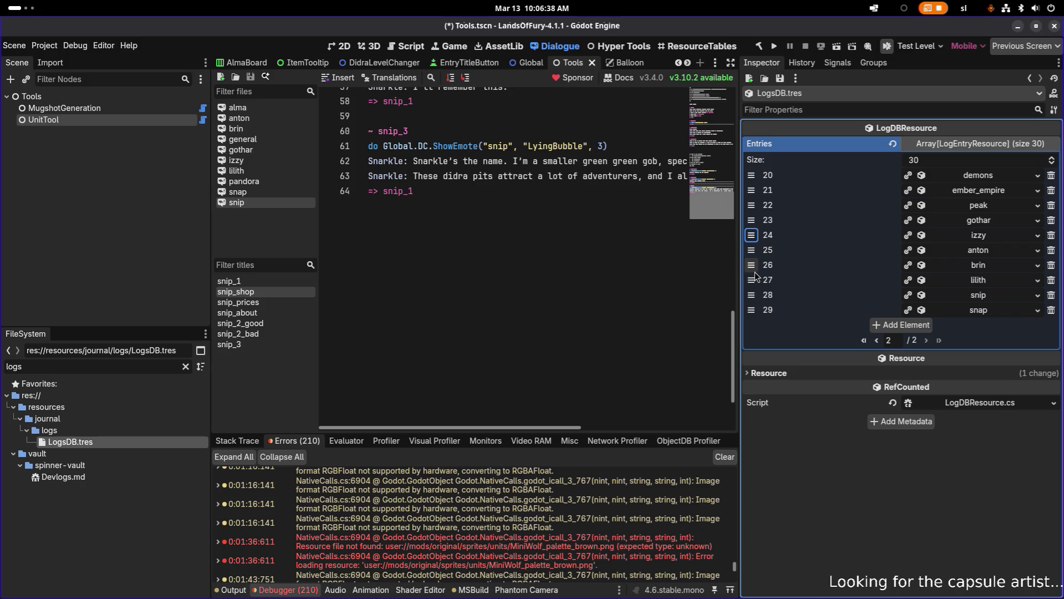
drag(754, 281, 752, 273)
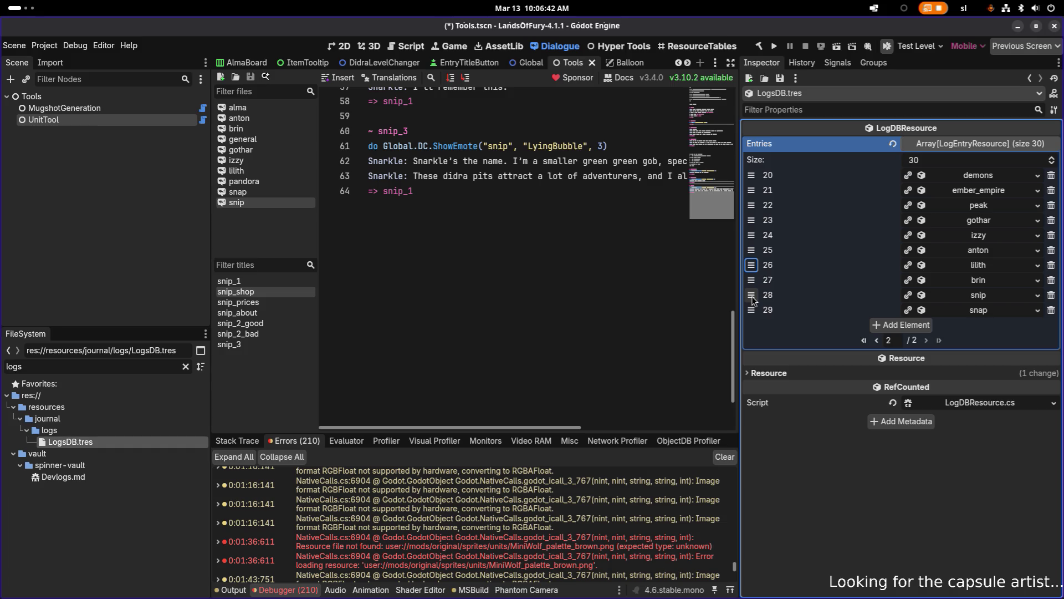
drag(752, 298, 752, 235)
mouse_move(752, 309)
mouse_down()
mouse_move(752, 235)
mouse_move(752, 251)
mouse_up()
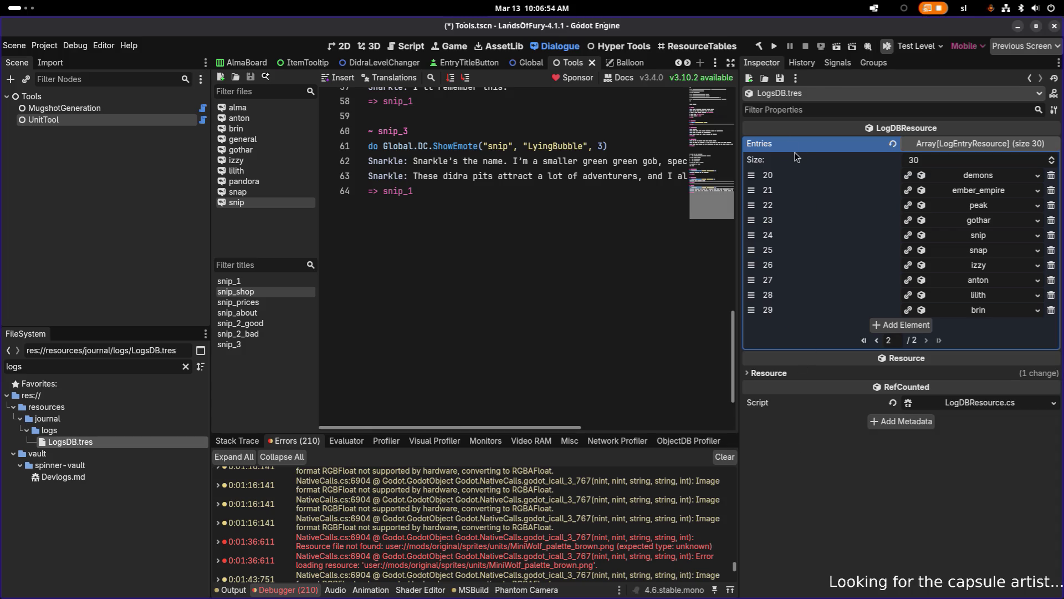
click(780, 78)
click(788, 92)
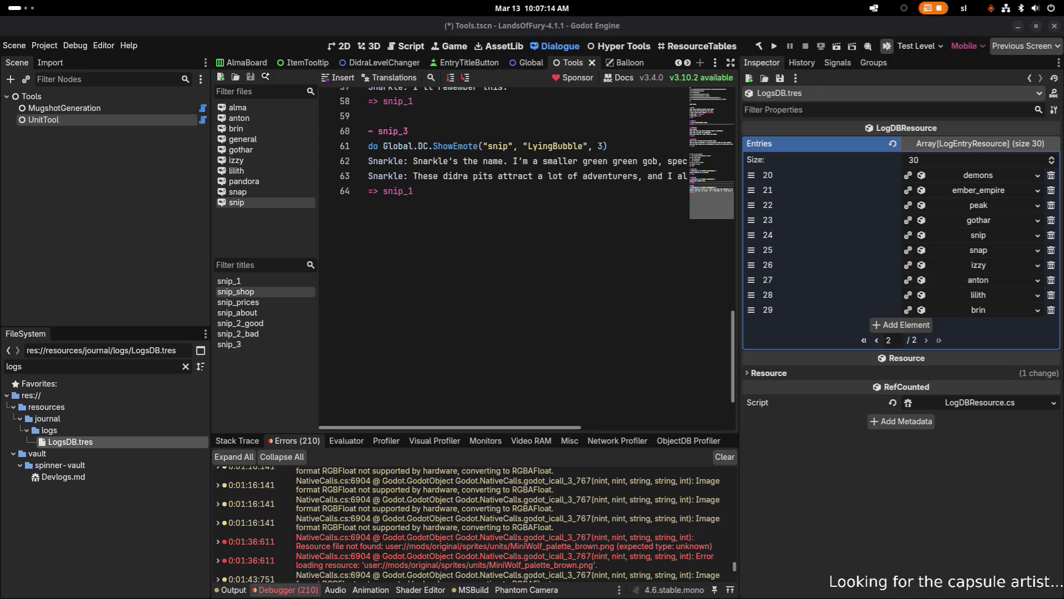
- Save LogsDB.tres from the Inspector and return Entries to its first page
key(XF86AudioRaiseVolume)
key(XF86AudioRaiseVolume)
key(XF86AudioRaiseVolume)
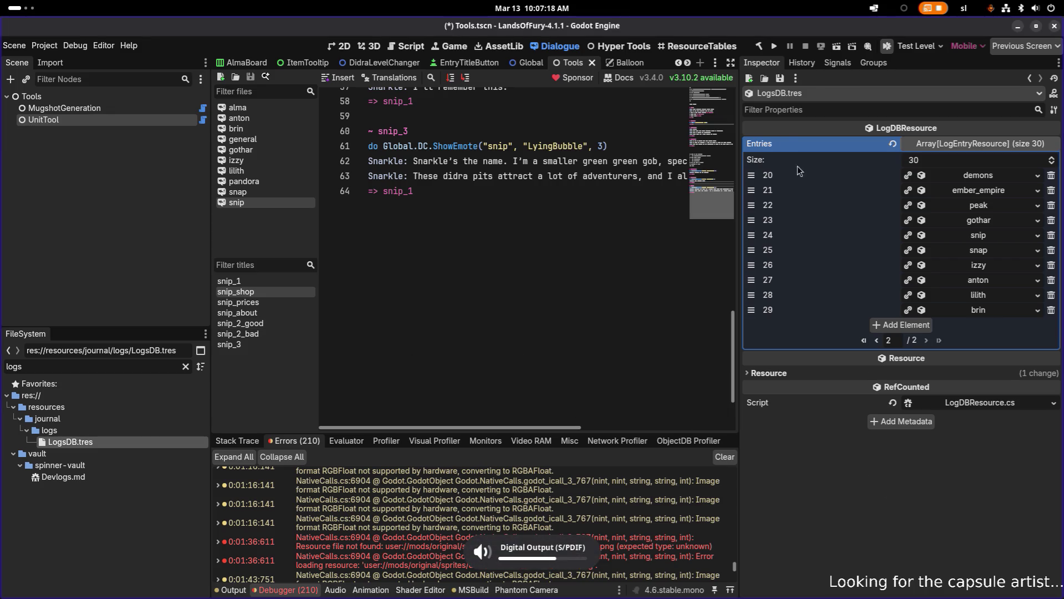
click(780, 78)
click(793, 92)
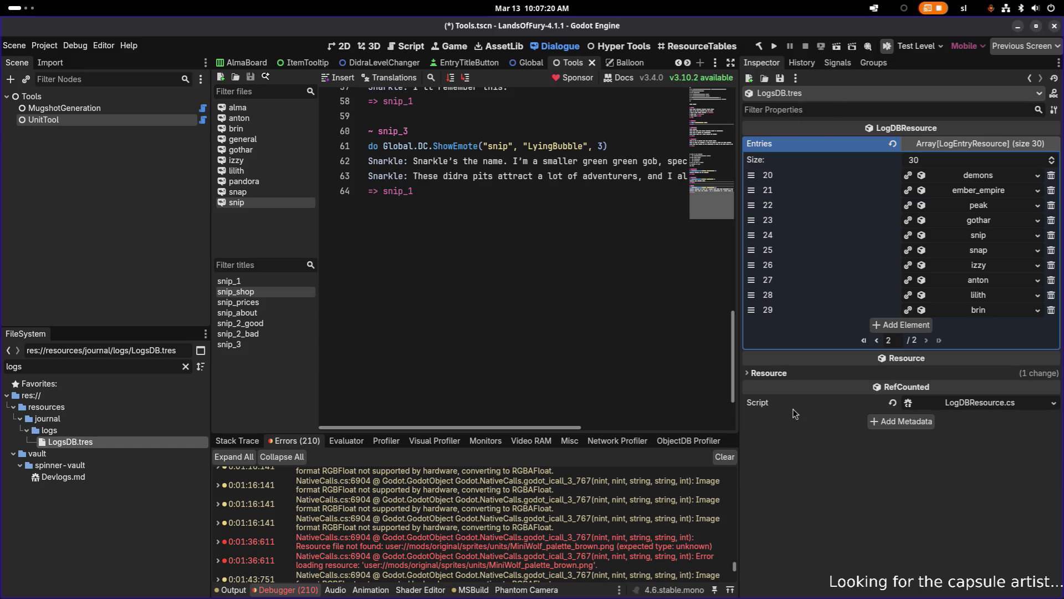
click(784, 82)
click(794, 92)
click(877, 340)
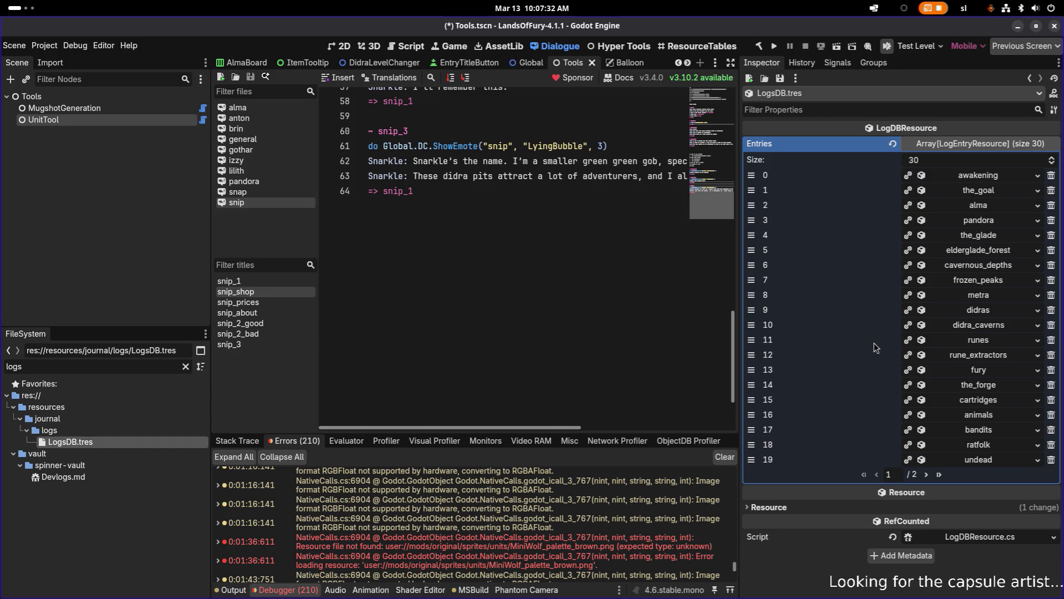
- Replace the FileSystem filter text with 'unlock'
double_click(128, 364)
key(BackSpace)
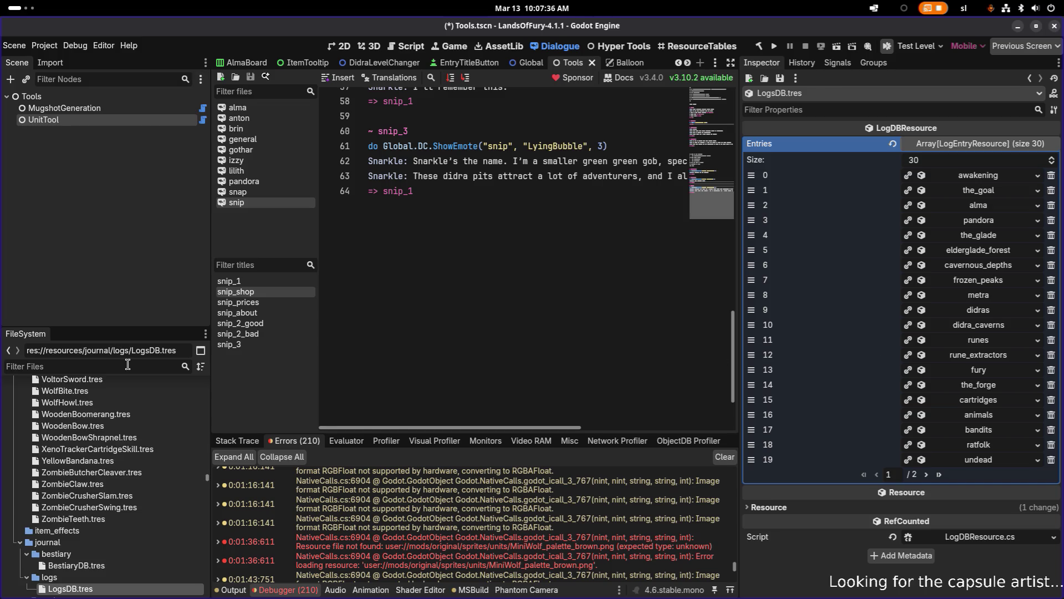
scroll(128, 441, down, 5)
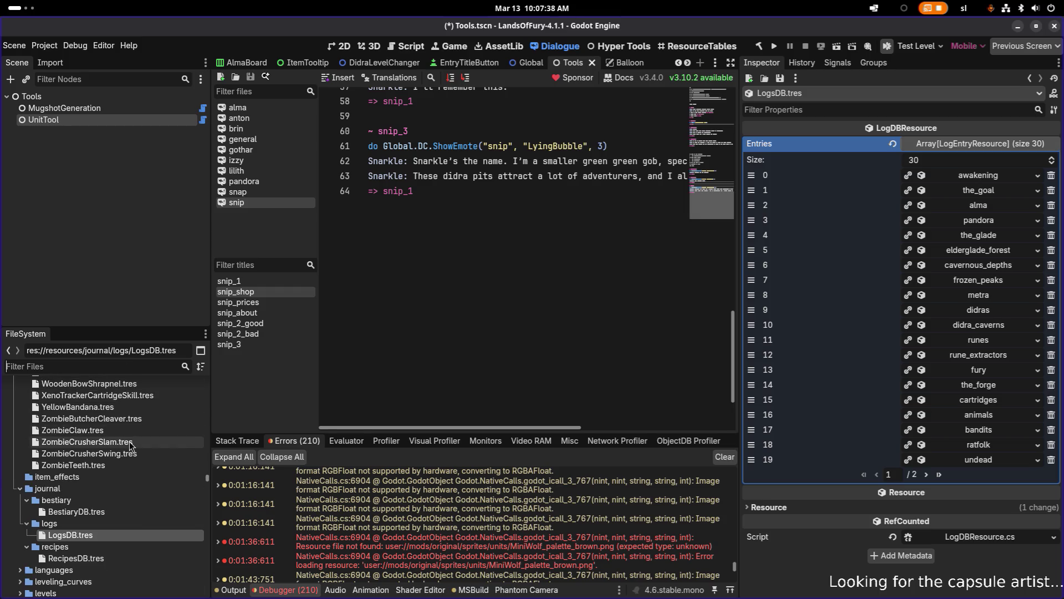
scroll(129, 441, down, 4)
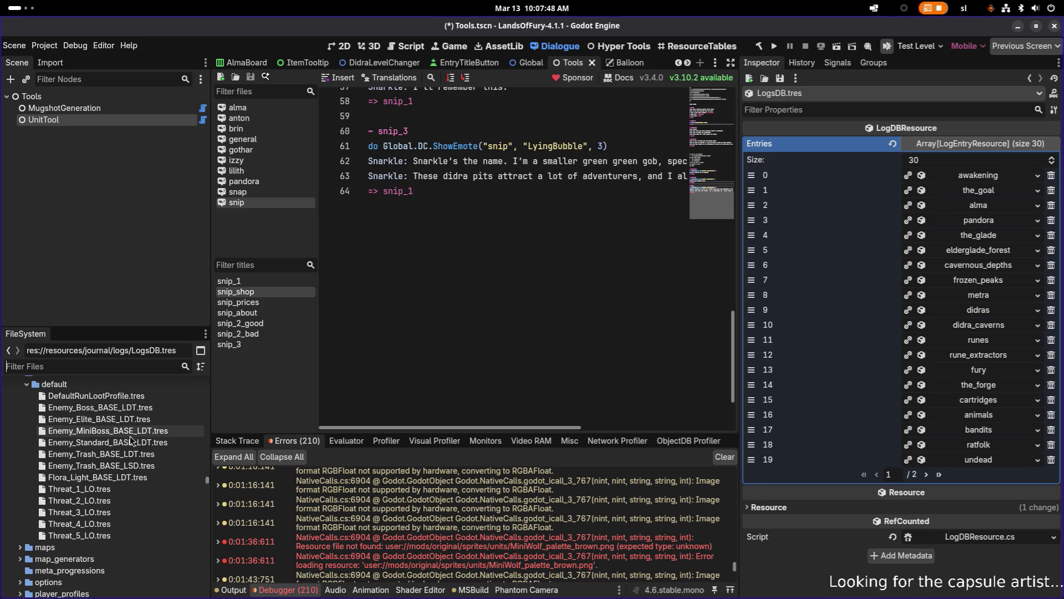
click(128, 366)
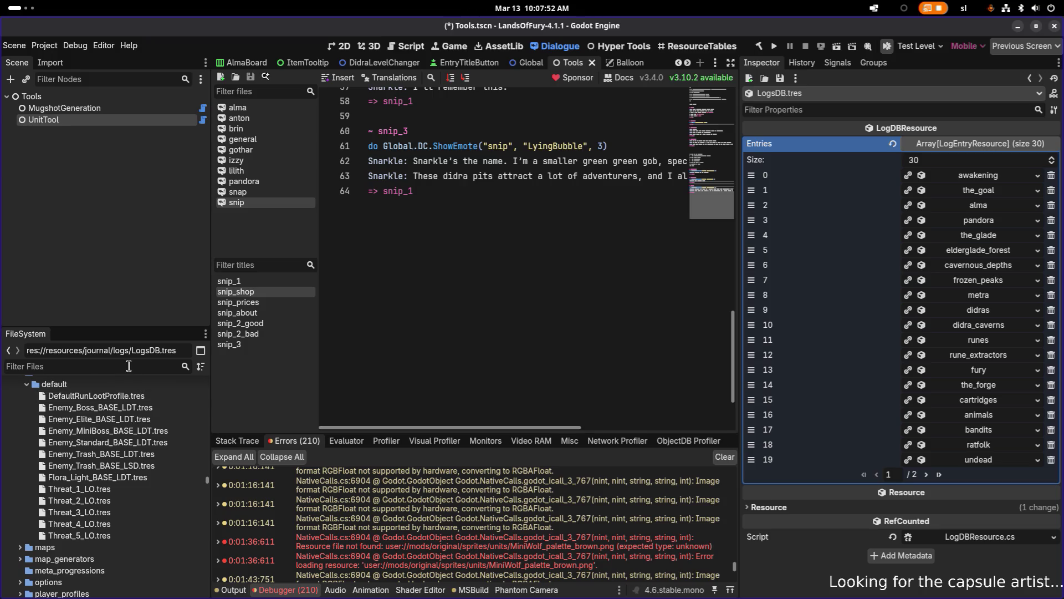
text(unlco)
key(ctrl+a)
text(unlock)
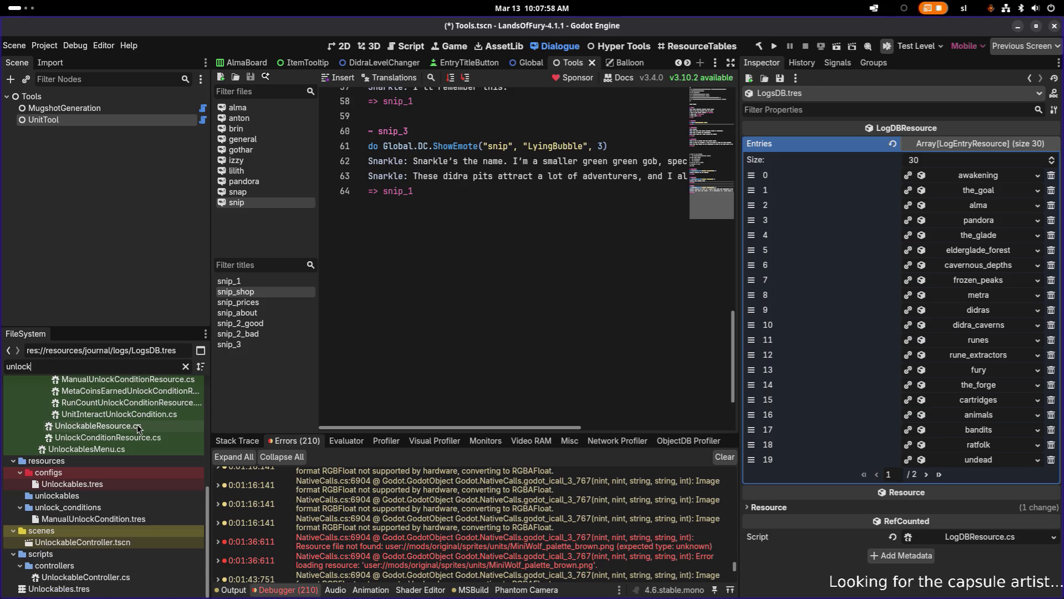
- Open Unlockables.tres from resources/configs in the Inspector
scroll(137, 424, up, 10)
scroll(137, 424, up, 1)
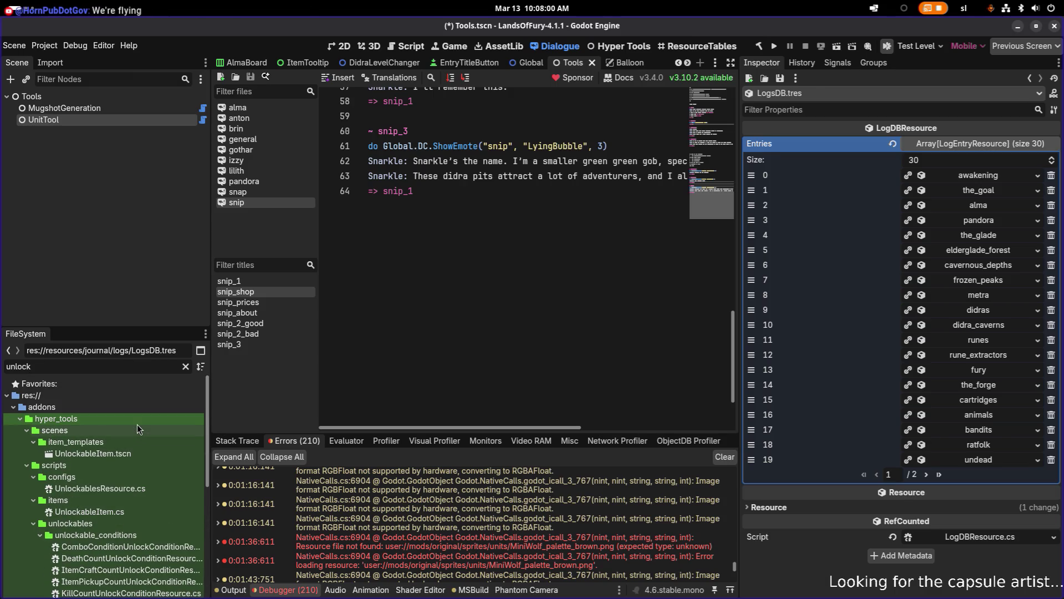
scroll(142, 442, down, 6)
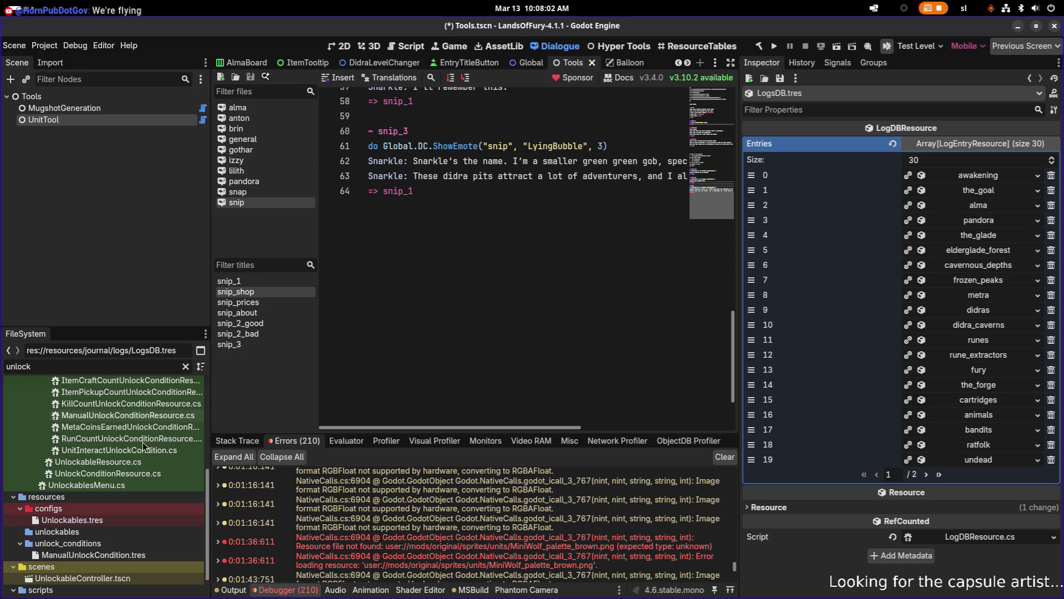
double_click(111, 520)
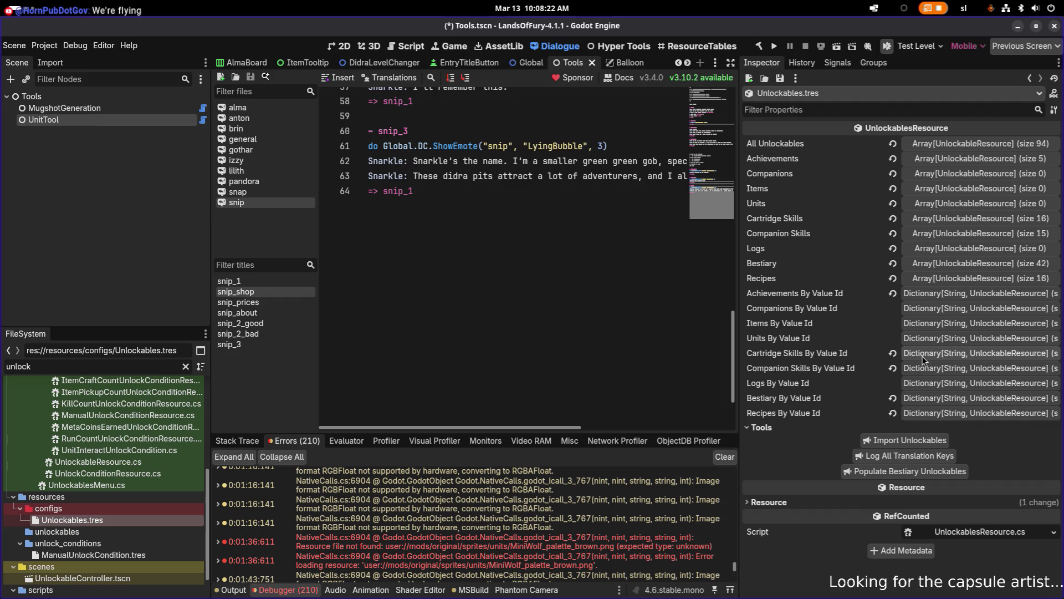
key(alt+Tab)
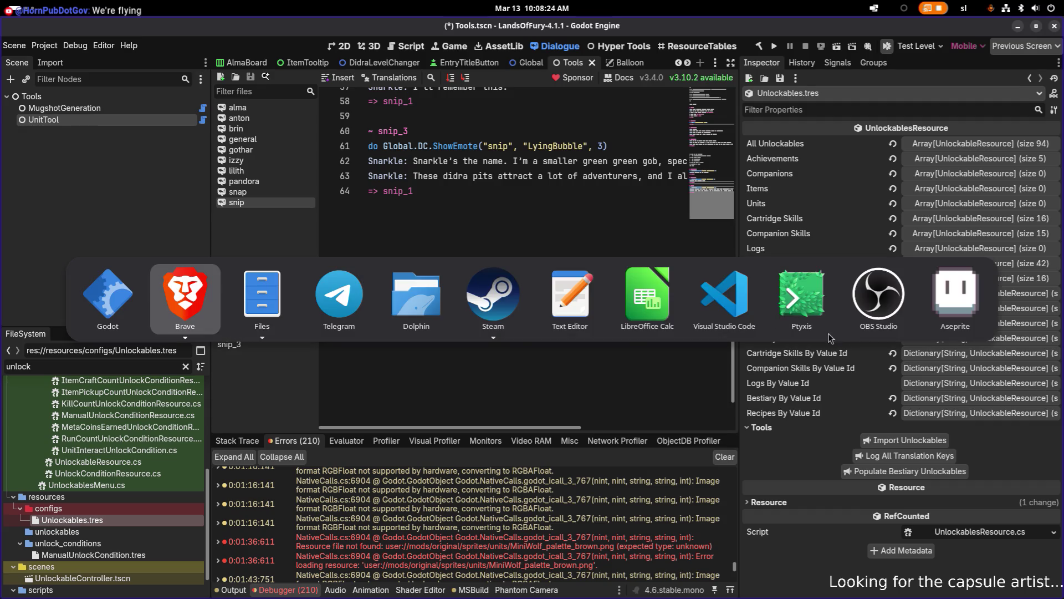
- In VS Code, review pending source control changes and stage everything with git add
click(743, 299)
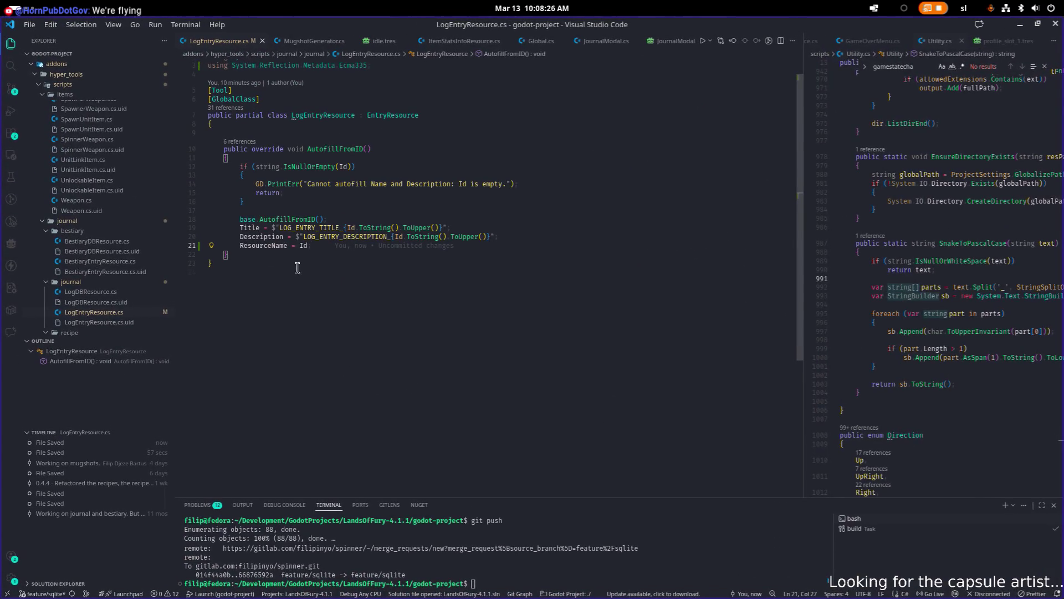
click(11, 89)
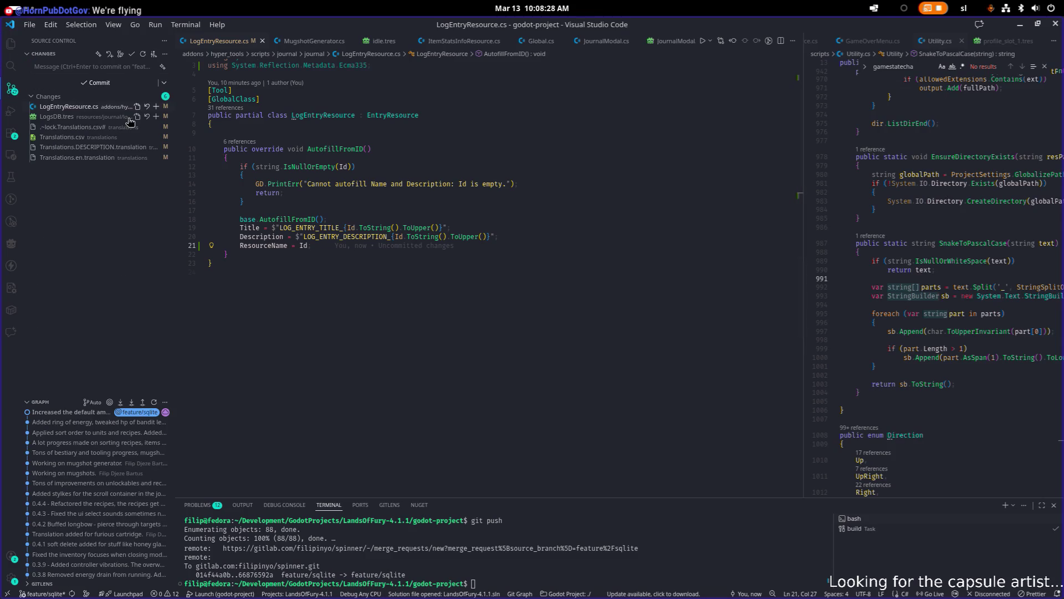
click(706, 566)
text(git add .)
key(Return)
- Commit with message "Added log entries in the db and the translations." and git push to feature/sqlite
text(git commit -m "A)
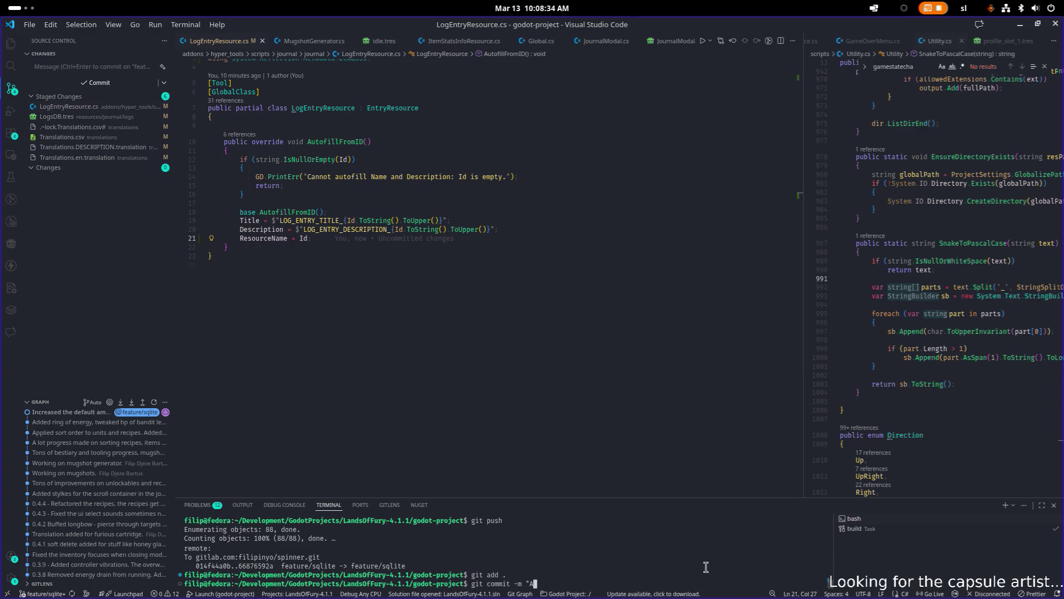
text(dded log entr)
text(ies in the )
text(db and th)
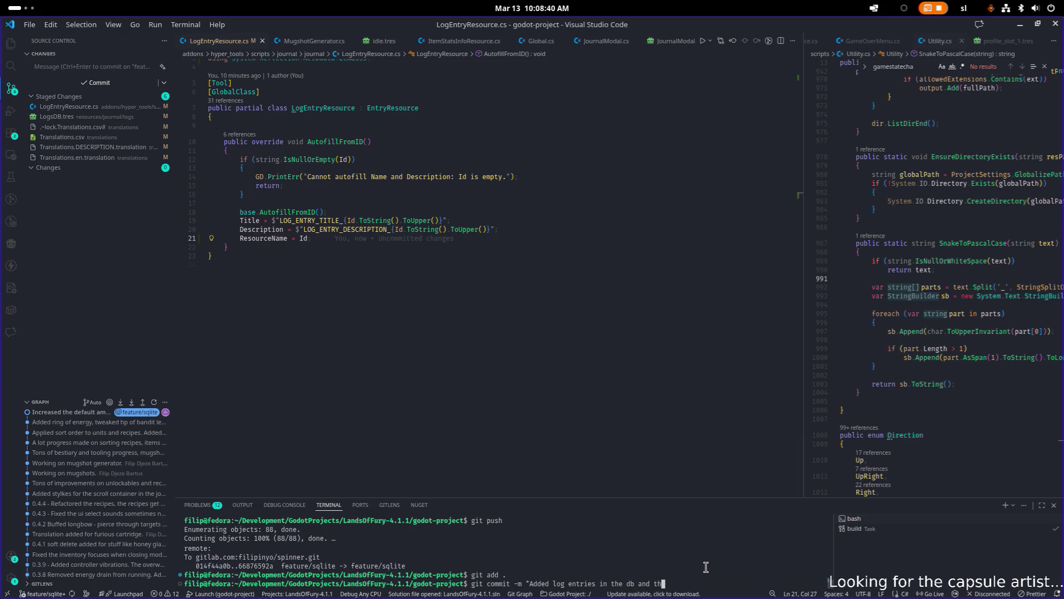
text(e translations.!)
key(Return)
text(git push)
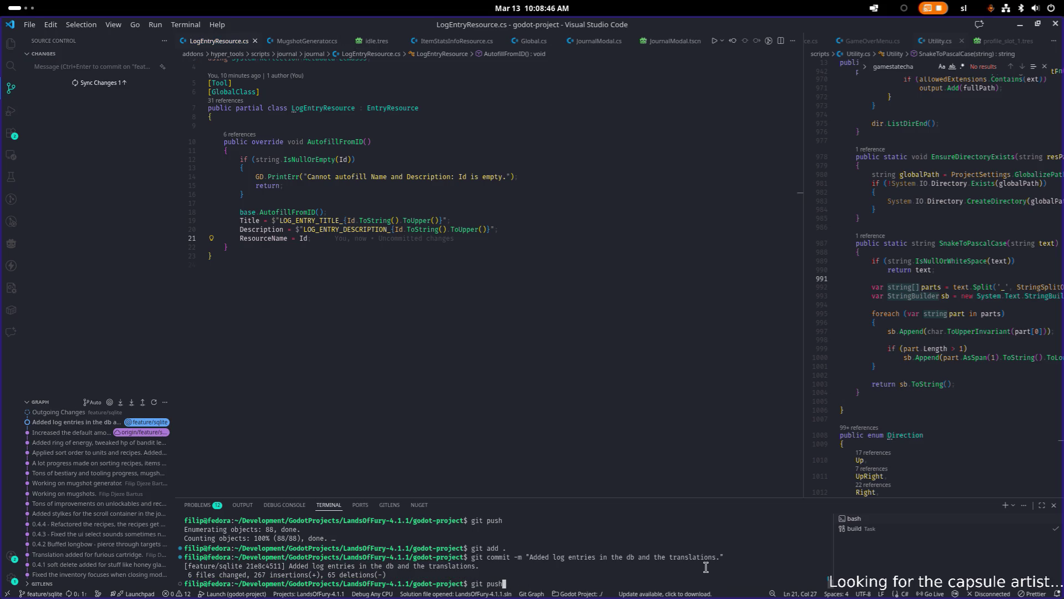
click(50, 415)
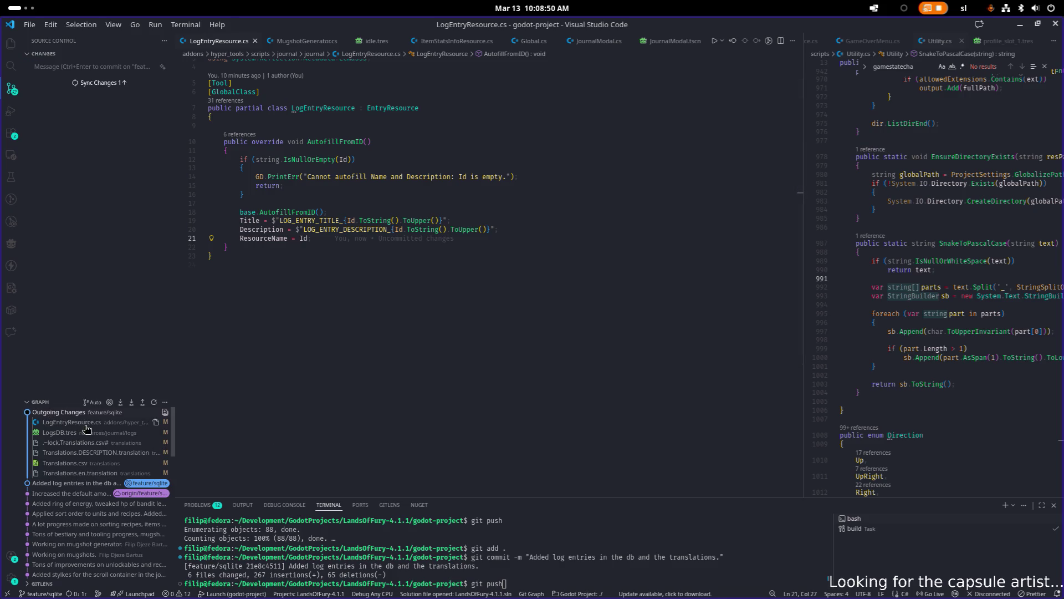
click(577, 578)
key(Return)
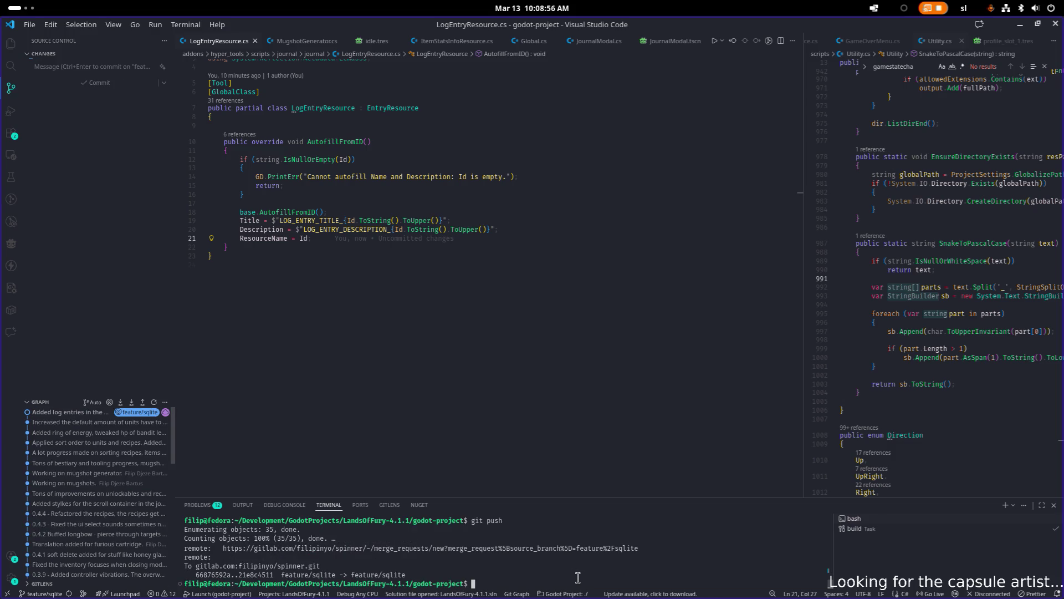
click(654, 187)
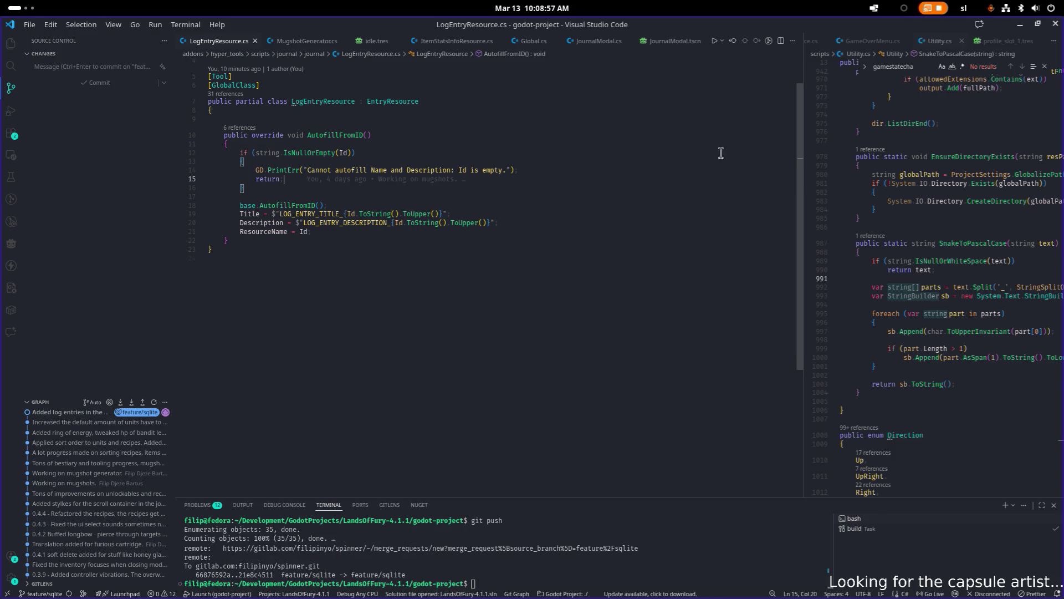
click(1019, 25)
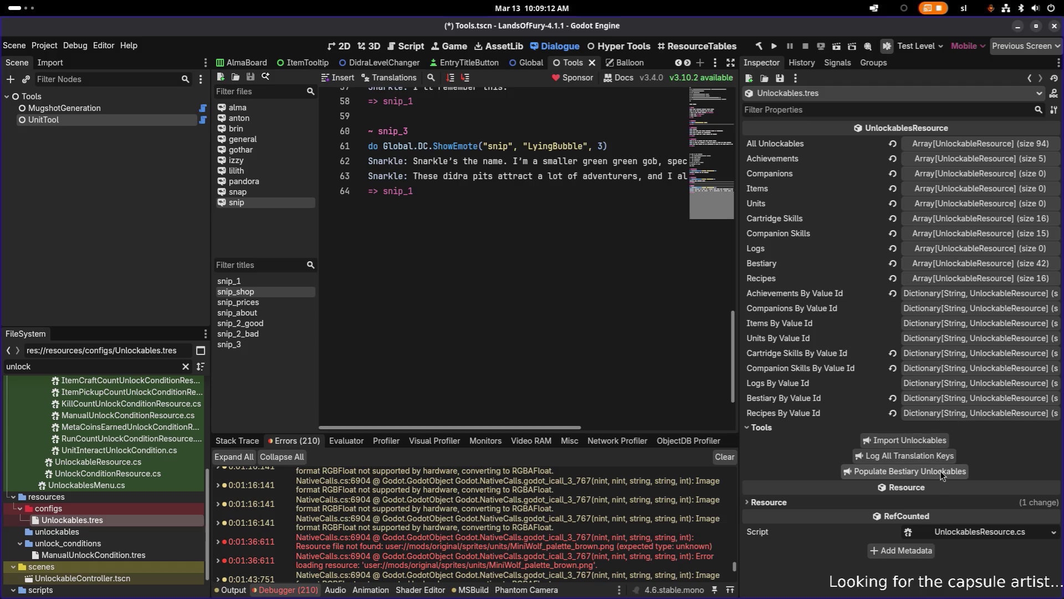
- Back in VS Code, quick-open a file search for 'unlockab' to list the Unlockables scripts
key(alt+Tab)
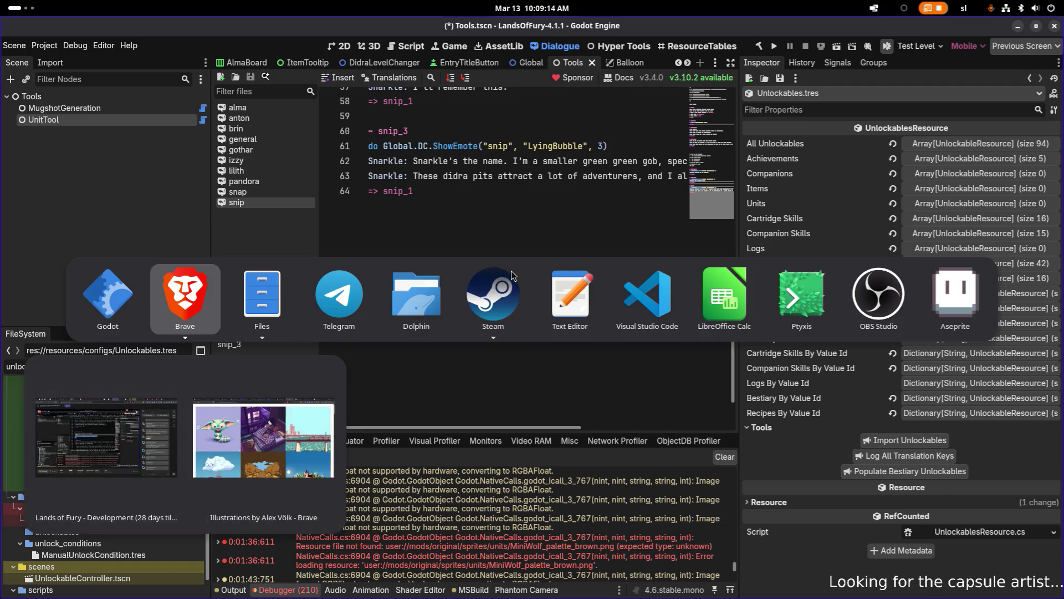
key(Tab)
key(Tab)
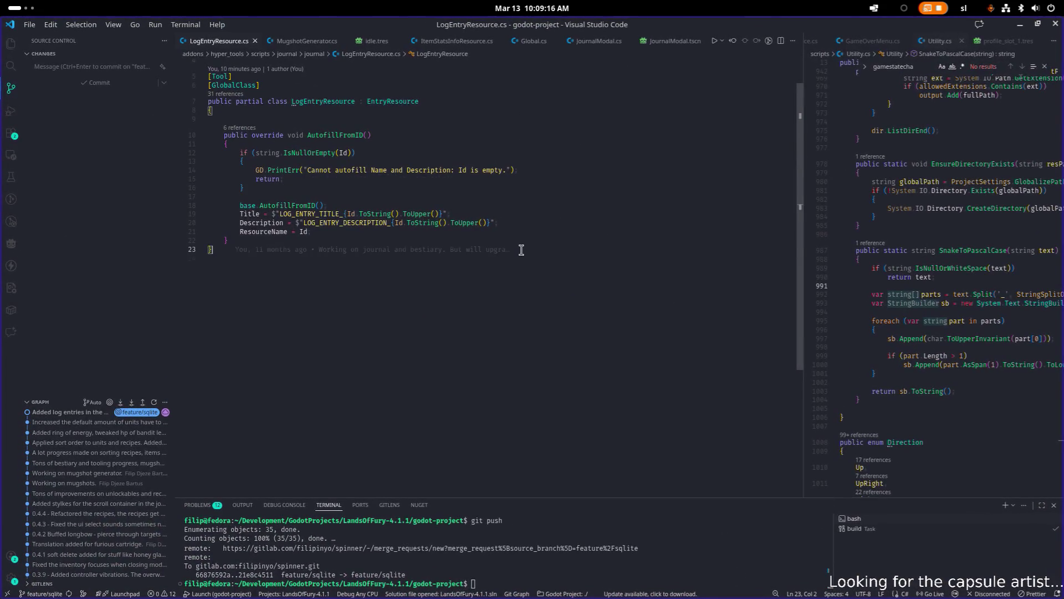
key(ctrl+p)
text(unlockabre)
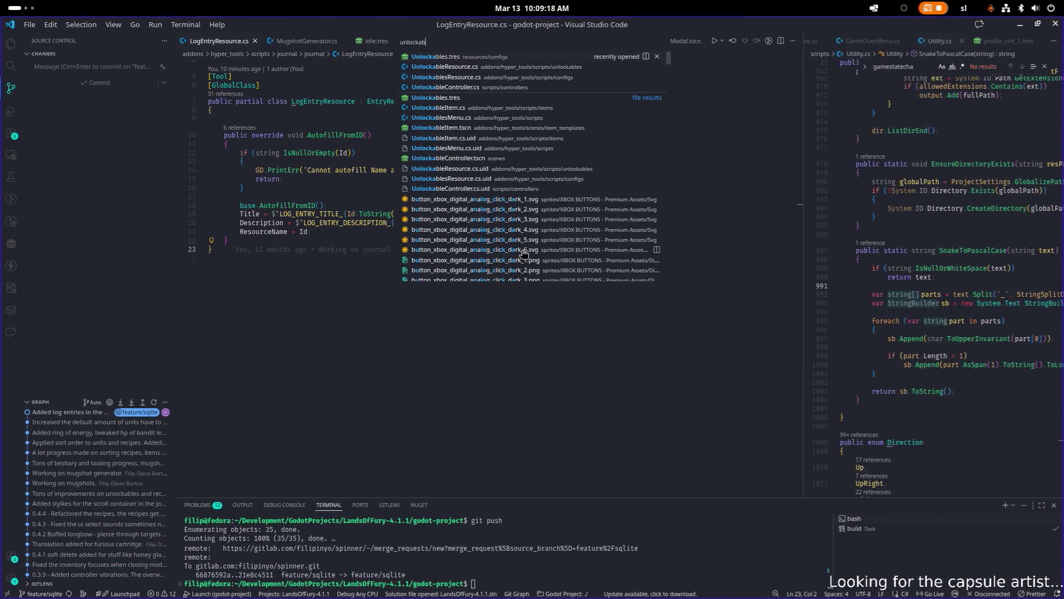
key(Down)
key(Down)
key(Return)
key(ctrl+f)
text(popu)
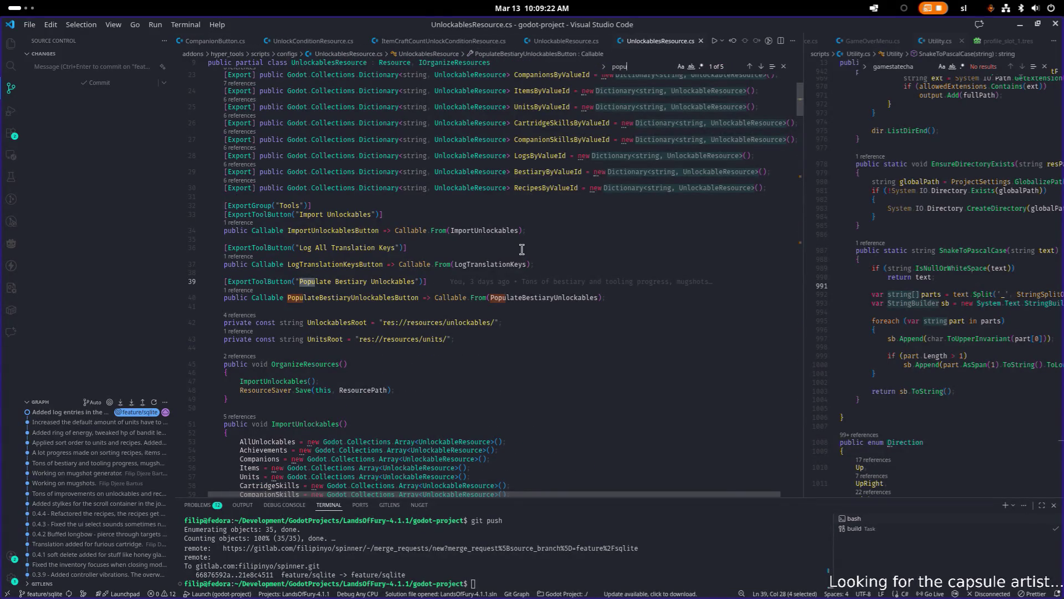
double_click(549, 297)
key(ctrl+f)
key(Return)
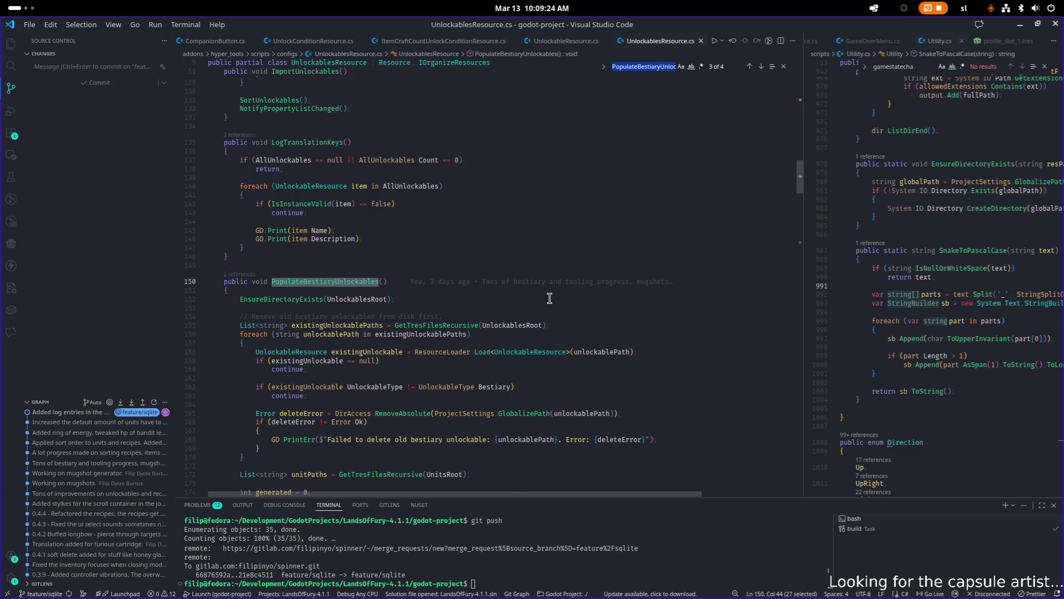
scroll(549, 297, down, 2)
scroll(550, 298, down, 1)
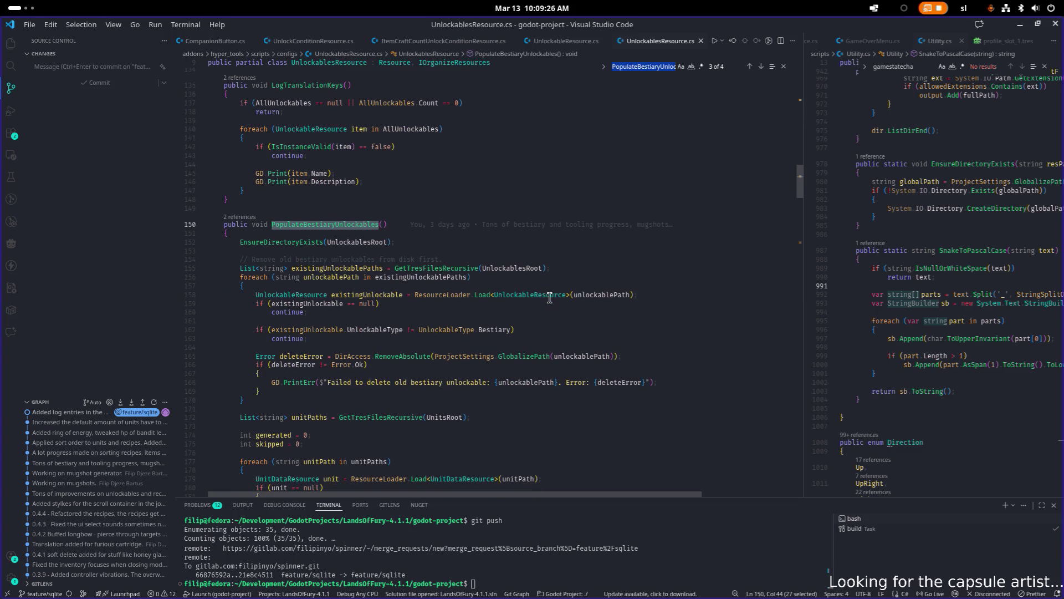
scroll(549, 298, down, 2)
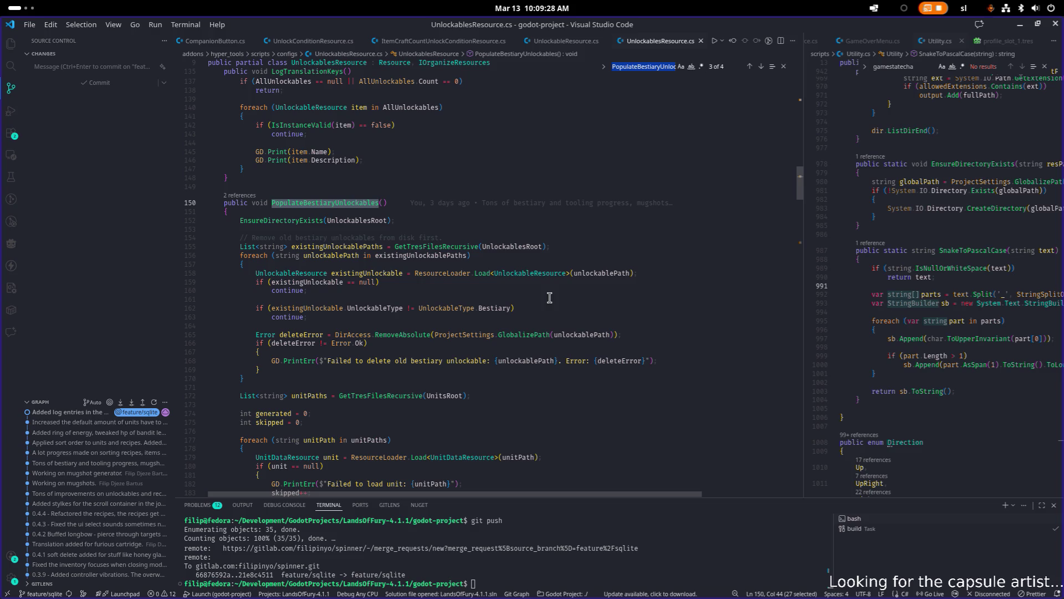
double_click(546, 273)
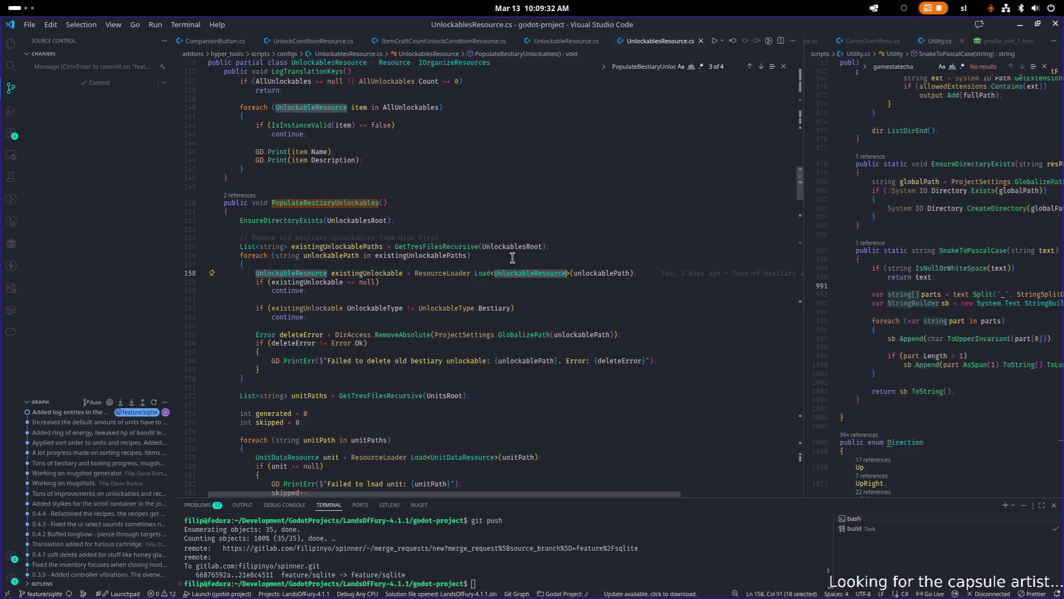
scroll(536, 280, down, 5)
scroll(535, 280, down, 2)
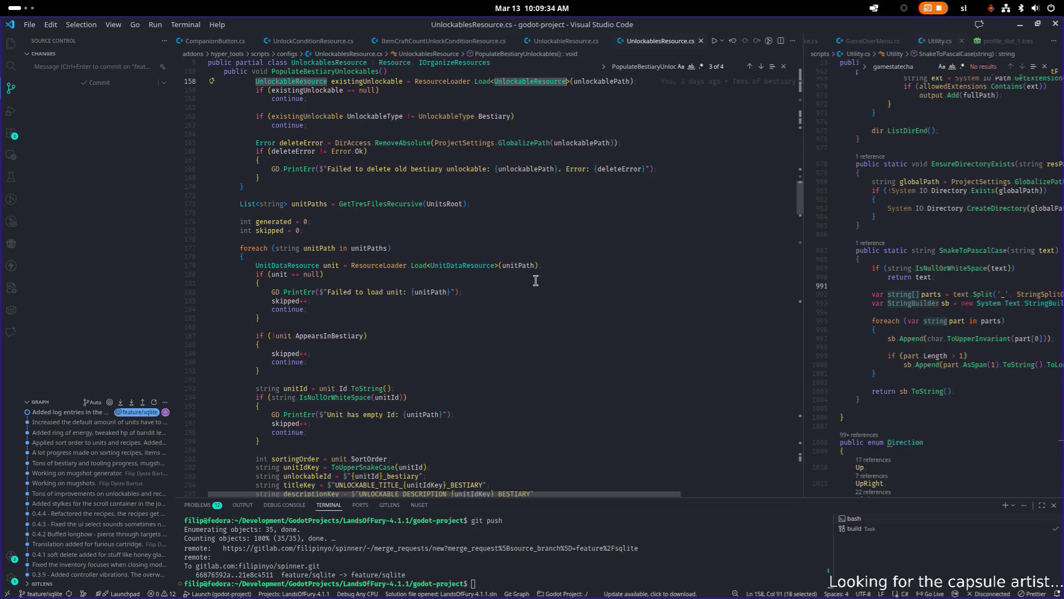
scroll(488, 282, up, 1)
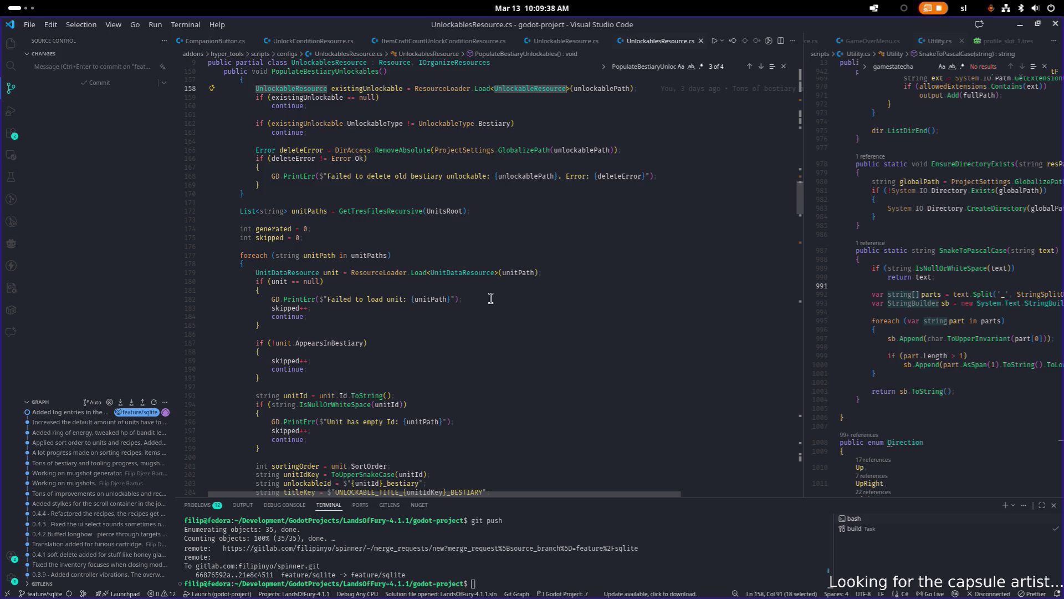
scroll(488, 303, down, 1)
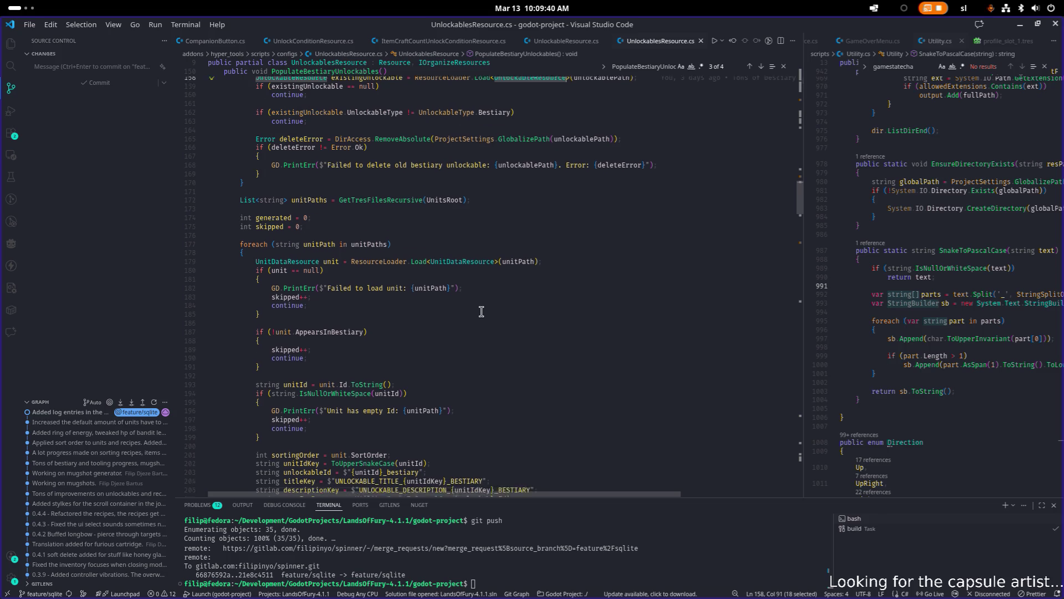
double_click(317, 317)
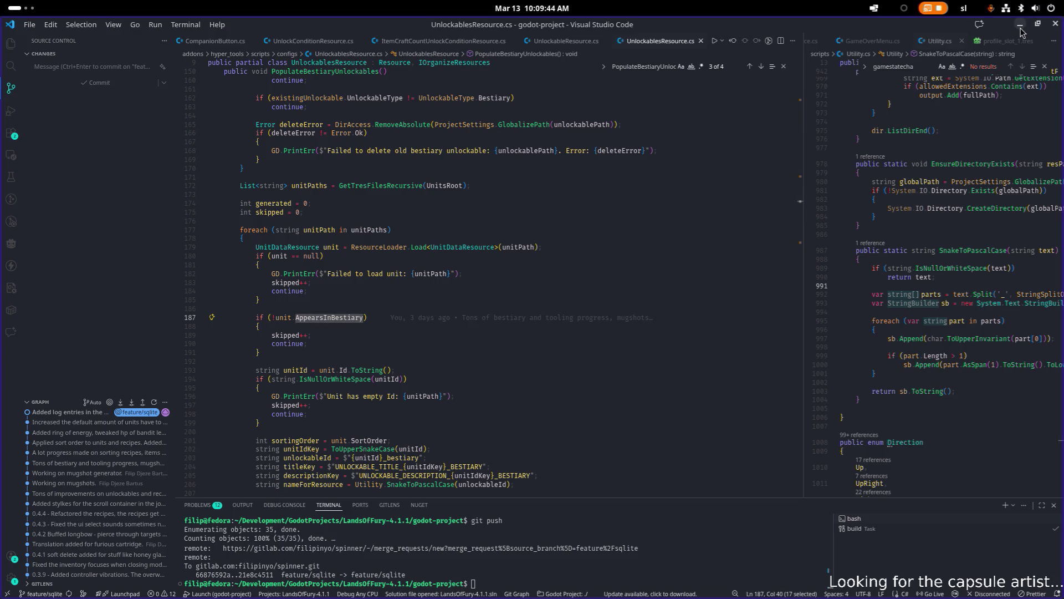
scroll(625, 206, down, 10)
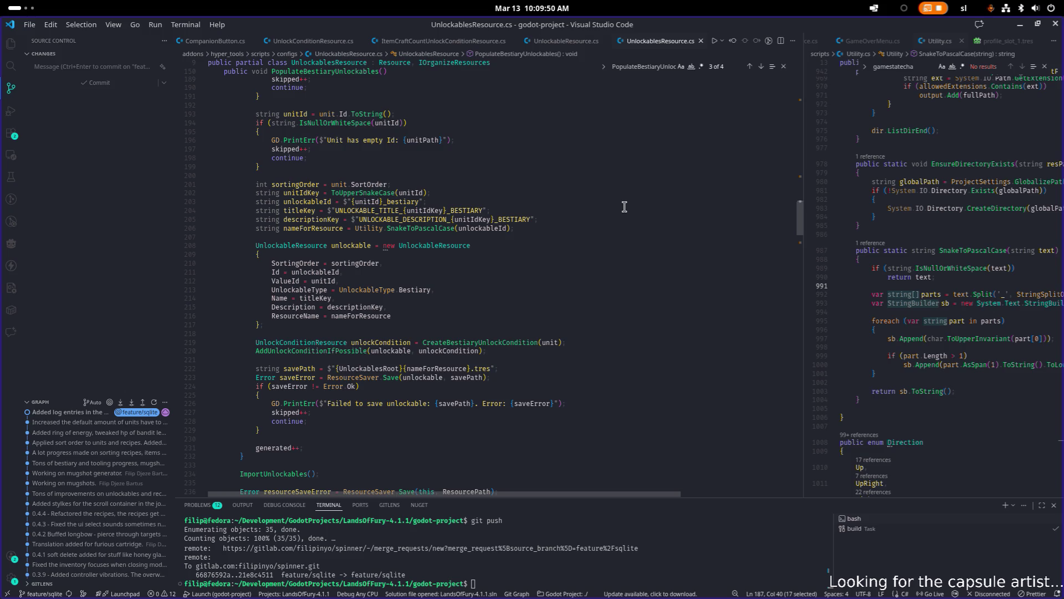
scroll(625, 206, down, 2)
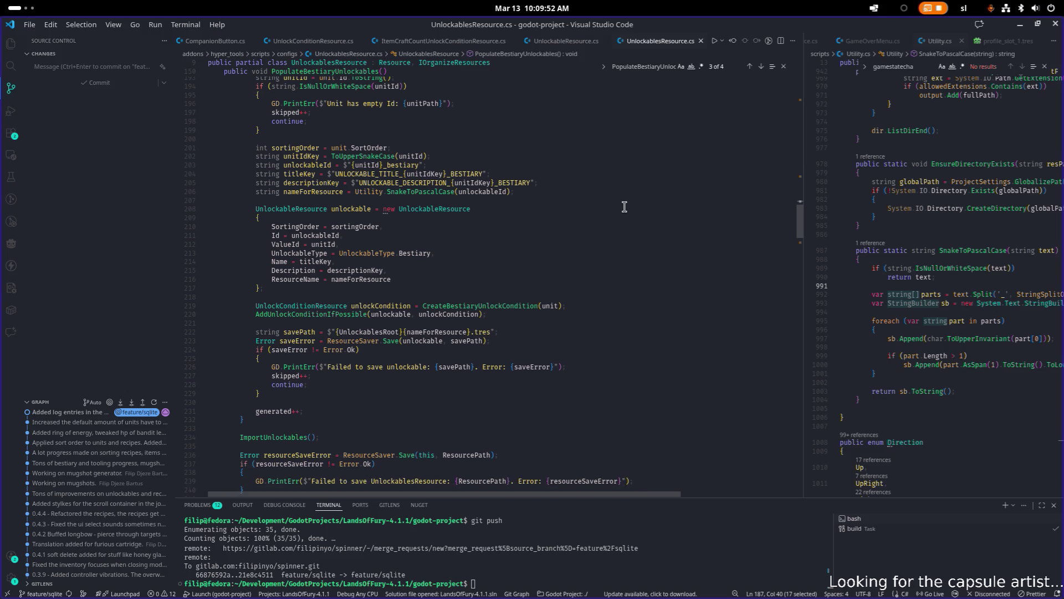
scroll(577, 168, up, 20)
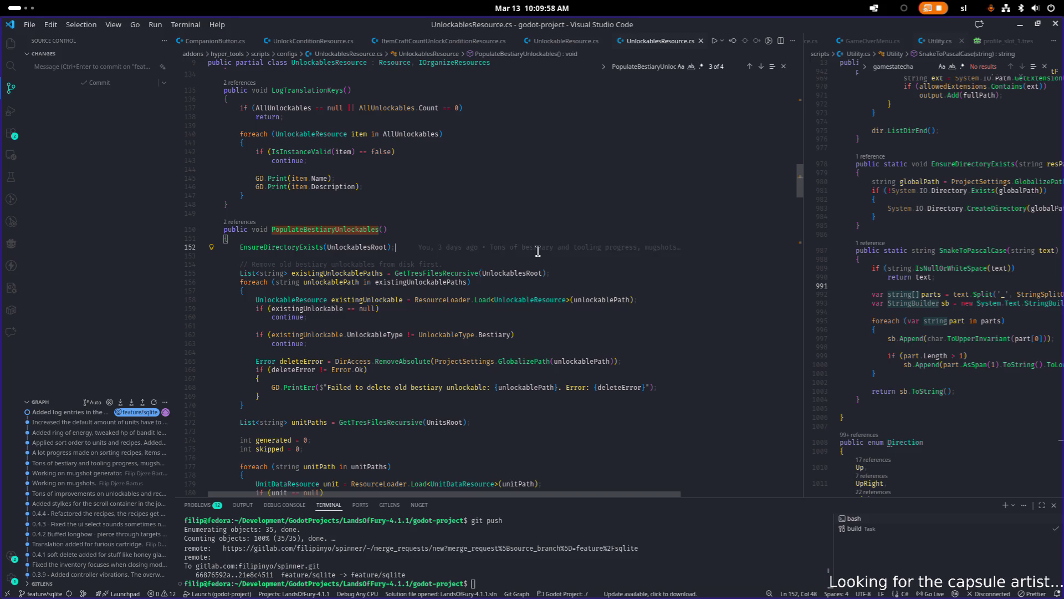
key(ctrl+a)
scroll(534, 252, down, 10)
scroll(533, 253, down, 15)
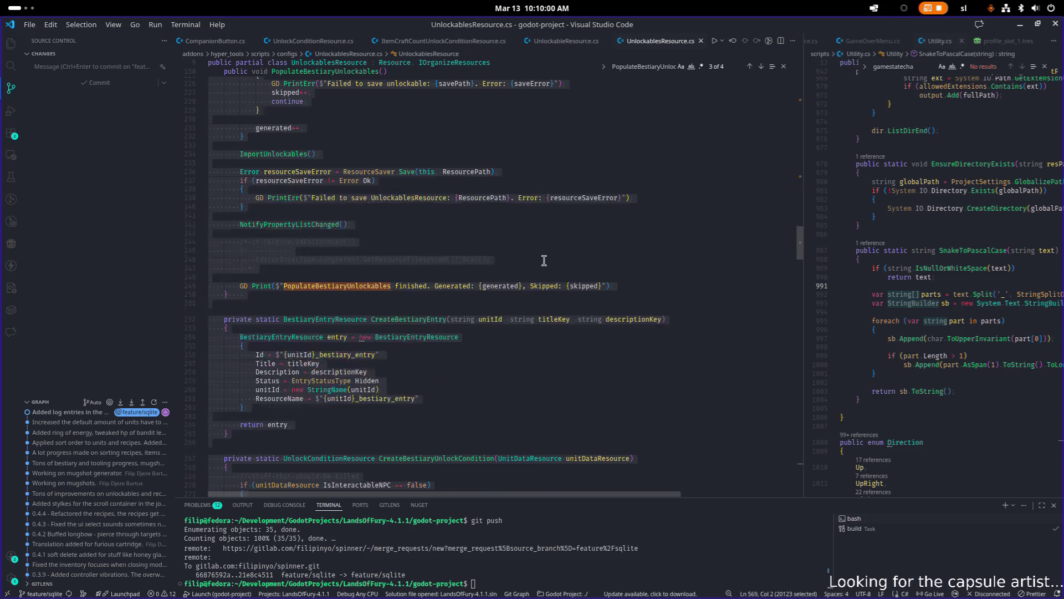
scroll(548, 253, down, 20)
click(553, 253)
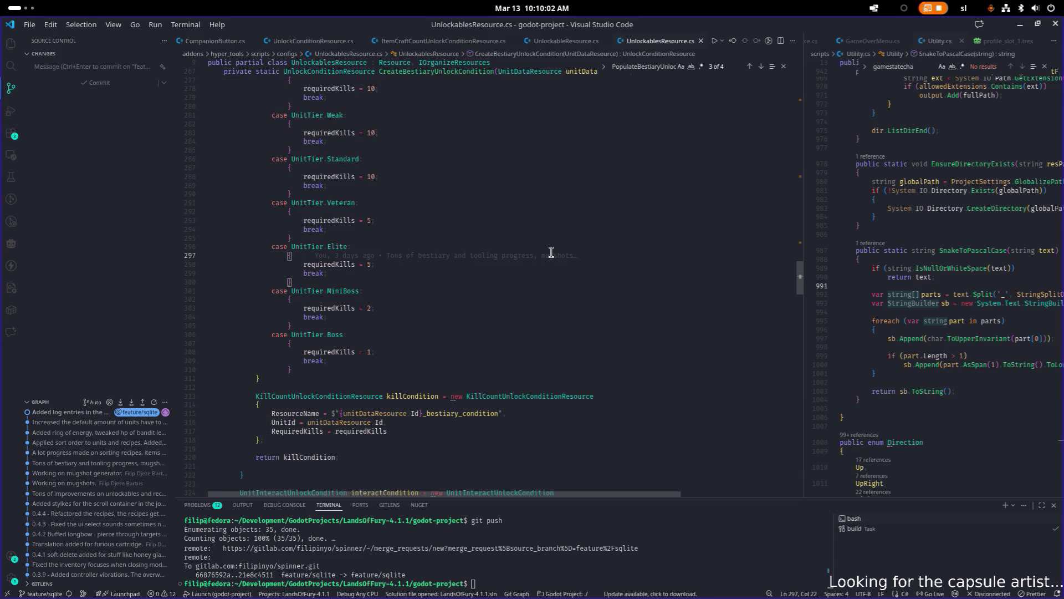
key(ctrl+a)
scroll(549, 252, up, 2)
scroll(549, 252, up, 9)
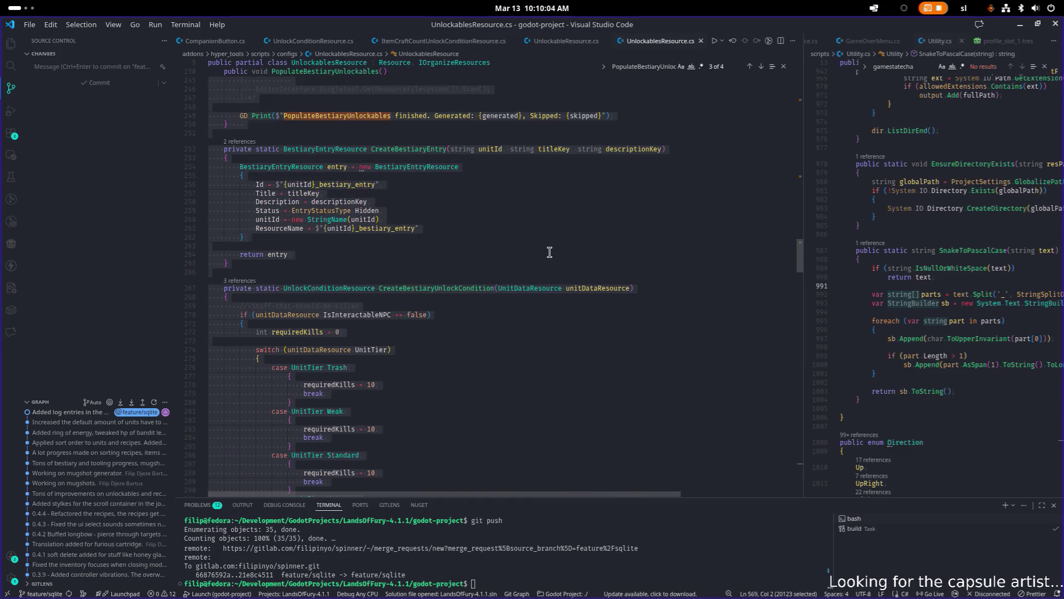
click(590, 244)
scroll(529, 256, down, 3)
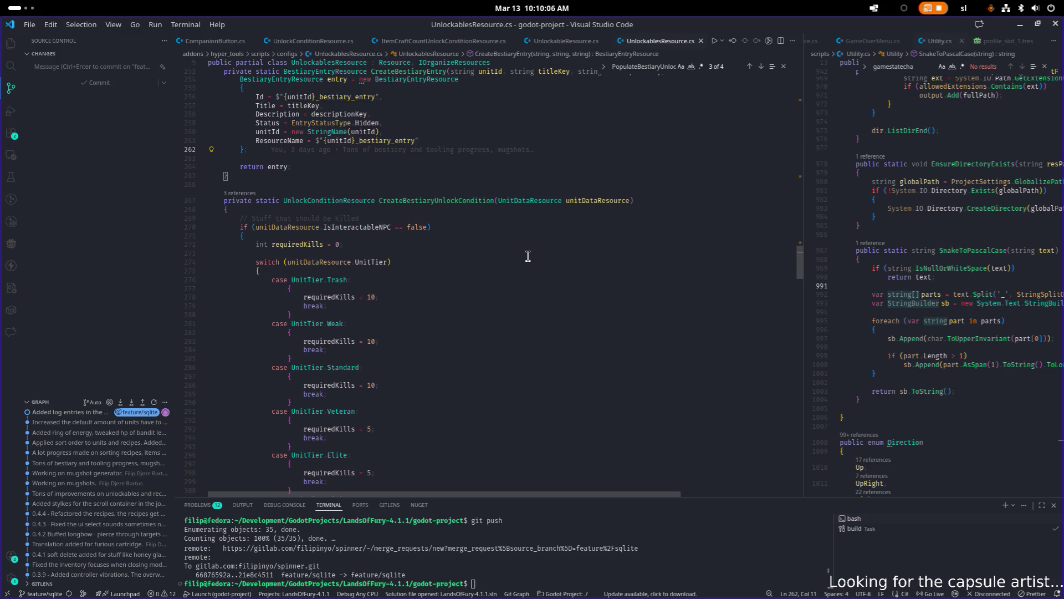
click(525, 263)
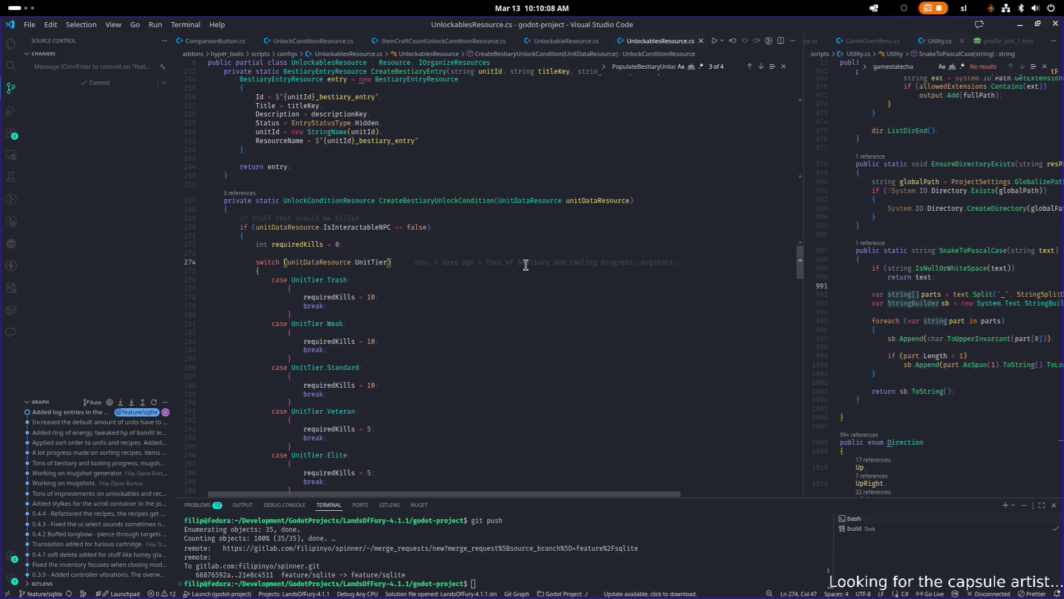
key(ctrl+a)
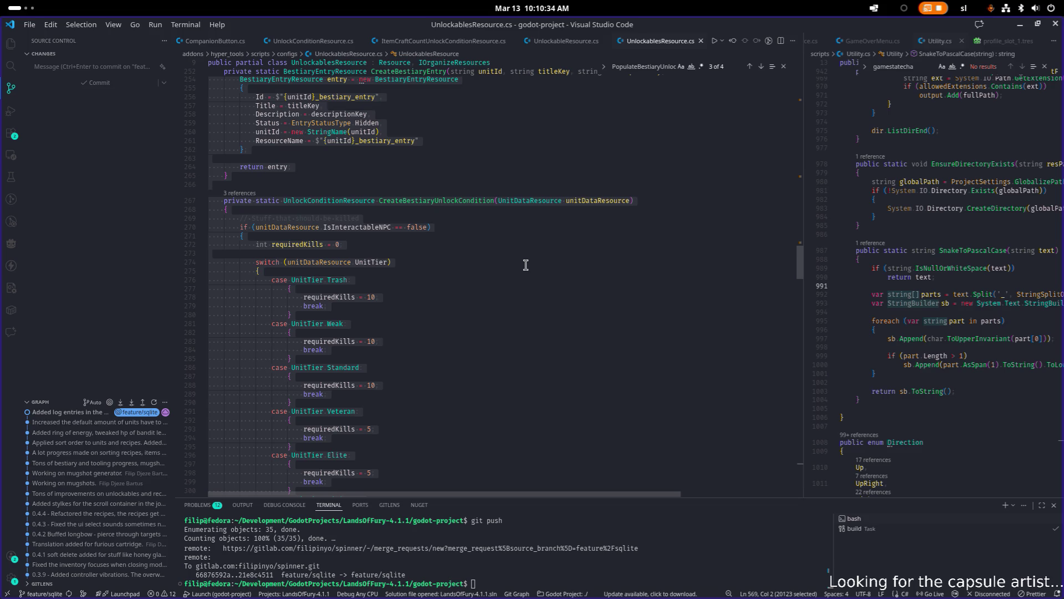
click(502, 242)
scroll(503, 241, down, 10)
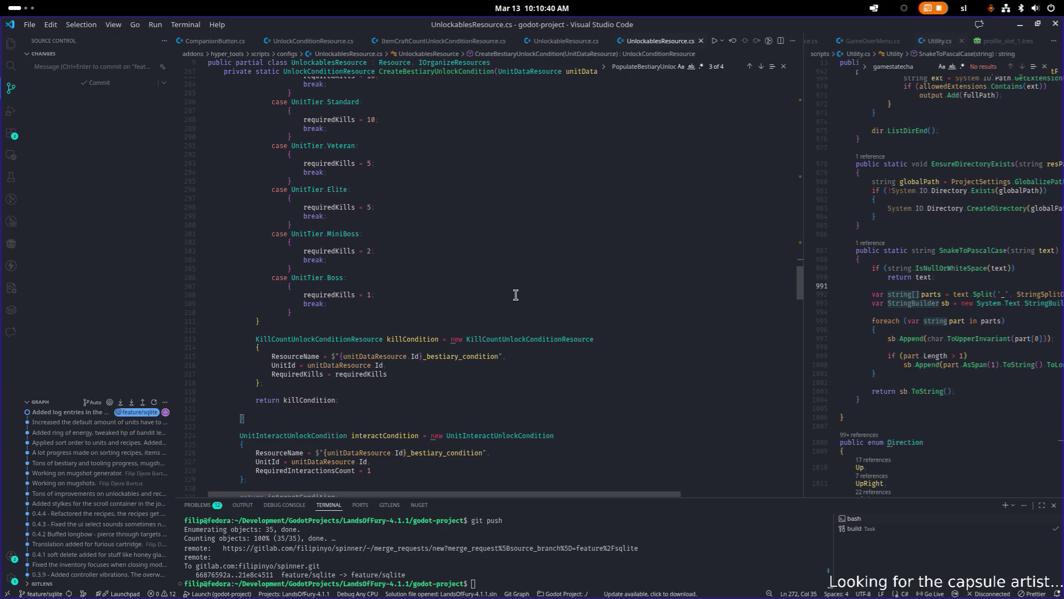
scroll(502, 294, up, 8)
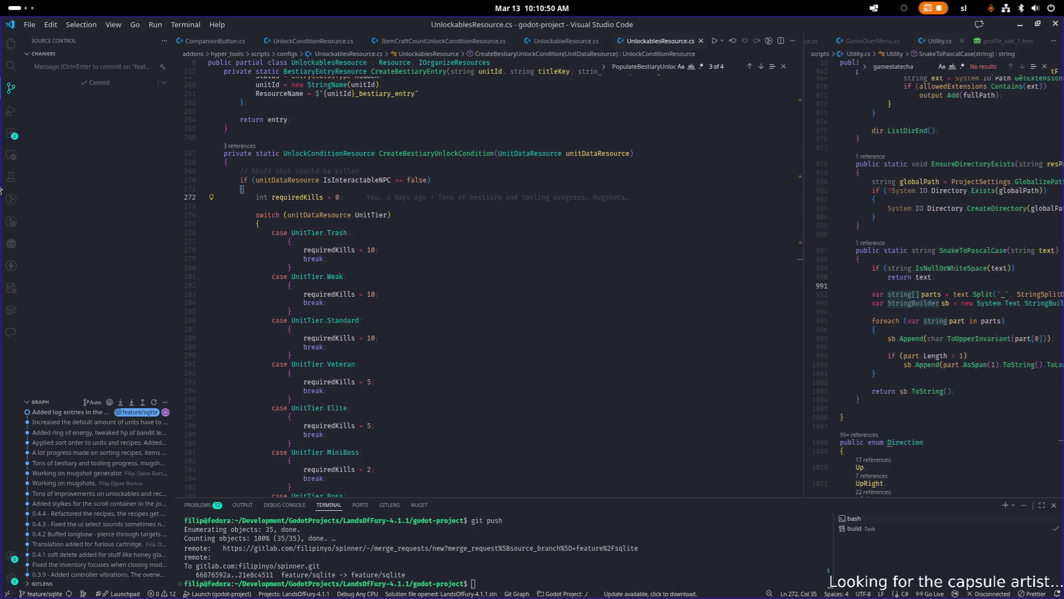
click(455, 223)
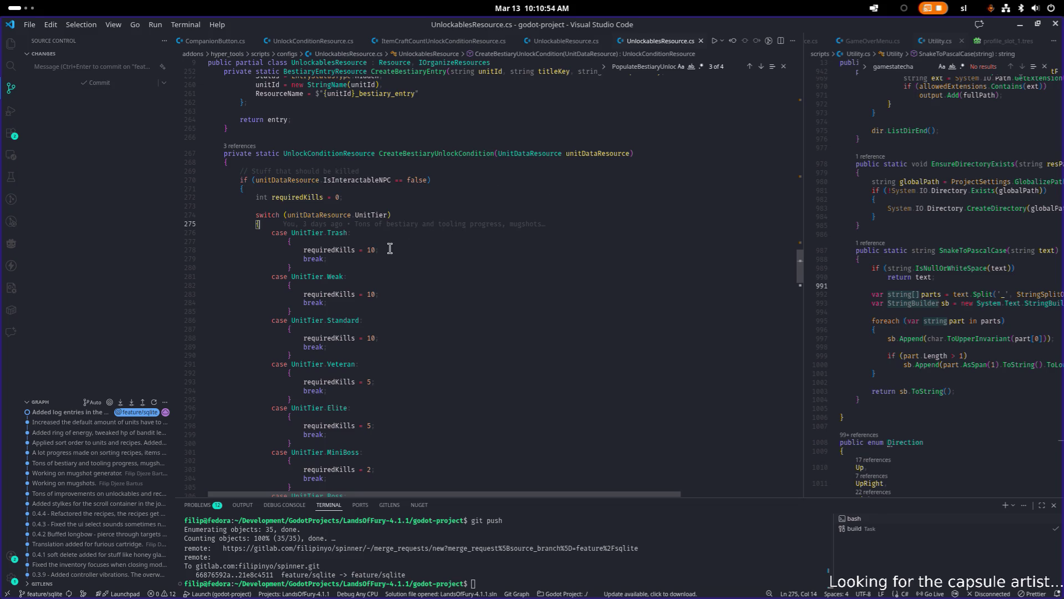
scroll(389, 246, down, 3)
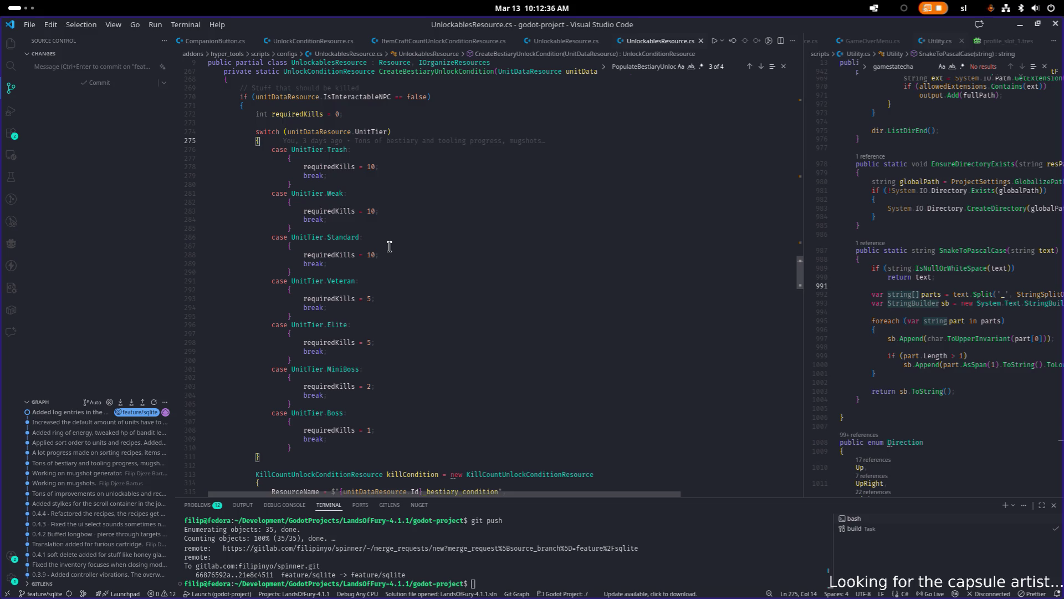
key(alt+Tab)
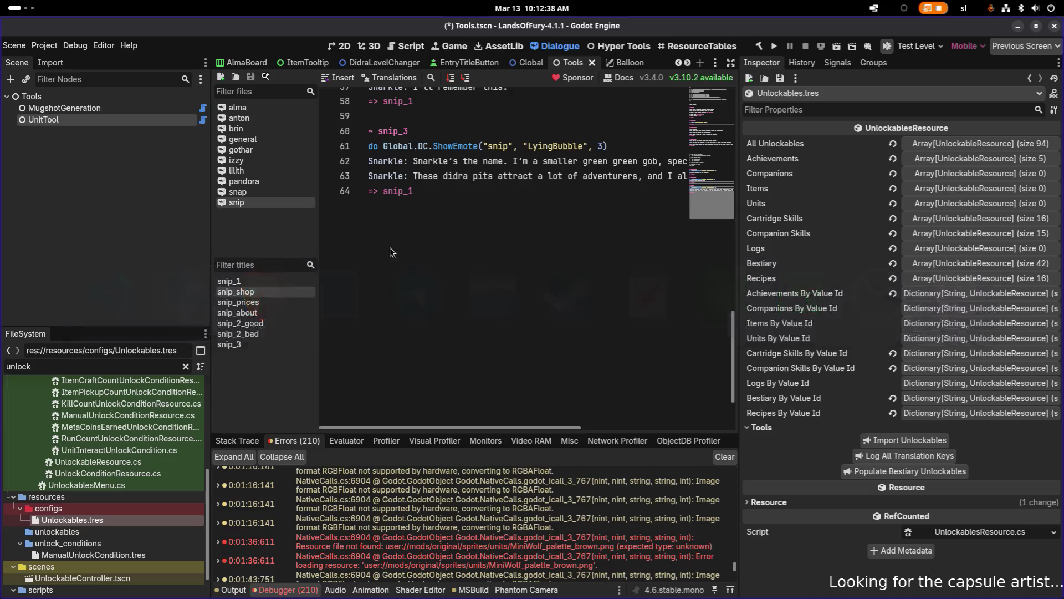
- Filter FileSystem by 'logsd' and load LogsDB.tres, showing its 30 entries in the Inspector
click(92, 369)
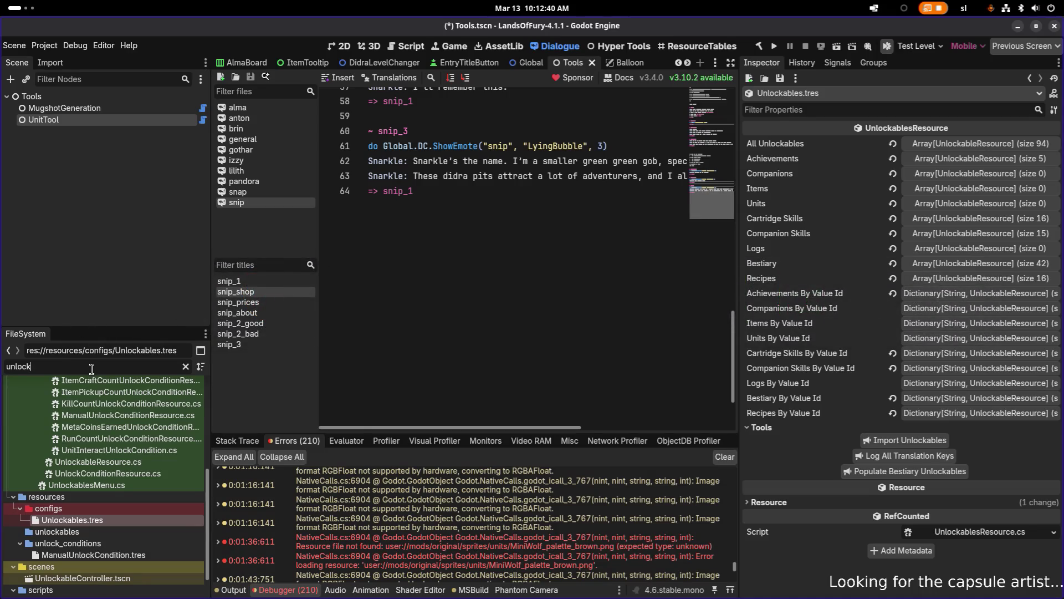
key(ctrl+a)
text(logsd)
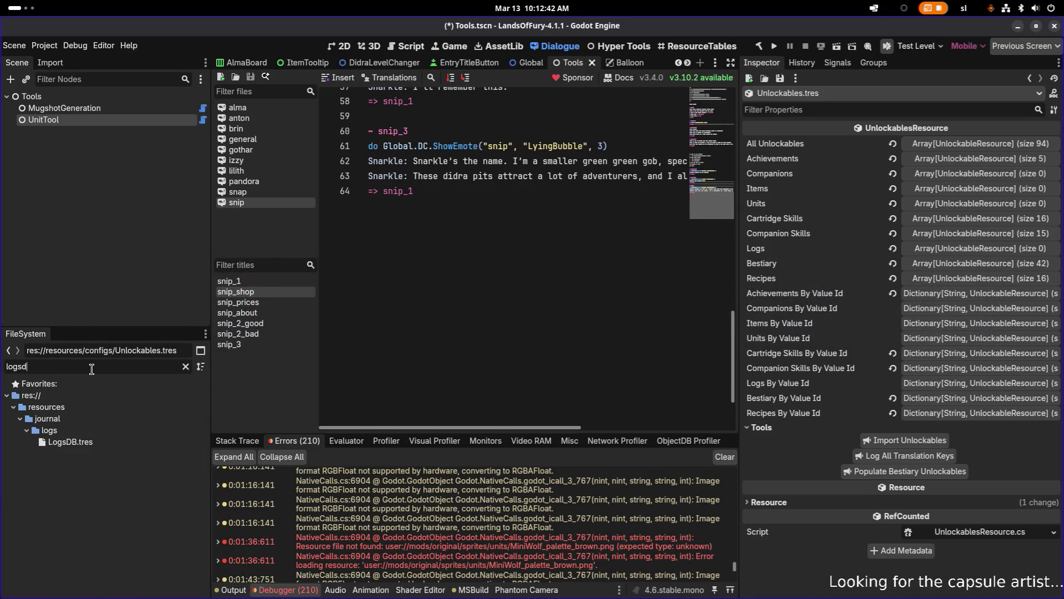
click(131, 441)
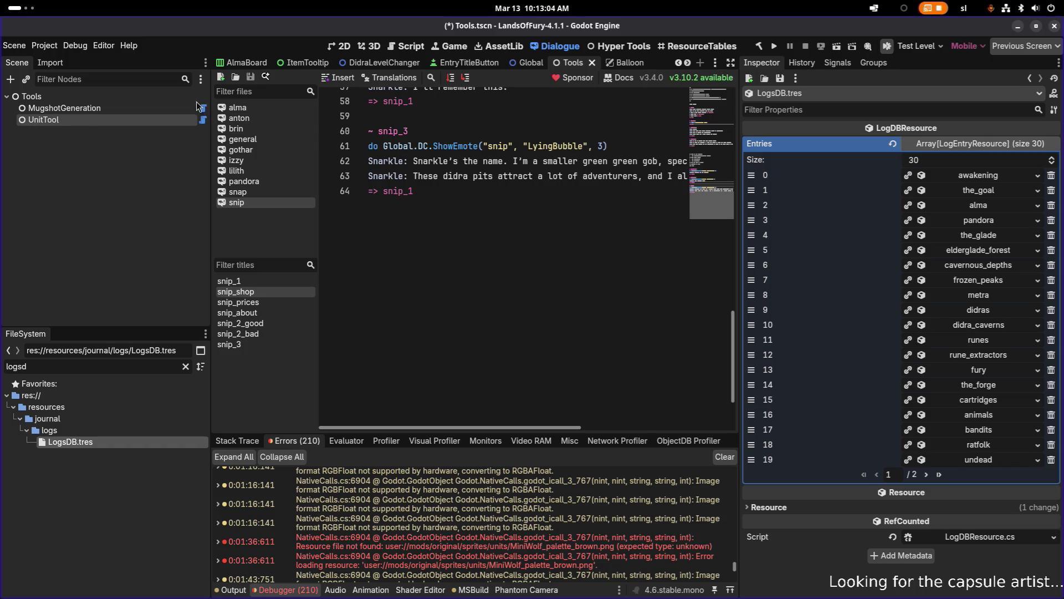
click(32, 8)
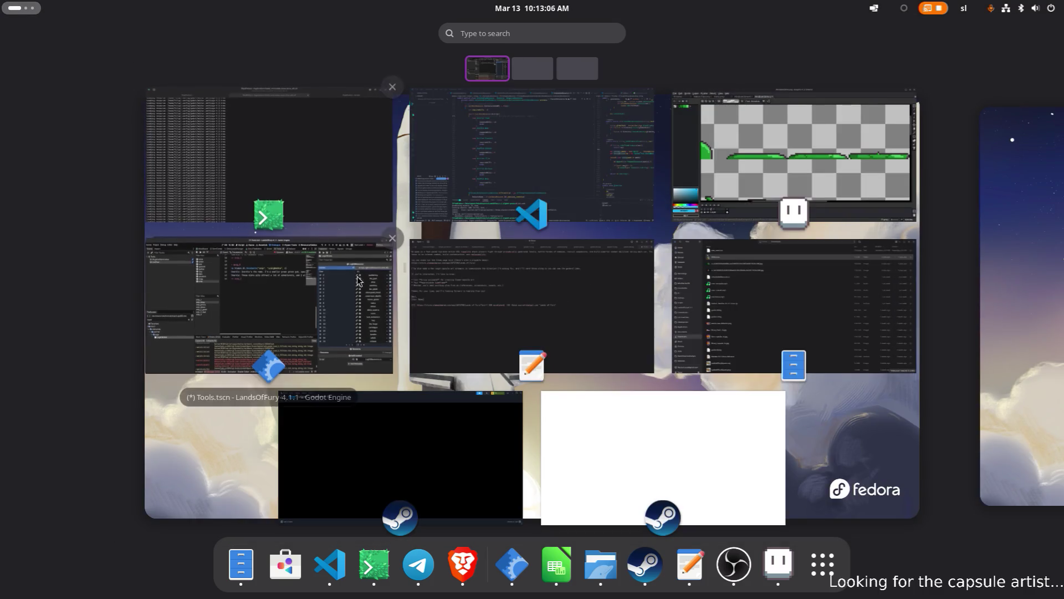
- Return to VS Code and quick-open Global.cs
click(331, 569)
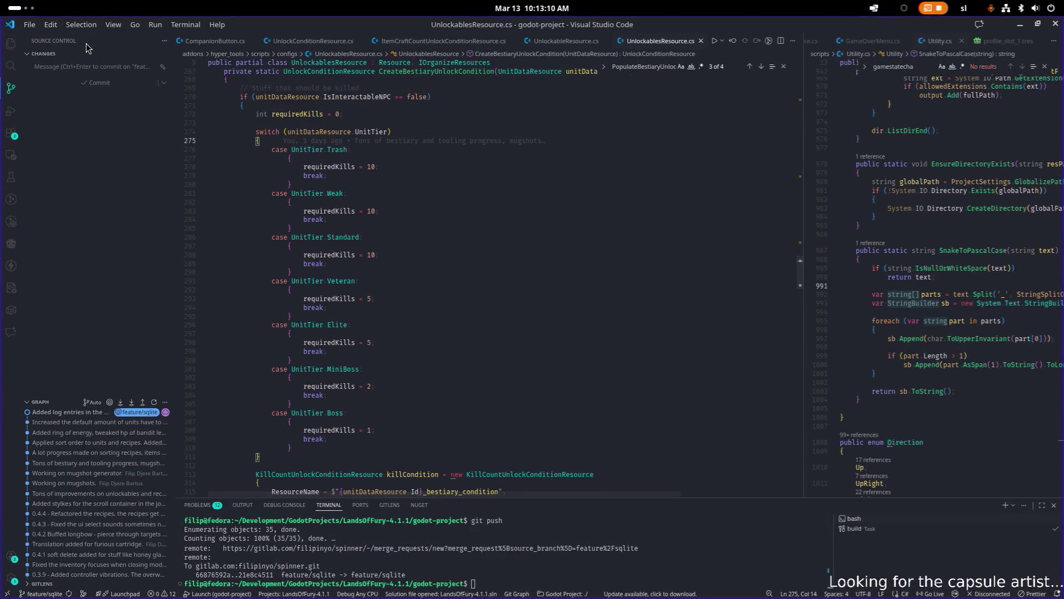
click(39, 5)
key(Escape)
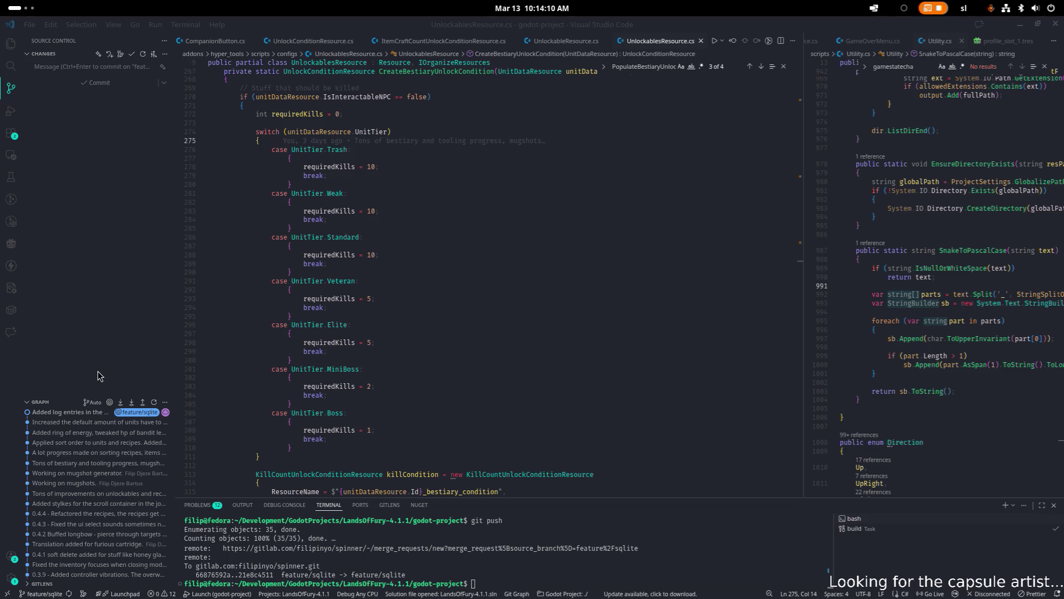
click(365, 292)
key(ctrl+p)
text(Global)
key(Return)
- Put the caret in the UnlockJournalEntry console command, then go back to Godot's snip dialogue
scroll(365, 295, down, 20)
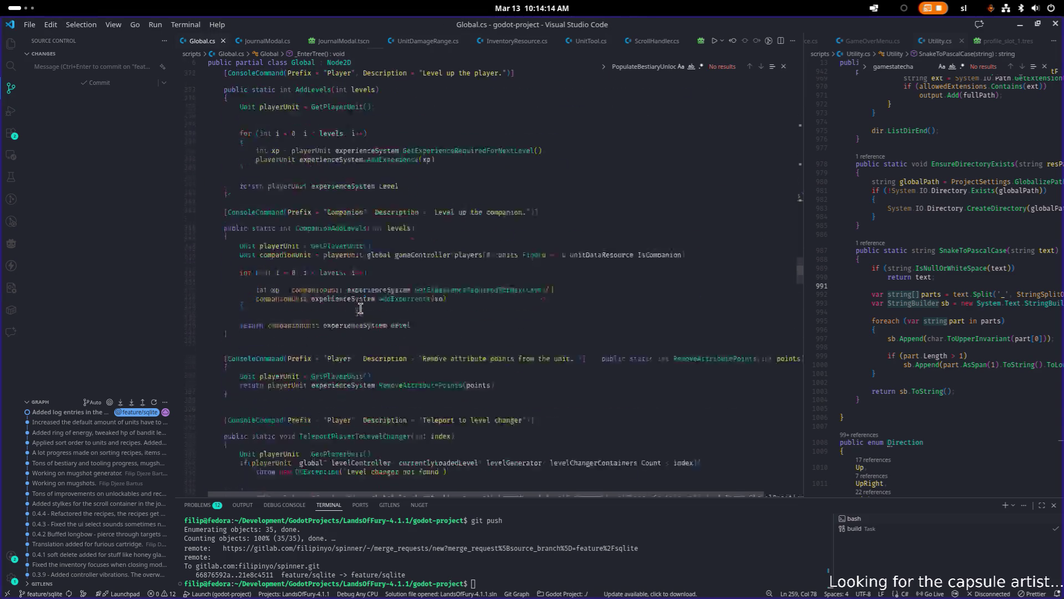
scroll(367, 332, down, 3)
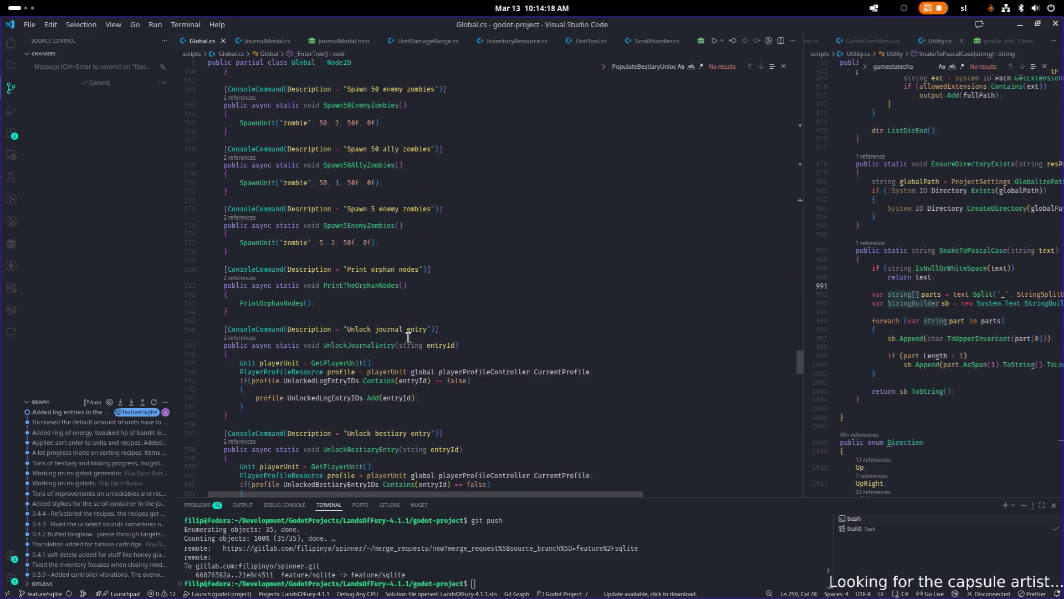
click(430, 335)
key(alt+Tab)
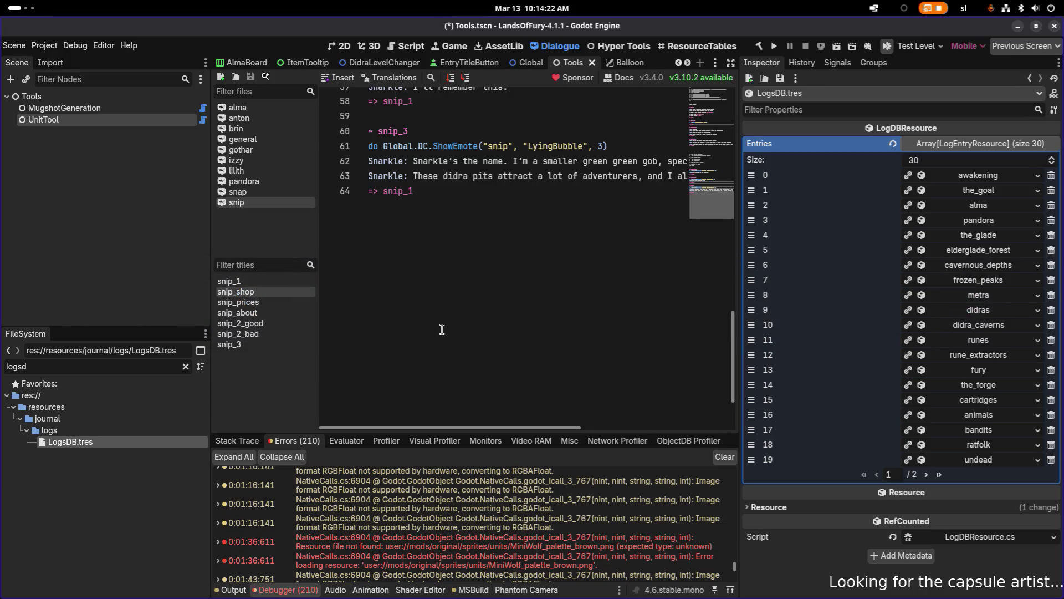
click(433, 333)
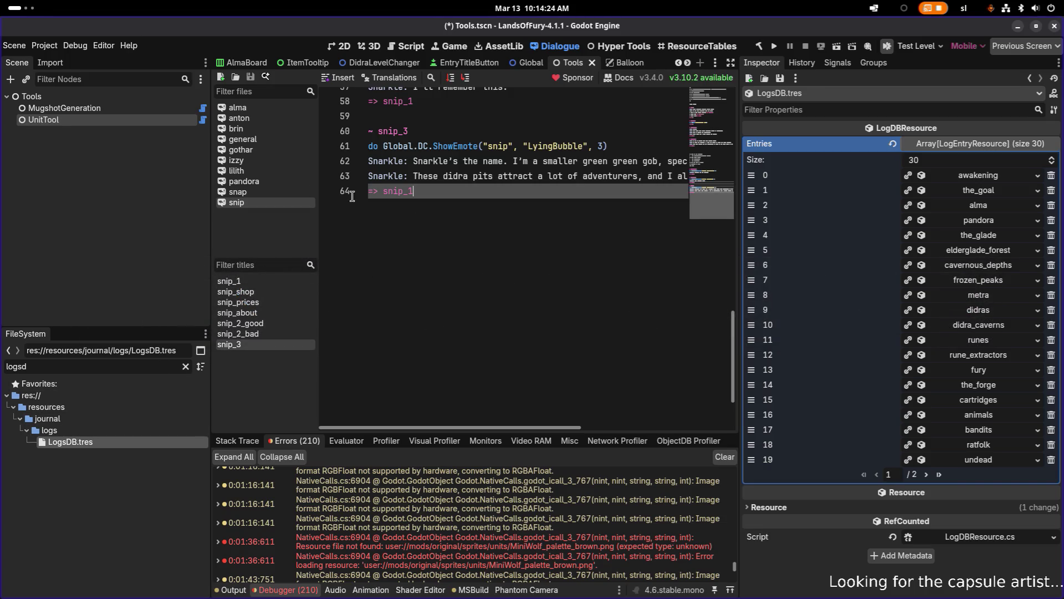
- Open gothar's dialogue script, widen the editor and select dialogue_state_home_gothar_coalbeard
click(279, 151)
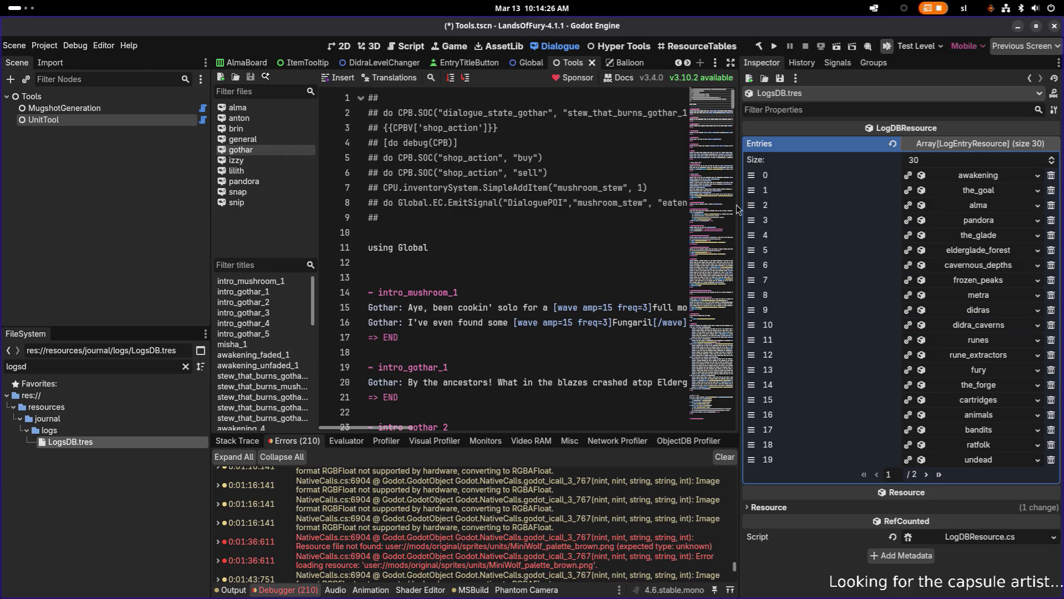
drag(738, 208, 914, 208)
scroll(624, 206, down, 6)
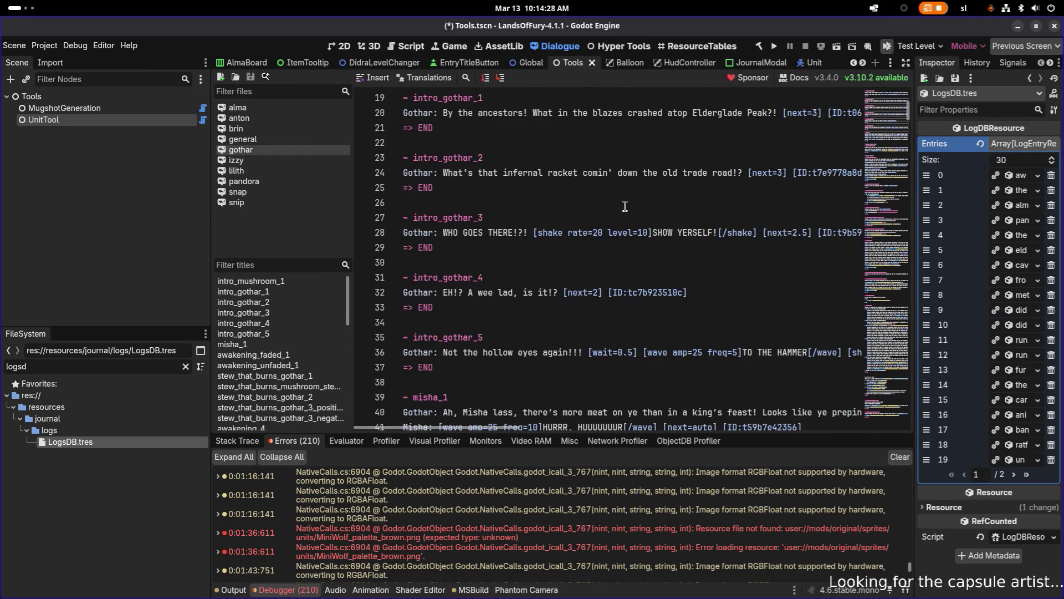
scroll(625, 207, down, 3)
scroll(476, 211, down, 6)
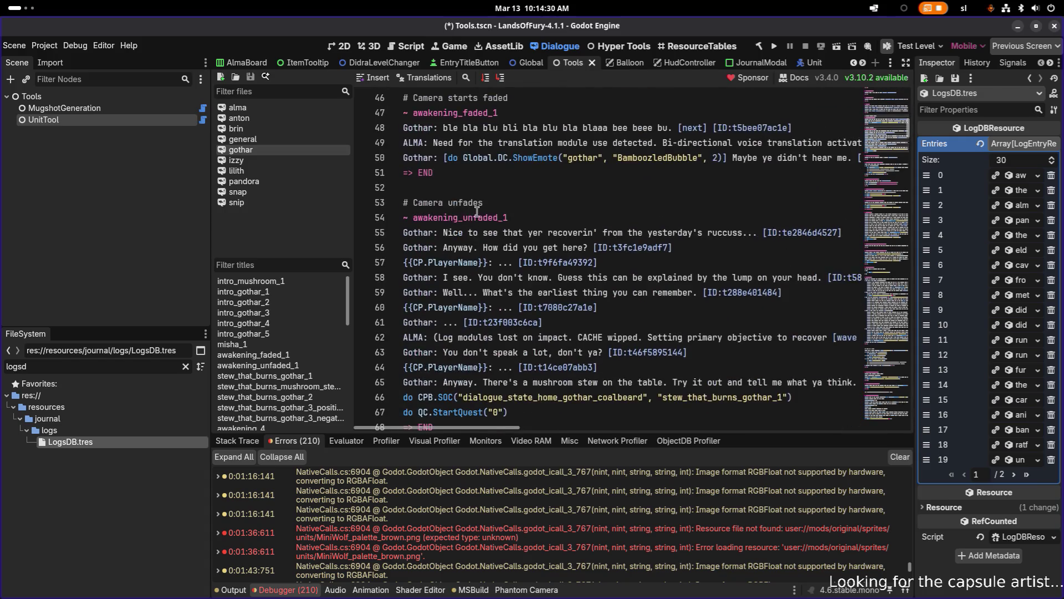
scroll(477, 210, down, 1)
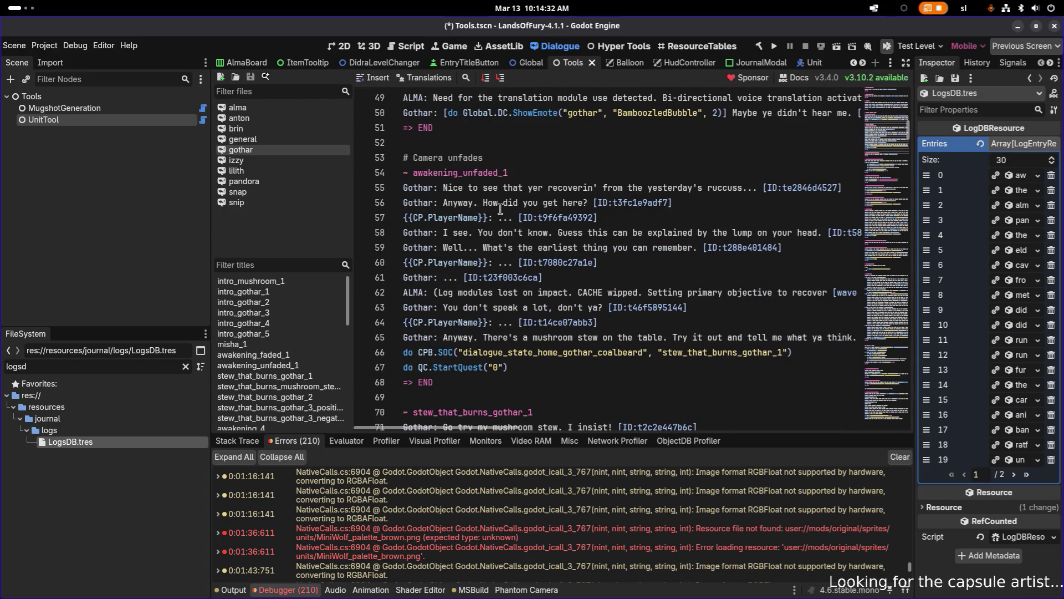
scroll(501, 209, down, 1)
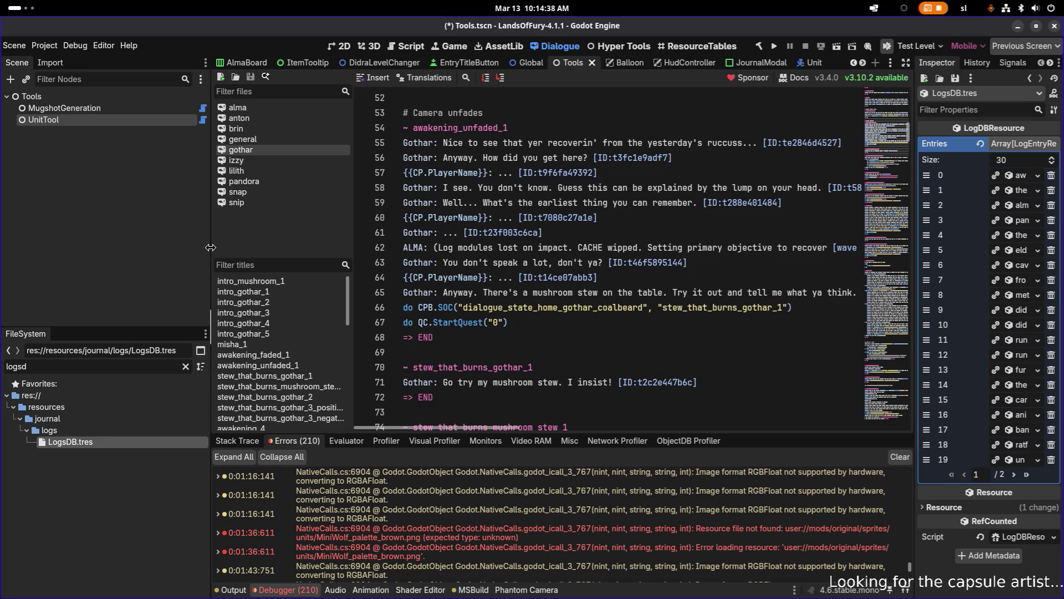
drag(211, 247, 158, 248)
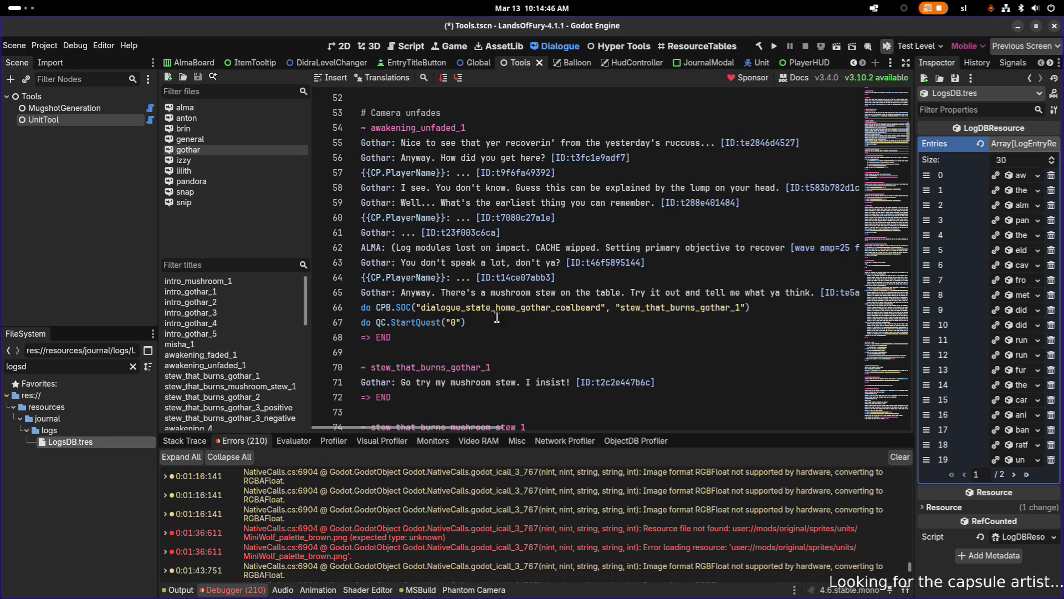
double_click(473, 307)
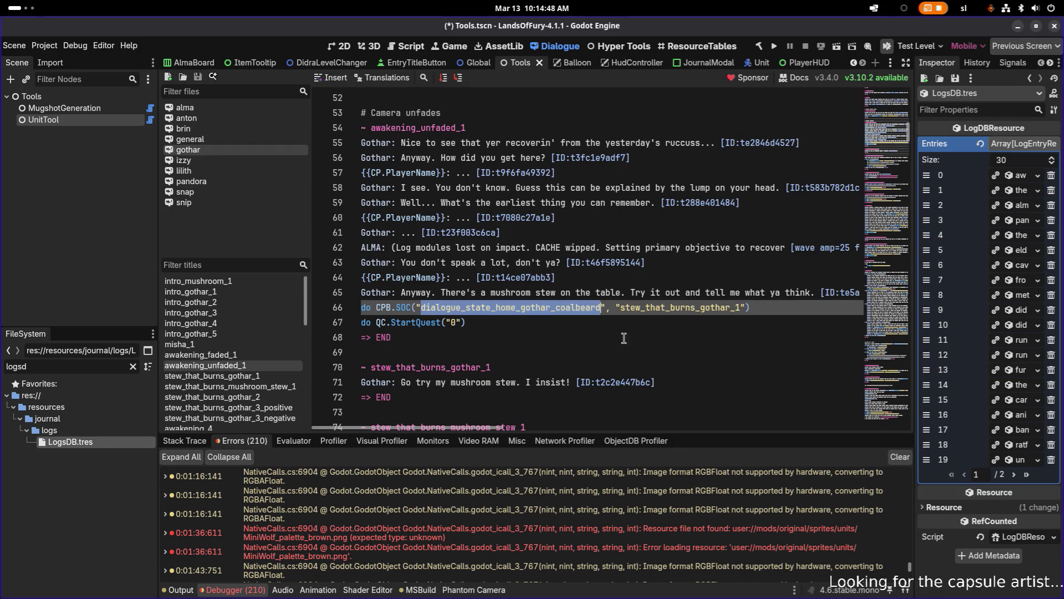
- Scroll to line 346 and select CC in the Global.CC.PlayCutscene tutorial call
scroll(688, 298, down, 6)
scroll(687, 299, down, 20)
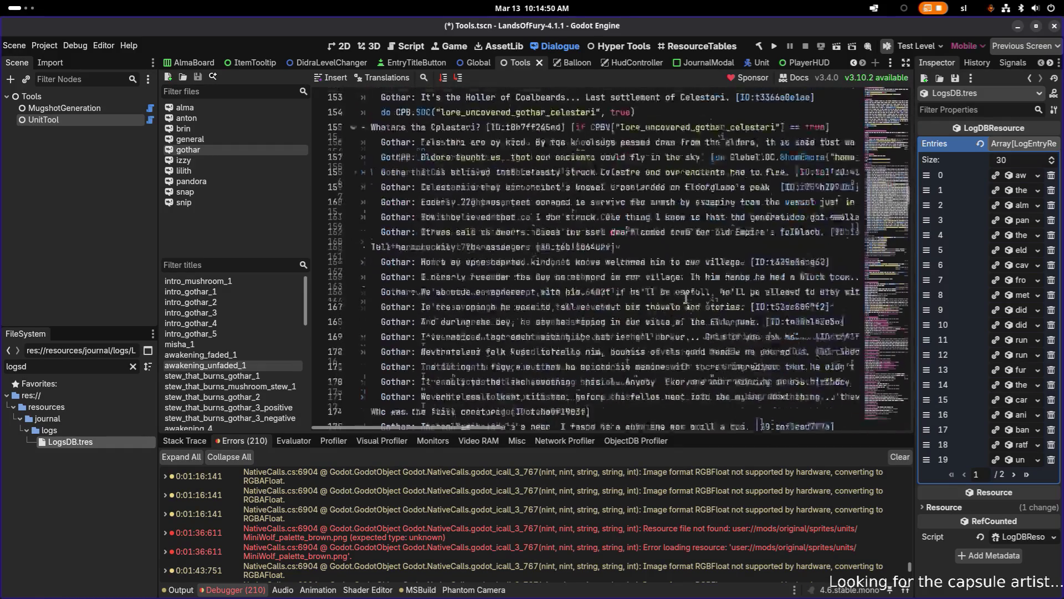
scroll(686, 298, down, 20)
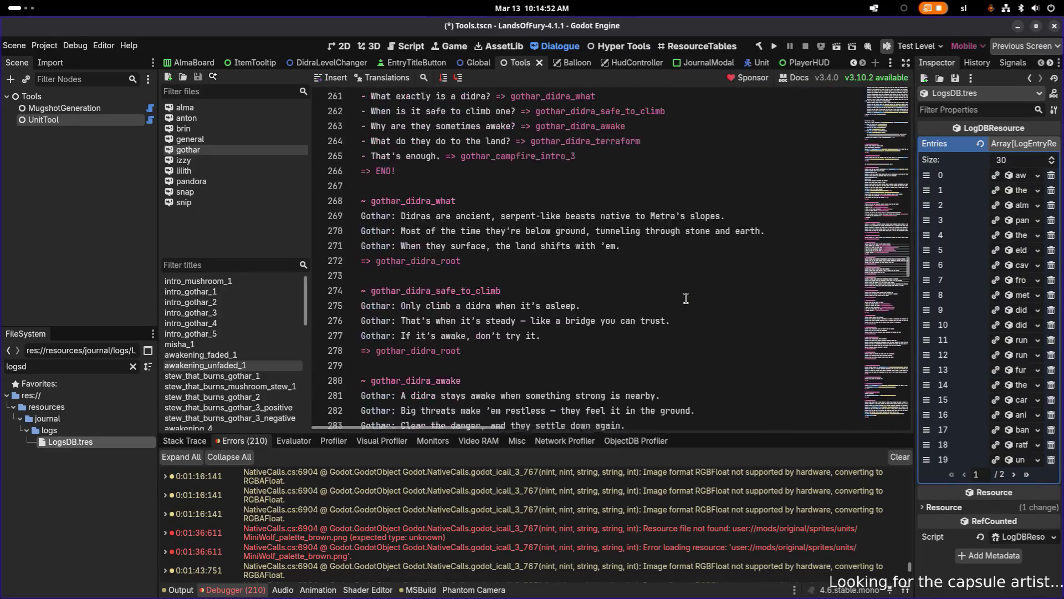
scroll(676, 298, down, 13)
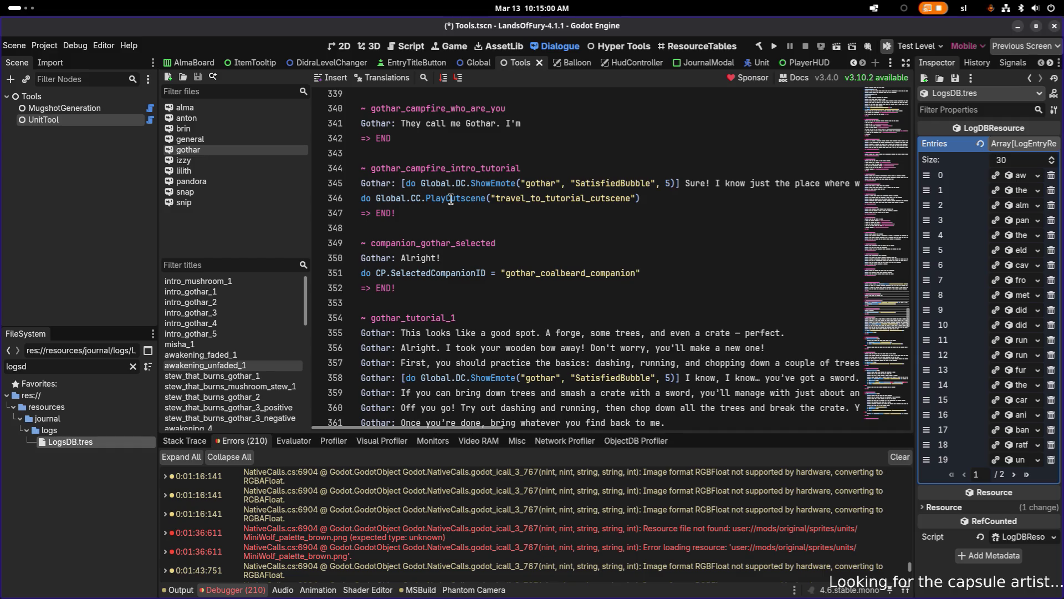
double_click(414, 198)
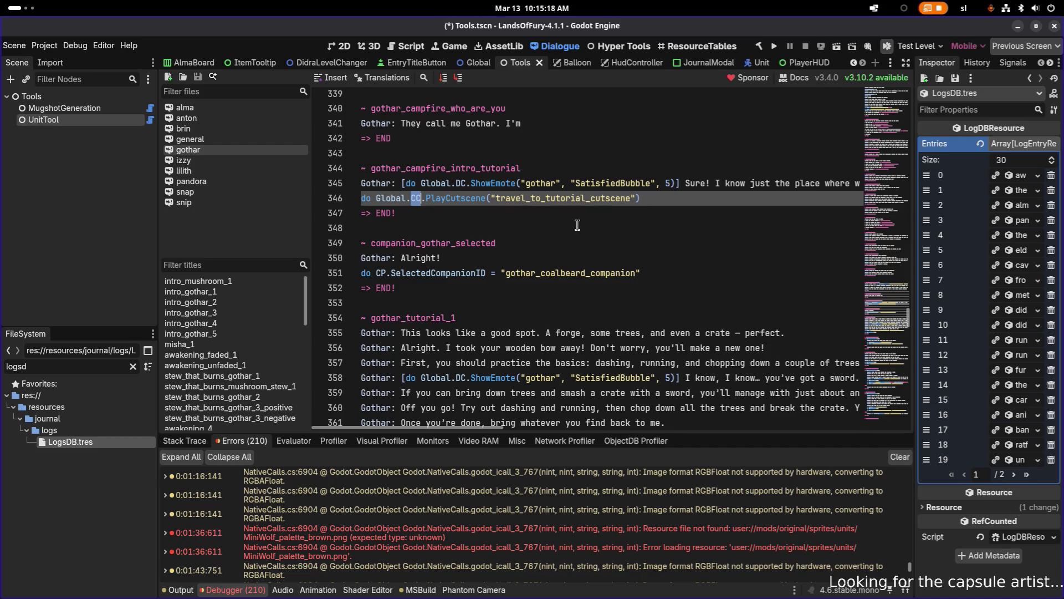
key(alt+Tab)
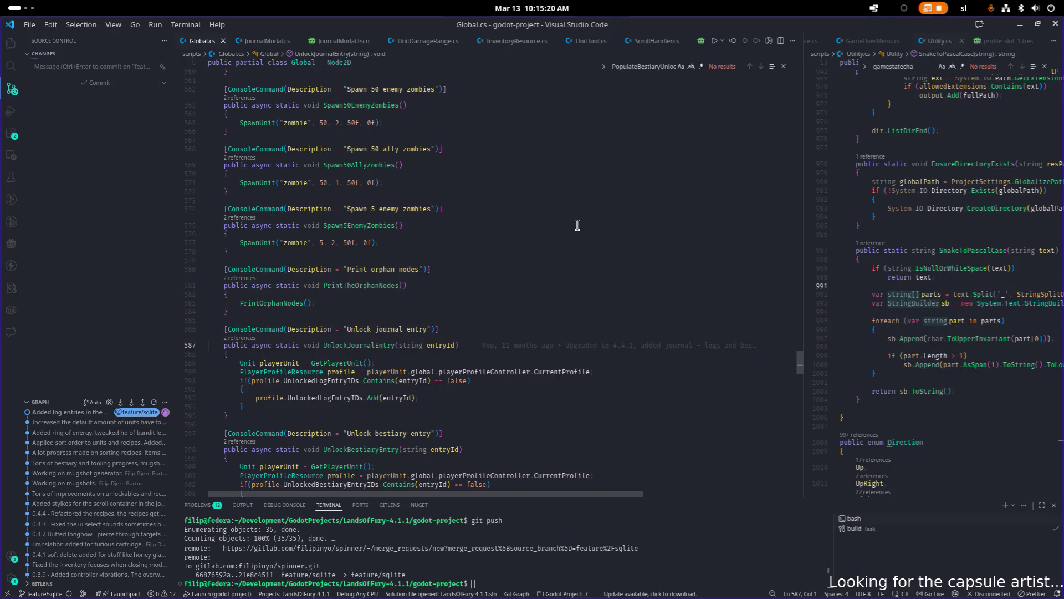
- Open UnlockableController.cs and review the event unsubscriptions at the top of the file
text(unl)
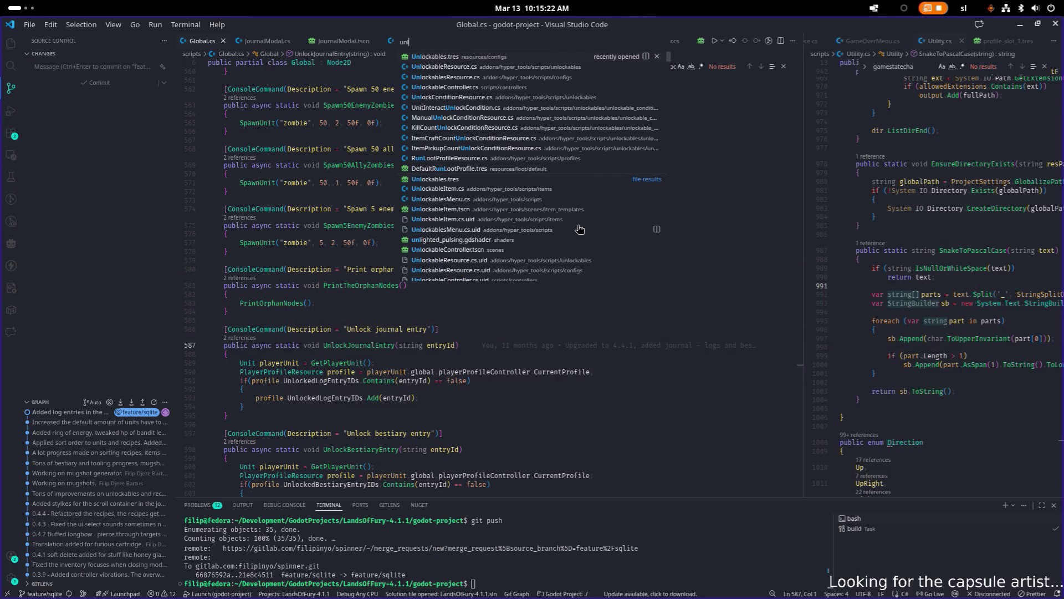
key(Down)
key(Down)
key(Down)
key(Return)
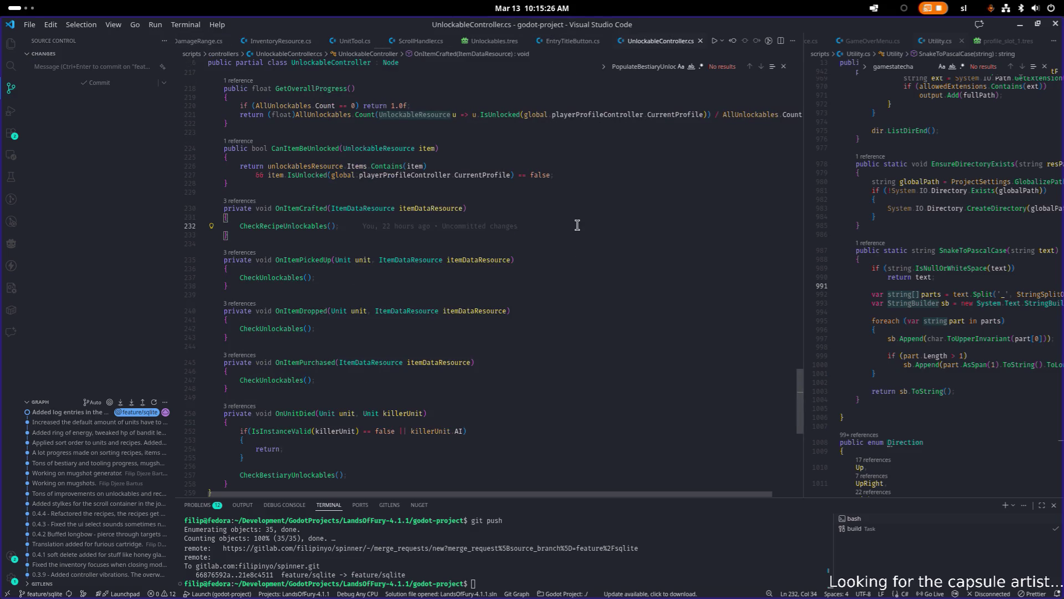
key(ctrl+Home)
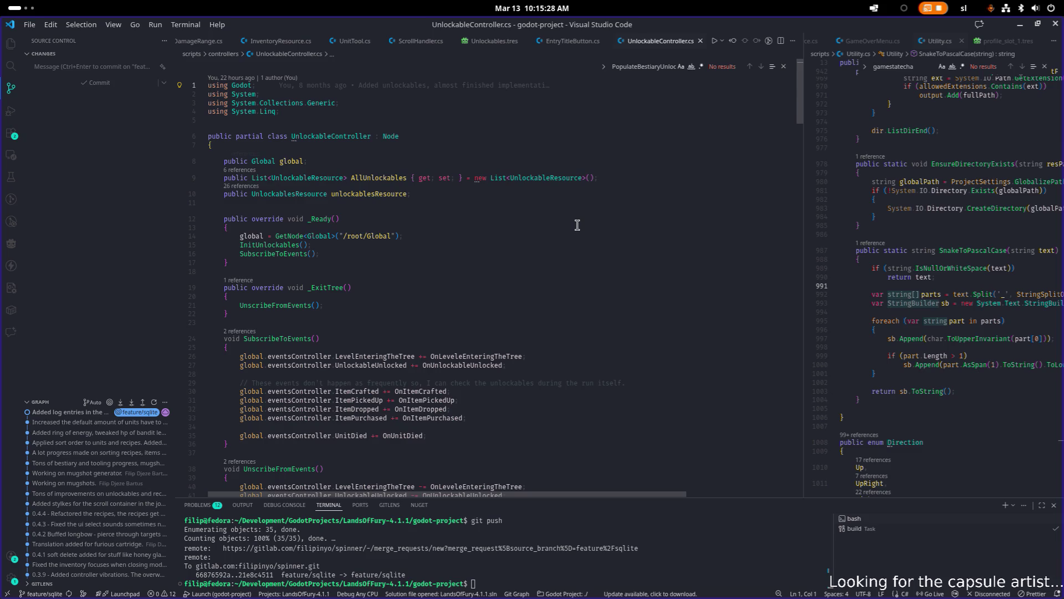
key(Down)
key(Down)
key(Down)
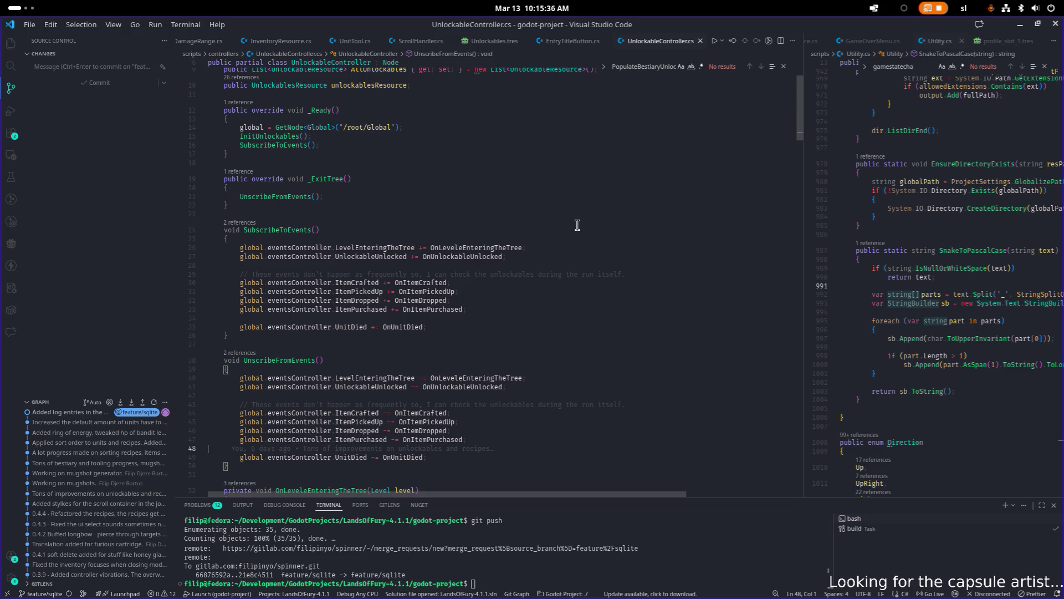
- Find 'unlo' in the file, then search the whole project for 'manually'
key(ctrl+f)
text(unlo)
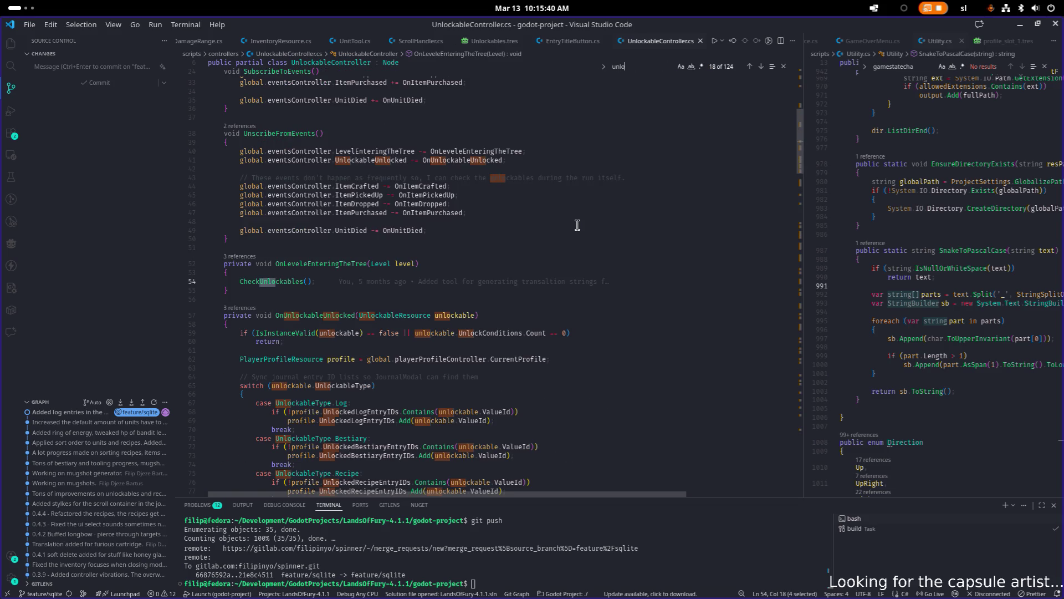
key(ctrl+shift+f)
text(manually)
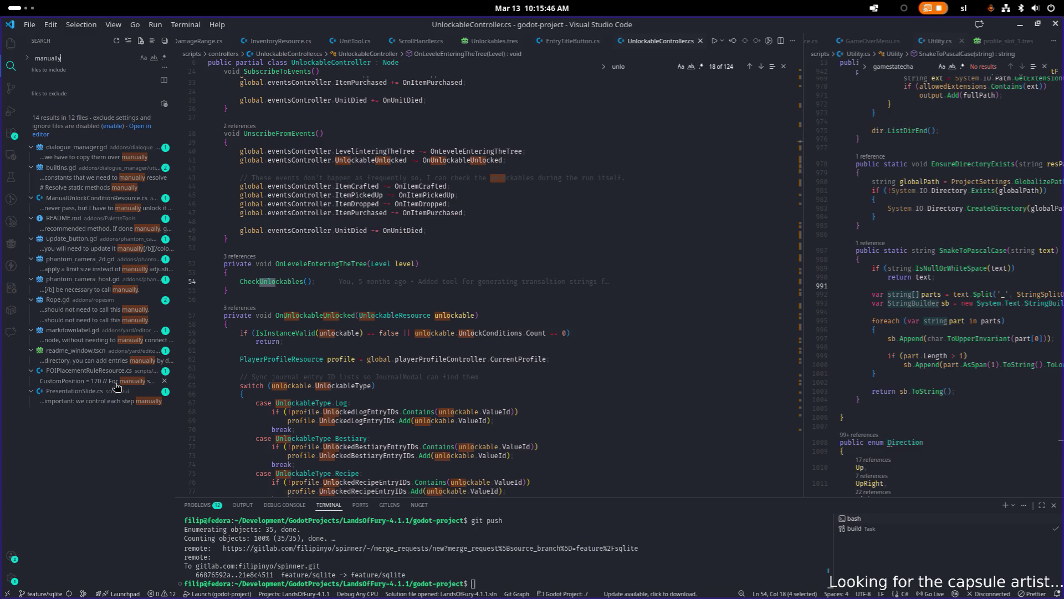
- Open ManualUnlockConditionResource.cs from the results and inspect GetProgress and the class declaration
click(126, 200)
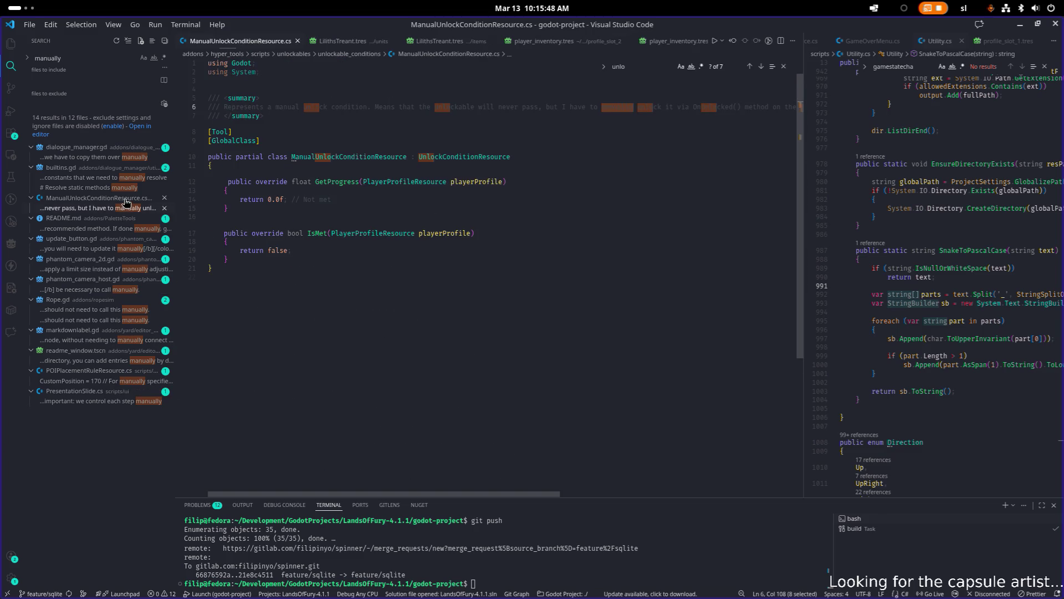
click(416, 192)
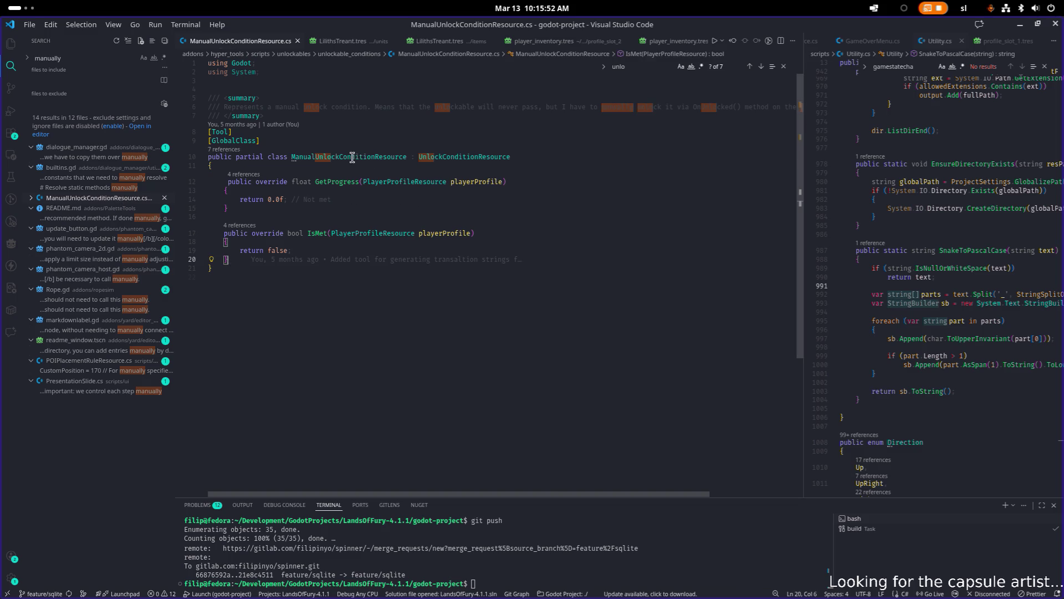
click(350, 157)
click(511, 250)
scroll(610, 200, down, 1)
click(537, 131)
click(465, 145)
click(305, 95)
click(248, 87)
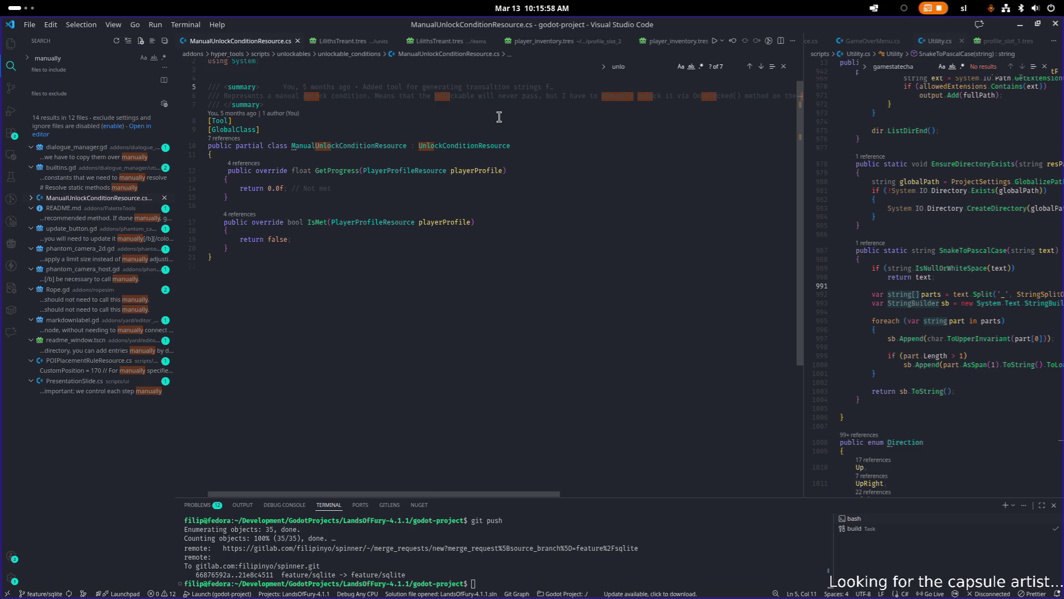
scroll(499, 116, up, 1)
- Read the summary comment, selecting the words 'manually' and 'OnUnlocked'
key(Down)
key(ctrl+Right)
key(ctrl+Right)
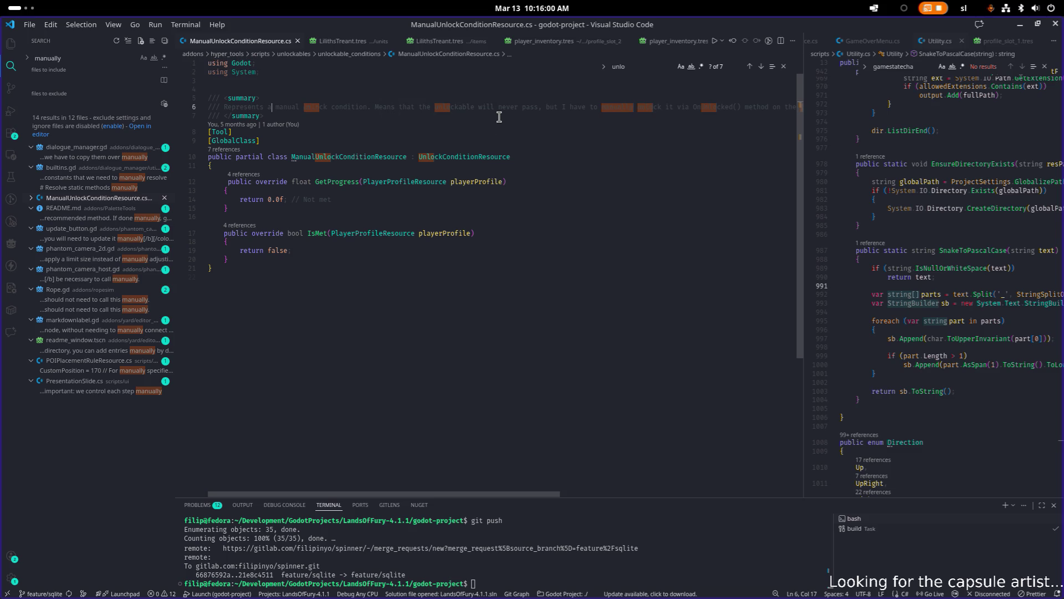
key(ctrl+Right)
key(ctrl+Right)
key(ctrl+Right)
key(ctrl+Right)
key(ctrl+Right)
key(ctrl+Right)
key(ctrl+Right)
key(ctrl+Right)
key(Right)
key(ctrl+shift+Right)
key(End)
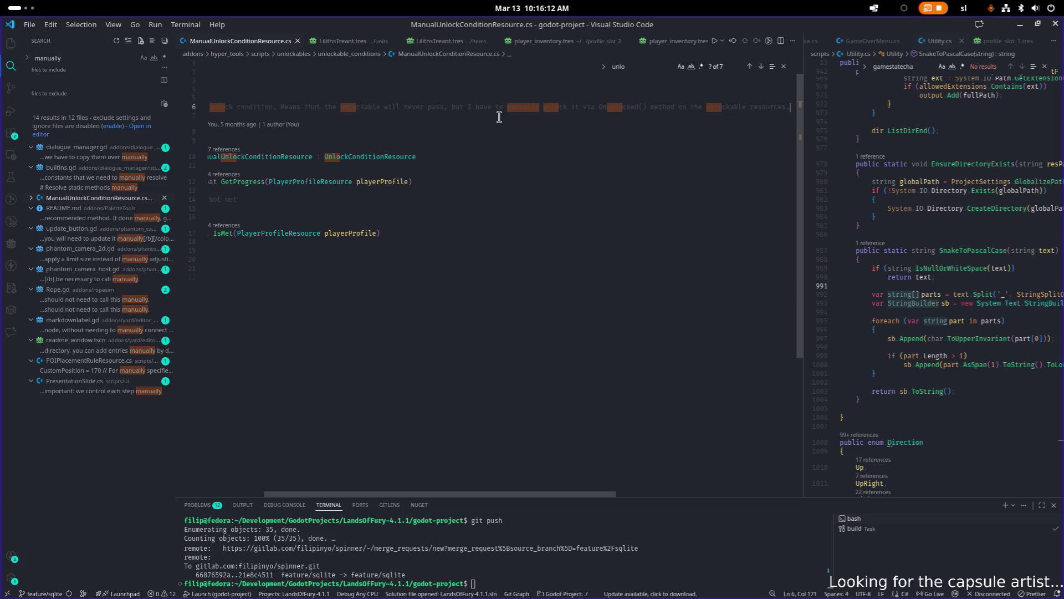
key(ctrl+Left)
key(ctrl+Left)
key(ctrl+Left)
key(ctrl+shift+Right)
- Search the project for OnUnlocked and jump to 'public virtual void OnUnlocked' in UnlockableResource.cs
key(ctrl+shift+f)
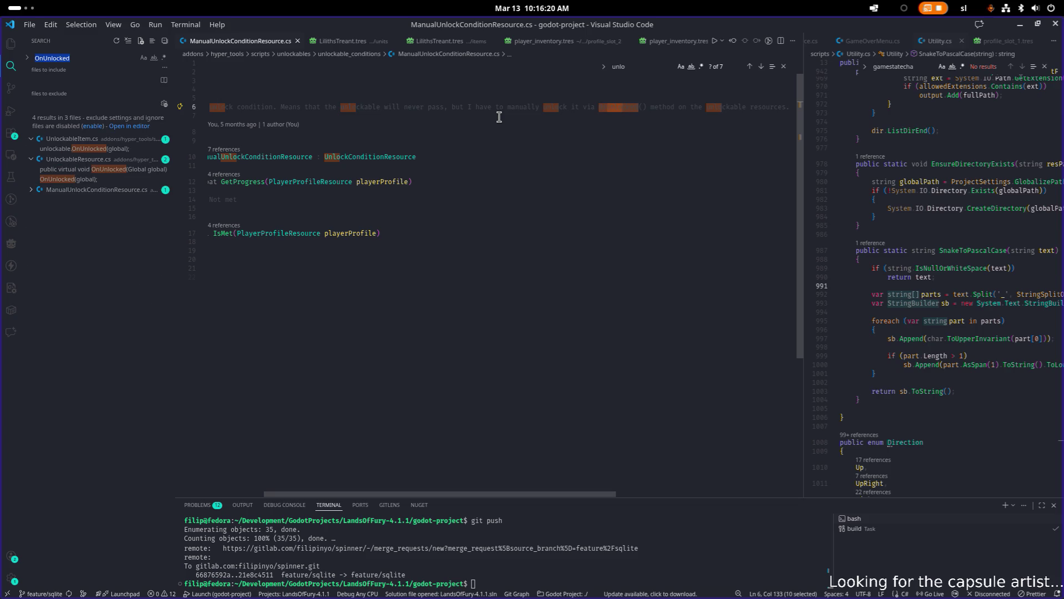
click(439, 148)
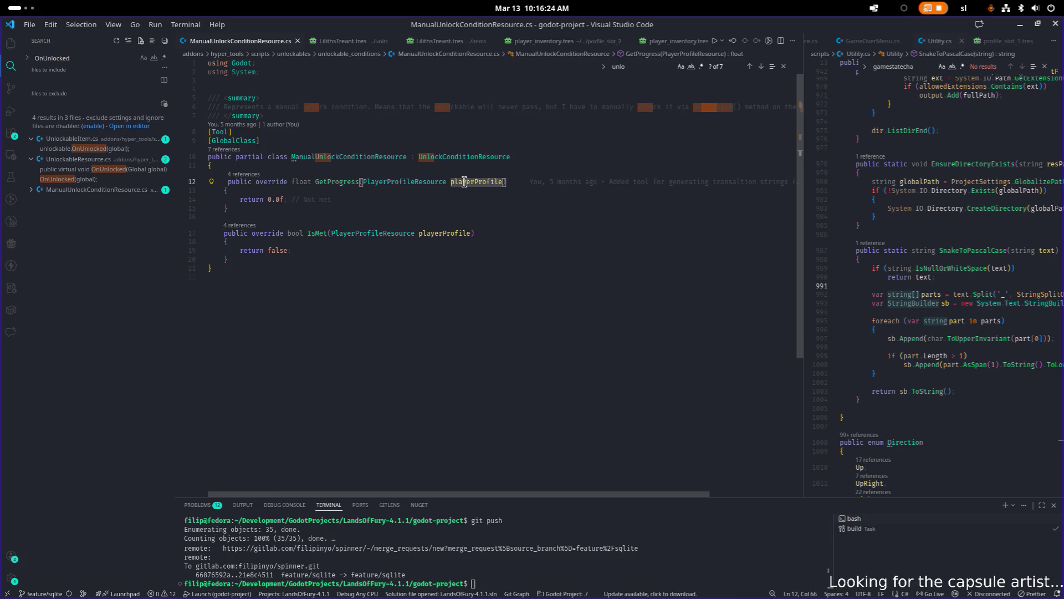
click(435, 166)
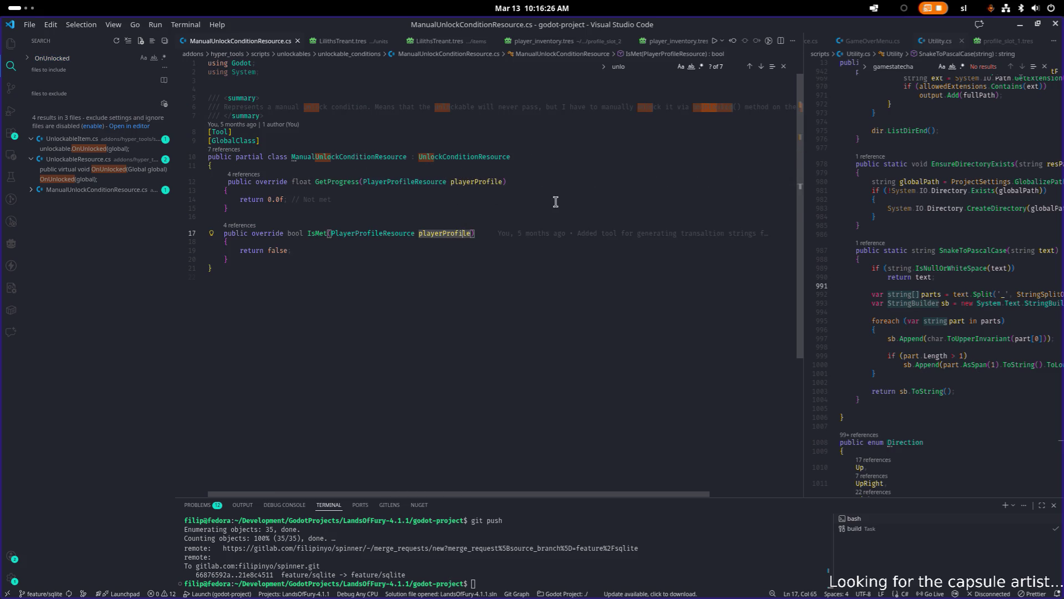
click(580, 155)
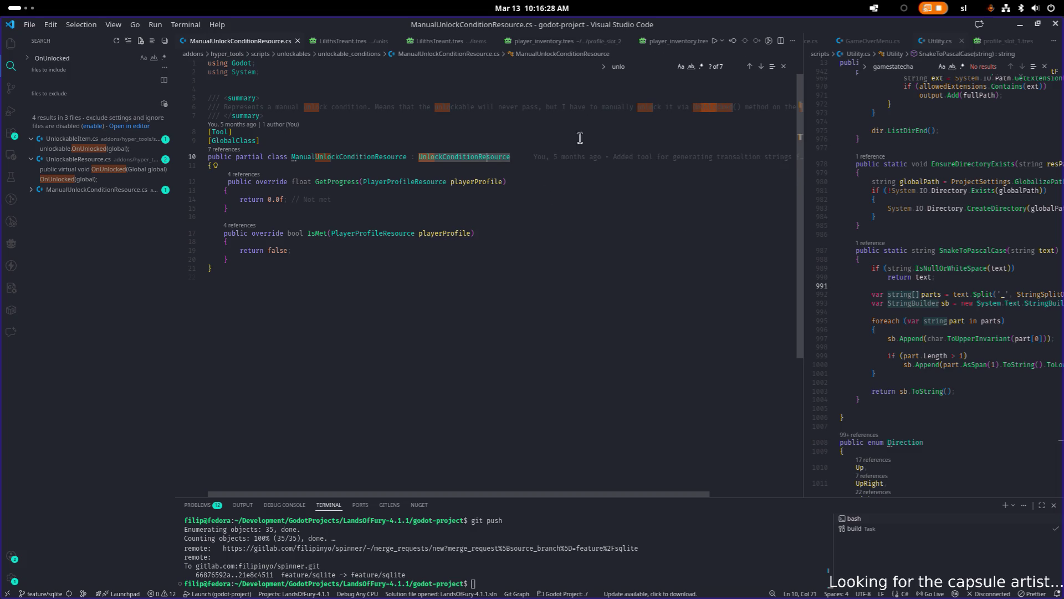
click(116, 172)
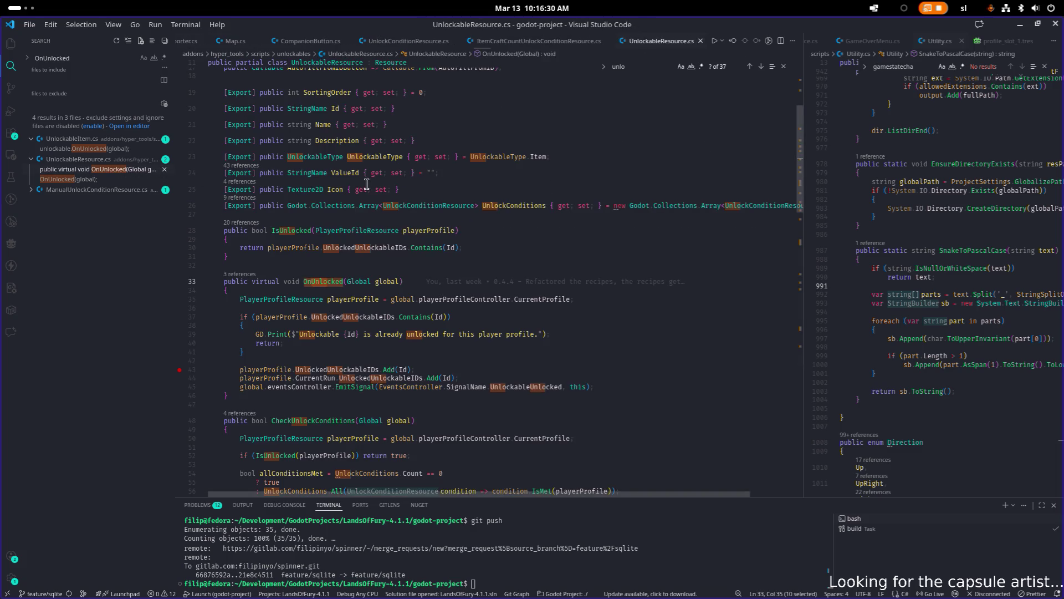
scroll(376, 211, down, 1)
click(444, 239)
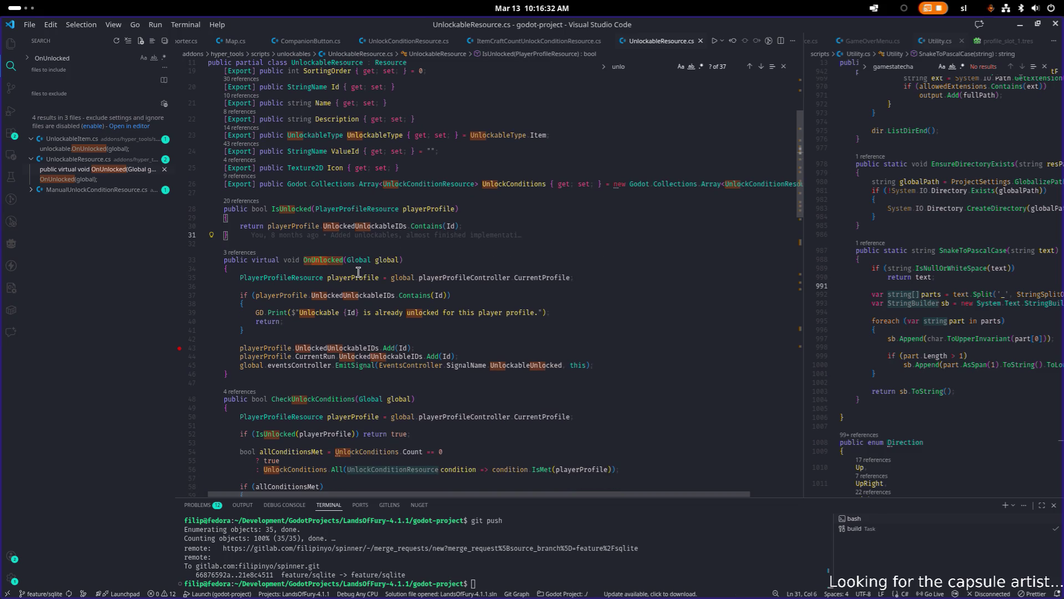
mouse_move(361, 279)
scroll(394, 316, up, 1)
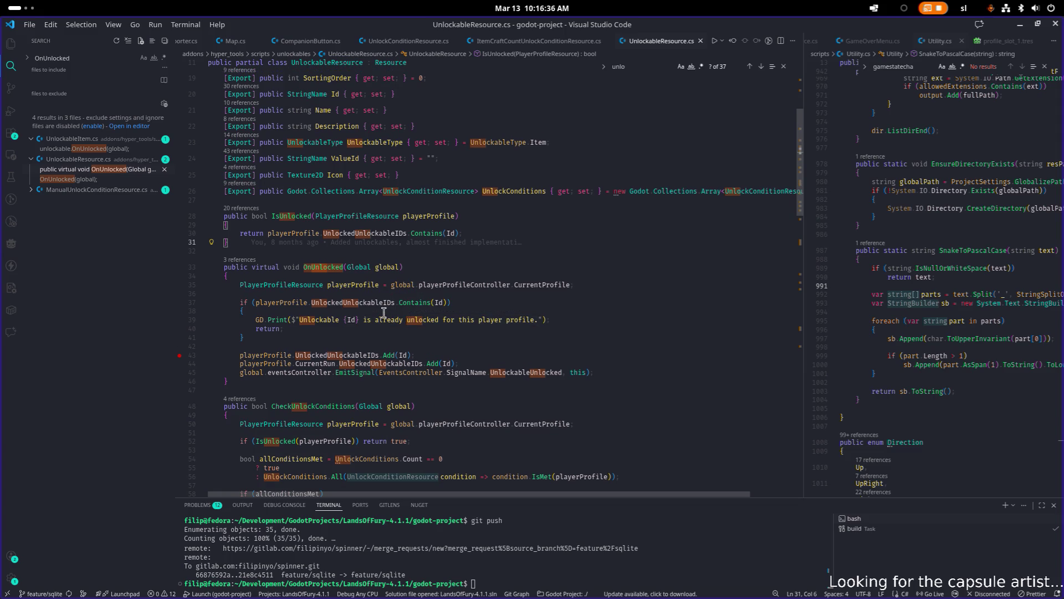
mouse_move(402, 299)
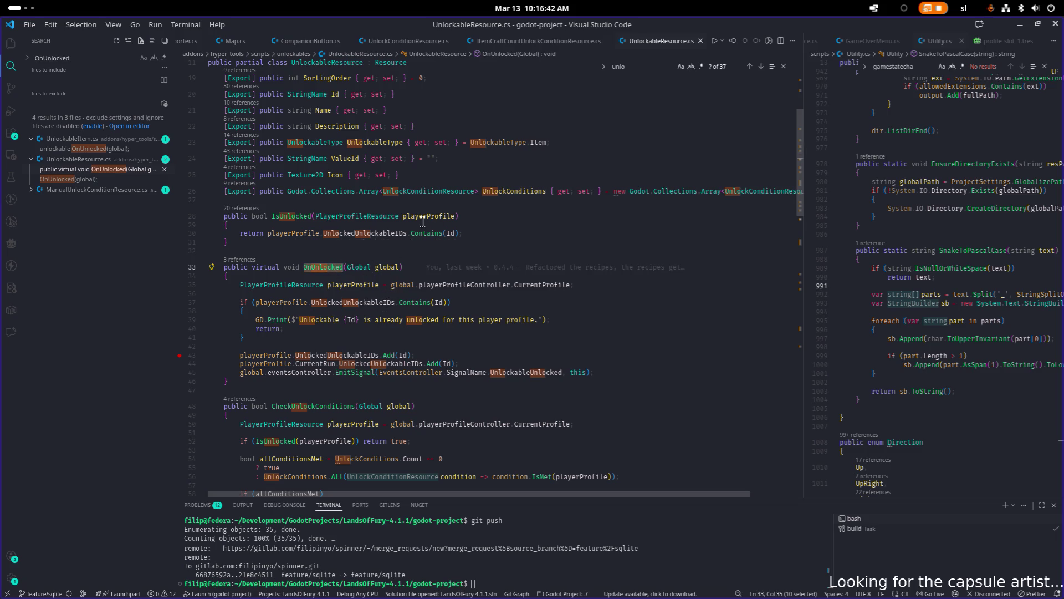
key(alt+Tab)
scroll(547, 337, down, 1)
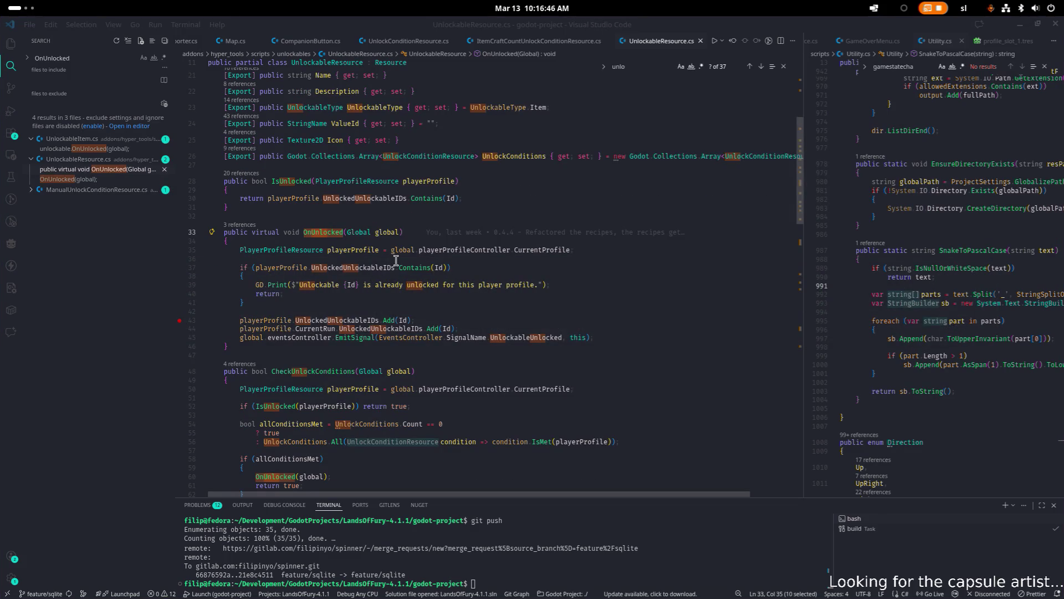
click(405, 232)
mouse_move(456, 232)
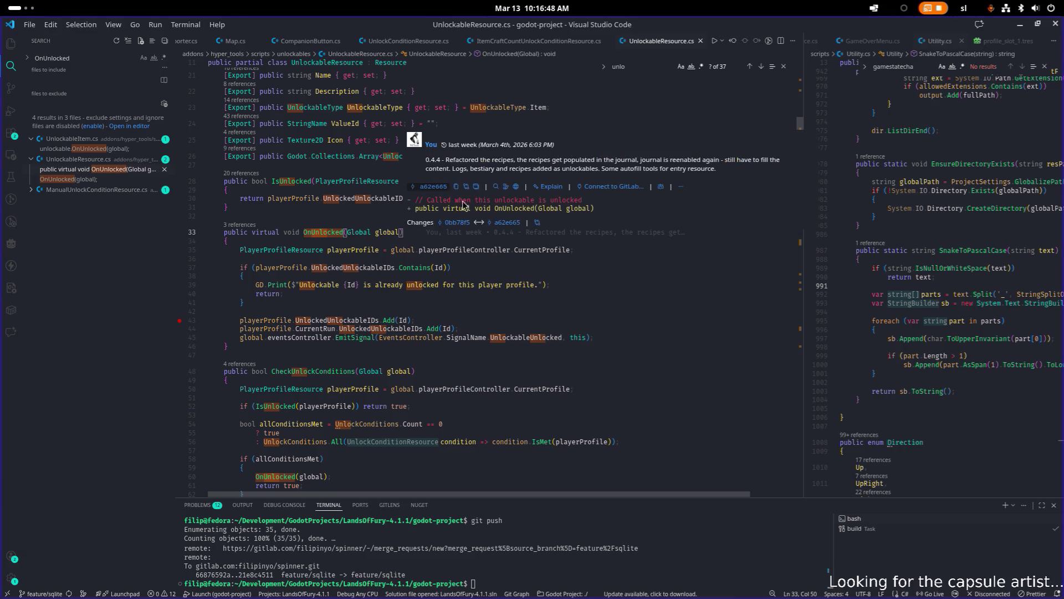
click(325, 233)
click(444, 329)
click(413, 250)
- Quick-open UnlockableController.cs by filtering the file search on 'unlockablecon'
key(ctrl+p)
text(unlo)
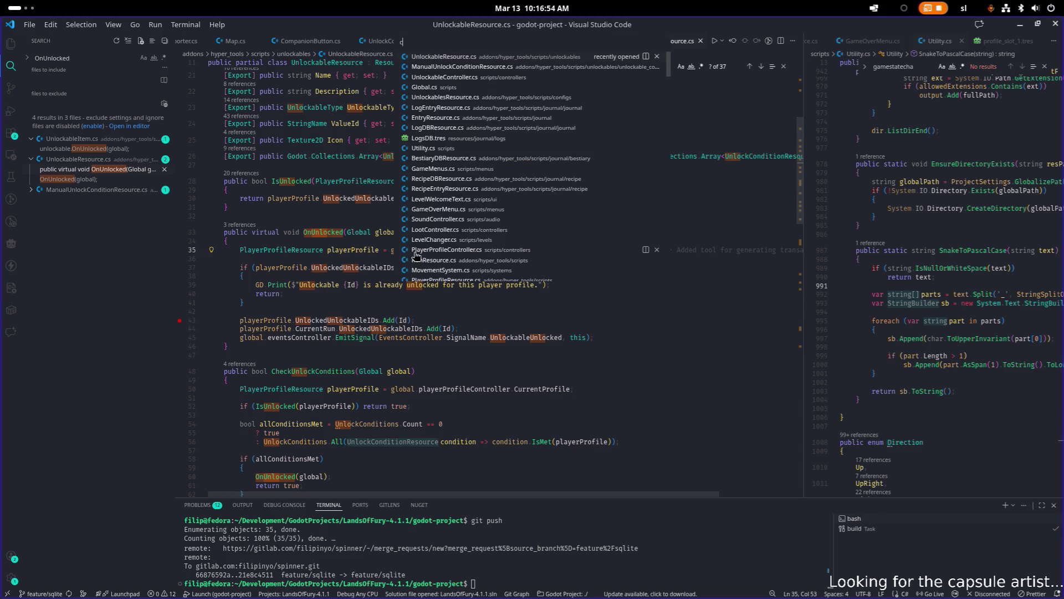
text(ccon)
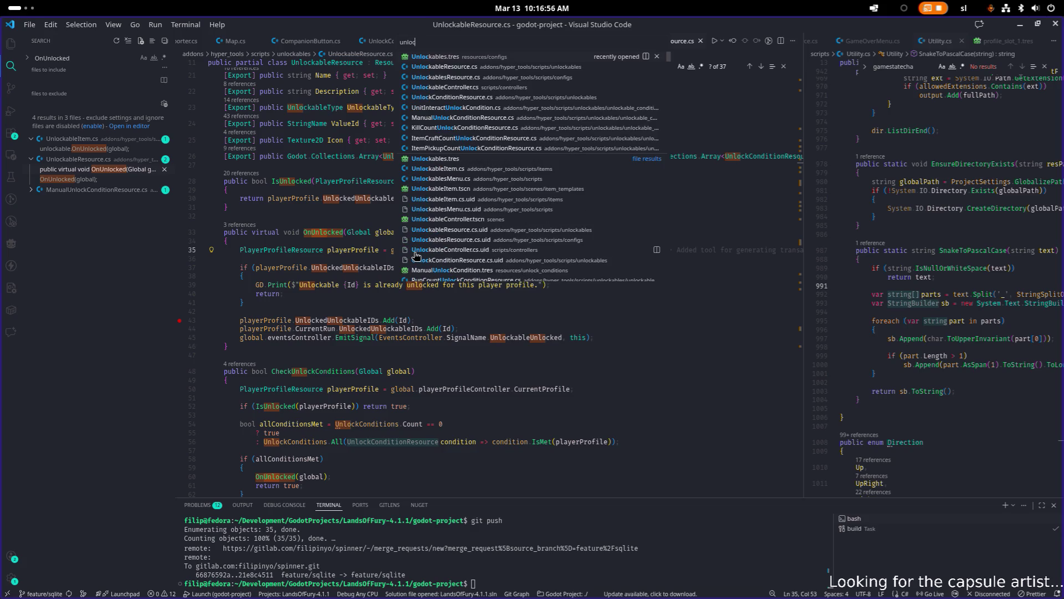
key(BackSpace)
key(BackSpace)
key(BackSpace)
text(kca)
key(BackSpace)
key(BackSpace)
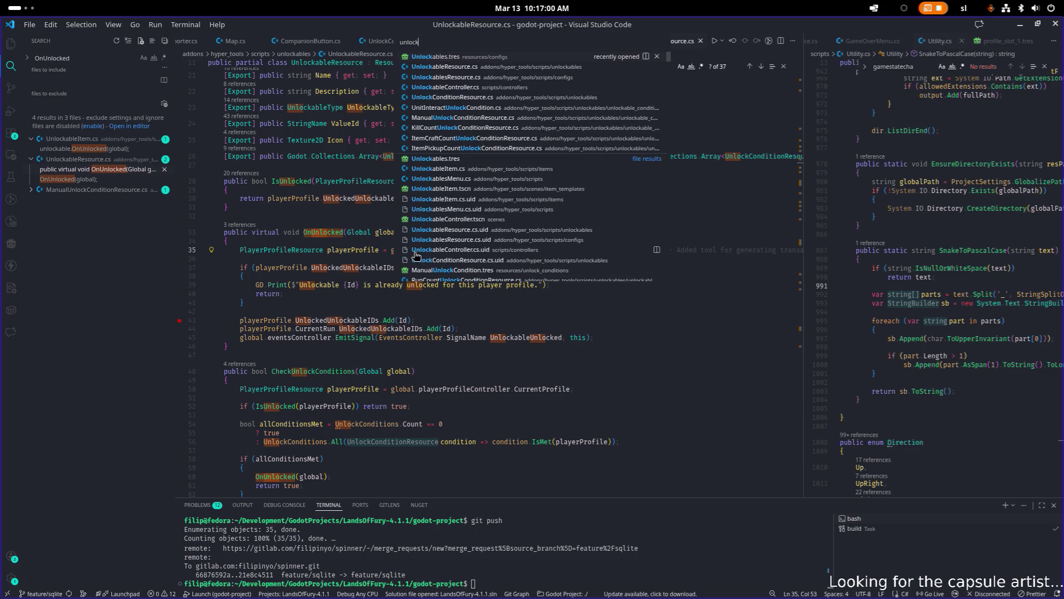
text(con)
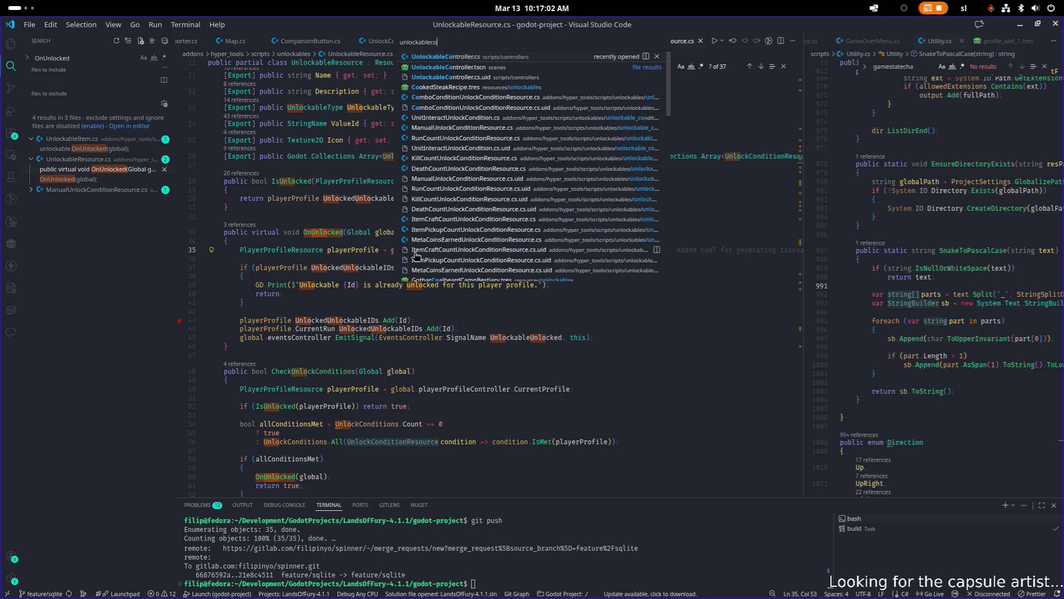
key(Return)
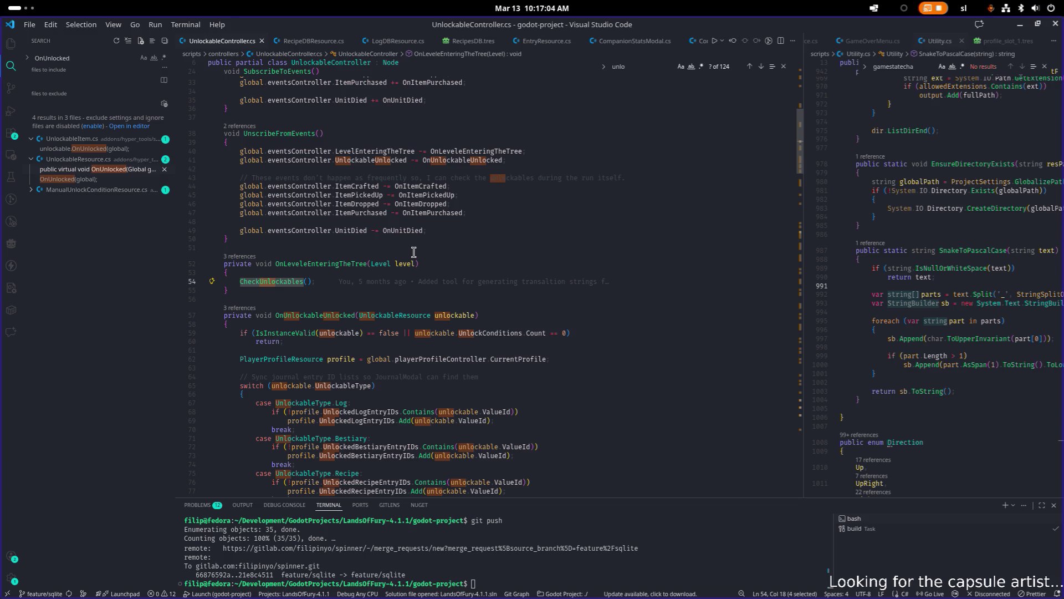
scroll(414, 252, down, 1)
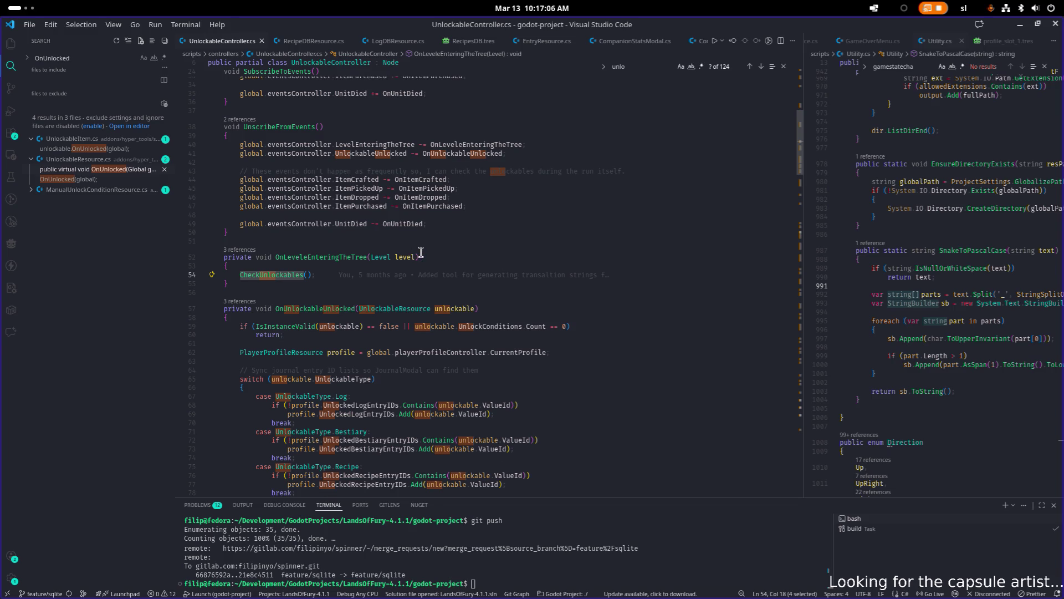
scroll(421, 253, down, 3)
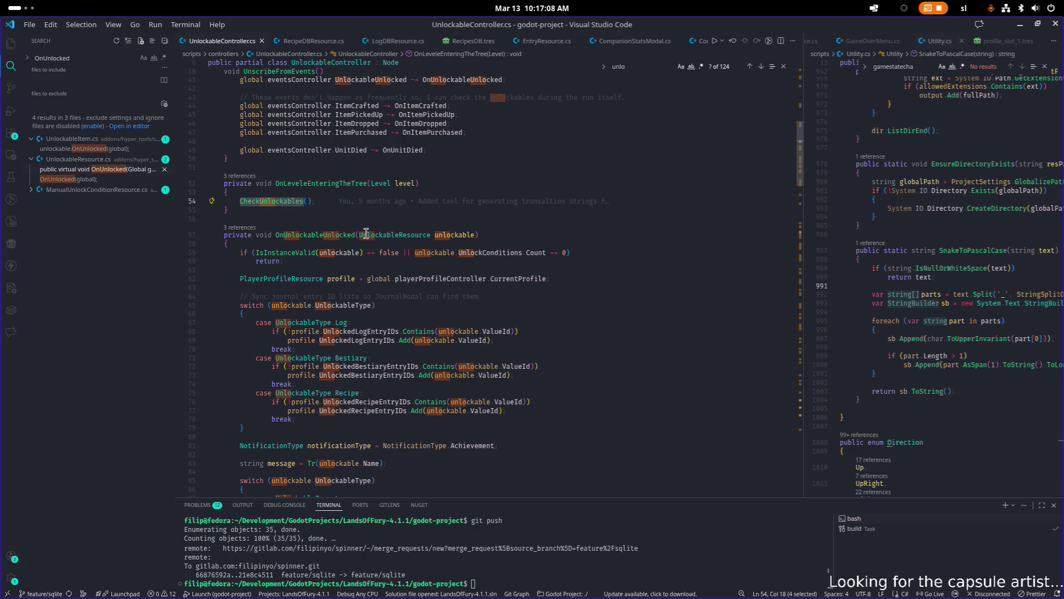
double_click(310, 234)
scroll(367, 240, down, 15)
scroll(367, 240, down, 7)
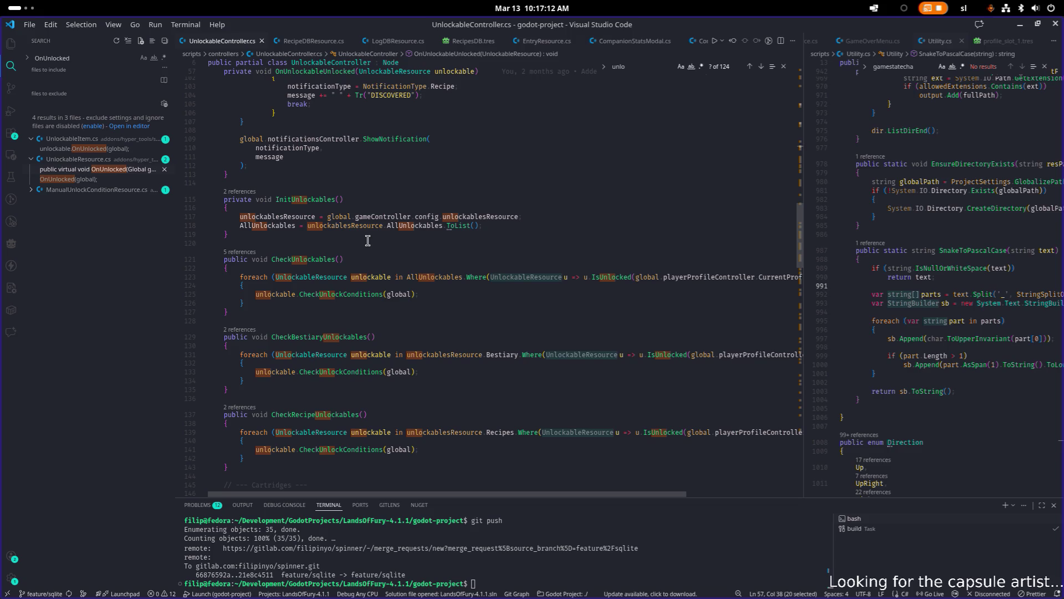
scroll(367, 240, down, 3)
scroll(367, 240, down, 13)
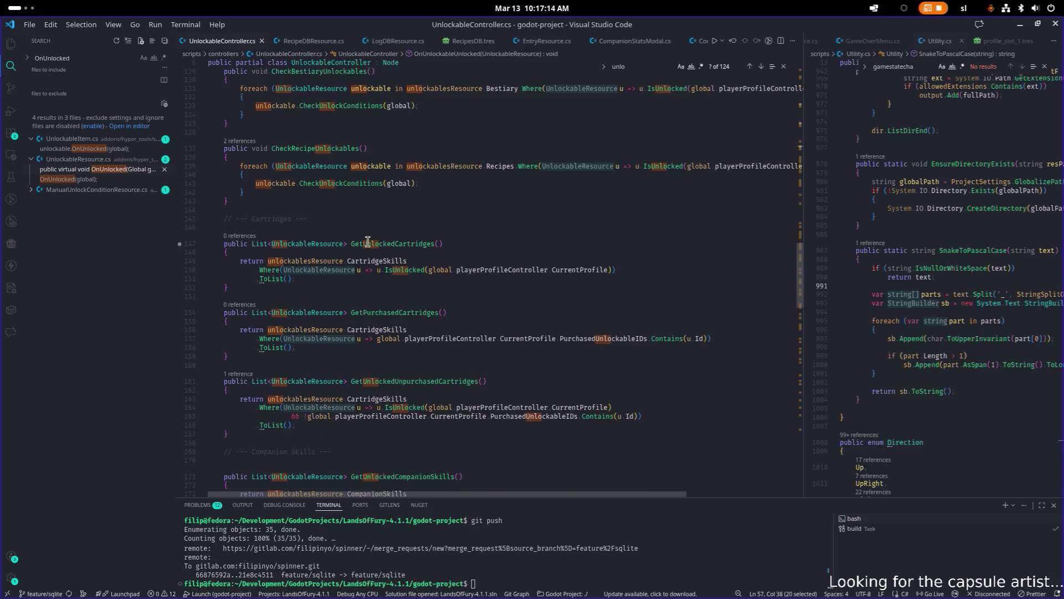
scroll(368, 242, down, 12)
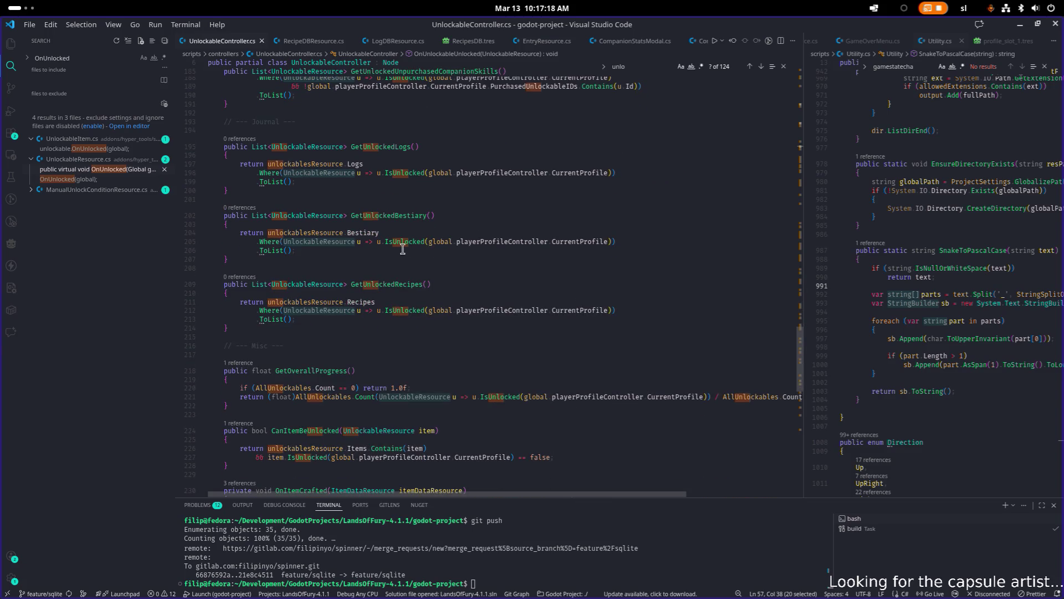
scroll(408, 266, down, 7)
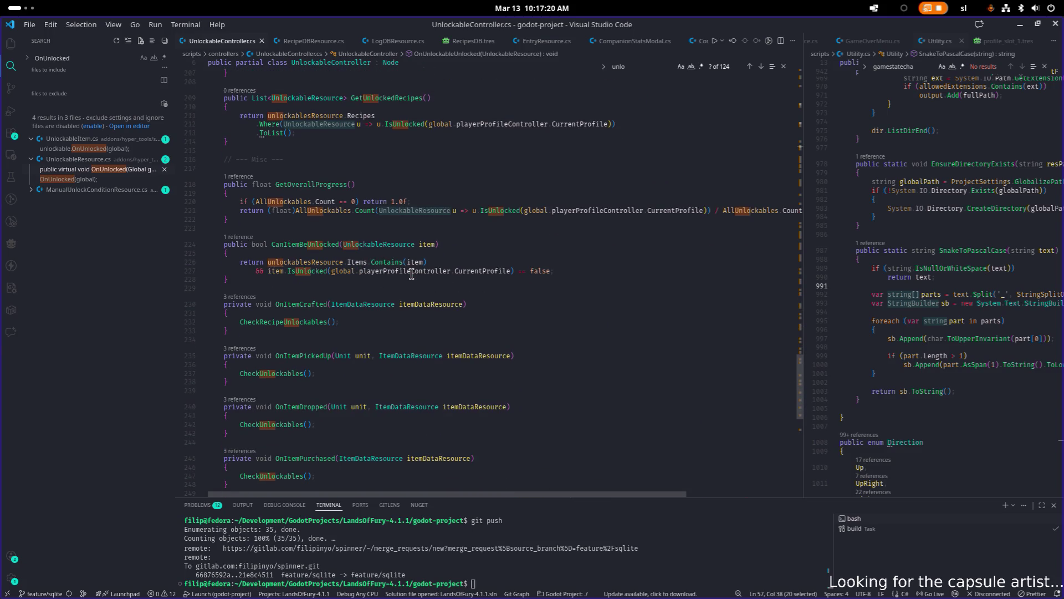
scroll(412, 273, down, 4)
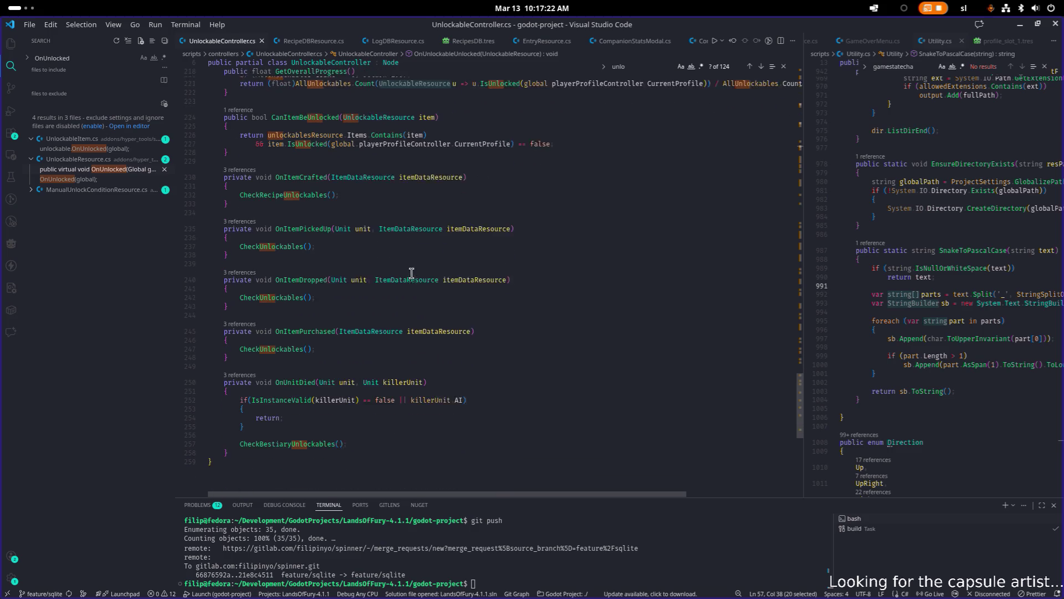
click(415, 273)
key(ctrl+f)
text(unlcok)
key(BackSpace)
key(BackSpace)
text(ock)
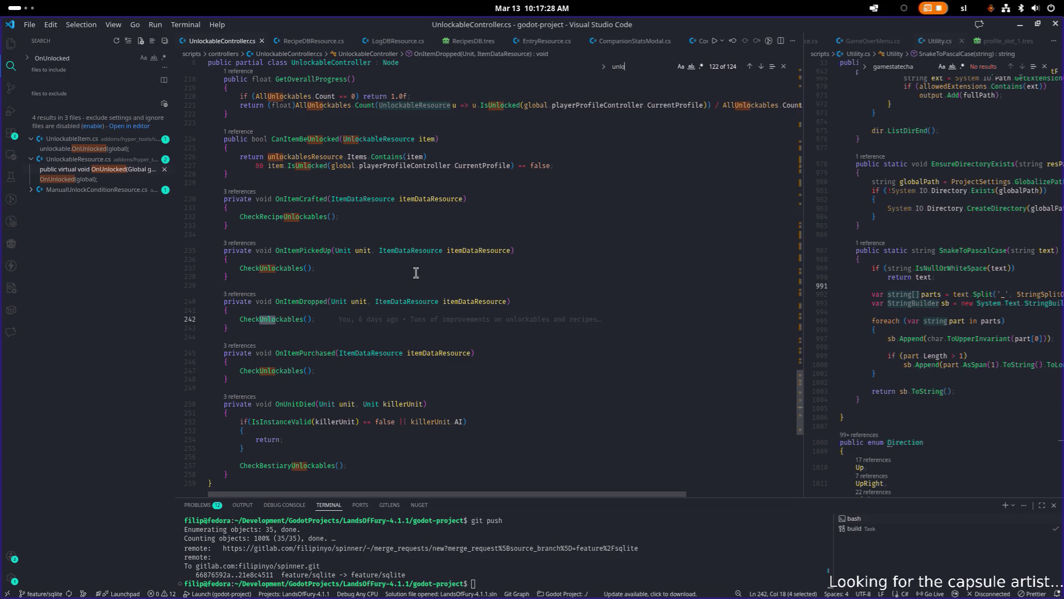
scroll(416, 273, up, 20)
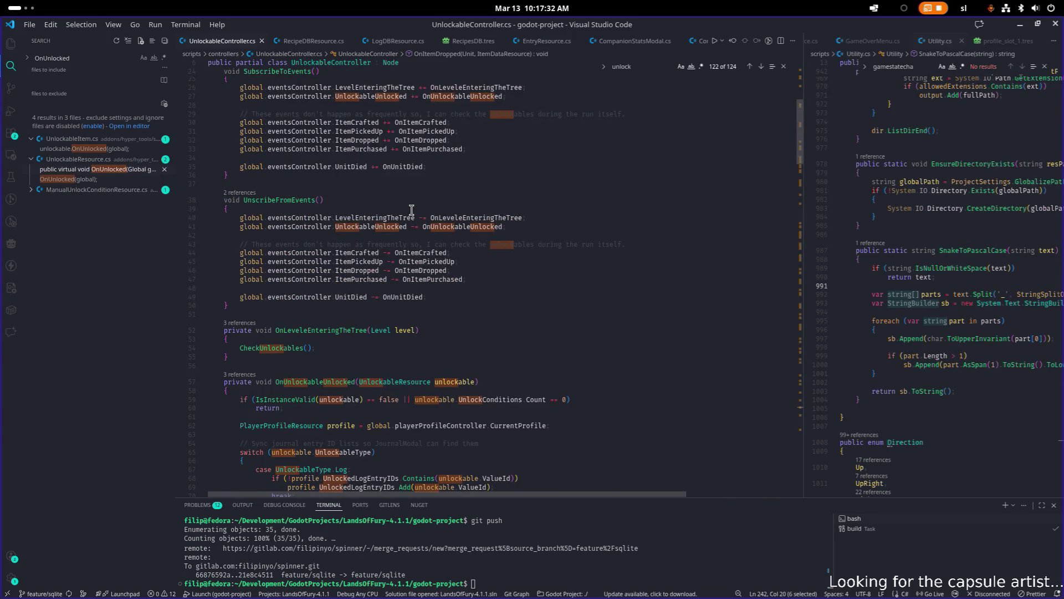
scroll(411, 211, up, 1)
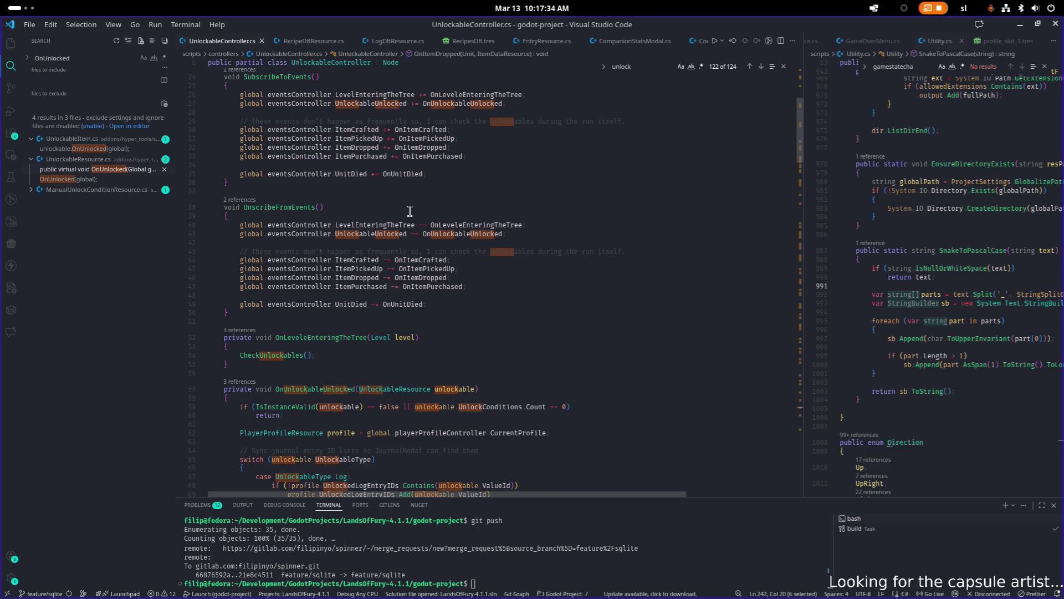
scroll(410, 210, down, 8)
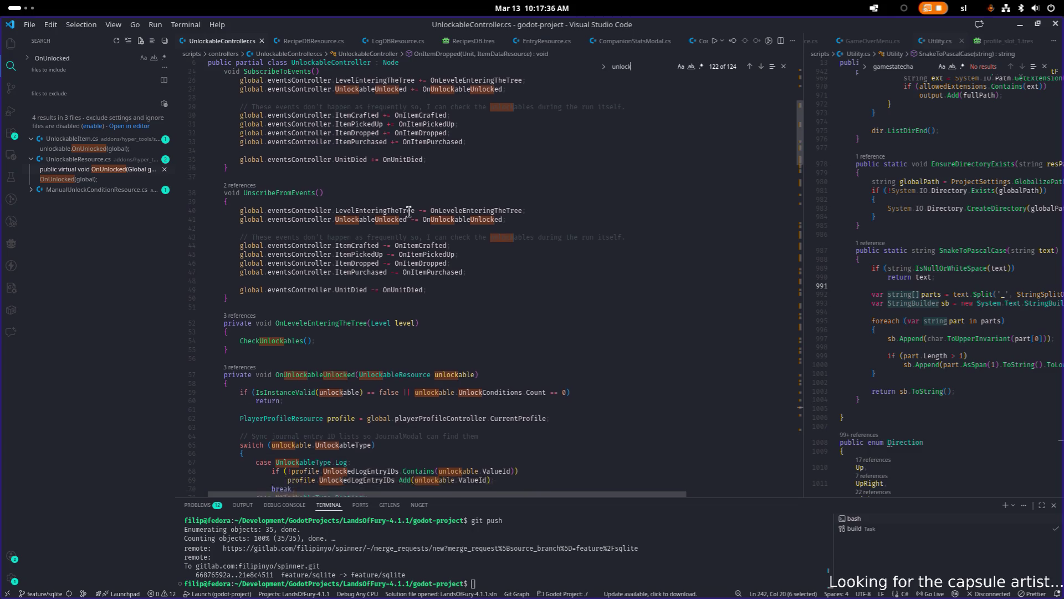
scroll(407, 212, down, 15)
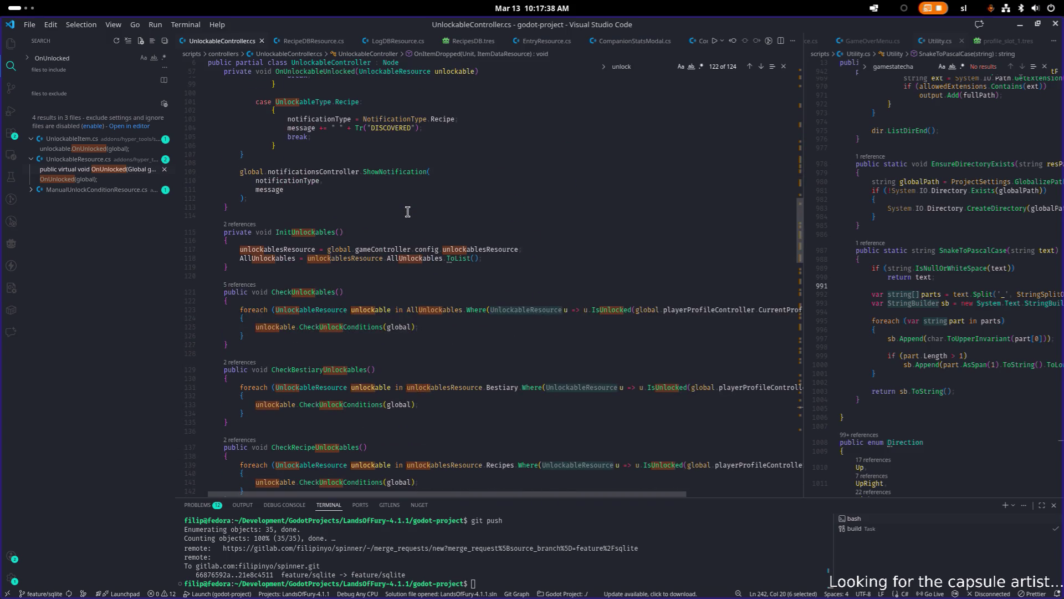
scroll(407, 211, down, 8)
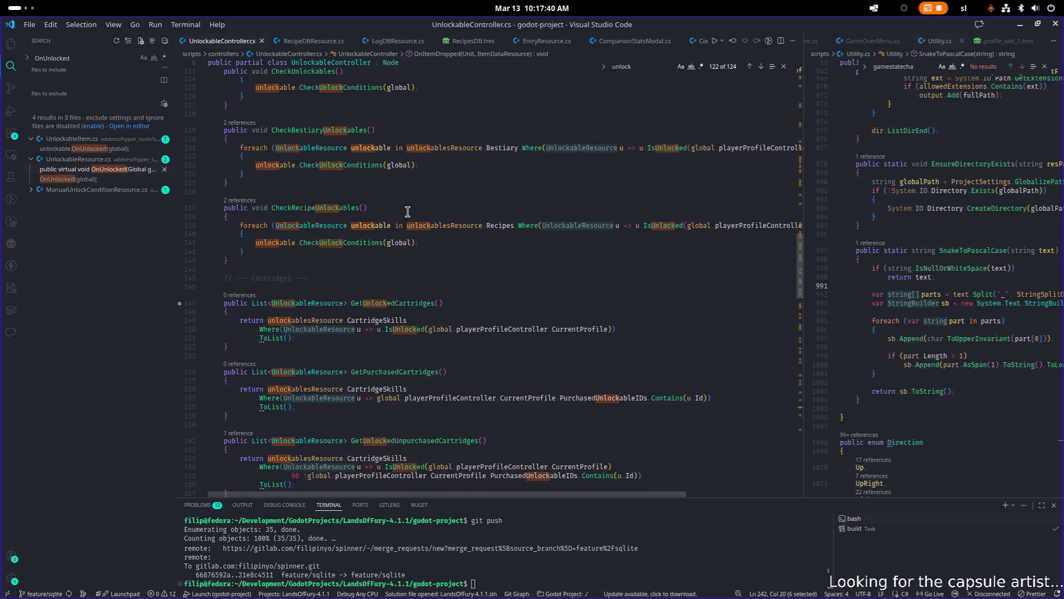
scroll(407, 212, up, 20)
scroll(407, 212, up, 16)
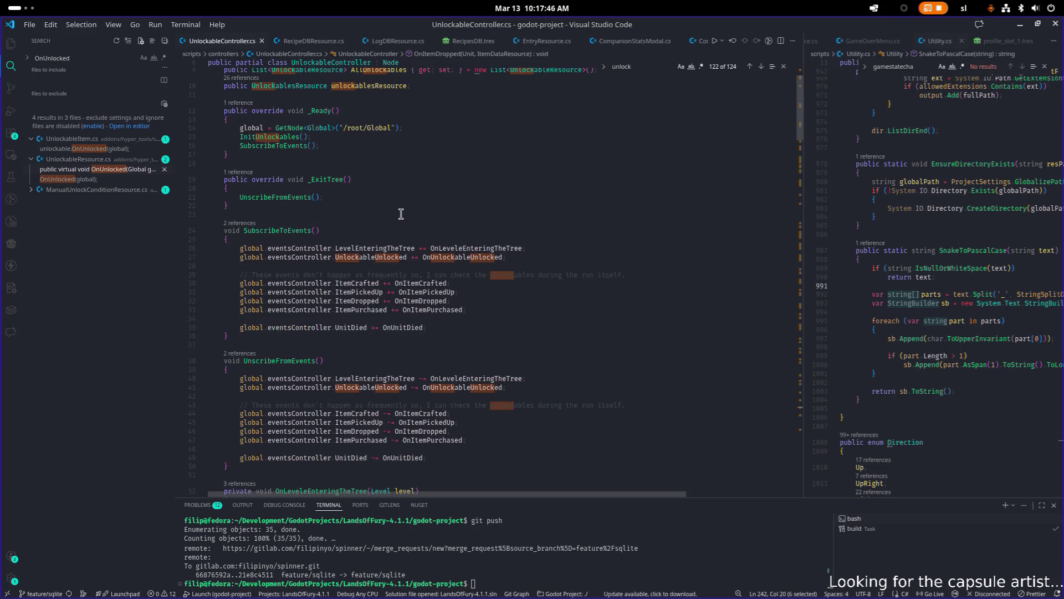
scroll(401, 213, down, 20)
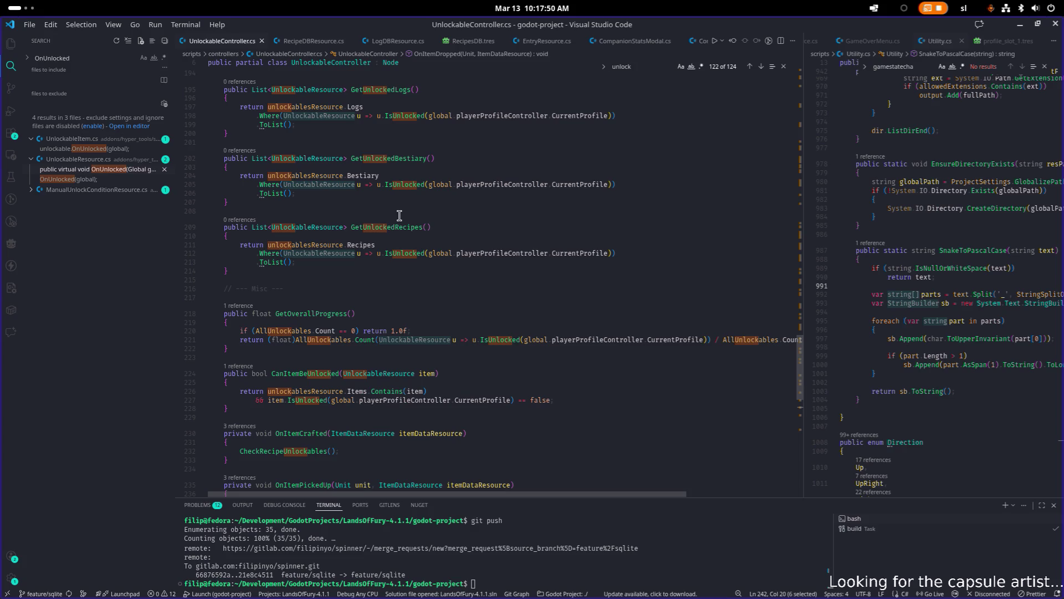
scroll(399, 221, up, 20)
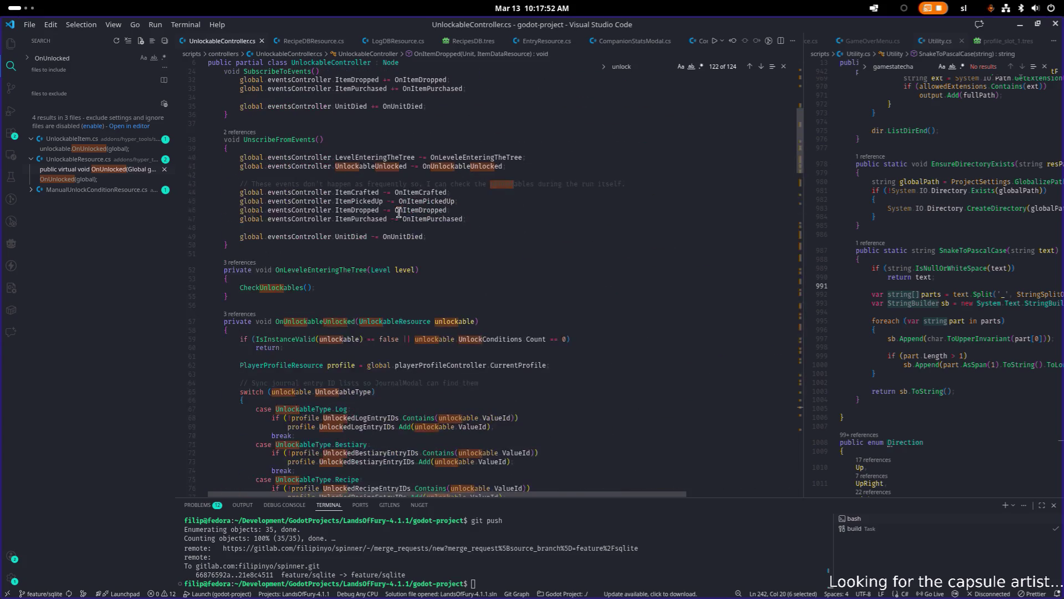
scroll(388, 293, up, 6)
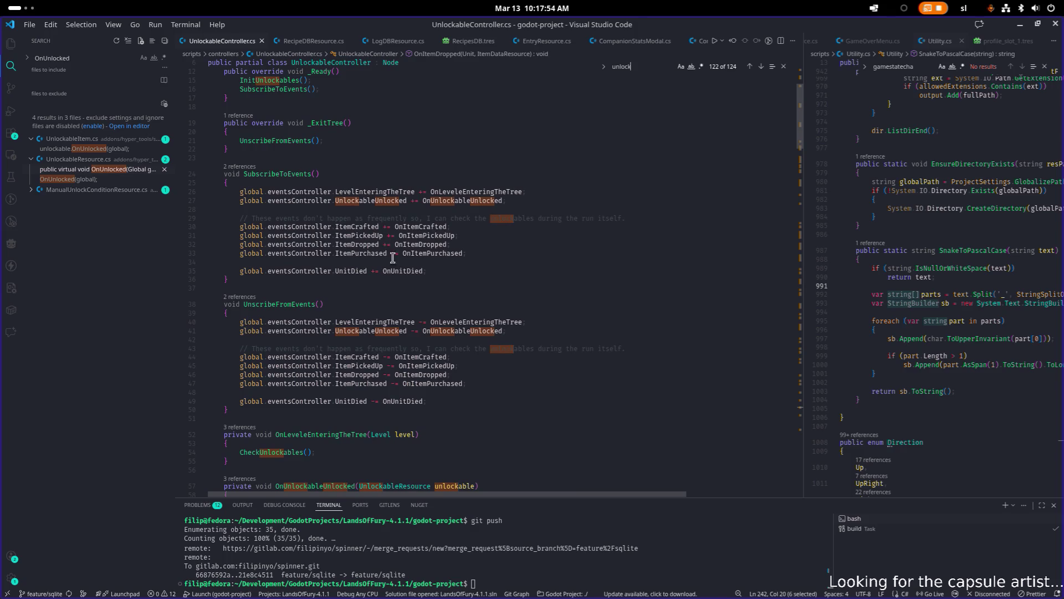
scroll(292, 417, down, 5)
- Add a 'public void UnlockUnlockable()' method after UnscribeFromEvents
click(399, 267)
key(Down)
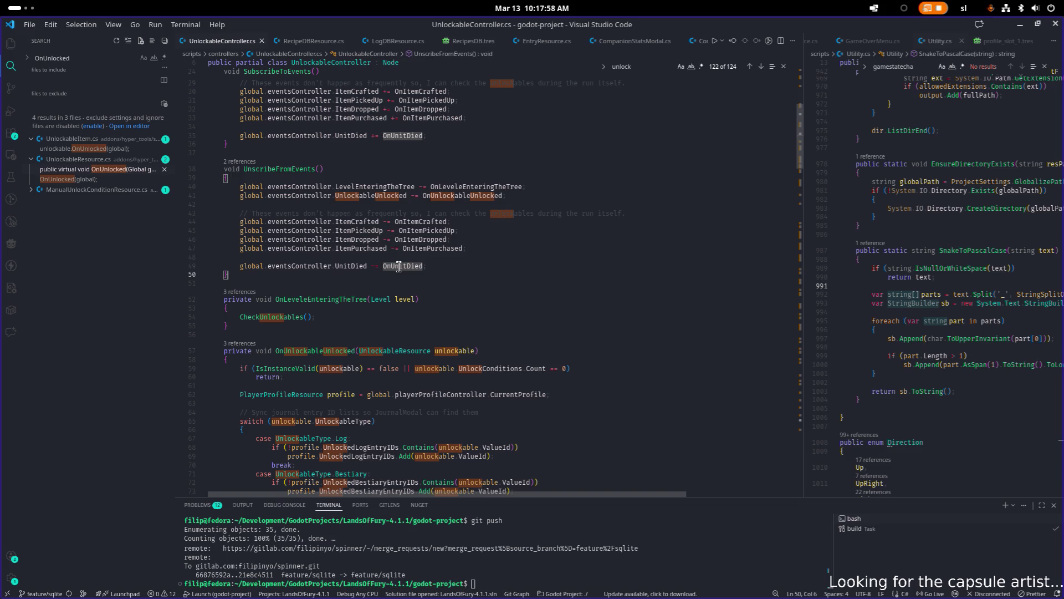
key(Return)
key(Return)
text(public void )
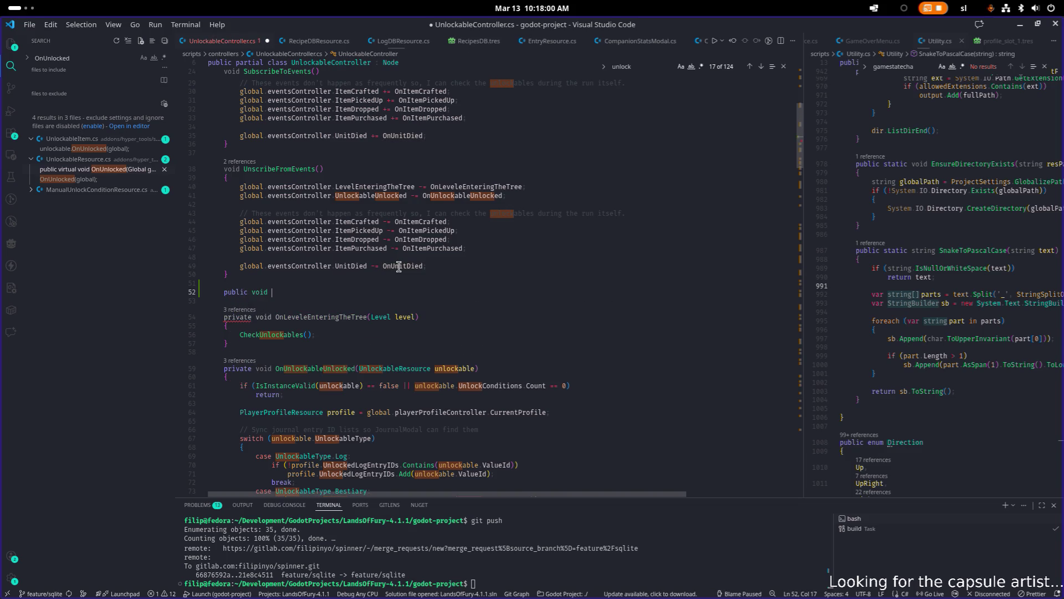
text(Unlock)
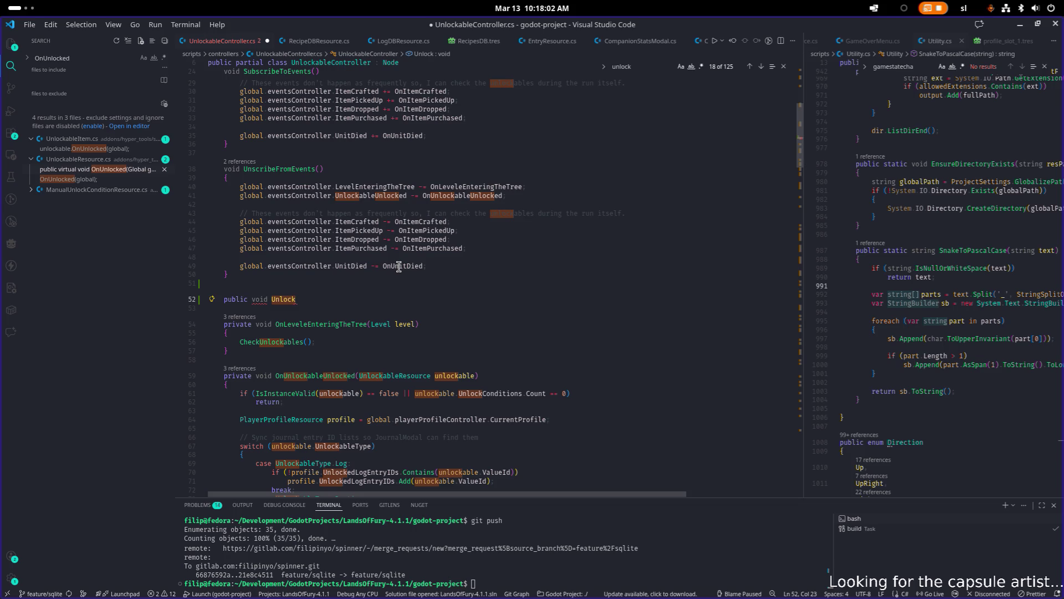
text(Unlockable()
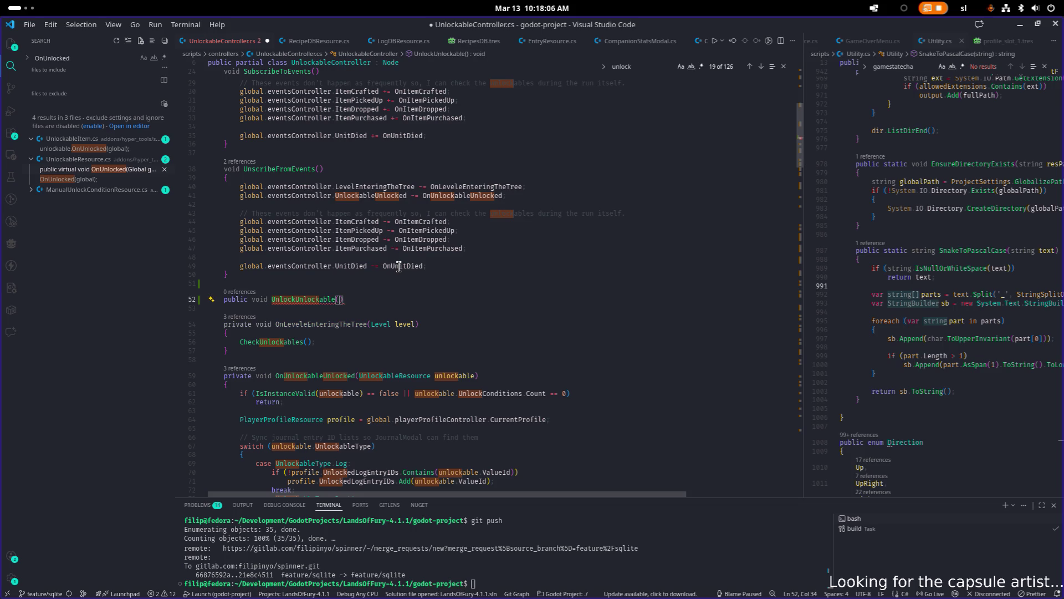
- Widen the right-hand pane and open UnlockableResource.cs in it
drag(803, 275, 737, 275)
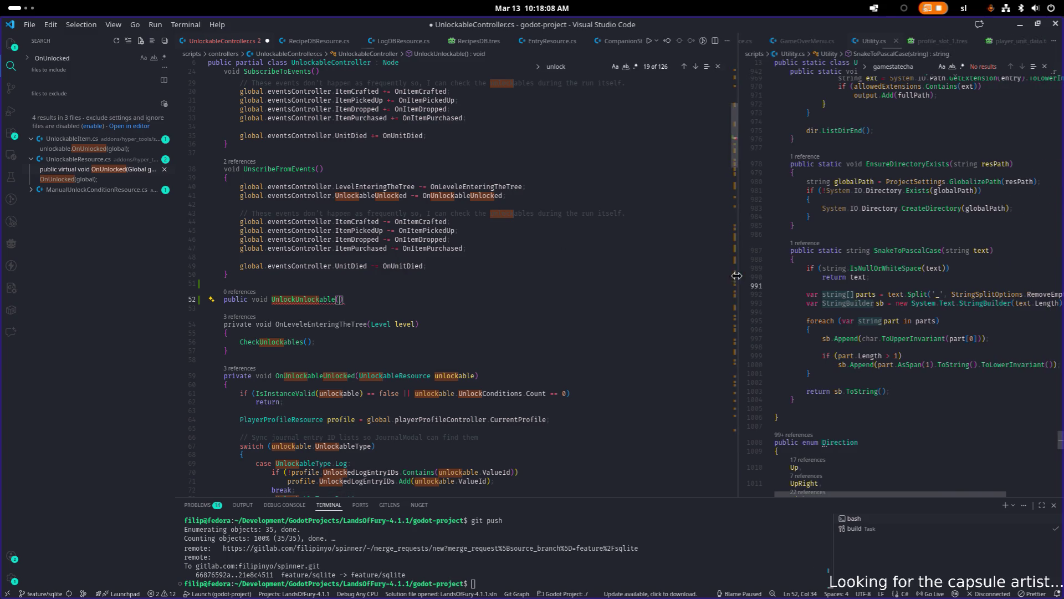
click(878, 280)
key(ctrl+p)
text(unlockable)
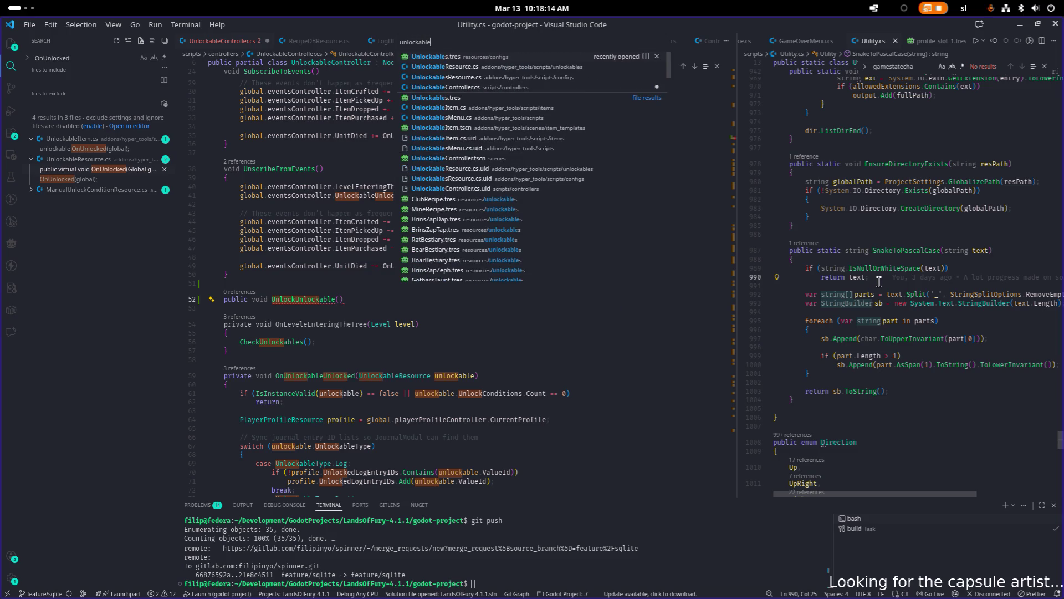
key(Down)
key(Return)
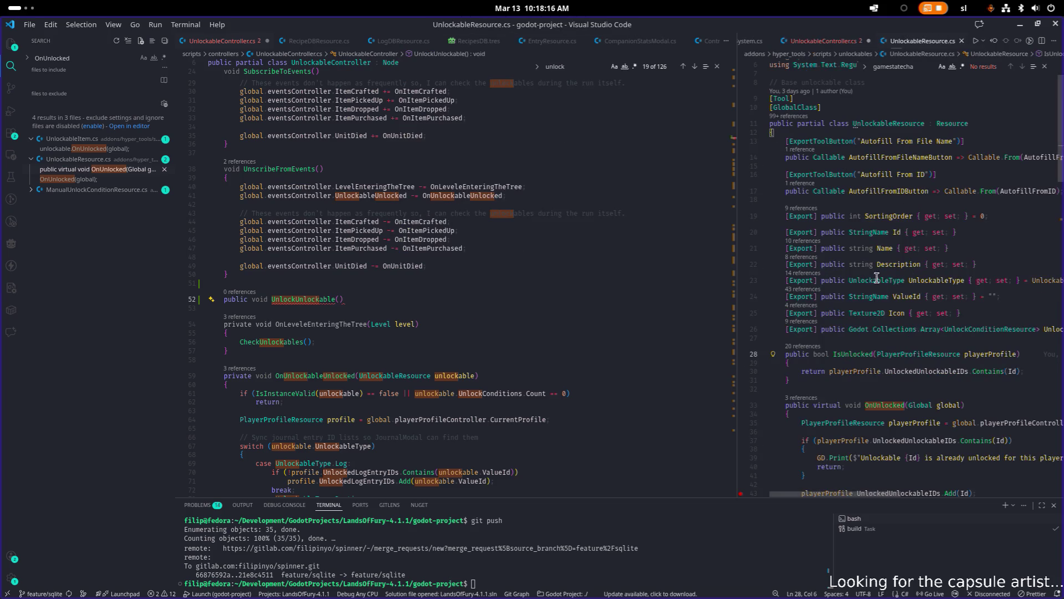
- Give UnlockUnlockable a StringName unlockableId parameter and an opening brace
click(341, 299)
key(Right)
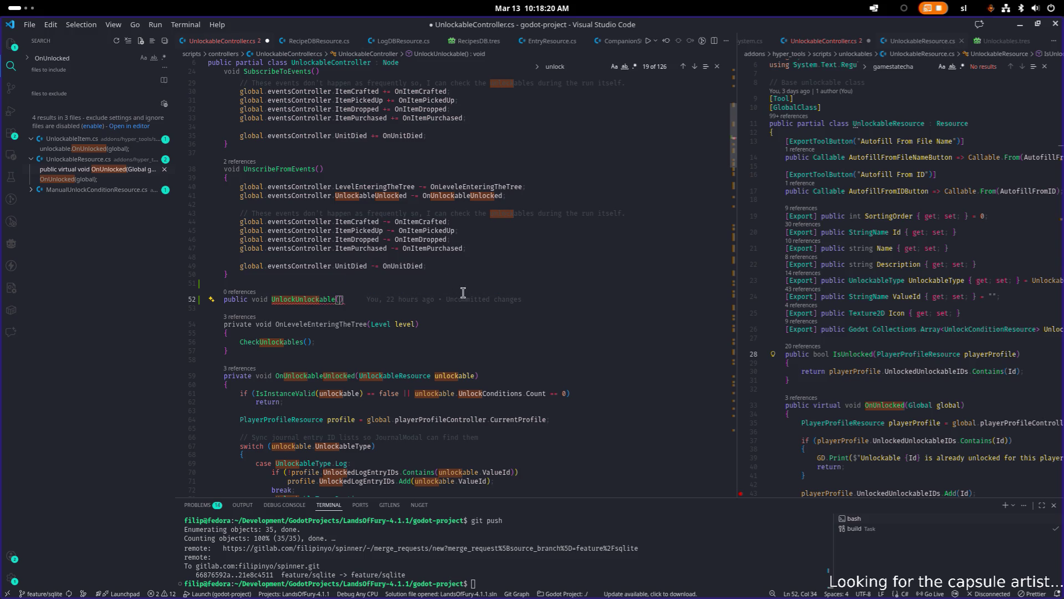
text(StringName)
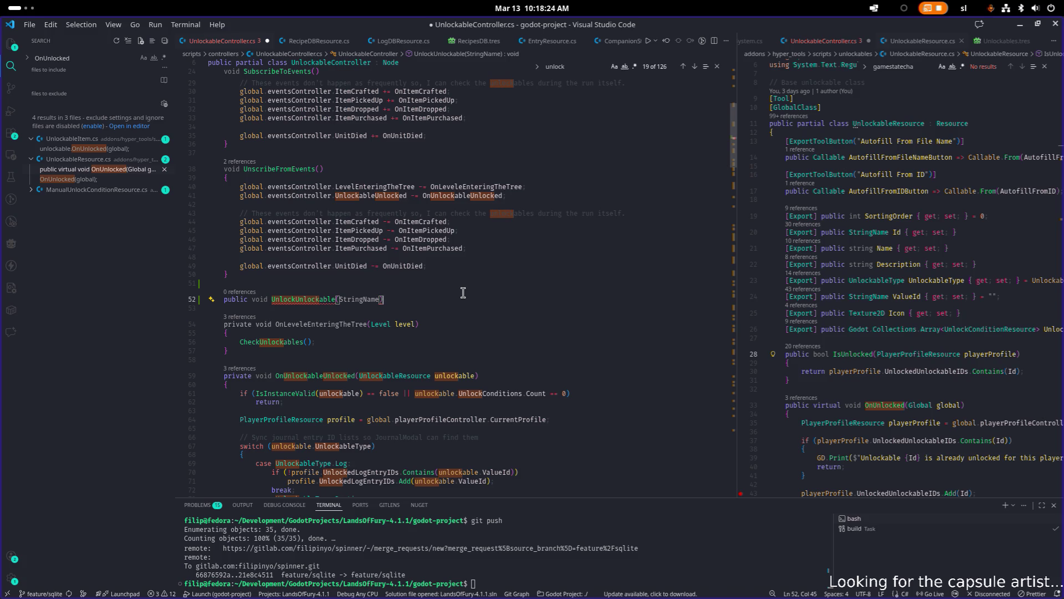
key(End)
key(Return)
text({)
key(Return)
key(Up)
key(End)
key(Left)
text(unlockableId)
key(Down)
- Write 'AllUnlockables.Find(u => u.Id == unlockableId);' in the method body
key(Return)
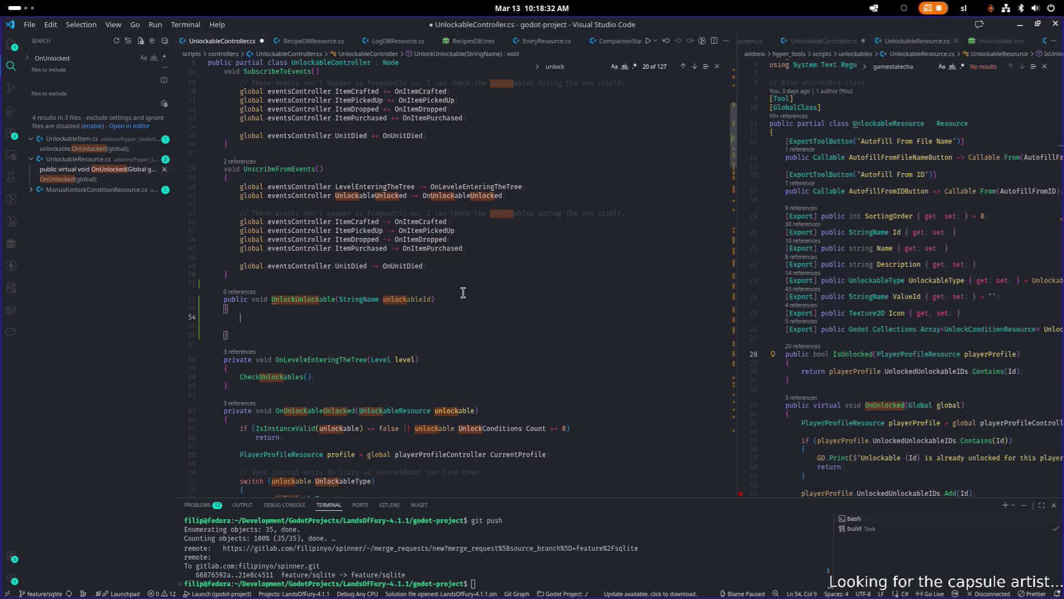
key(Return)
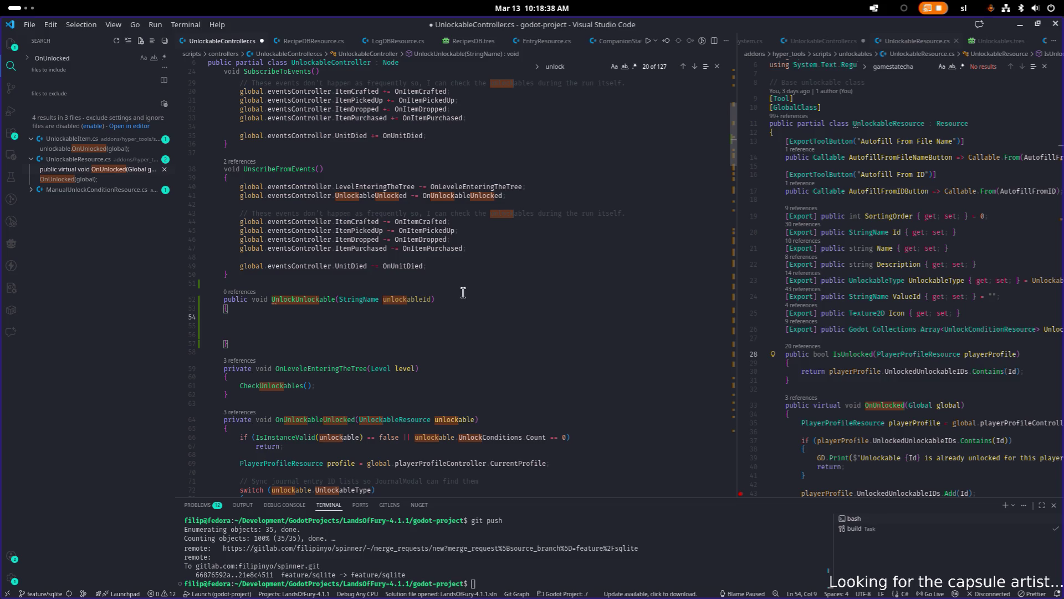
text(all)
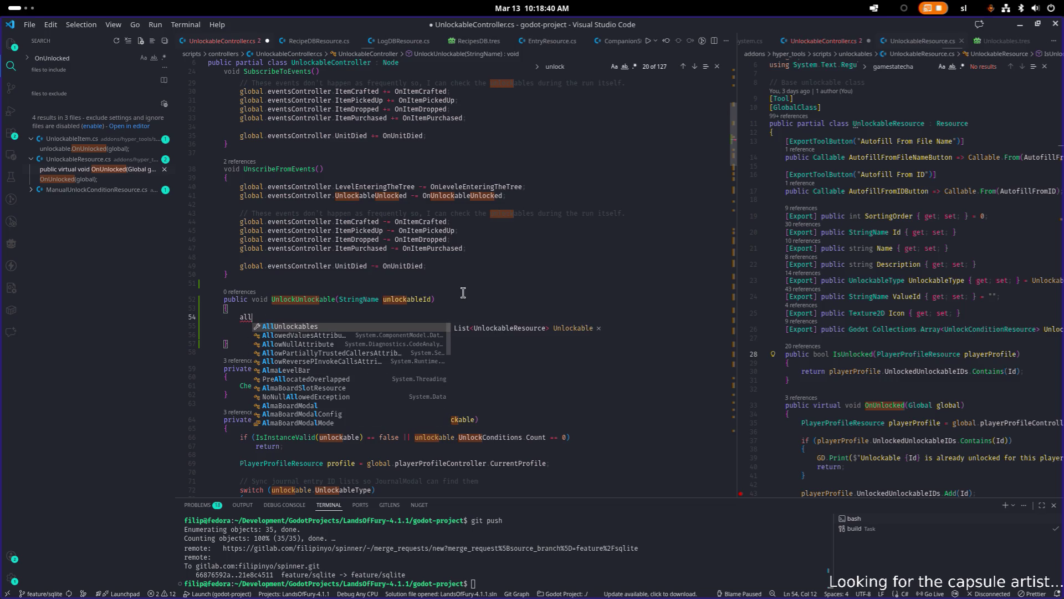
key(Tab)
text(.Find)
key(Escape)
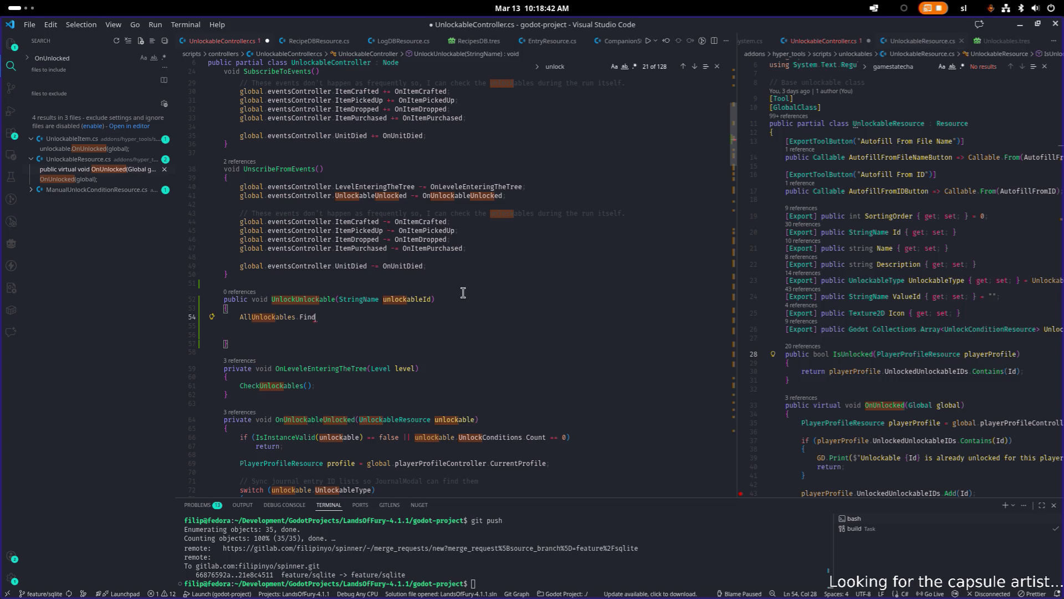
text((u => )
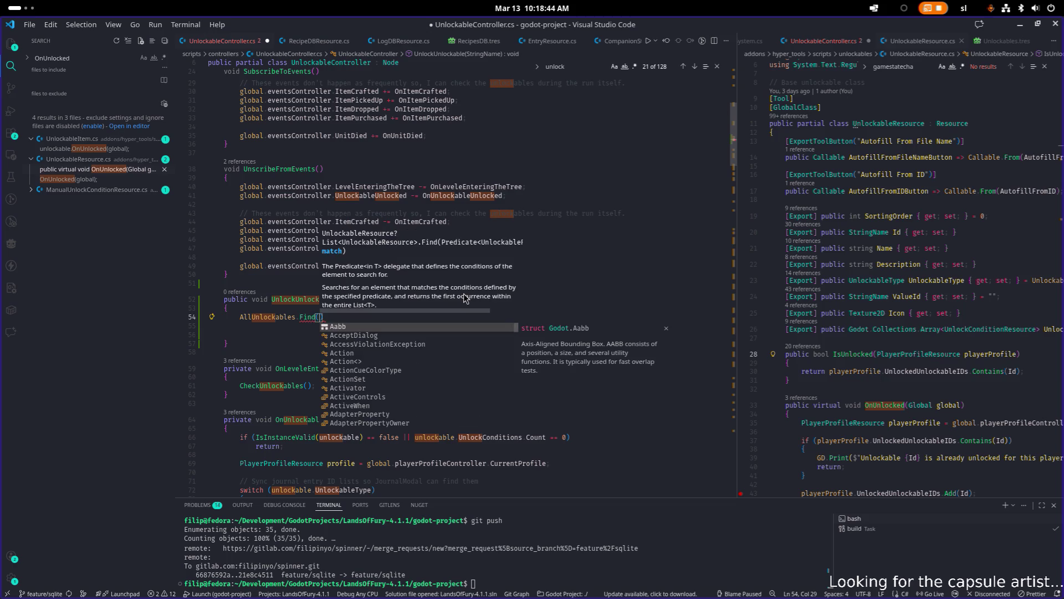
text(u.Id == )
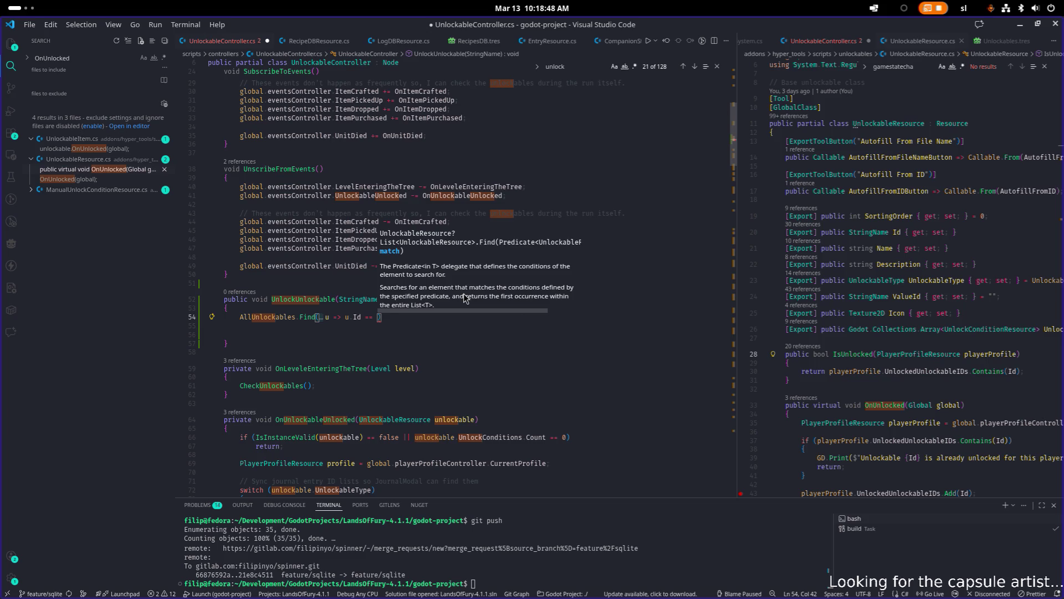
text(un)
key(Tab)
text();)
- Prefix the Find call with the declaration 'UnlockableResource unlockable'
key(Home)
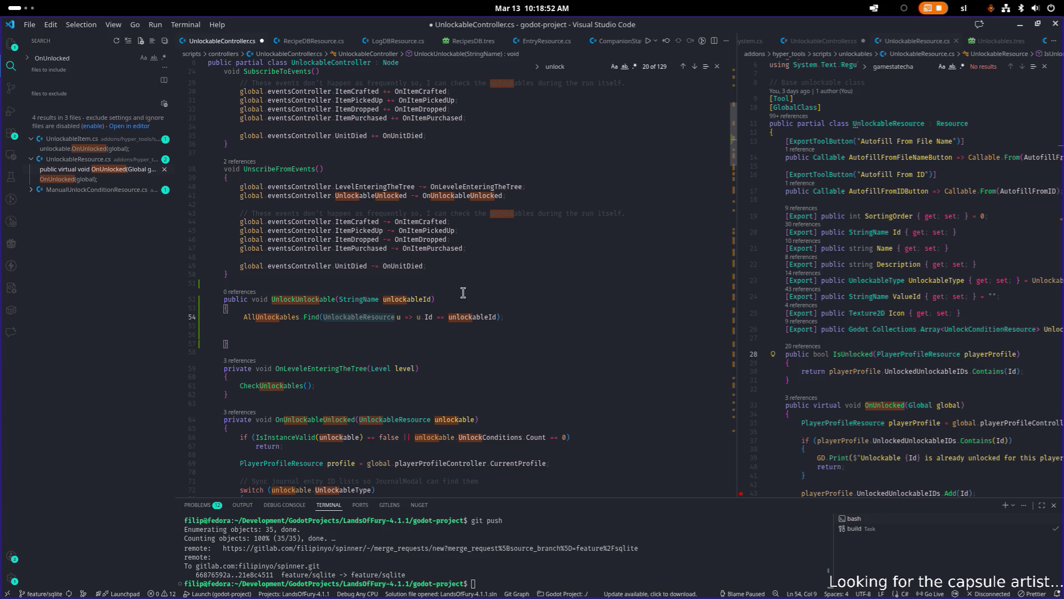
text(Unclo )
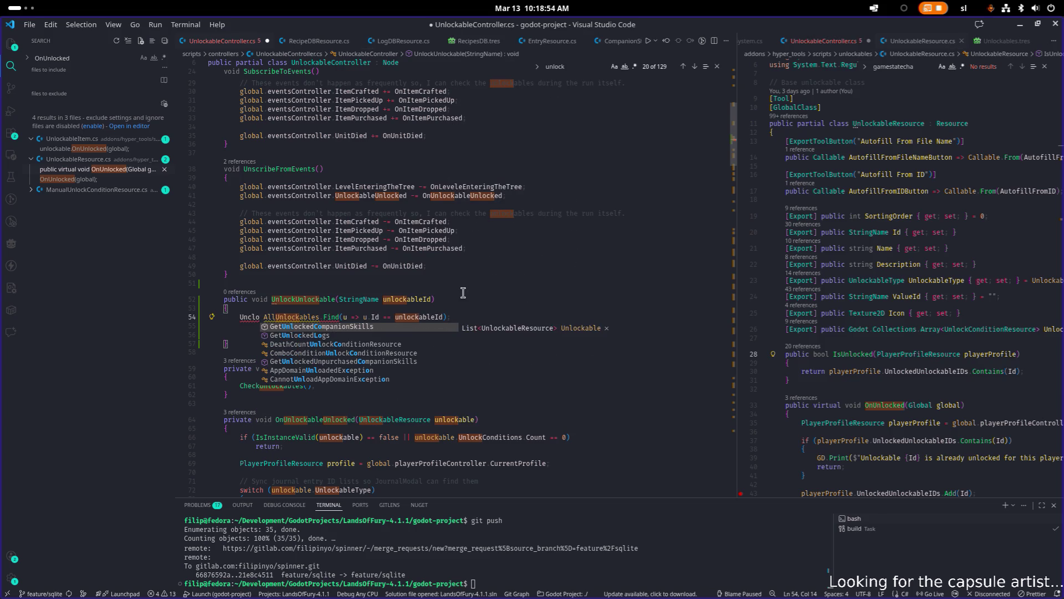
text(c)
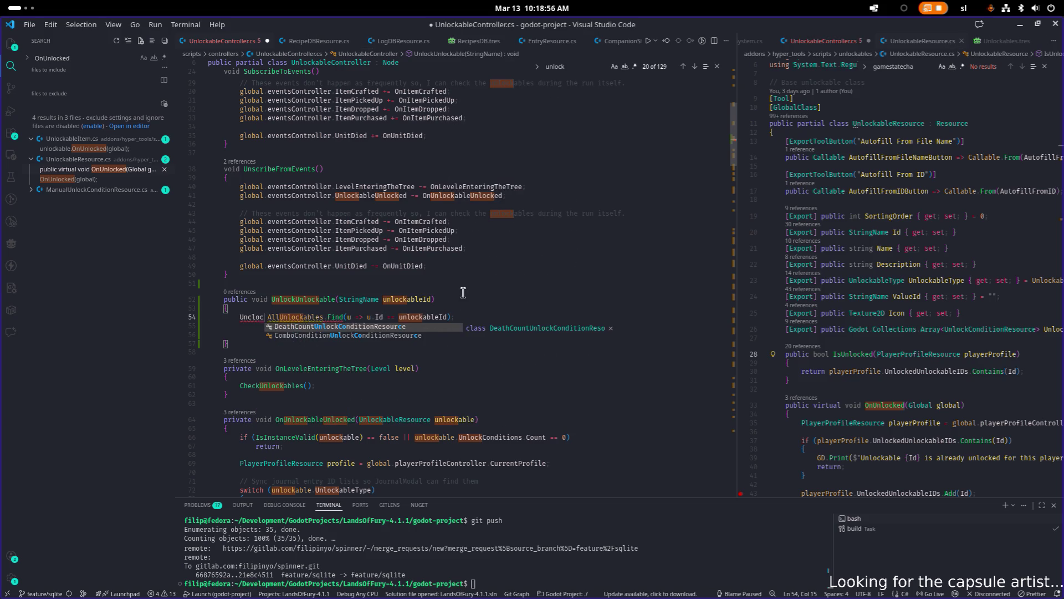
key(BackSpace)
key(BackSpace)
key(BackSpace)
text(loca)
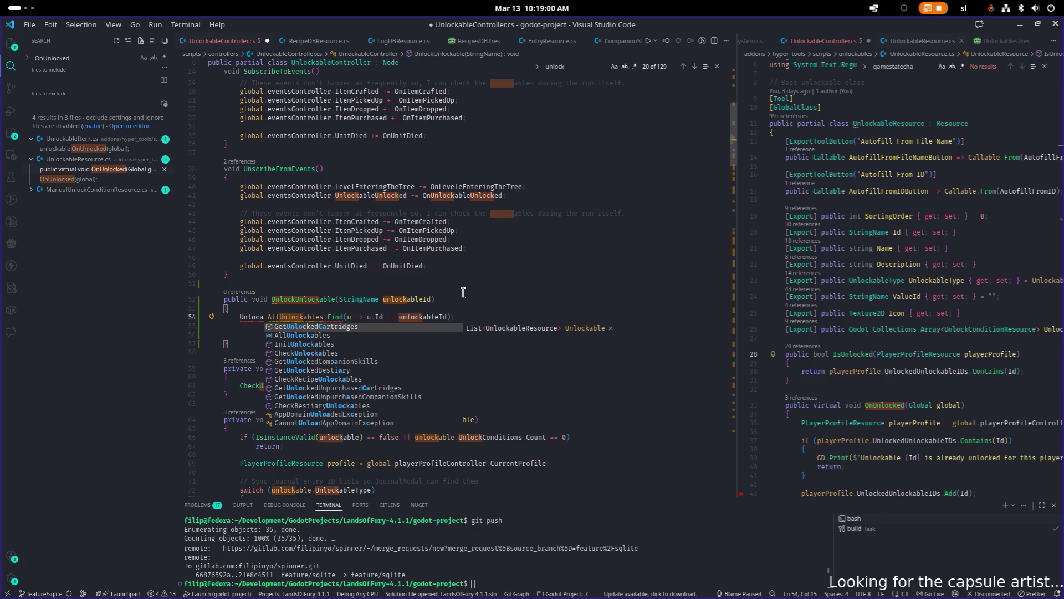
text(k)
text(re)
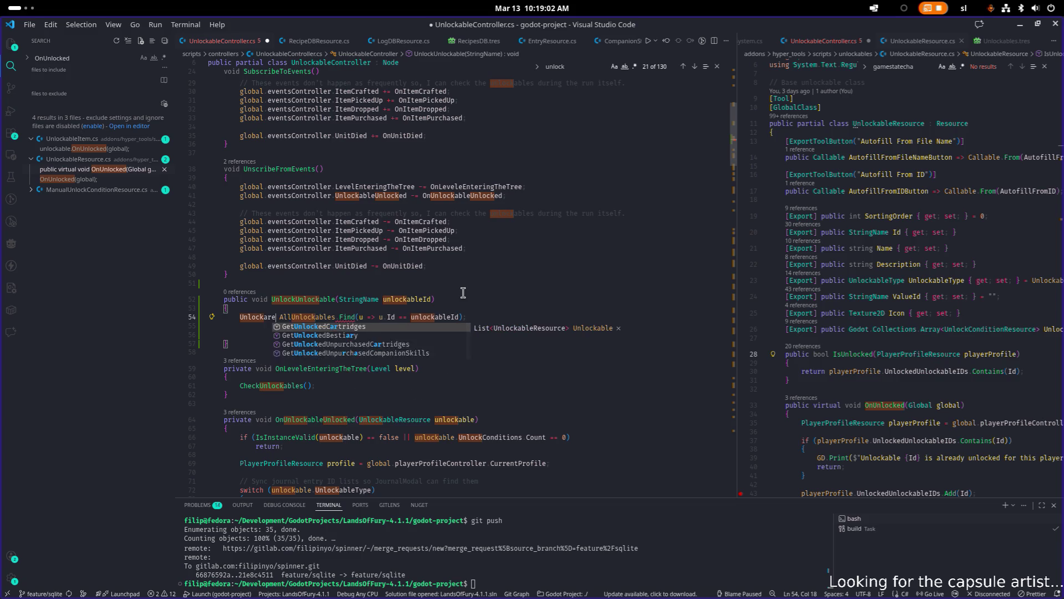
key(BackSpace)
key(BackSpace)
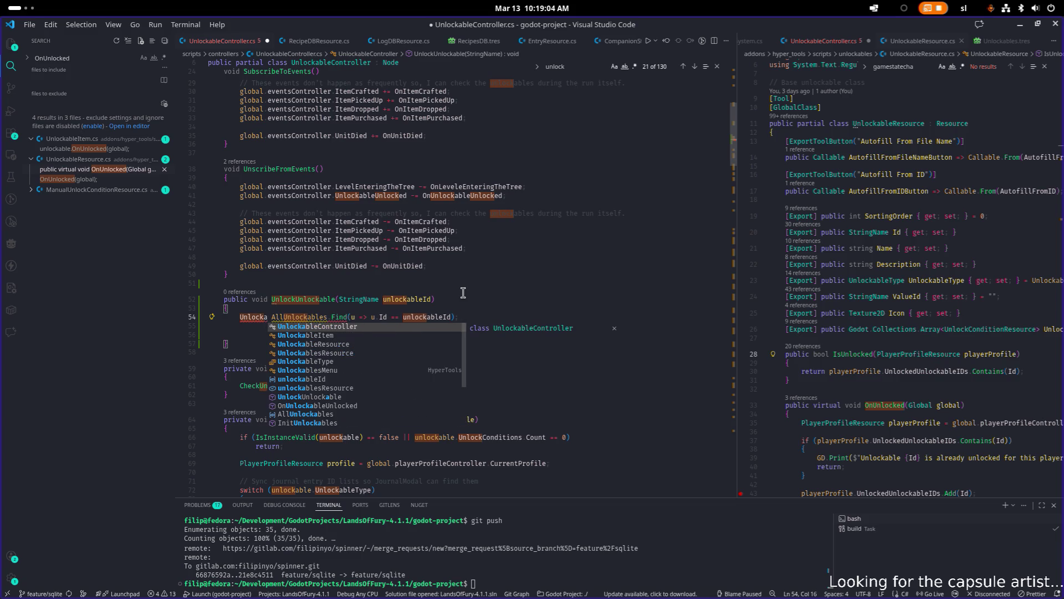
key(Down)
key(Down)
key(Tab)
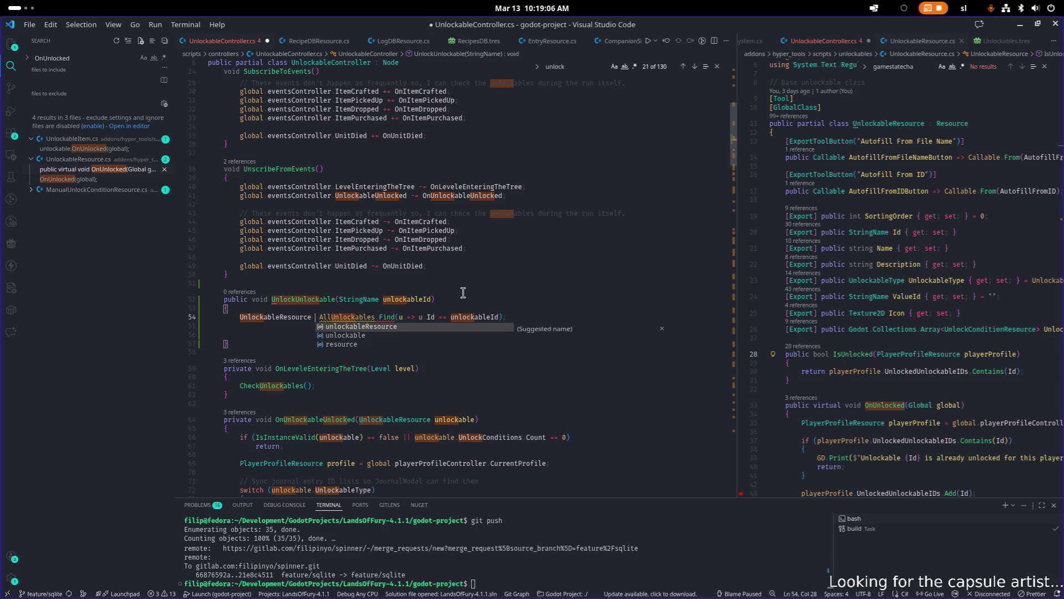
key(Down)
key(Tab)
- Complete the assignment and add 'if(unlockable == null) { return; }'
text(=)
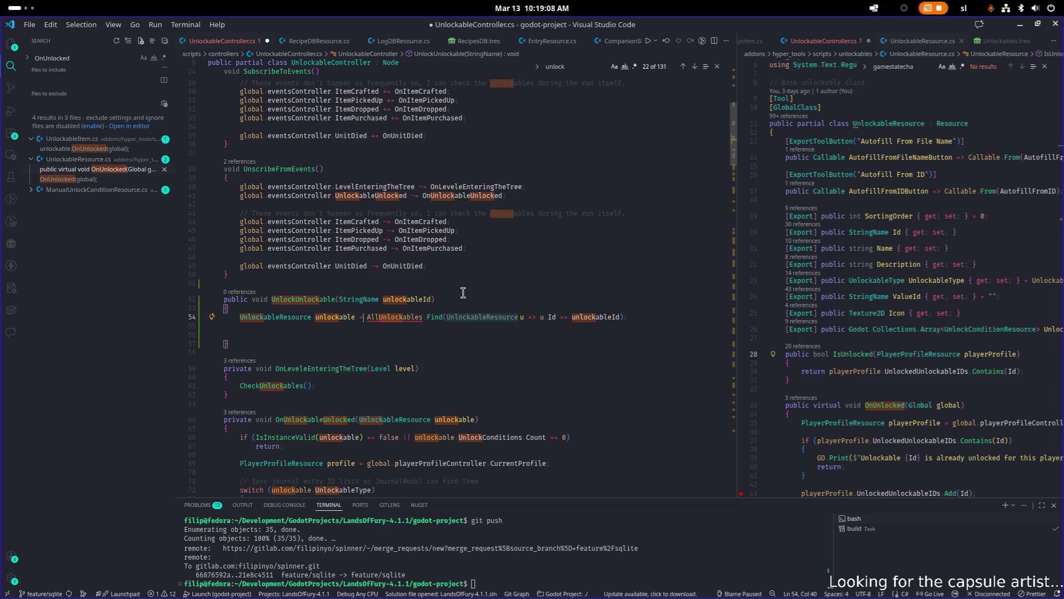
key(Return)
key(Return)
text(if(un)
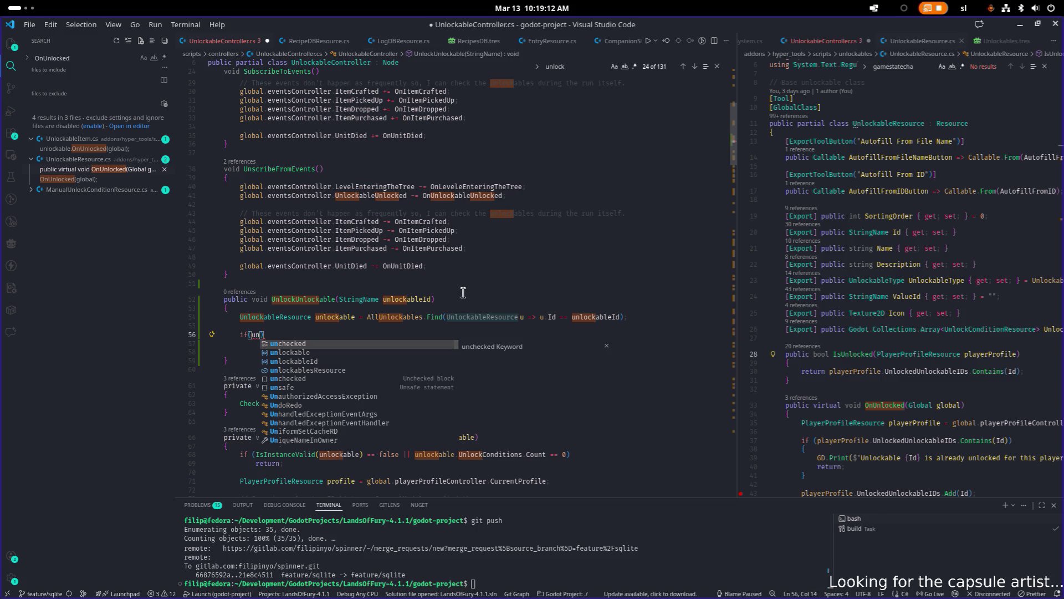
text(lockable == null))
key(Return)
text({)
key(Return)
text(return;)
key(Down)
key(Down)
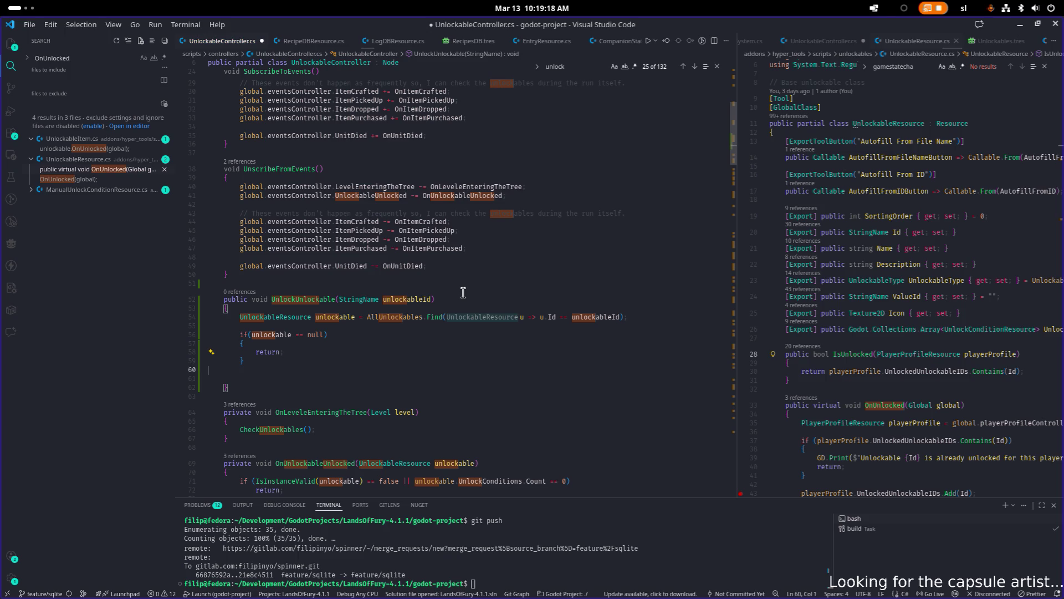
key(Return)
key(Return)
- Add 'unlockable.OnUnlocked();', remove extra blank lines, and save
text(unlockable.Un)
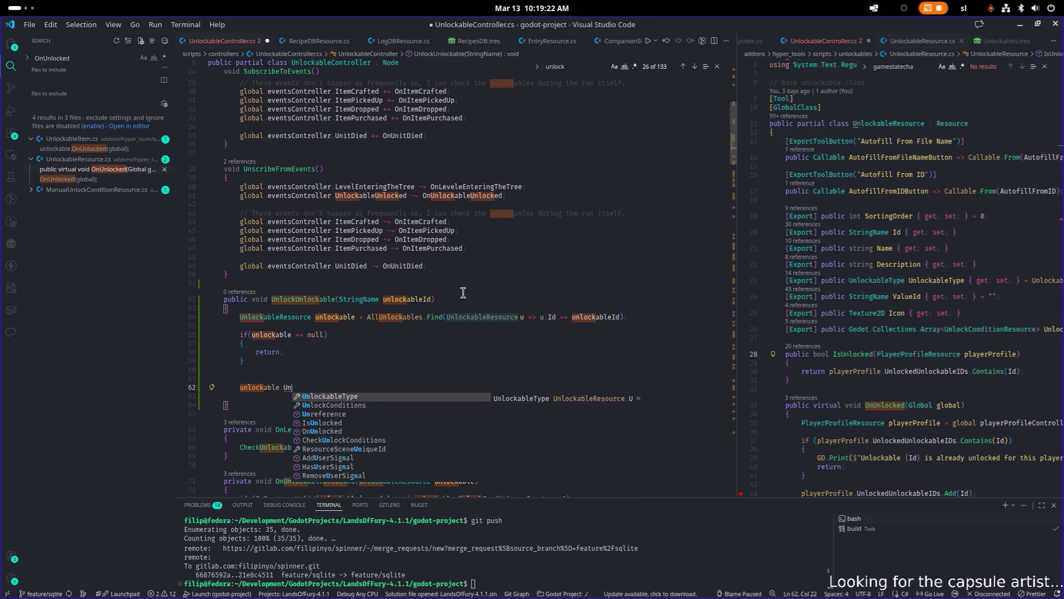
key(Escape)
text(On)
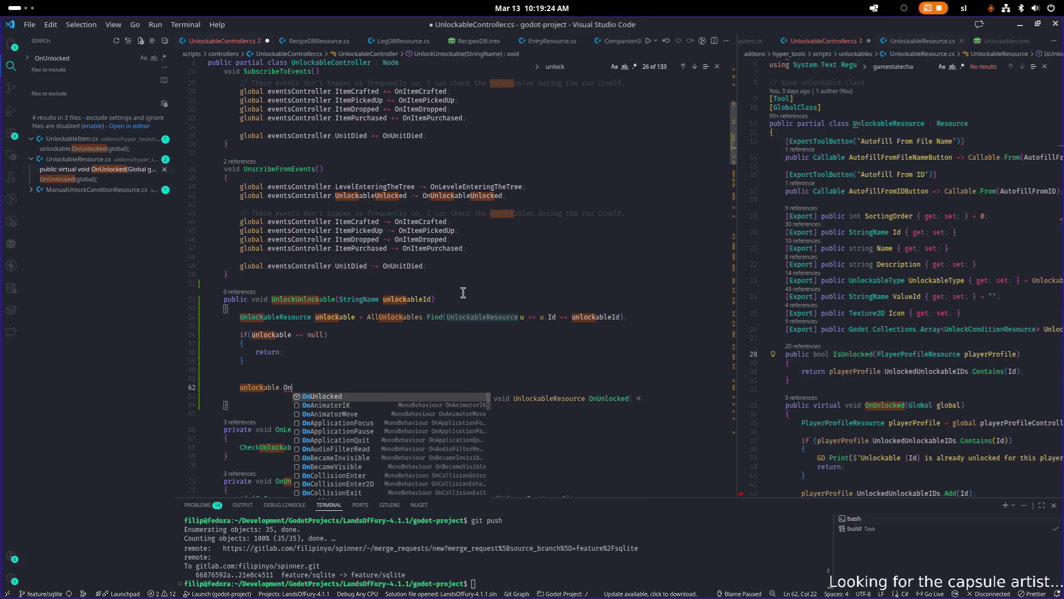
key(Tab)
text(();)
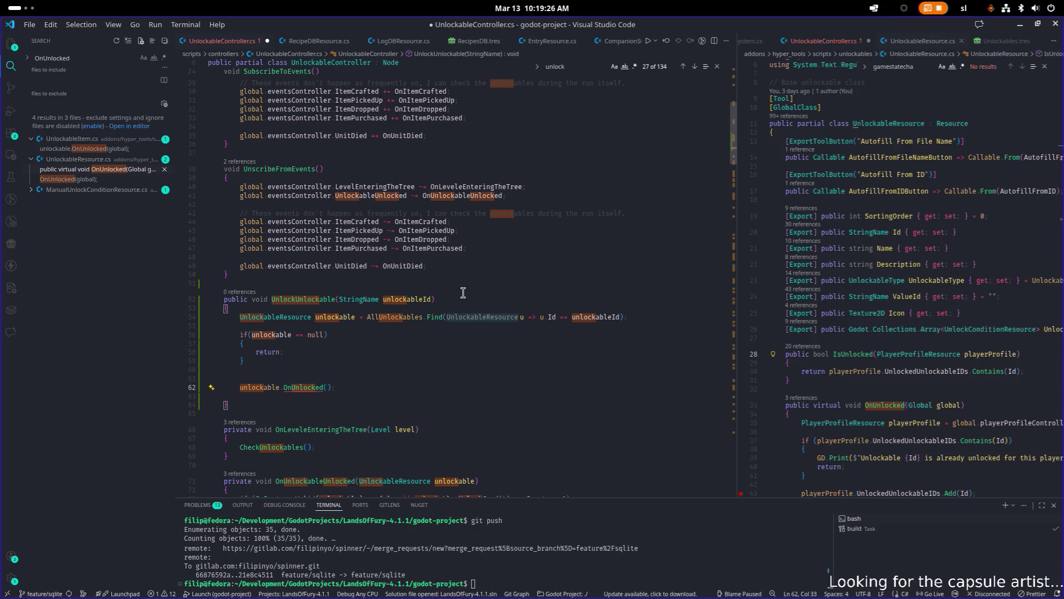
key(Up)
key(Delete)
key(Down)
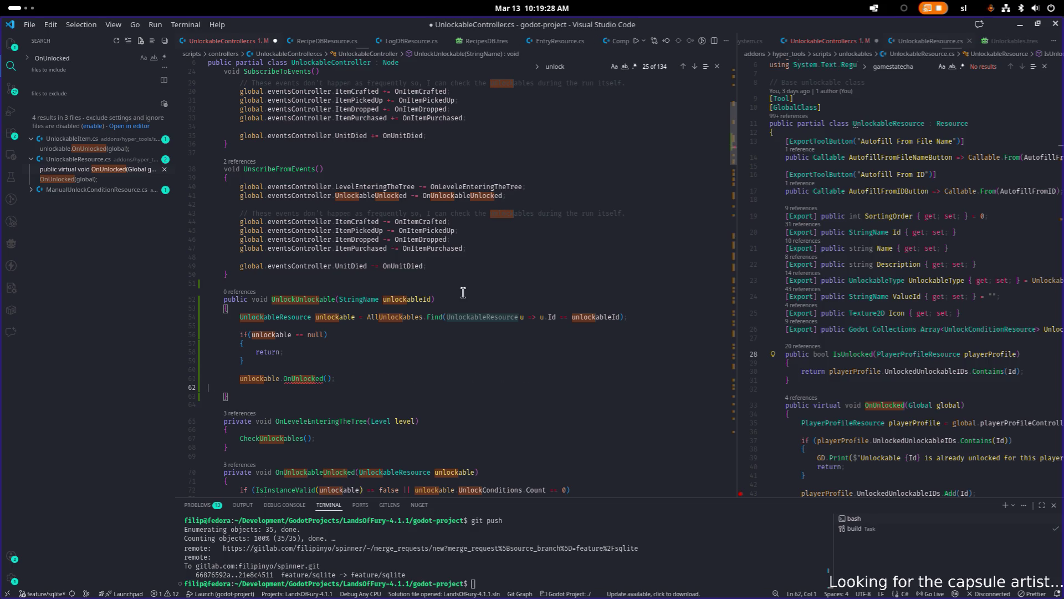
key(BackSpace)
key(ctrl+s)
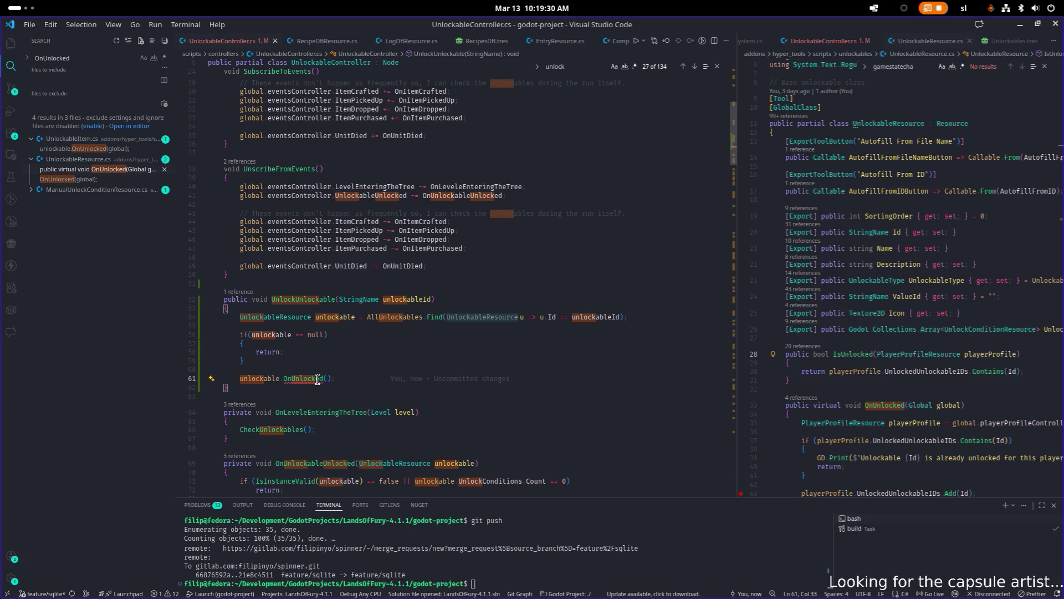
- Pass global to OnUnlocked, save, and review the null check
mouse_move(317, 379)
key(Left)
key(Left)
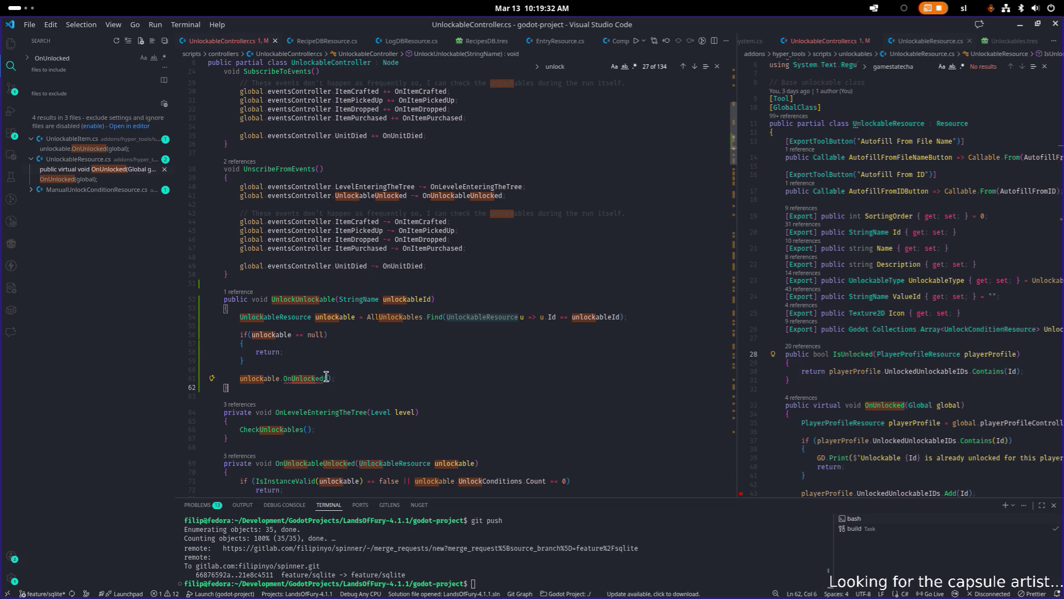
text(global)
key(ctrl+s)
key(Up)
key(Up)
key(Up)
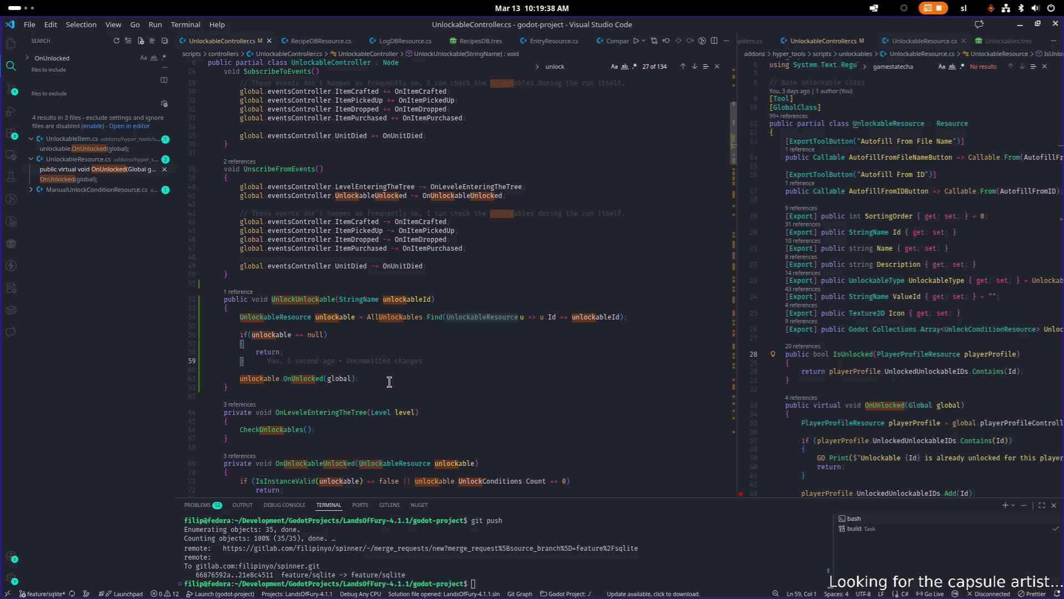
key(Up)
key(Up)
key(Up)
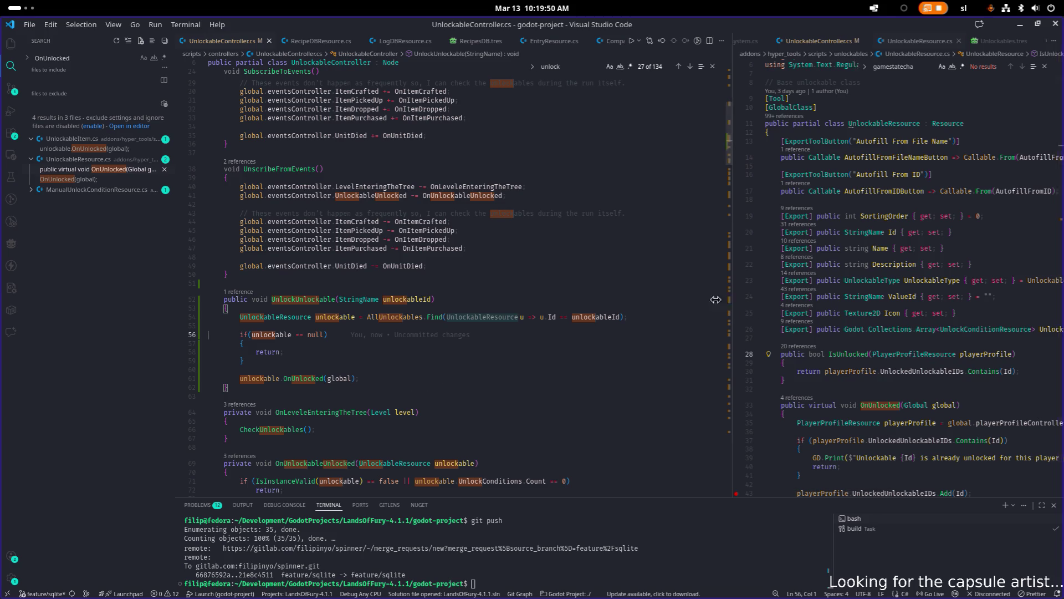
drag(736, 302, 657, 302)
click(854, 292)
key(ctrl+p)
text(gl)
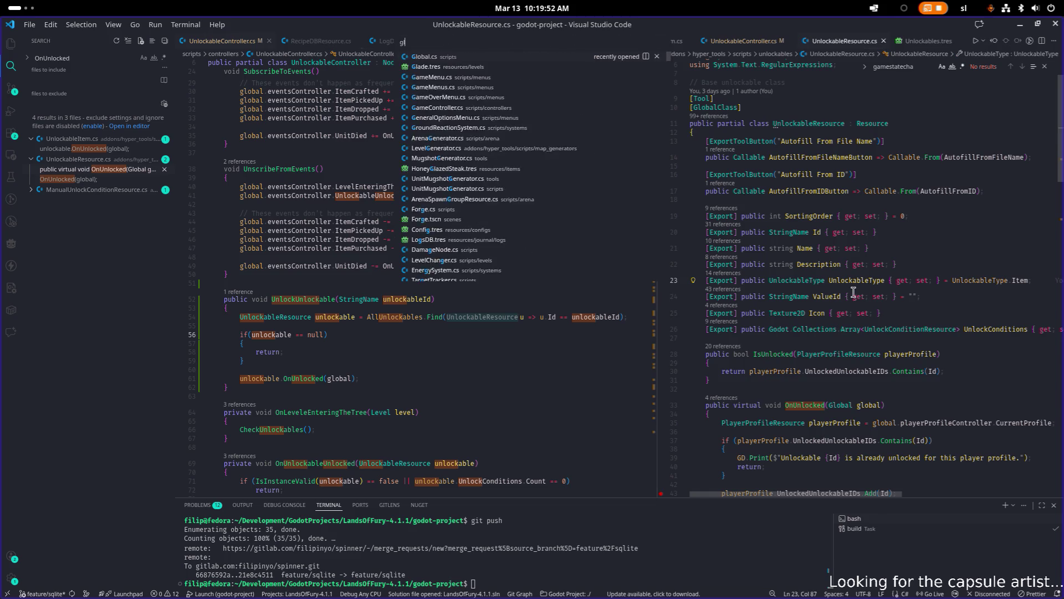
key(Return)
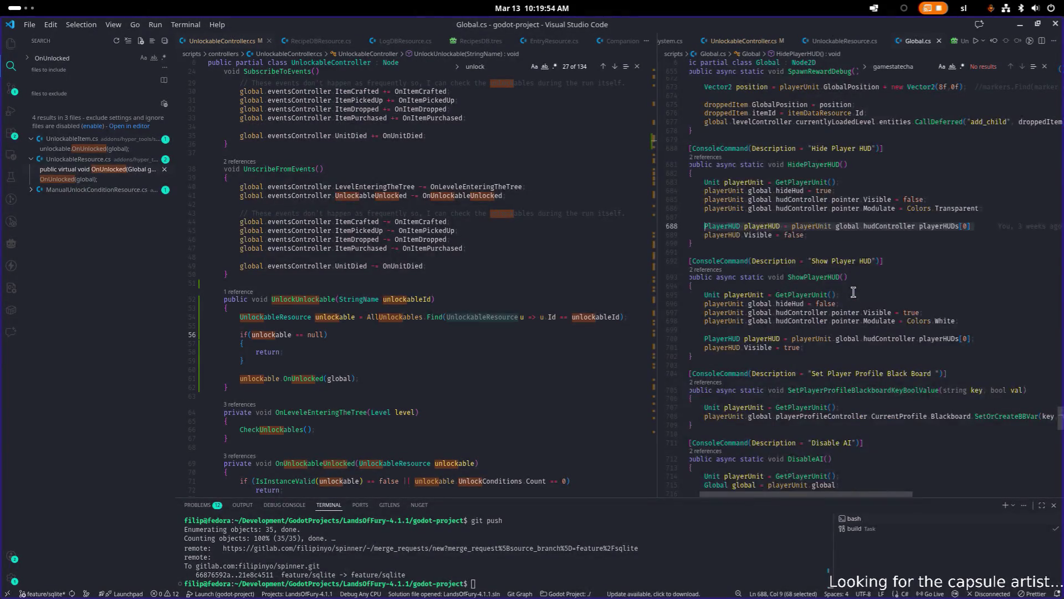
scroll(832, 258, down, 3)
scroll(832, 258, up, 15)
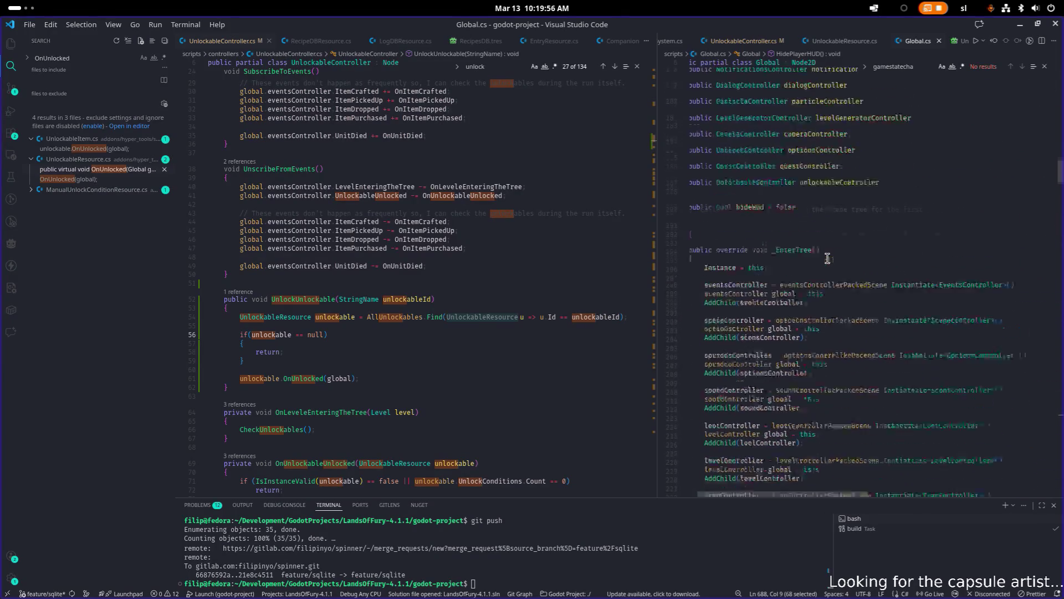
scroll(827, 258, up, 10)
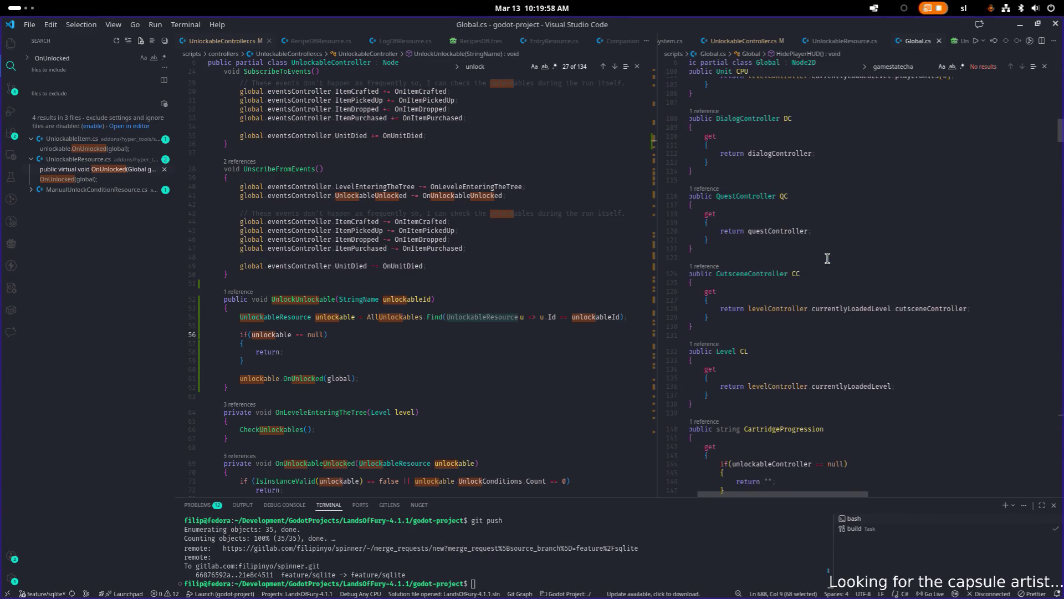
click(751, 302)
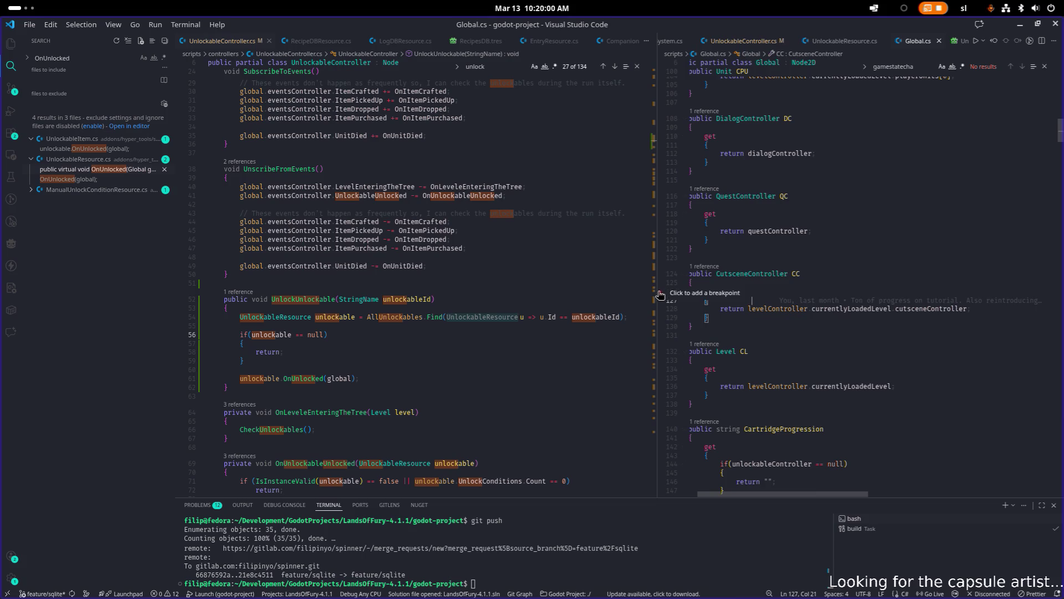
double_click(657, 291)
scroll(779, 244, up, 2)
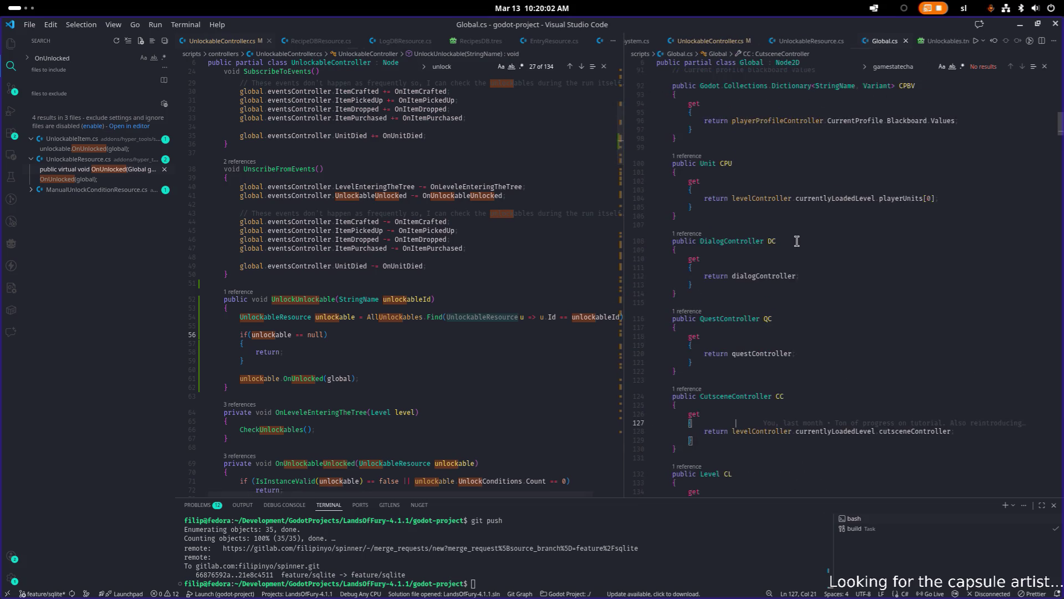
scroll(780, 302, down, 3)
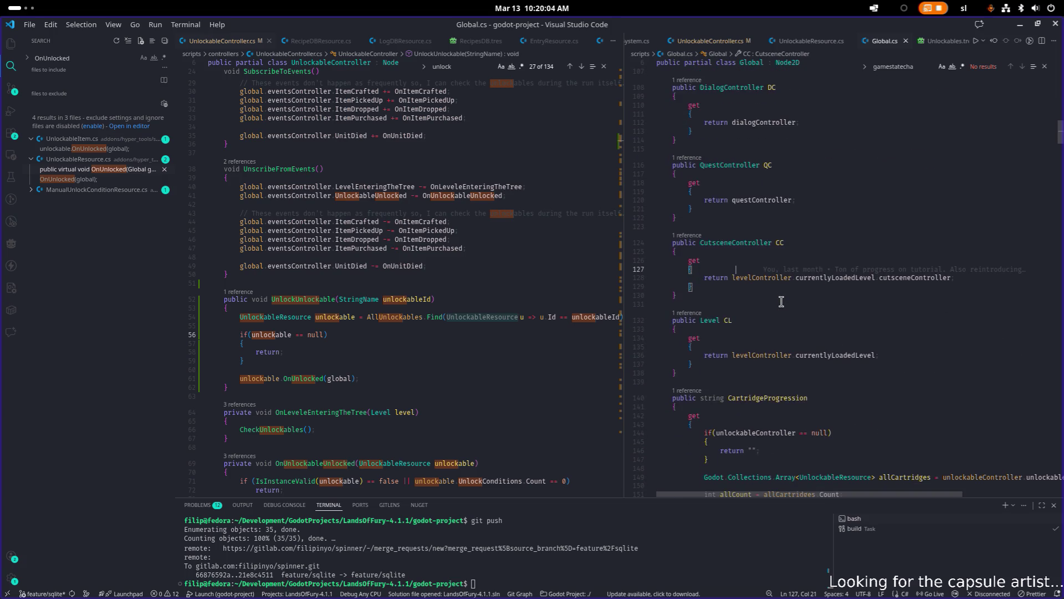
scroll(776, 280, down, 4)
scroll(774, 277, up, 3)
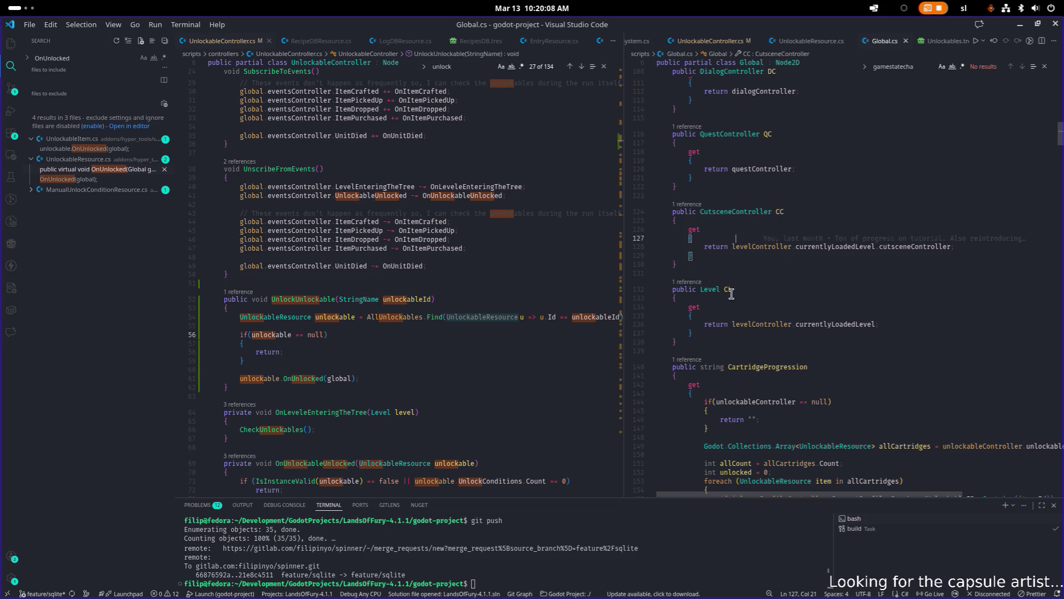
scroll(737, 291, up, 12)
scroll(732, 294, down, 12)
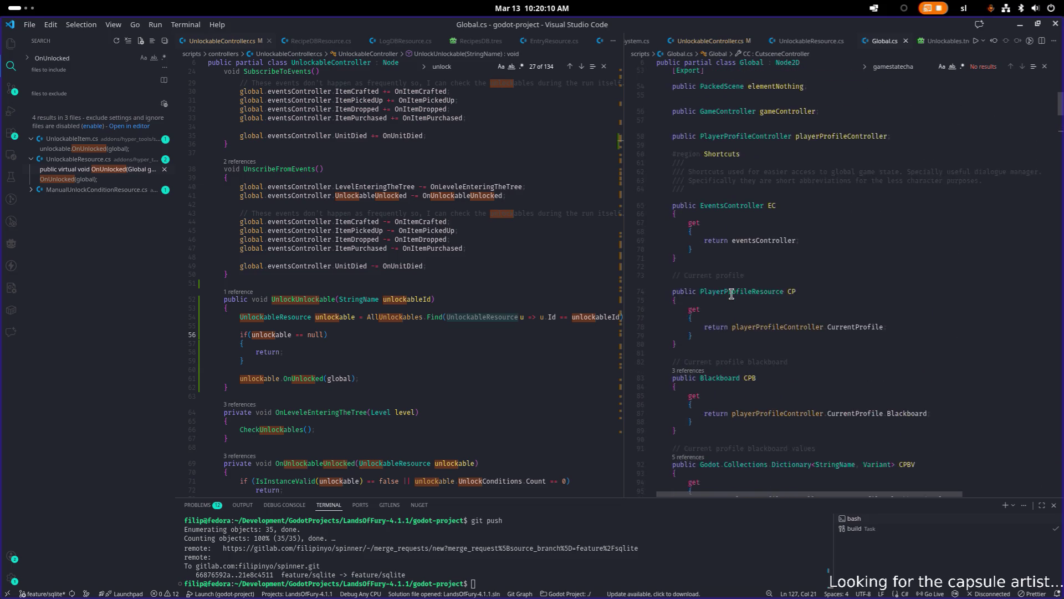
scroll(732, 294, down, 2)
- Remove the mistaken OnUnlocked text and start a new property line after CC
click(709, 344)
key(Return)
text(public OnUnlocked)
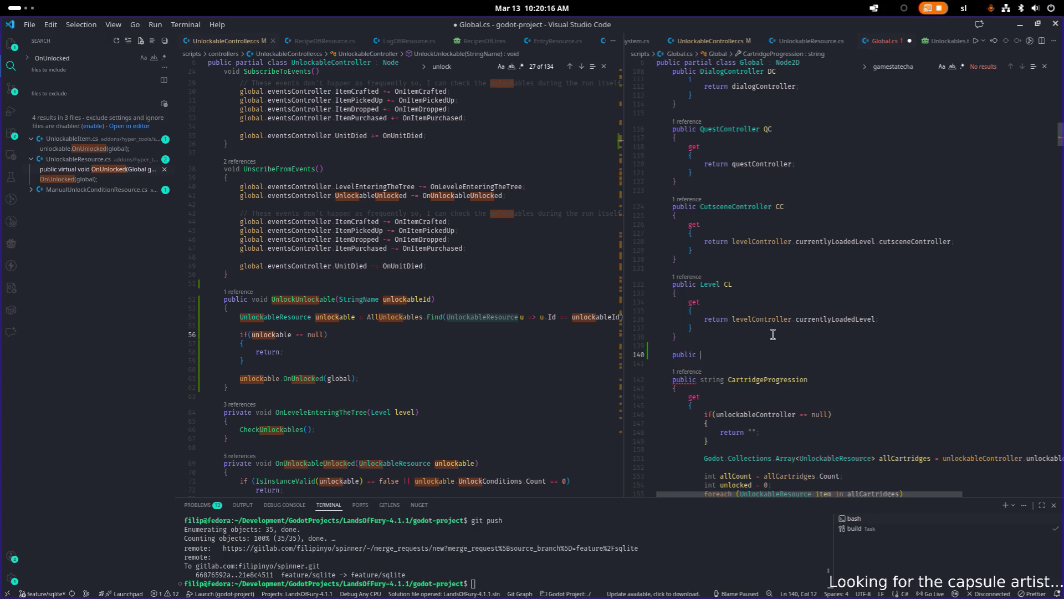
key(shift+Home)
key(BackSpace)
key(BackSpace)
key(BackSpace)
key(Up)
key(Up)
key(Up)
key(Up)
key(Up)
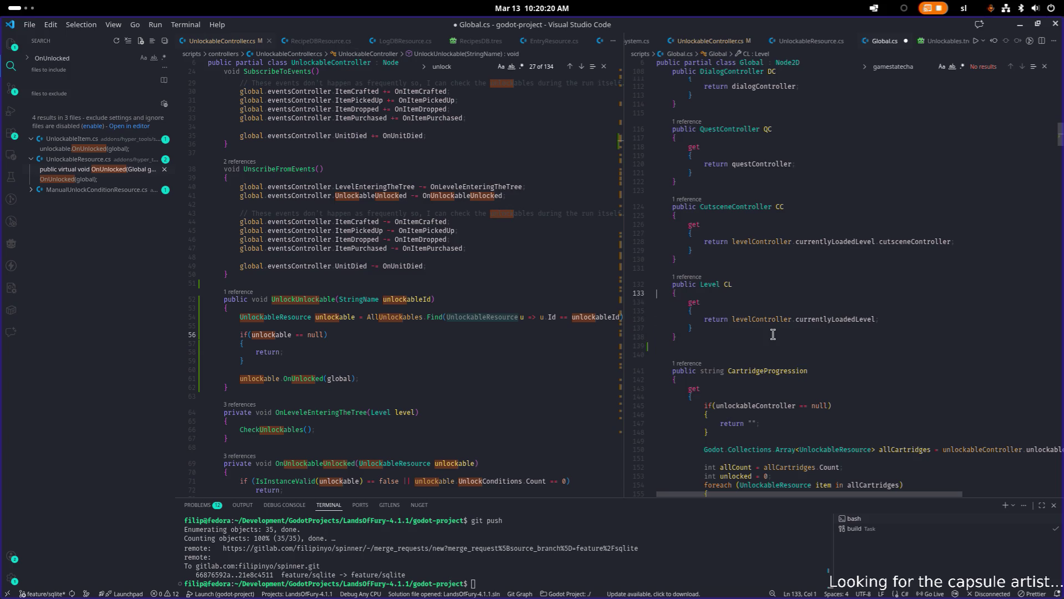
key(End)
key(Return)
key(ctrl+v)
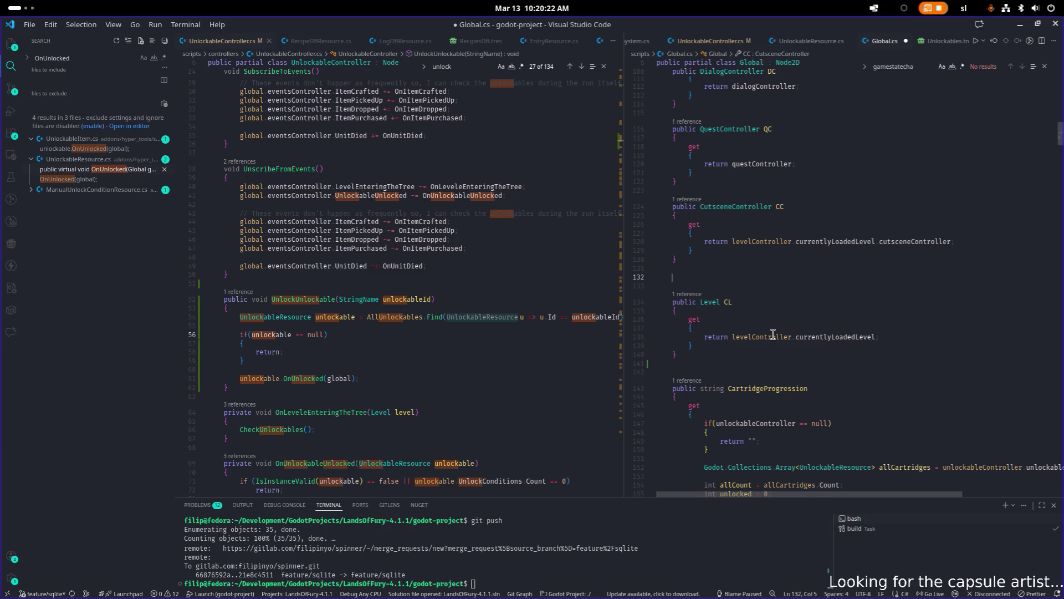
key(ctrl+Delete)
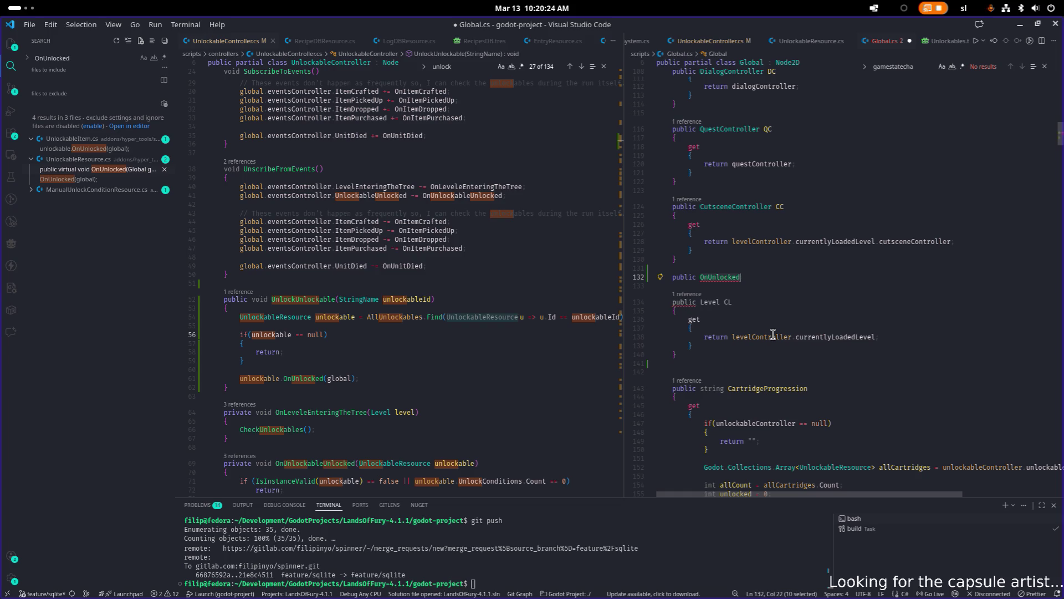
- Declare a public UnlockableController UC property
text(Unlco)
key(BackSpace)
key(BackSpace)
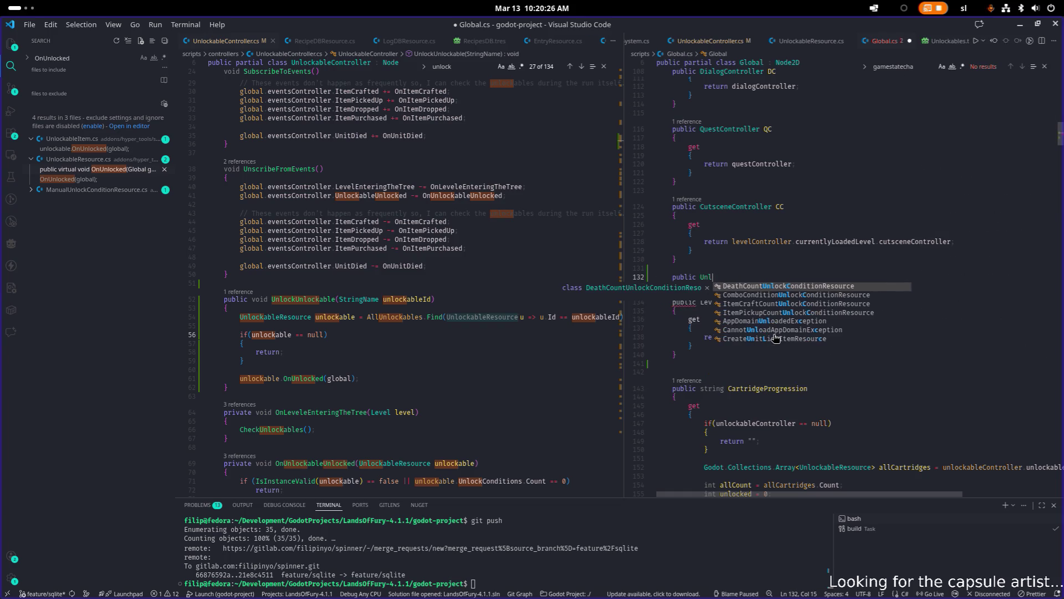
text(ock)
key(Return)
text(UC )
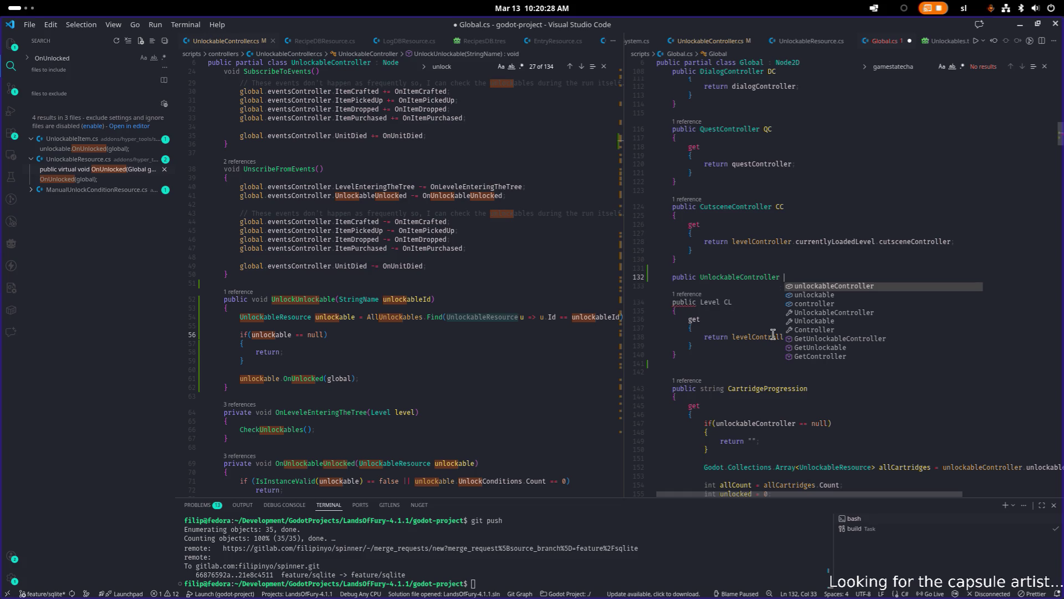
text({)
key(Return)
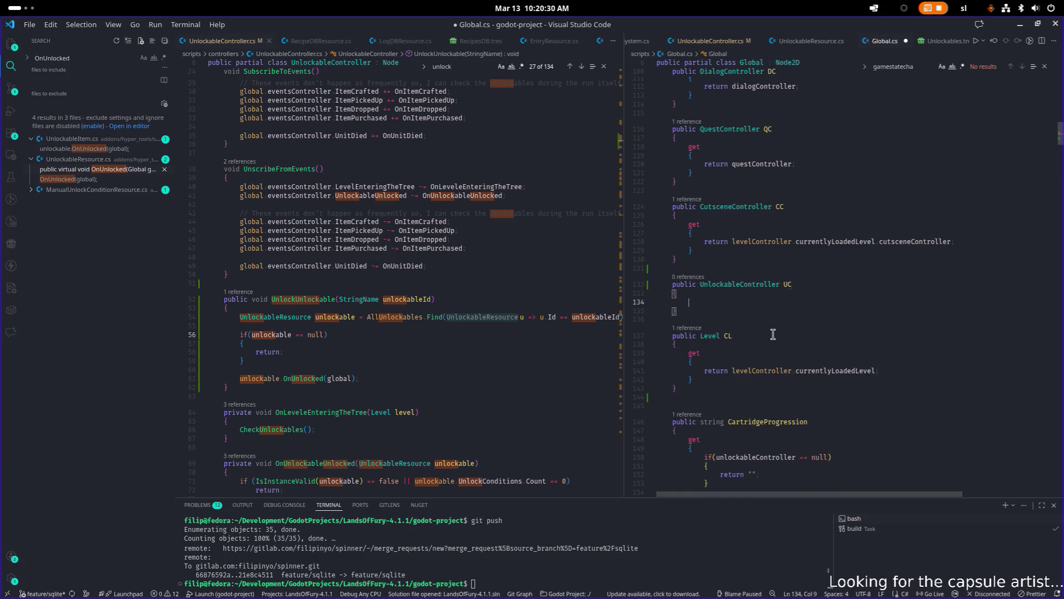
- Give UC a getter returning unlockableController and save Global.cs
text(get)
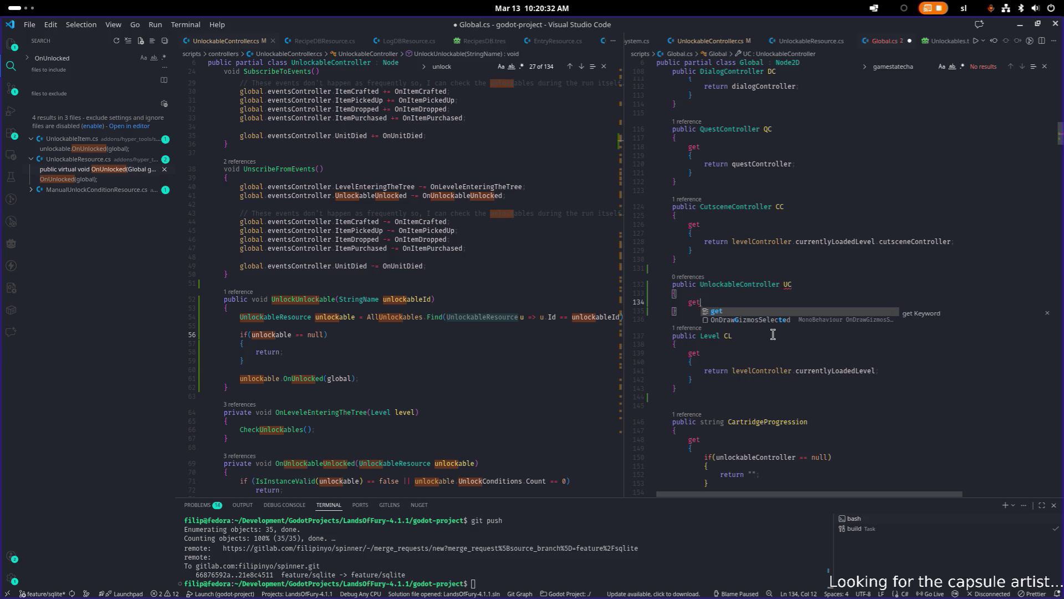
key(Return)
text({)
key(Return)
text(return )
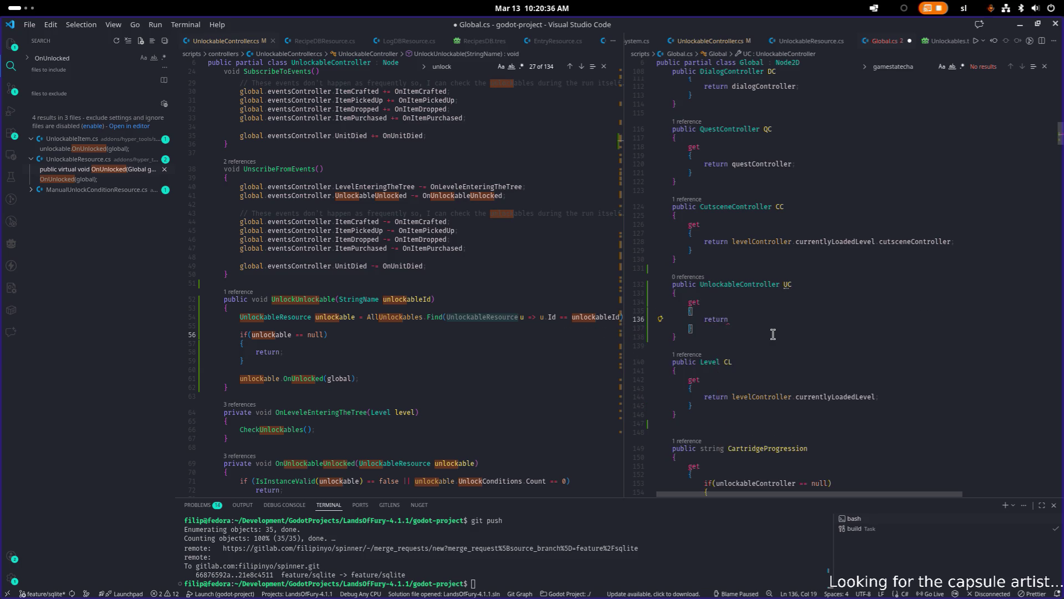
text(unlock)
key(Tab)
key(ctrl+space)
key(ctrl+s)
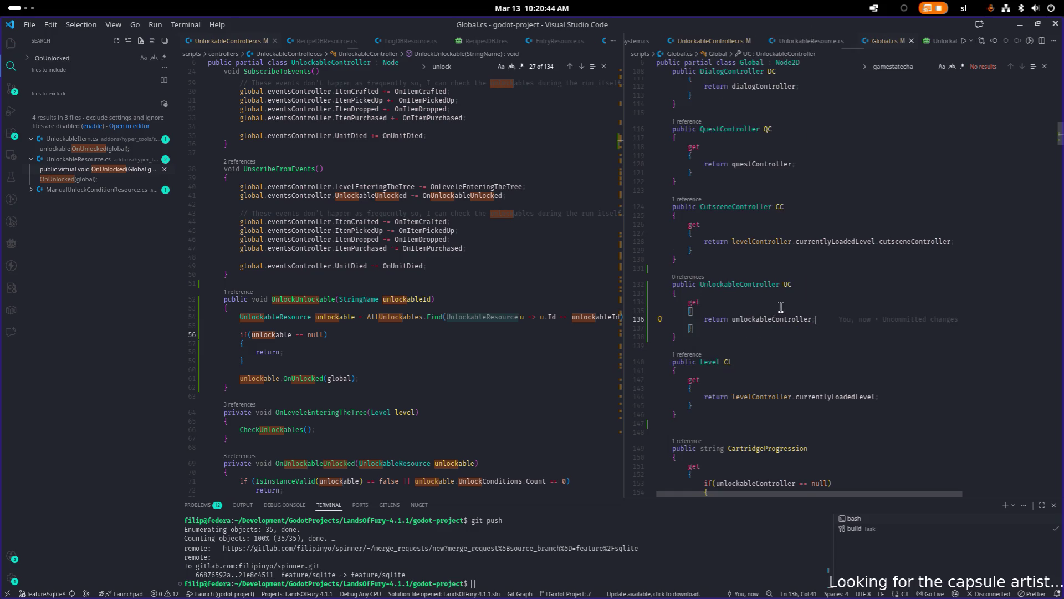
- Go to UnlockUnlockable in UnlockableController.cs and insert a blank line above it
double_click(787, 299)
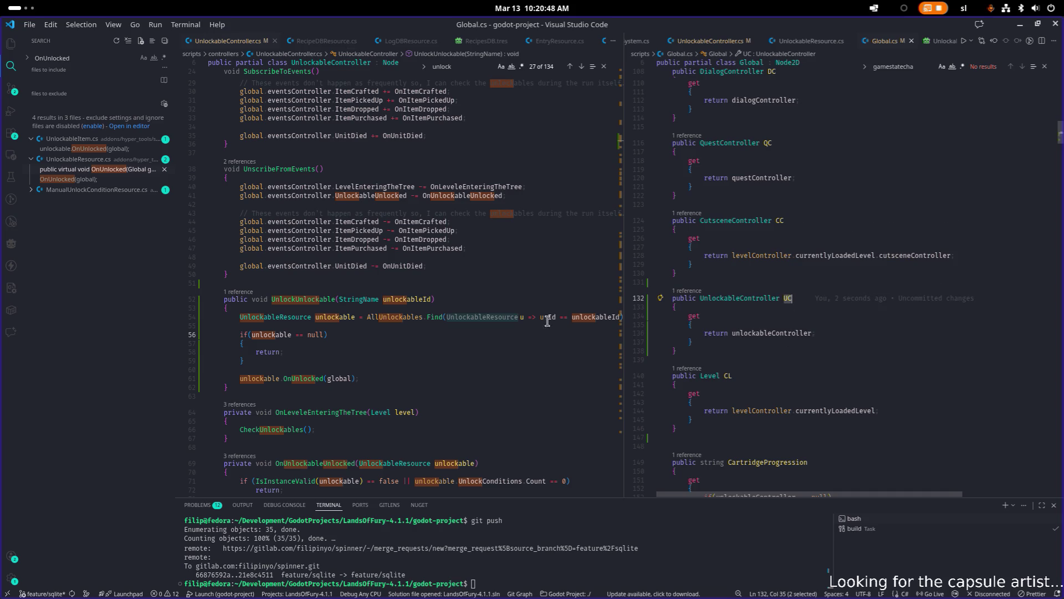
click(299, 299)
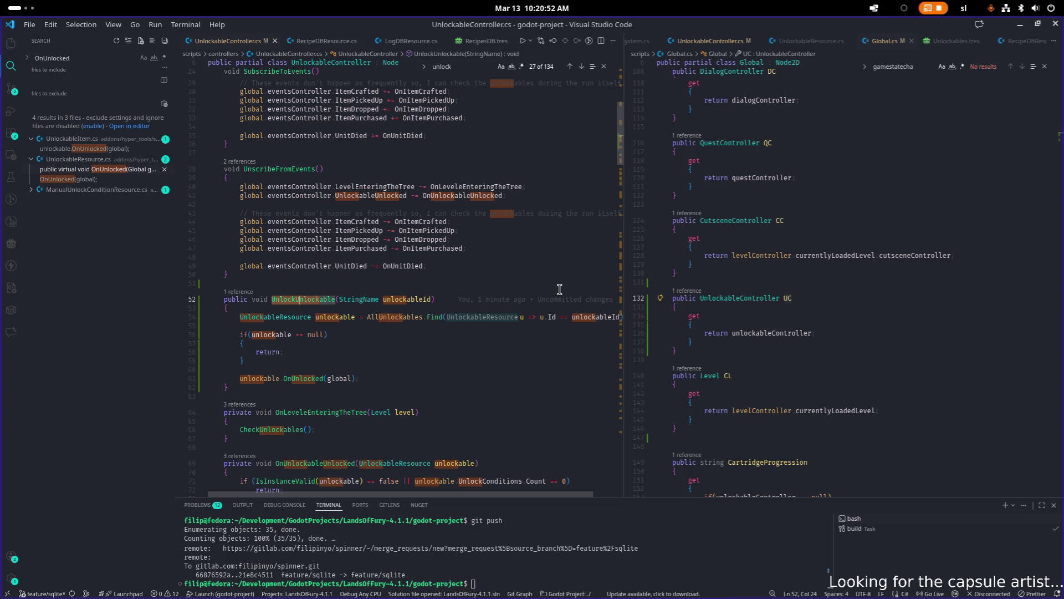
key(Home)
key(Return)
key(Up)
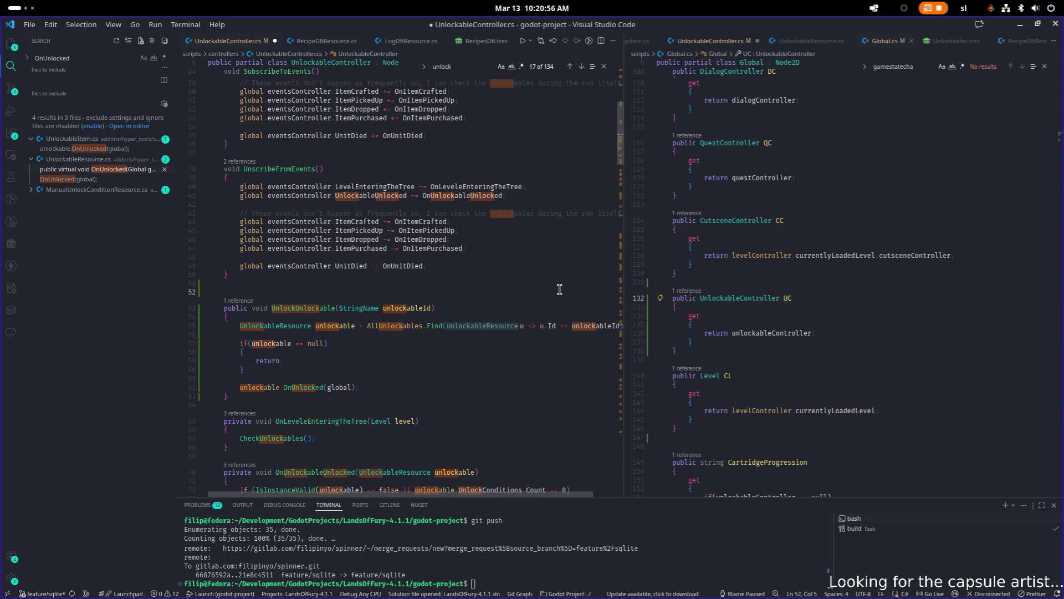
- Add the comment '// Unlocks the unlockable' above the UnlockUnlockable method
text(// Unlocks the nu)
key(BackSpace)
text(unlockable)
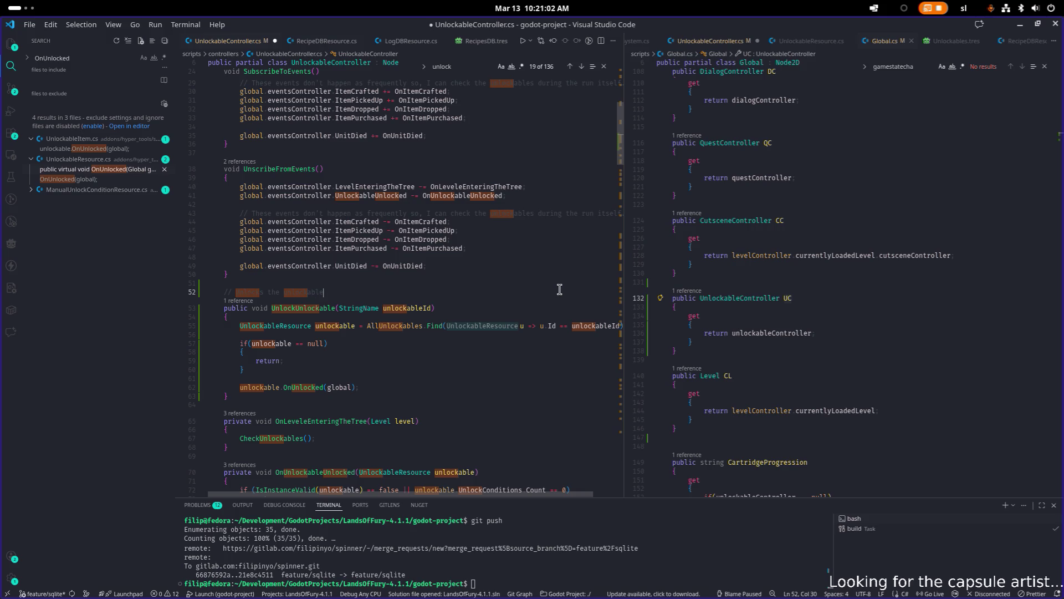
- Rename UnlockUnlockable to Unlock, then check the UC property in Global.cs
key(Down)
key(ctrl+Left)
key(ctrl+shift+Right)
key(BackSpace)
key(Up)
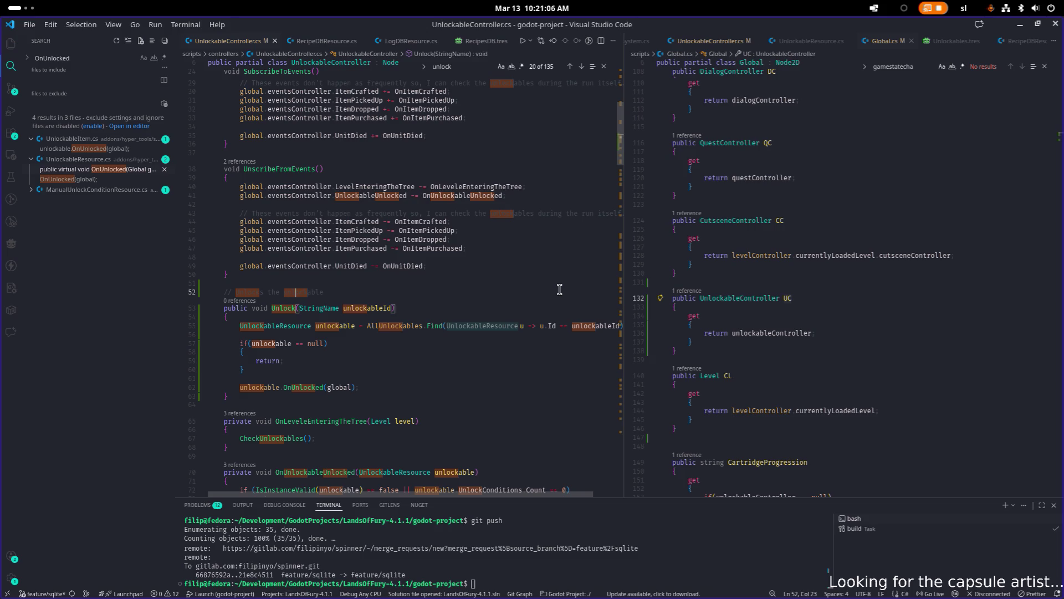
key(End)
click(1007, 316)
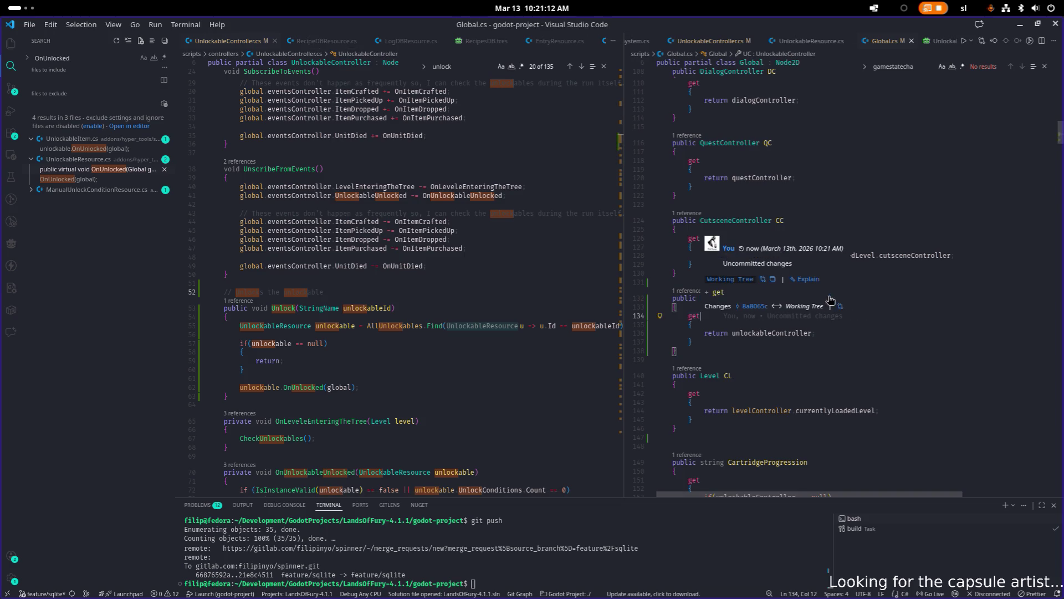
click(1020, 25)
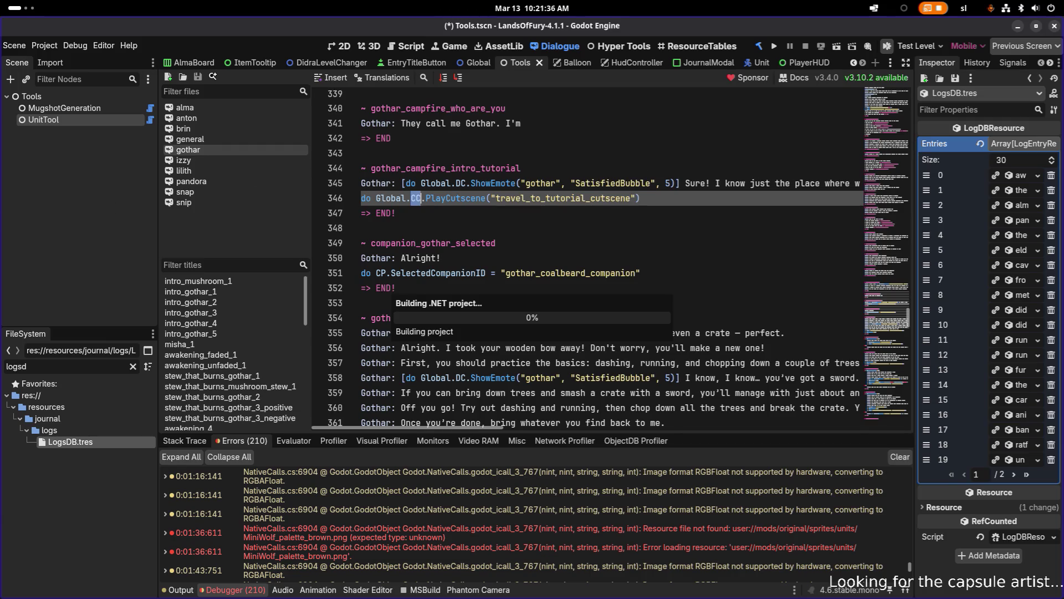
- Switch away from the Godot editor to another open window
key(alt+Tab)
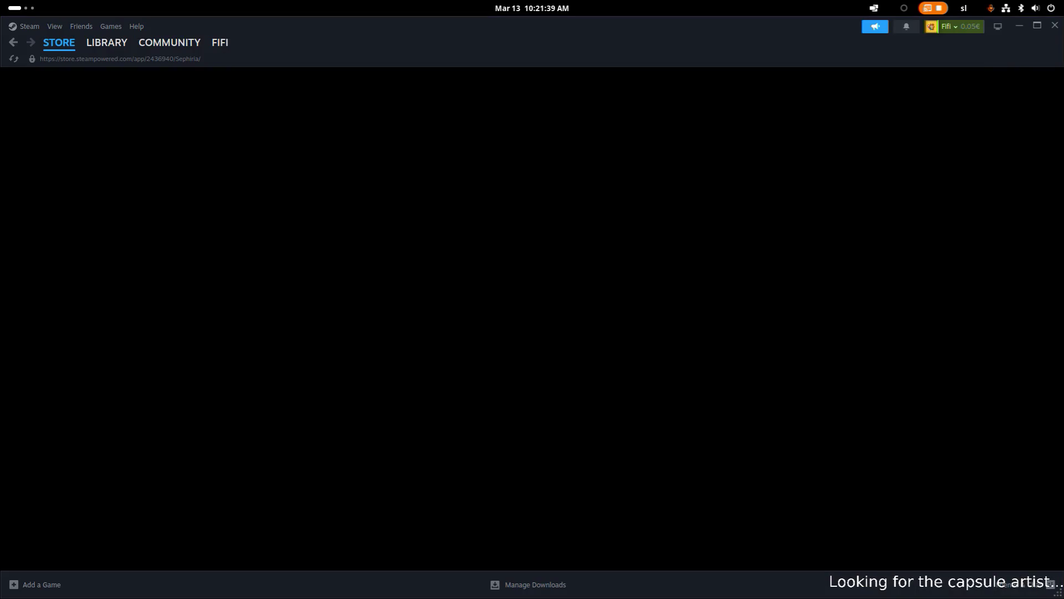
- Kill the hung Godot process, relaunch Godot from the terminal, and reopen LandsOfFury
click(21, 8)
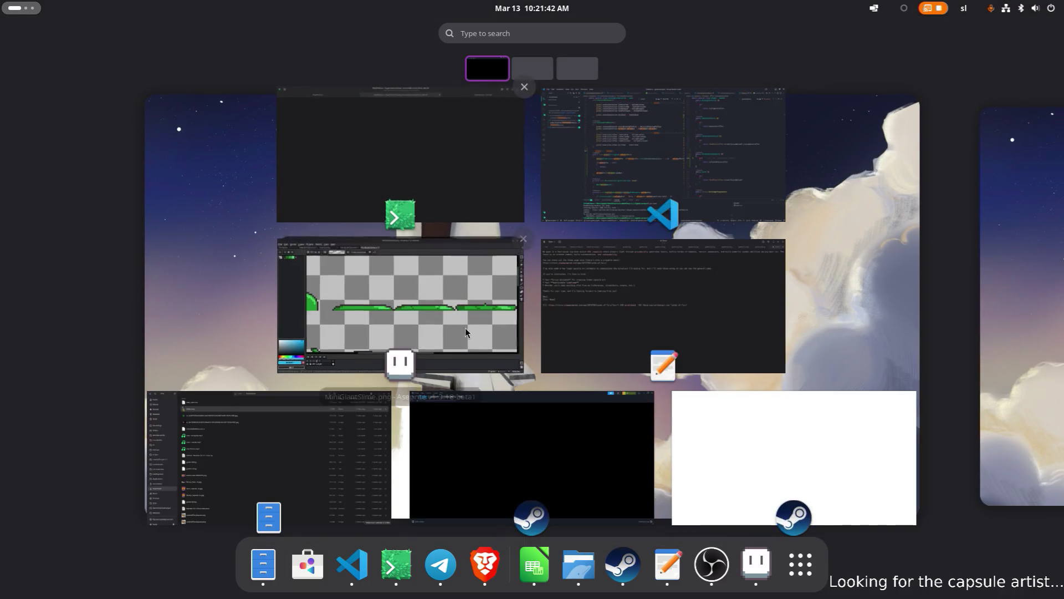
click(385, 561)
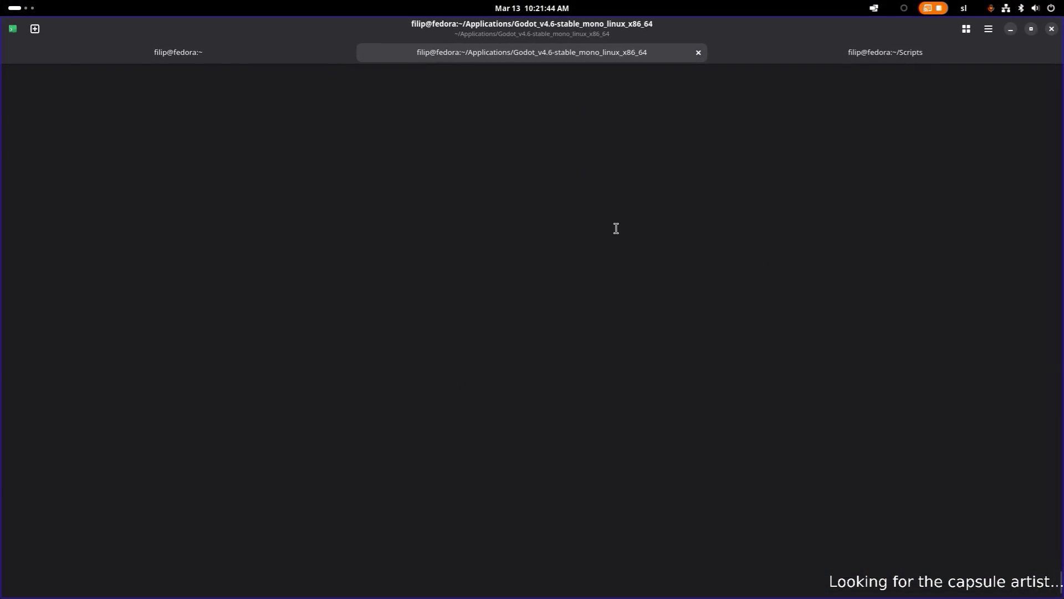
key(ctrl+c)
key(Up)
key(Return)
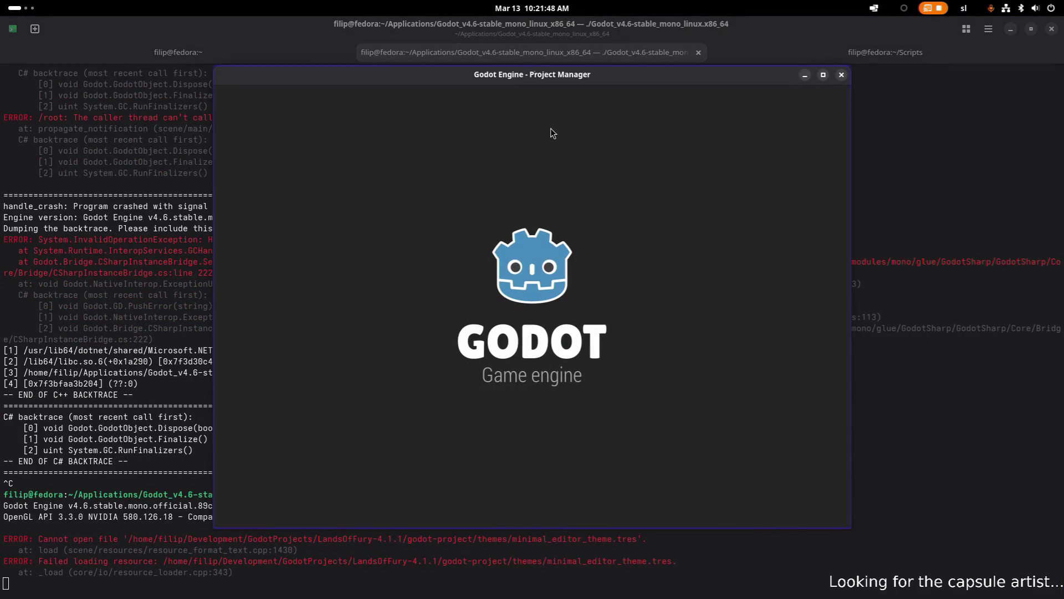
double_click(537, 141)
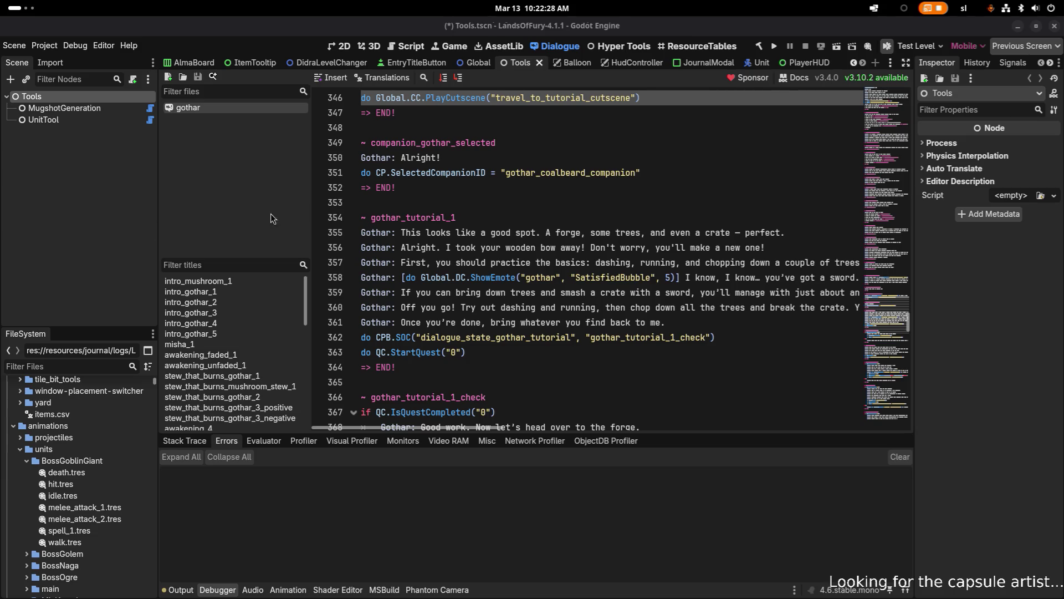
click(1016, 27)
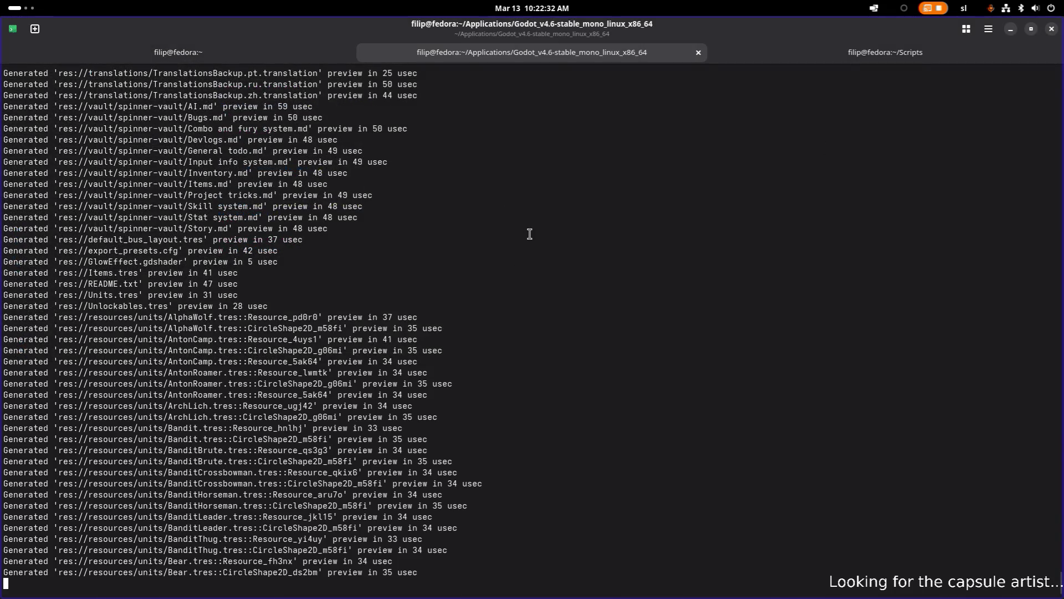
- Return to the Godot editor and widen the dialogue code editor
key(super)
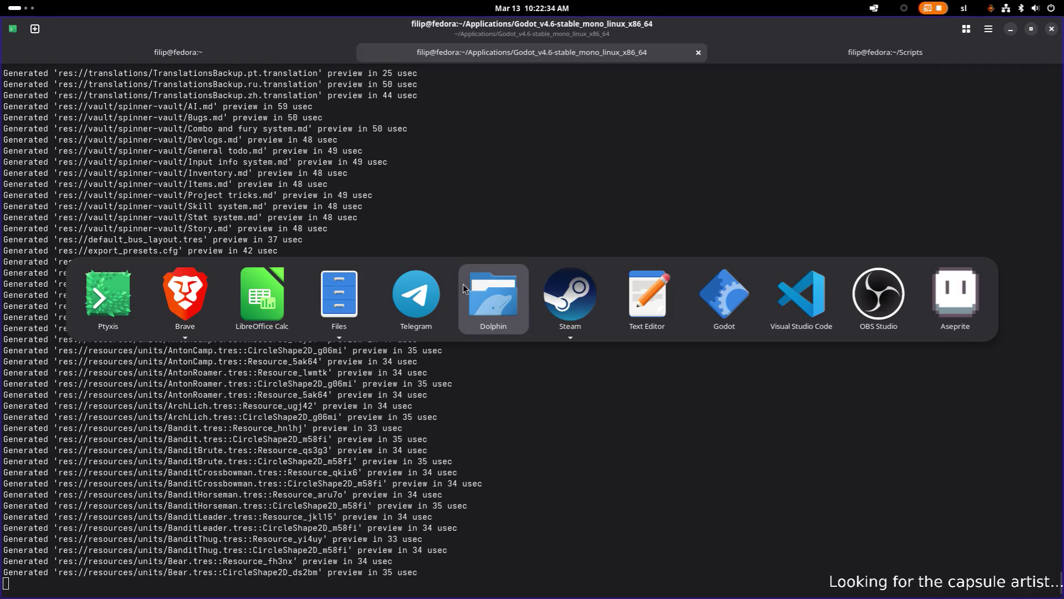
click(724, 291)
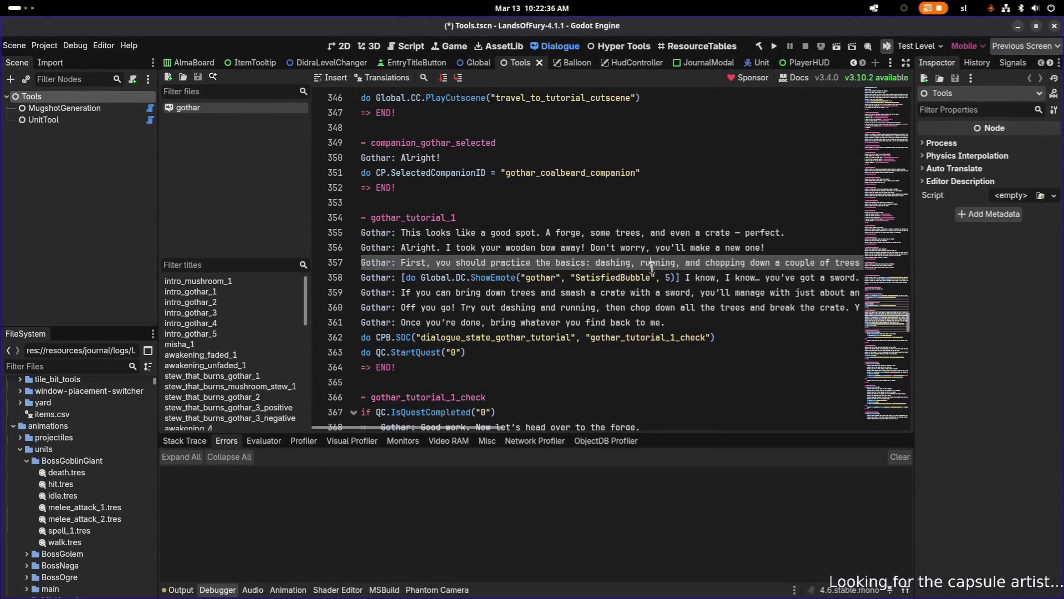
drag(310, 229, 275, 227)
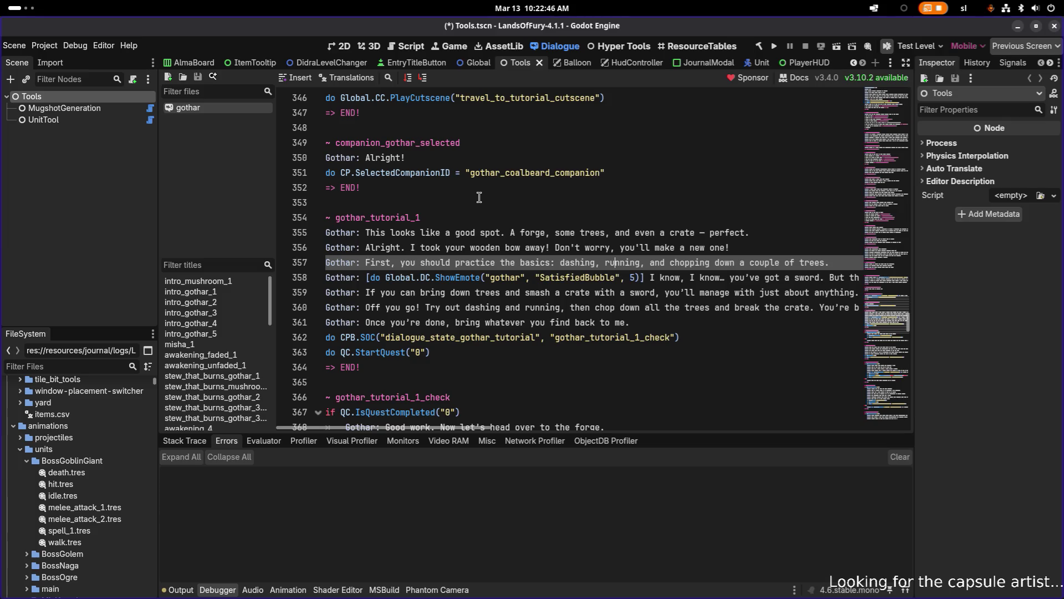
key(alt+Tab)
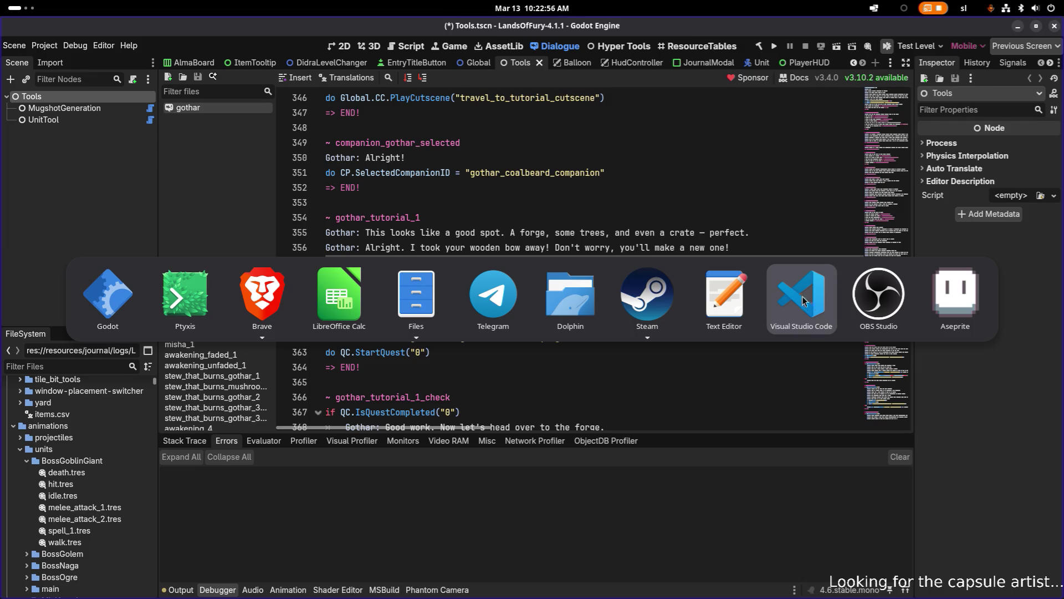
click(346, 309)
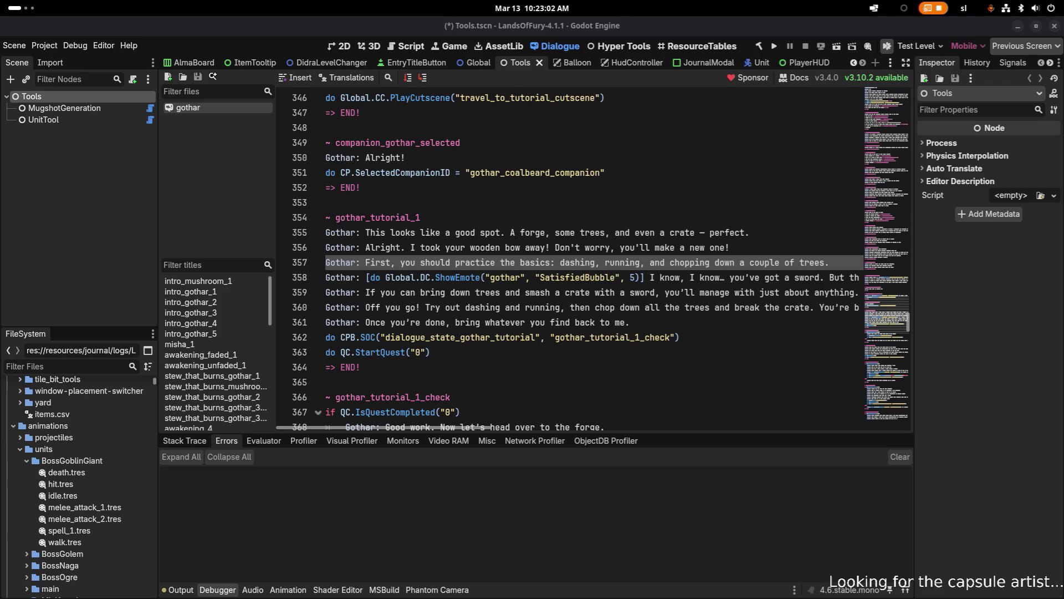
- Filter the FileSystem dock by 'logs' to show LogsDB.tres
click(89, 366)
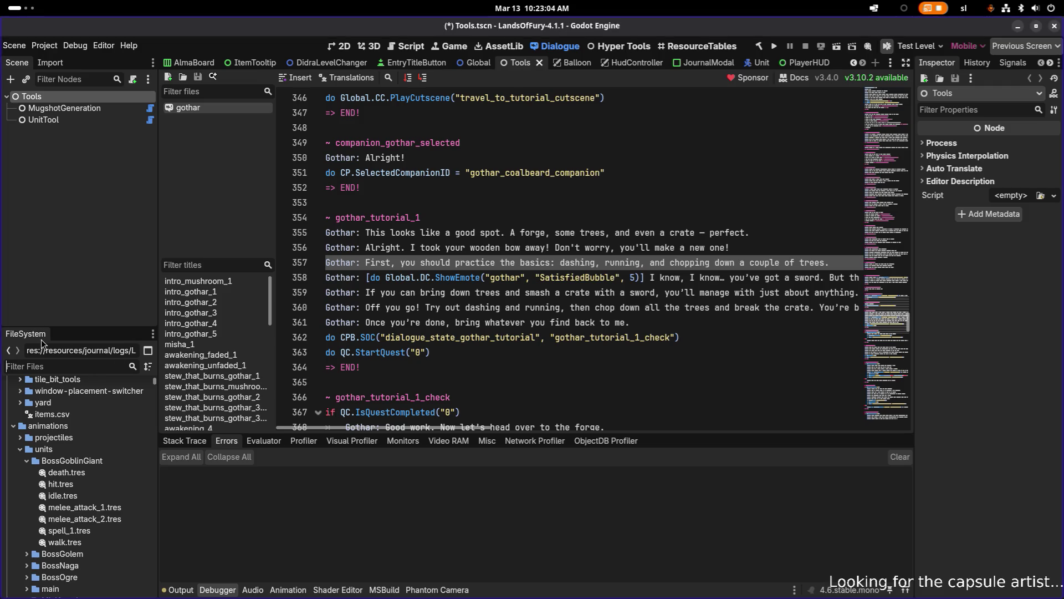
text(unlcoks)
key(ctrl+BackSpace)
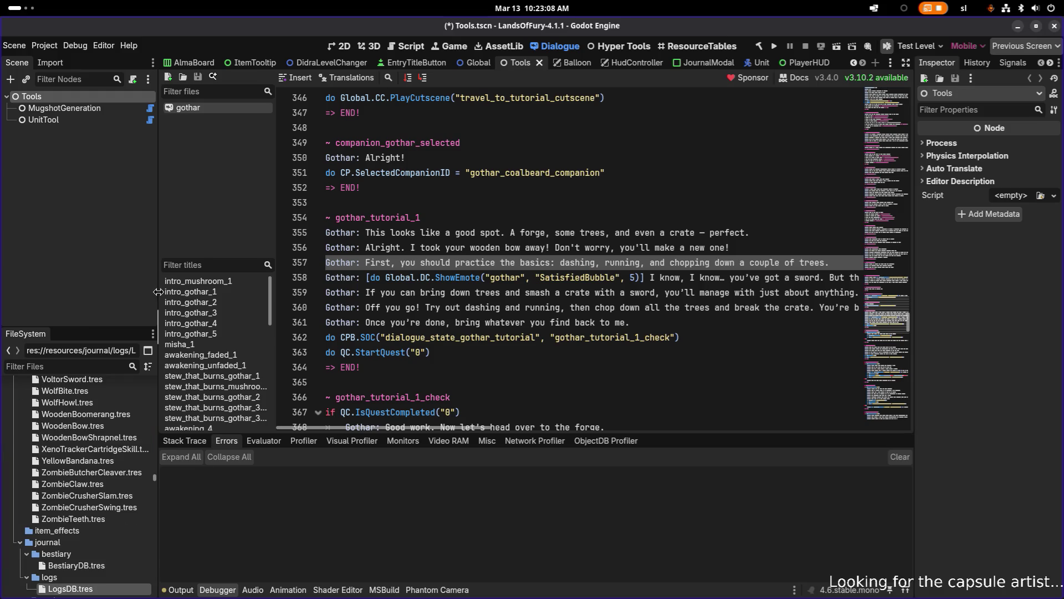
text(logs)
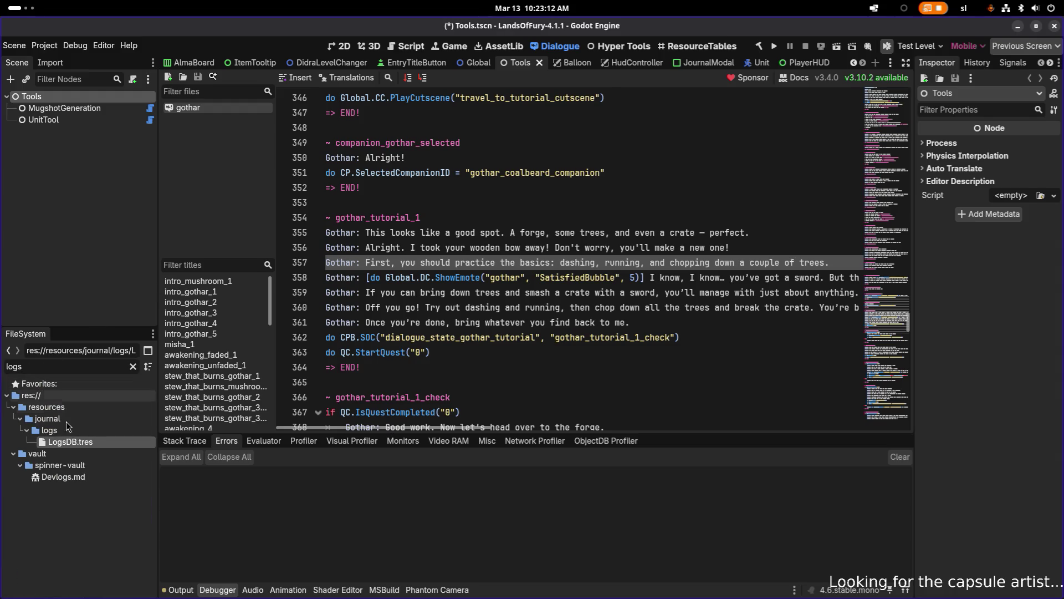
- Open LogsDB.tres, page to entries 20–29, and inspect the gothar entry's Id and fields
click(88, 444)
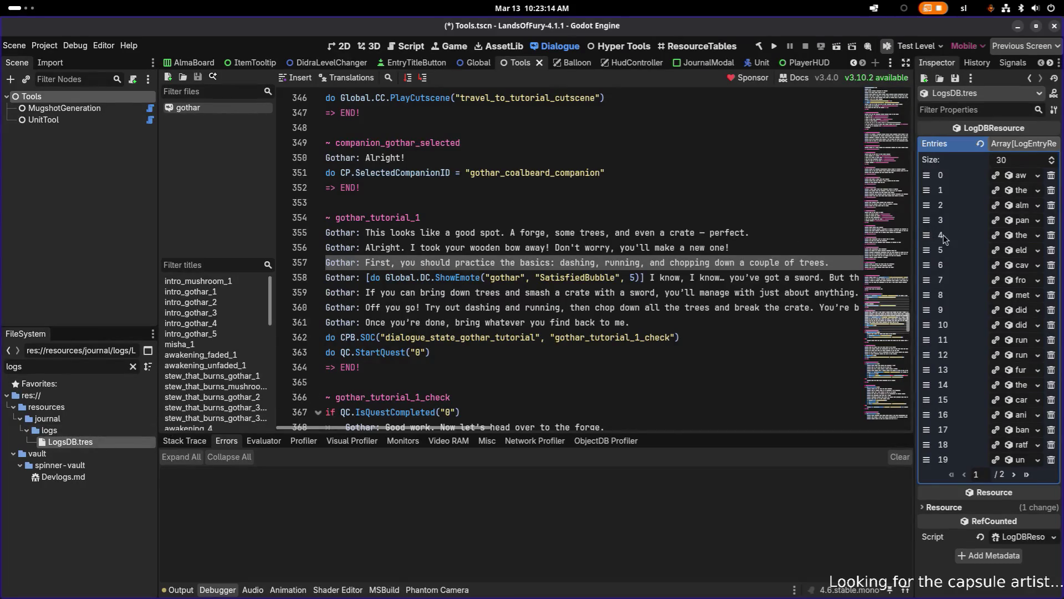
drag(917, 247, 746, 240)
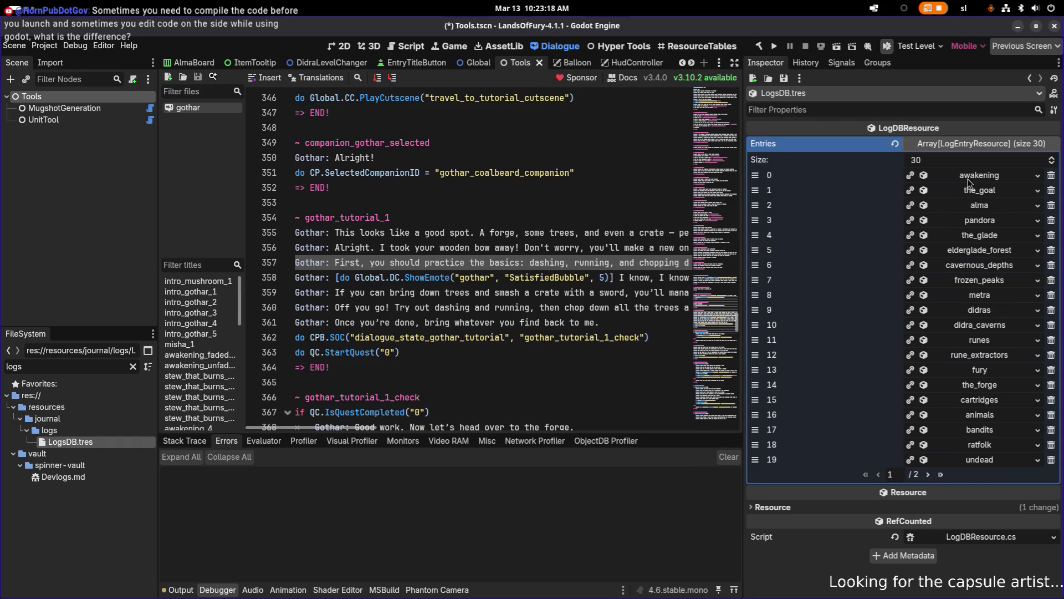
click(929, 475)
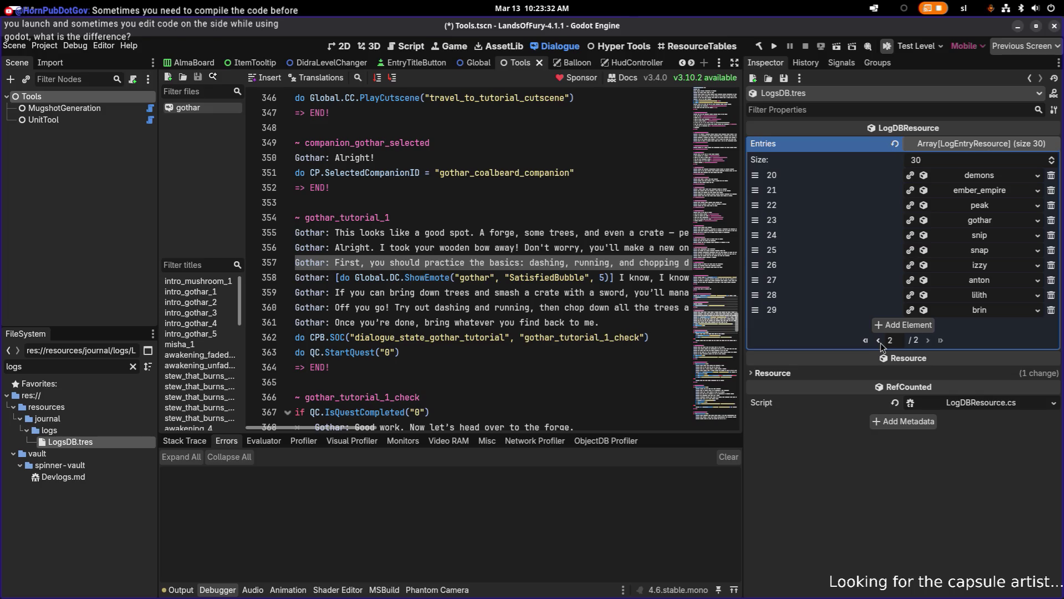
click(989, 221)
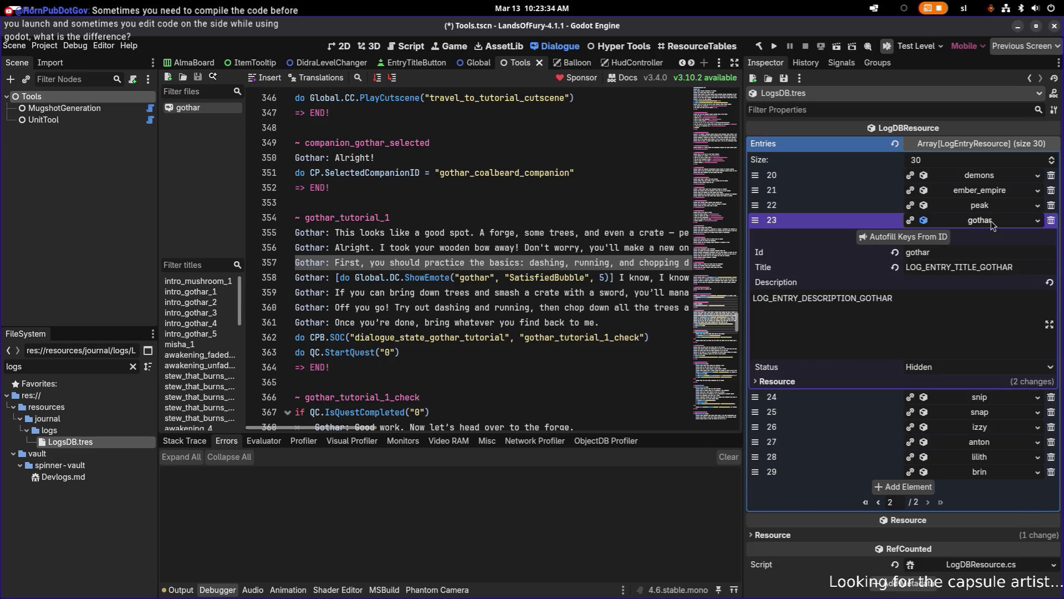
click(957, 254)
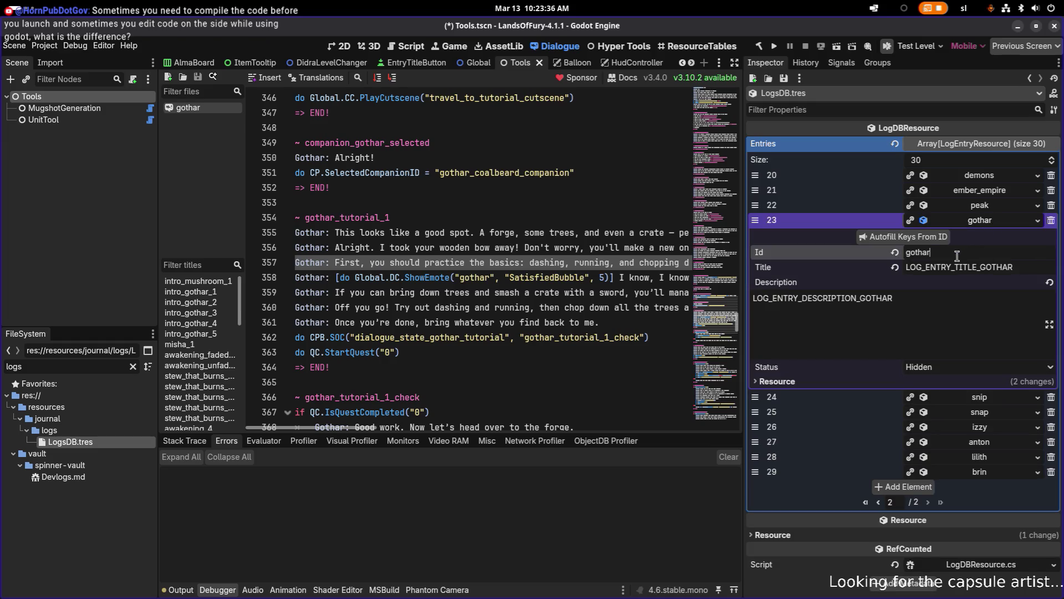
click(981, 222)
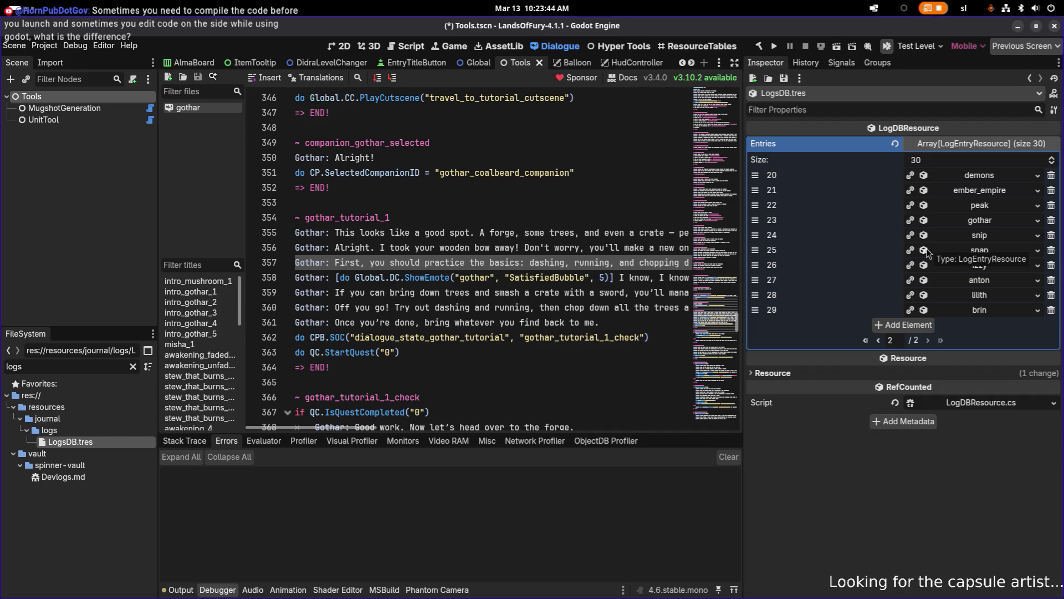
scroll(715, 316, down, 1)
- Filter the FileSystem dock for 'unlockab' and open Unlockables.tres in the Inspector
key(ctrl+a)
text(unlco)
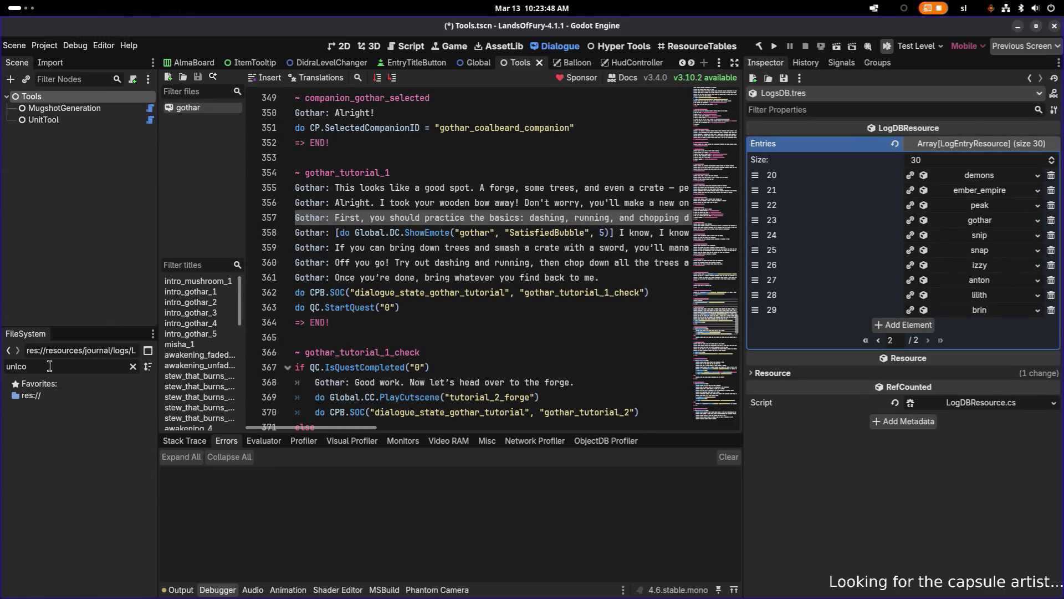
key(BackSpace)
key(BackSpace)
text(ockab)
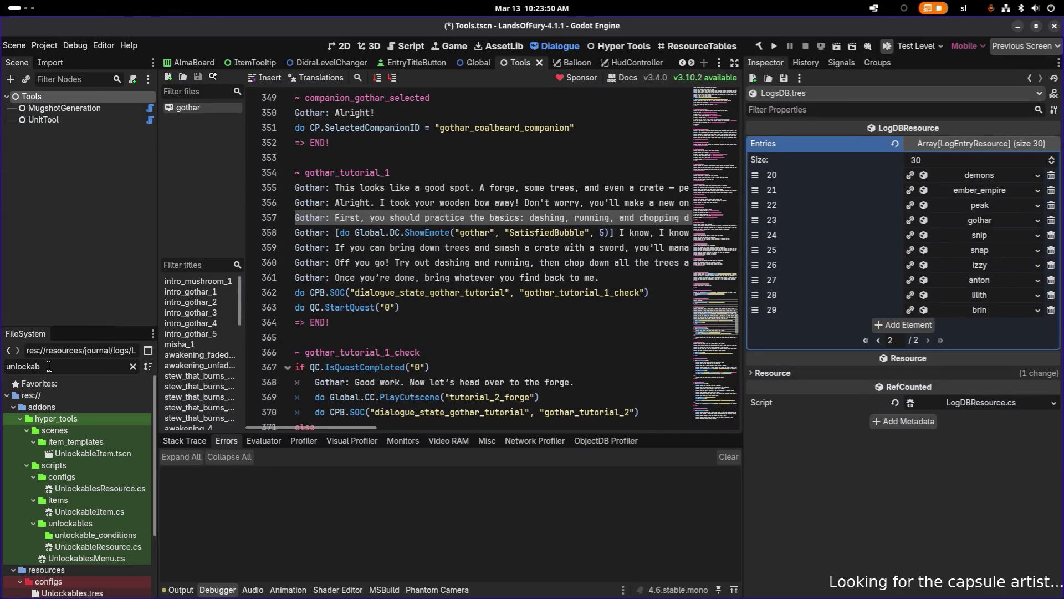
scroll(46, 475, down, 3)
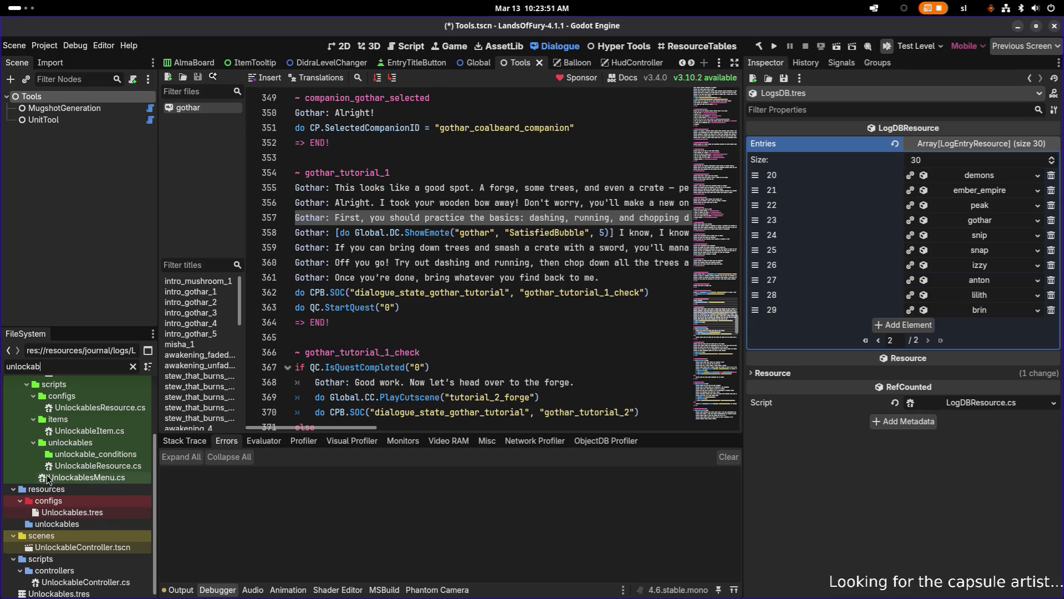
click(92, 513)
click(133, 366)
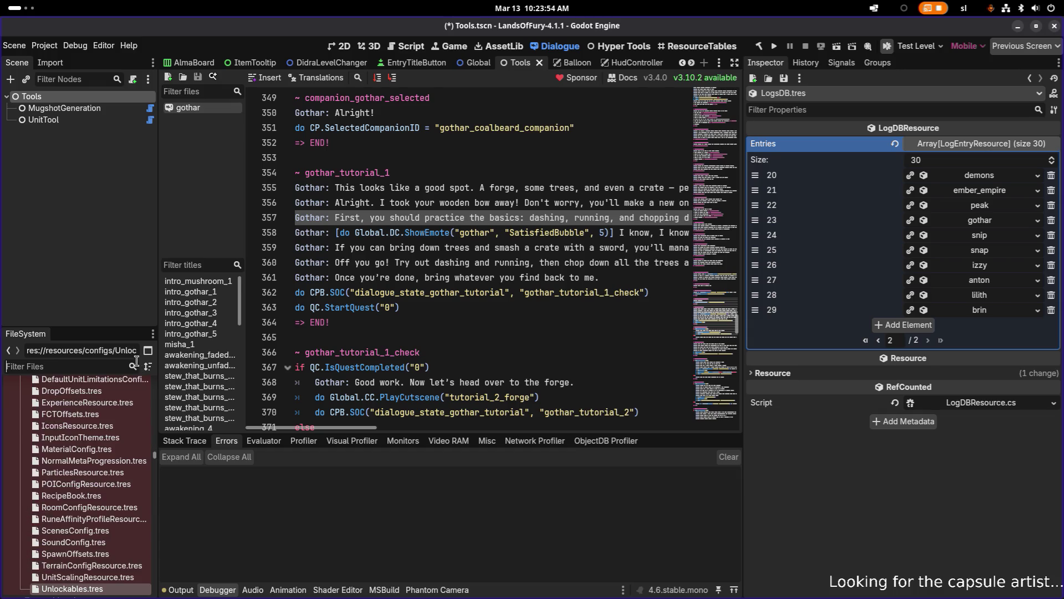
scroll(109, 435, up, 5)
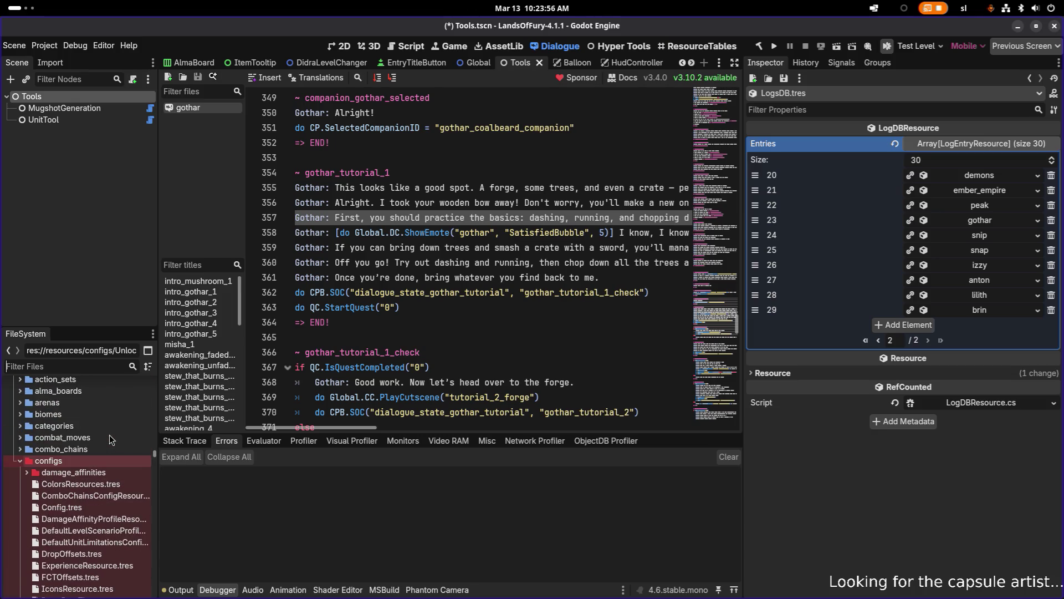
scroll(109, 435, down, 10)
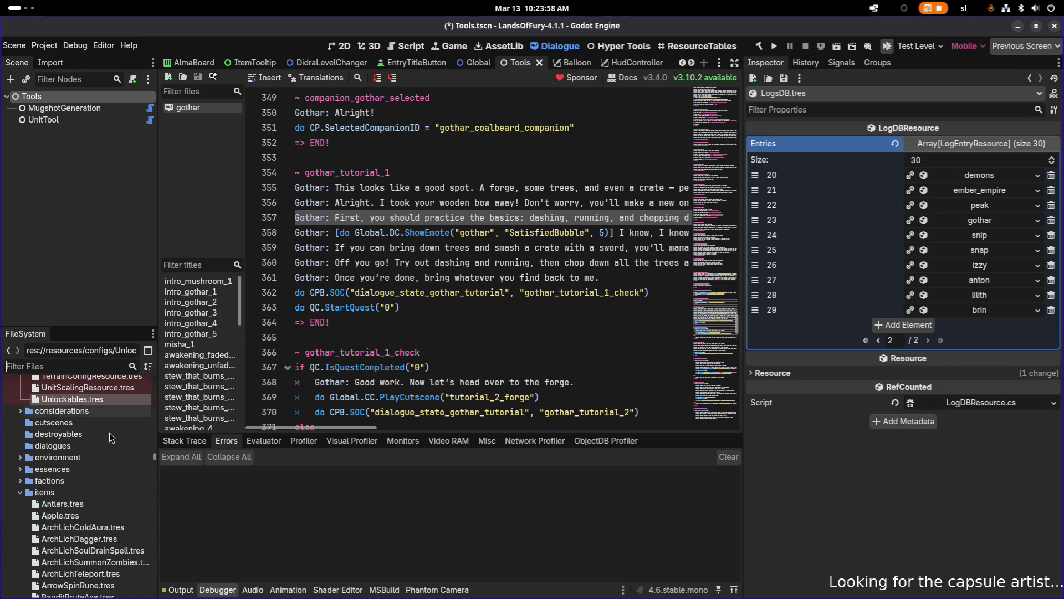
double_click(102, 397)
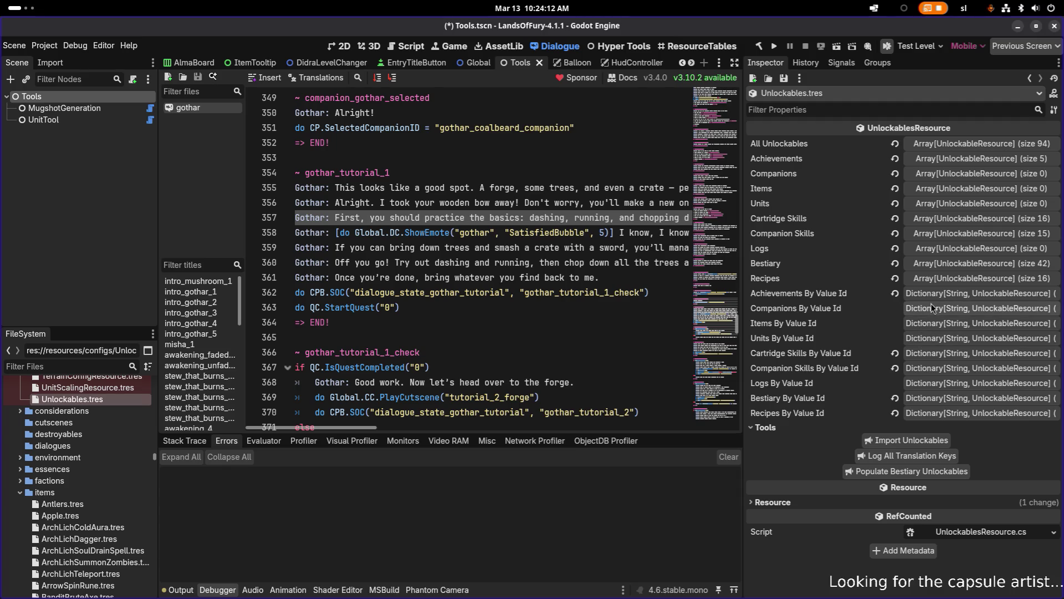
- Expand All Unlockables (94 items) and locate its first element in the FileSystem dock
click(964, 144)
right_click(952, 178)
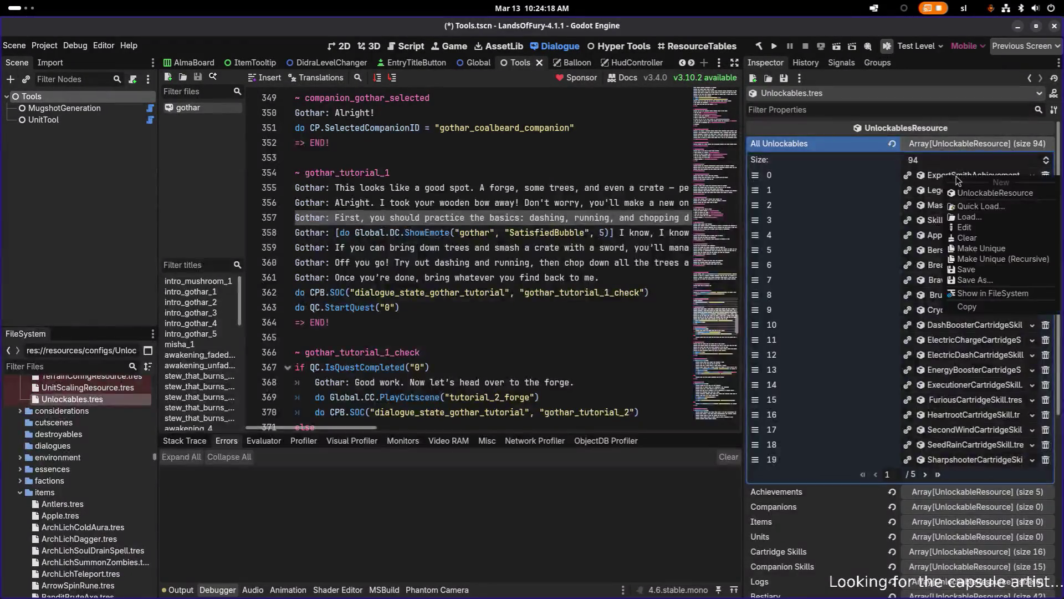
click(983, 293)
scroll(957, 333, down, 4)
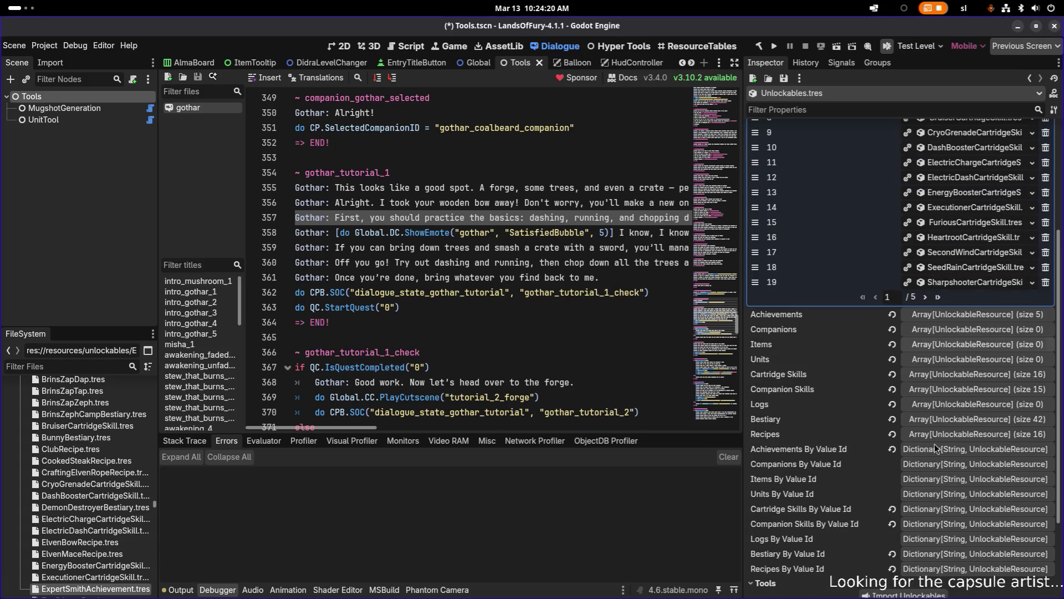
- Expand Recipes (16 entries), locate CookedSteakRecipe.tres in the FileSystem dock, then collapse Recipes
click(942, 436)
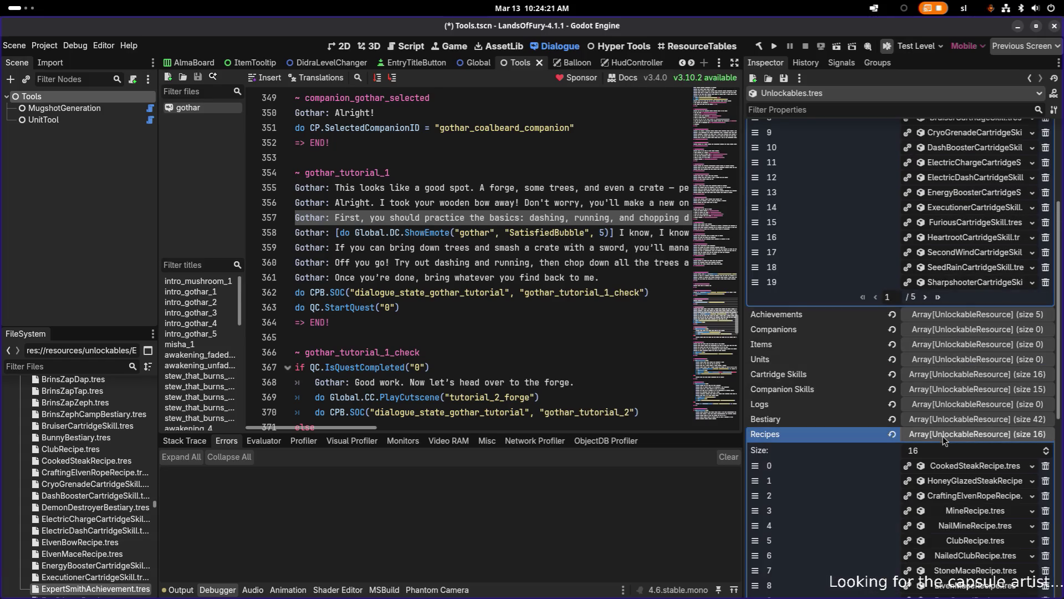
right_click(954, 467)
click(977, 578)
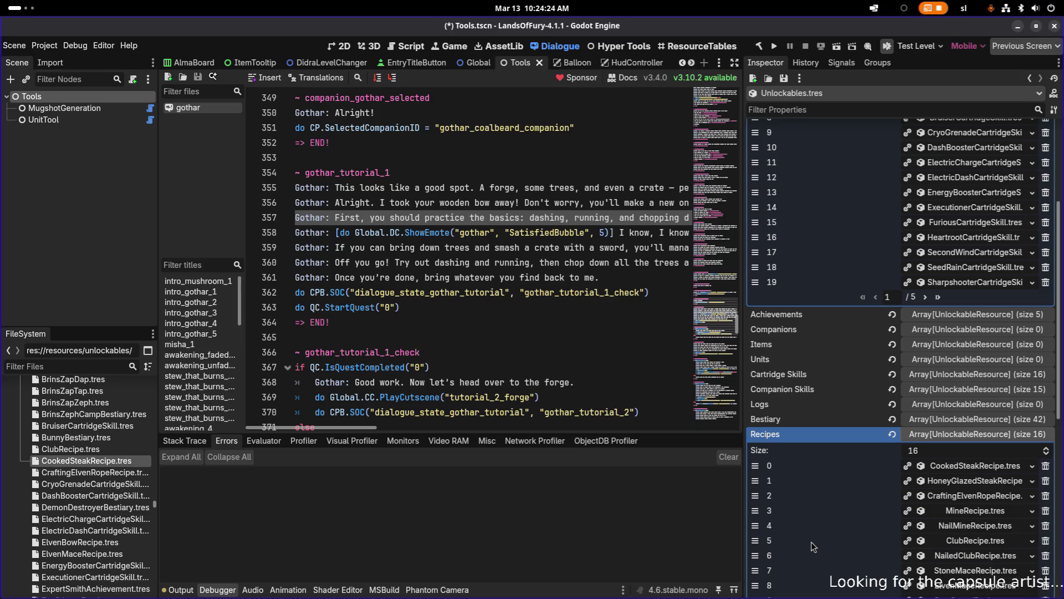
scroll(110, 465, down, 5)
scroll(111, 464, down, 10)
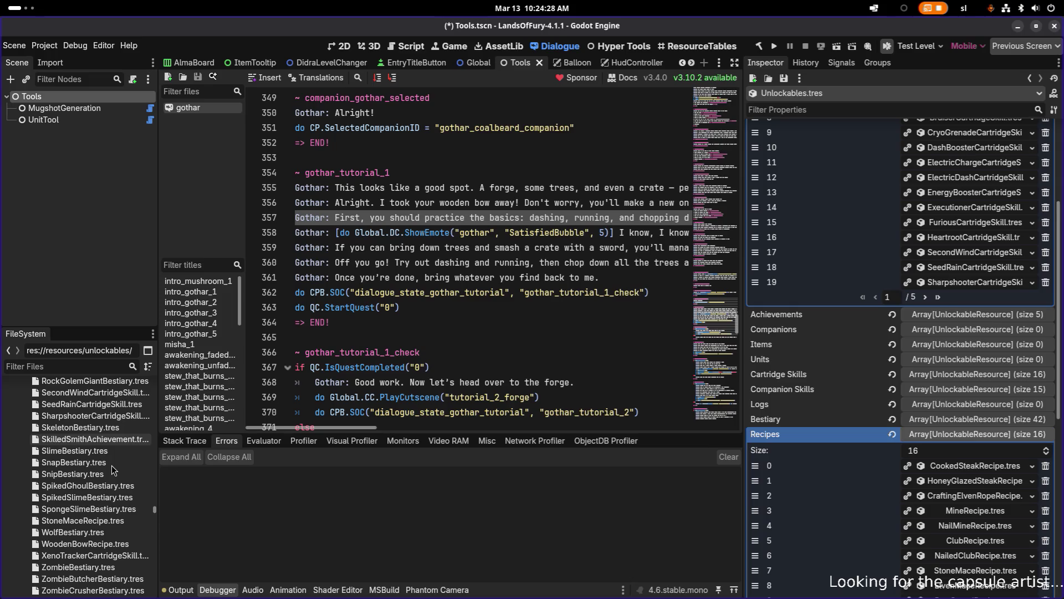
scroll(111, 464, up, 5)
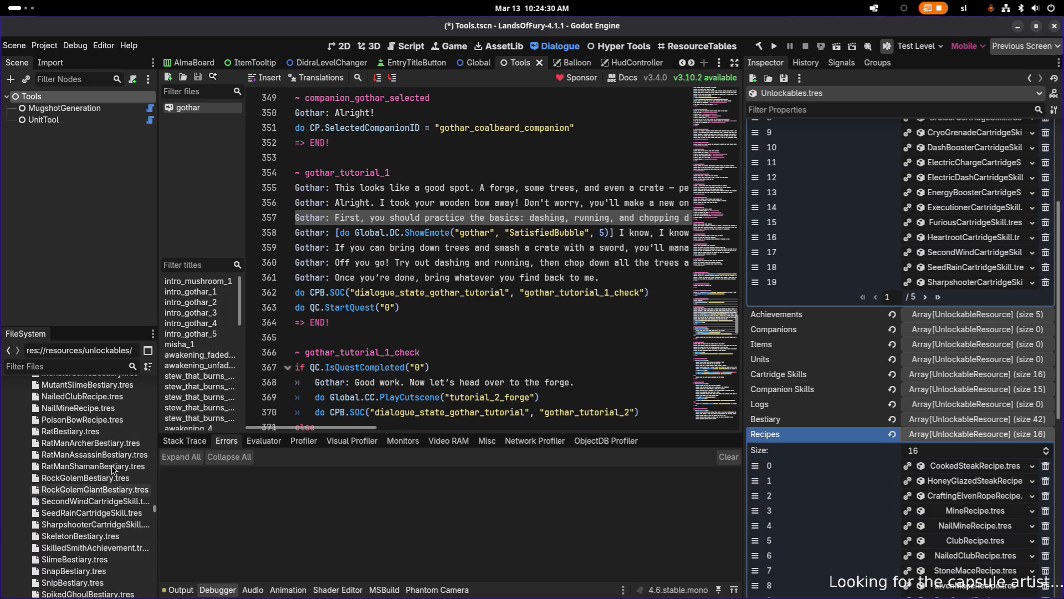
click(950, 438)
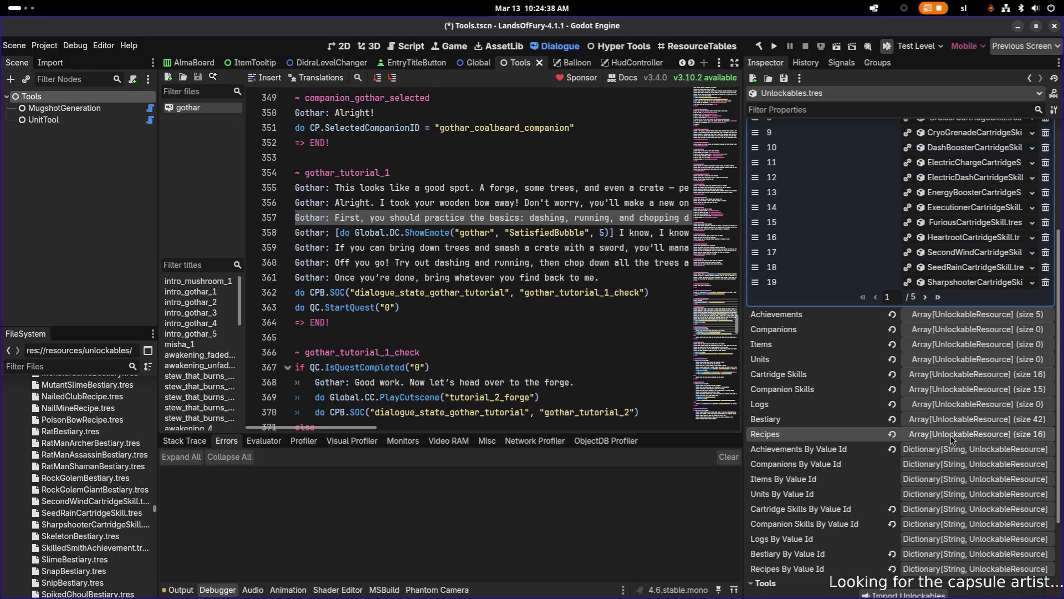
scroll(950, 434, down, 3)
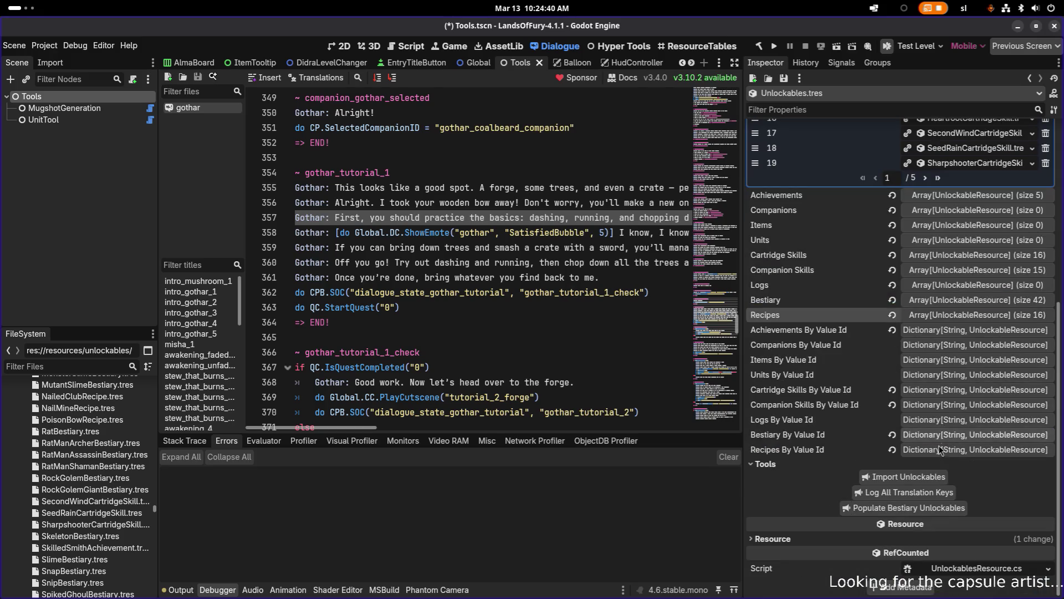
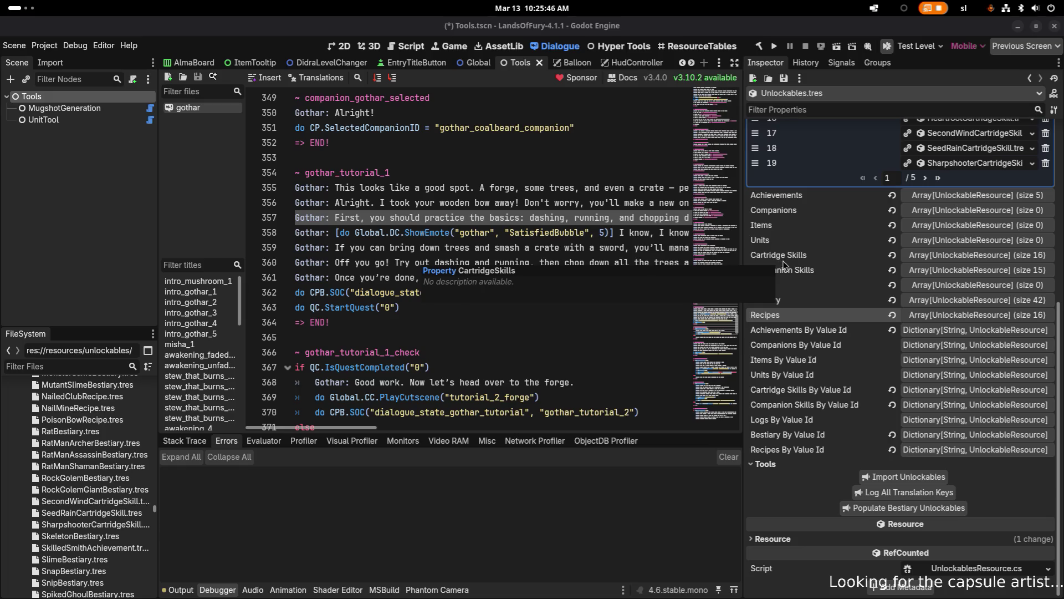
- Switch from Godot to Visual Studio Code, showing UnlockableController.cs beside Global.cs
key(alt+Tab)
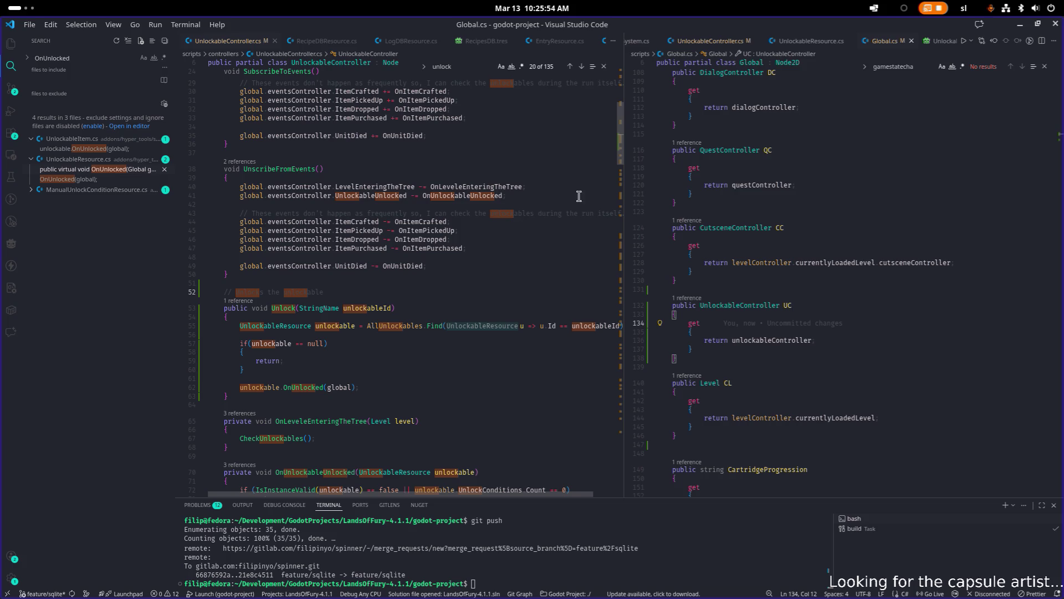
- Scroll through UnlockableController.cs to inspect the code around line 179
click(469, 205)
scroll(441, 260, down, 1)
scroll(441, 260, down, 20)
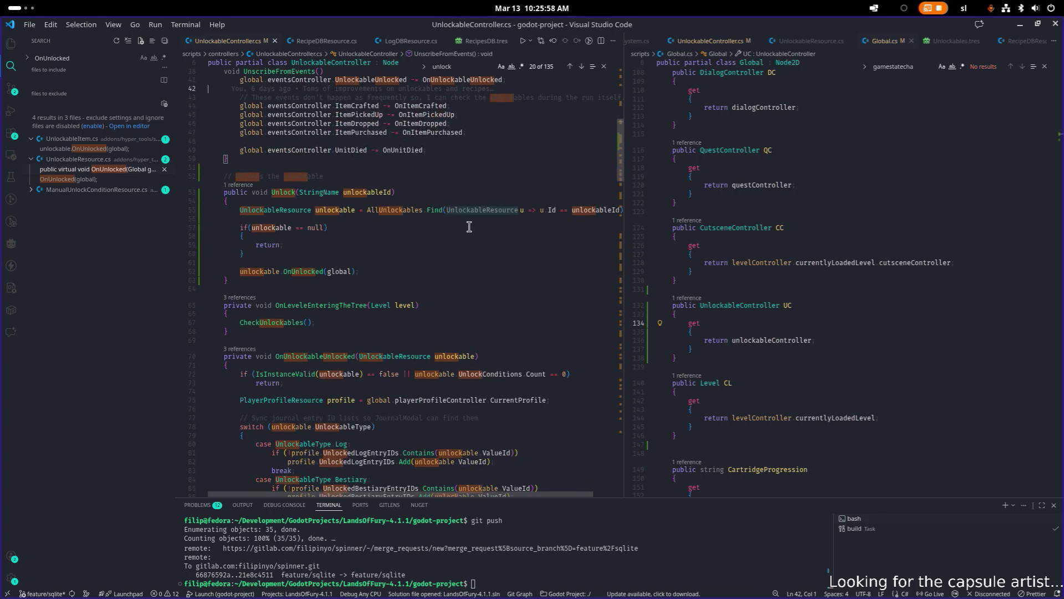
scroll(460, 229, down, 15)
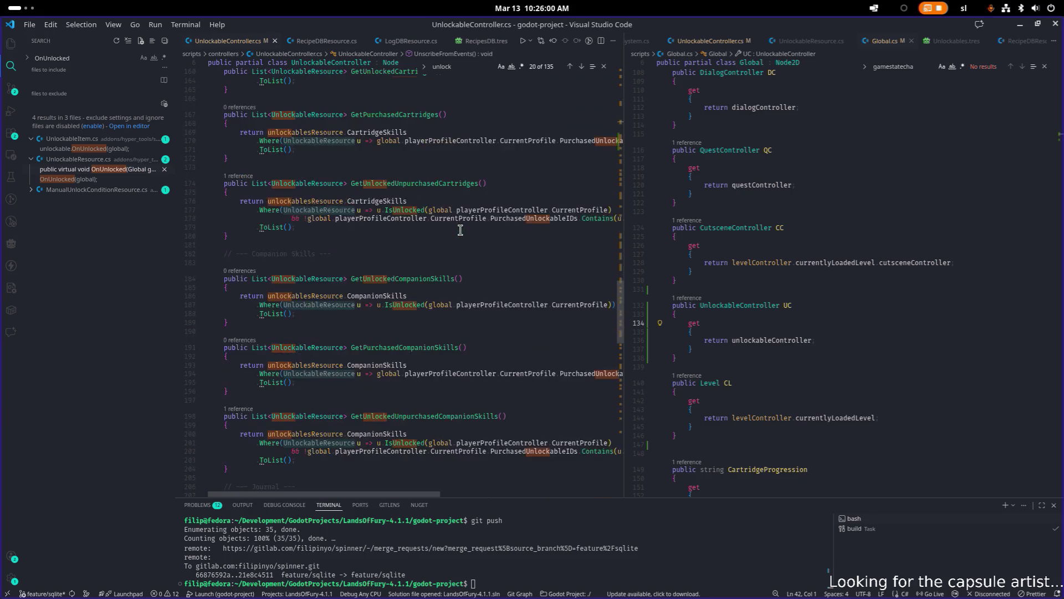
click(461, 230)
mouse_move(460, 225)
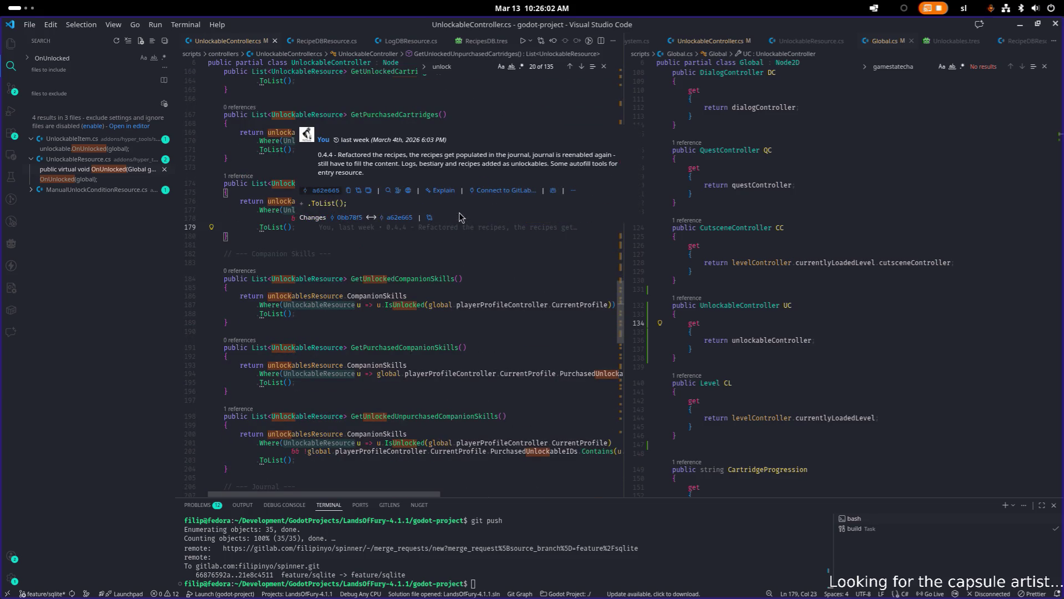
- Quick-open UnlockablesResource.cs by searching project files for 'unlockable'
key(ctrl+p)
text(unlco)
key(BackSpace)
key(BackSpace)
text(ocka)
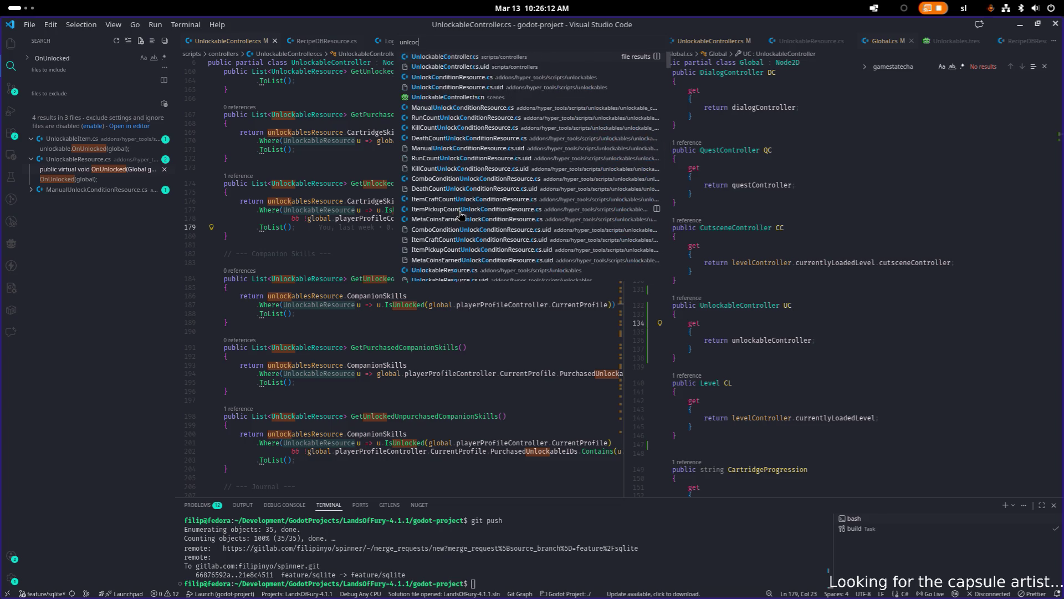
key(BackSpace)
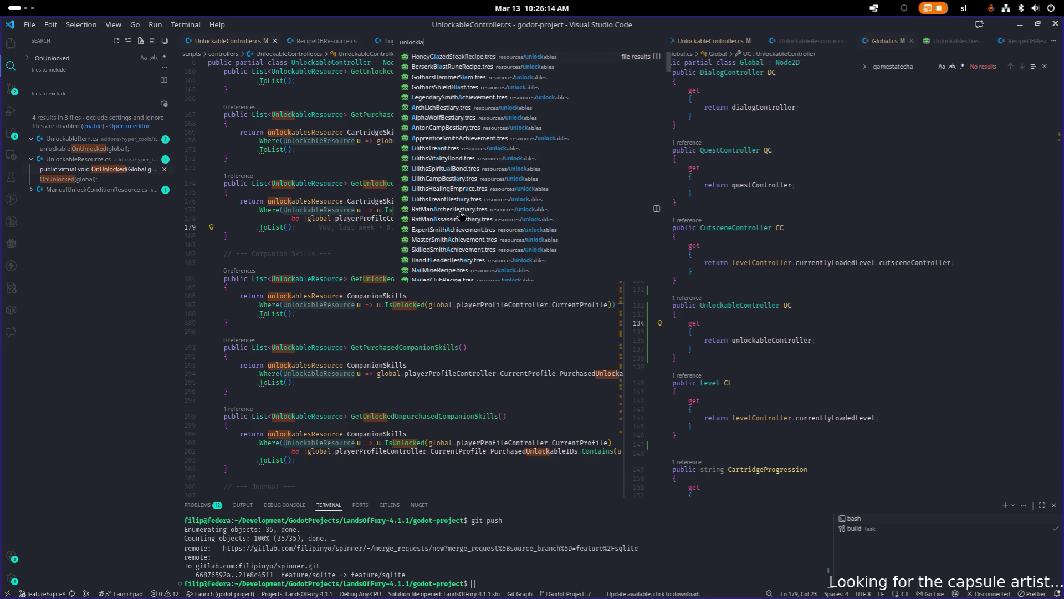
text(able)
key(Down)
key(Down)
key(Down)
key(Up)
key(Return)
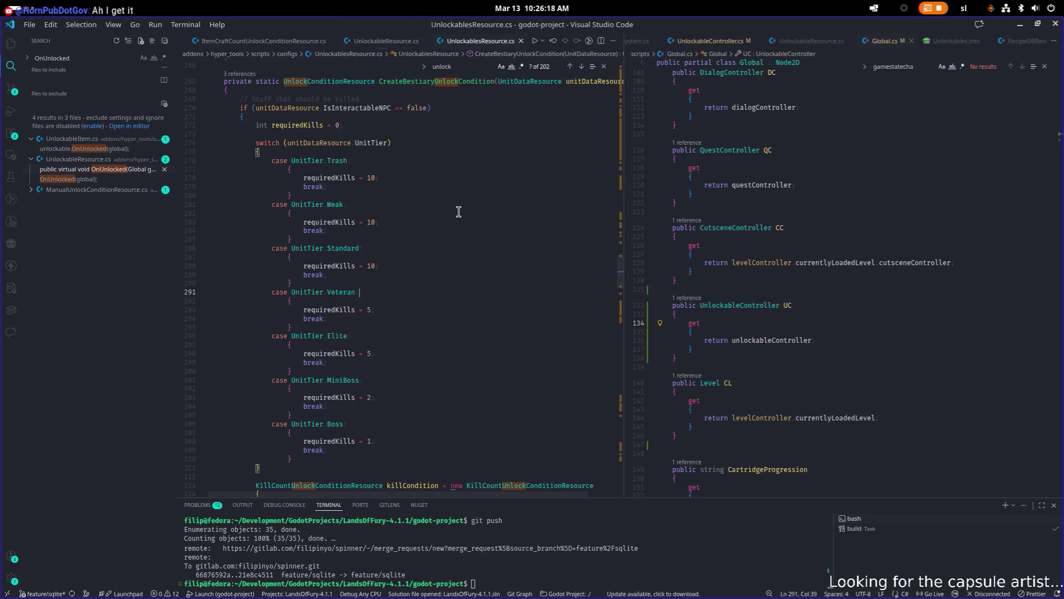
- Widen the UnlockablesResource.cs editor and place the caret at the end of line 40
scroll(456, 210, up, 20)
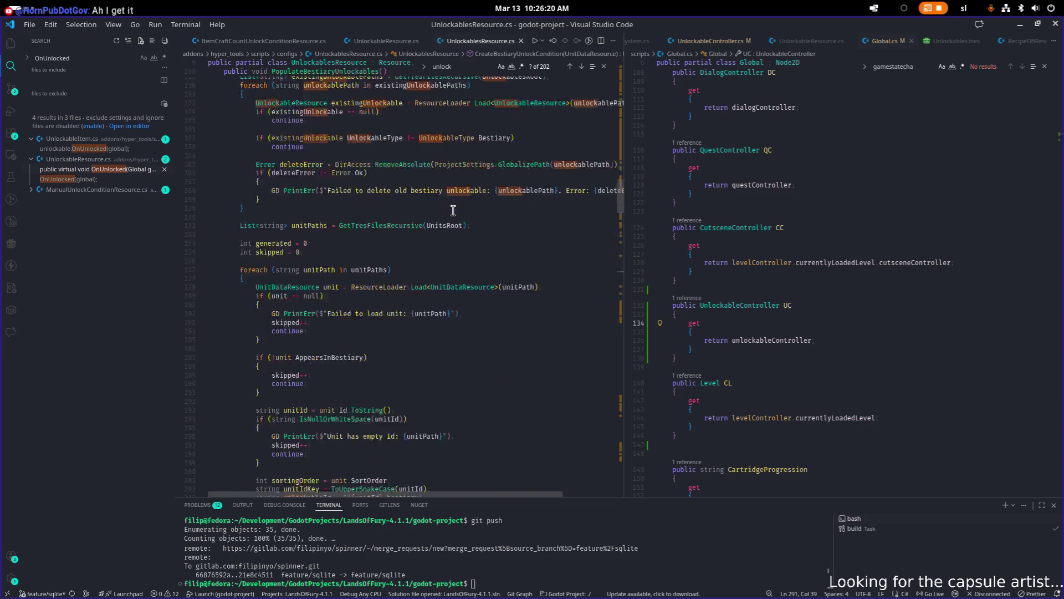
scroll(326, 353, down, 2)
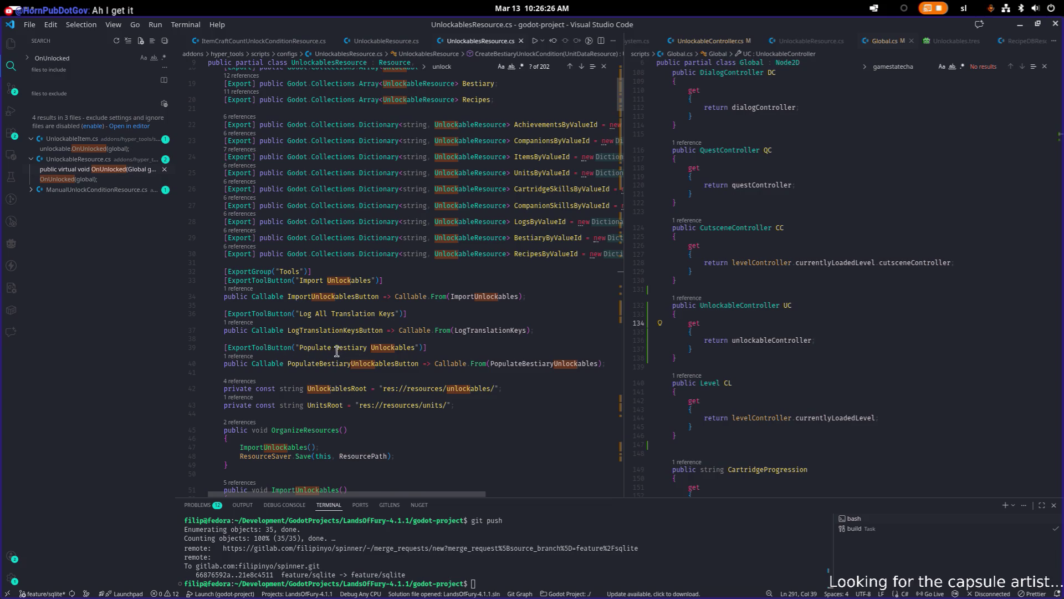
drag(624, 341, 722, 337)
click(615, 366)
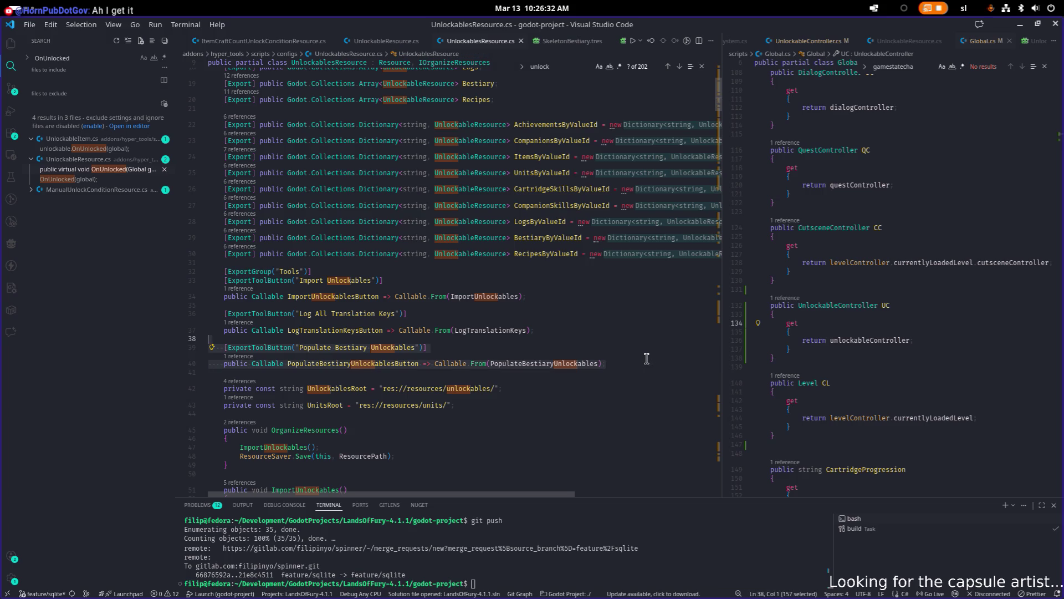
- Duplicate the Populate Bestiary button lines and relabel the copy 'Populate Log Unlockables'
key(Down)
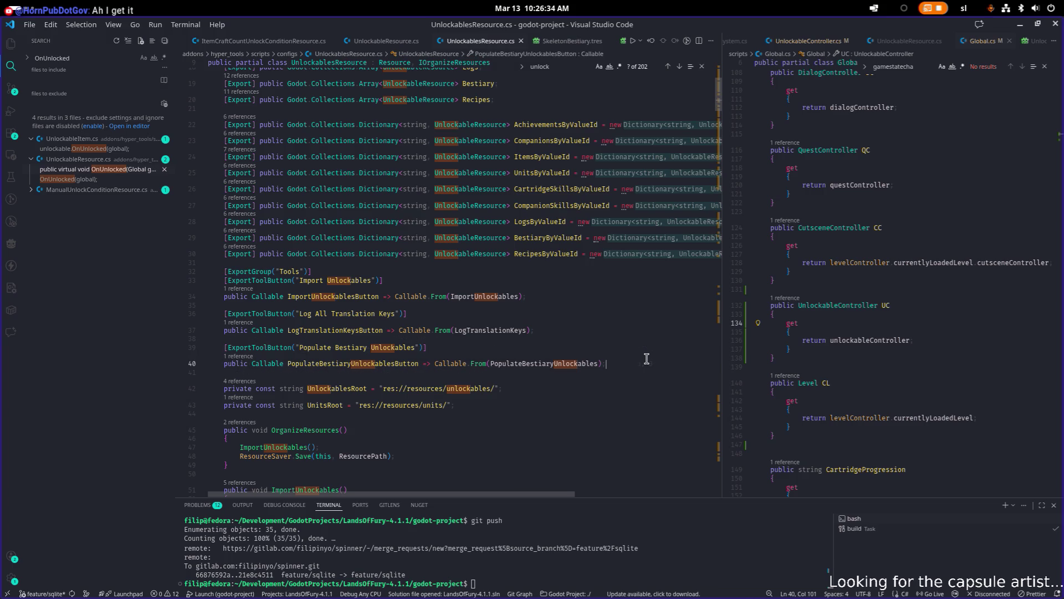
key(ctrl+v)
key(Down)
key(ctrl+Right)
key(ctrl+Right)
key(ctrl+Right)
key(Right)
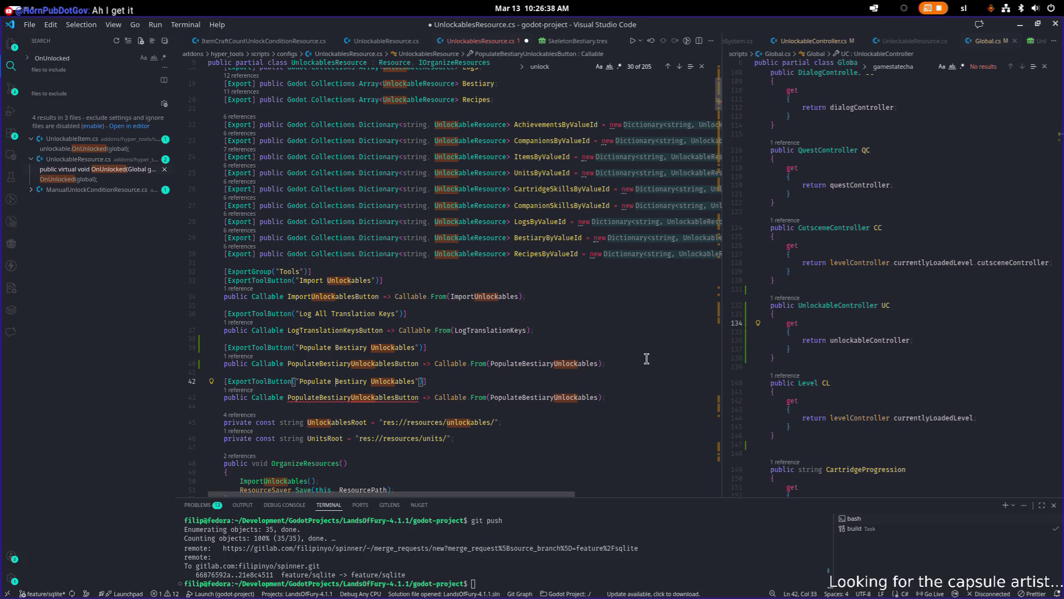
key(ctrl+shift+Right)
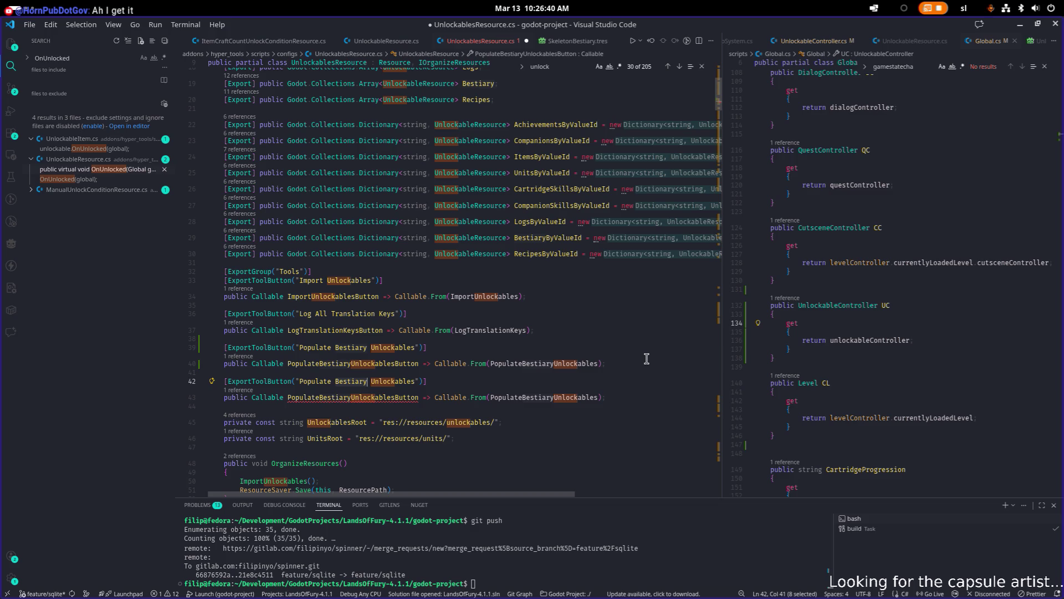
text(Logs)
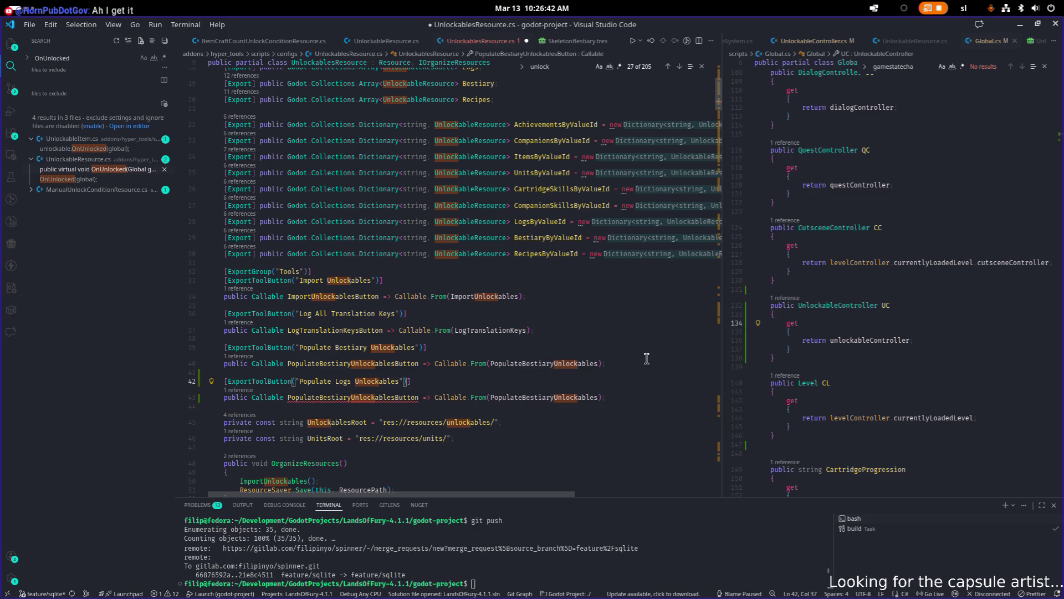
key(BackSpace)
- Rename the copied callable property to Log and point it at PopulateLogsUnlockables
key(Down)
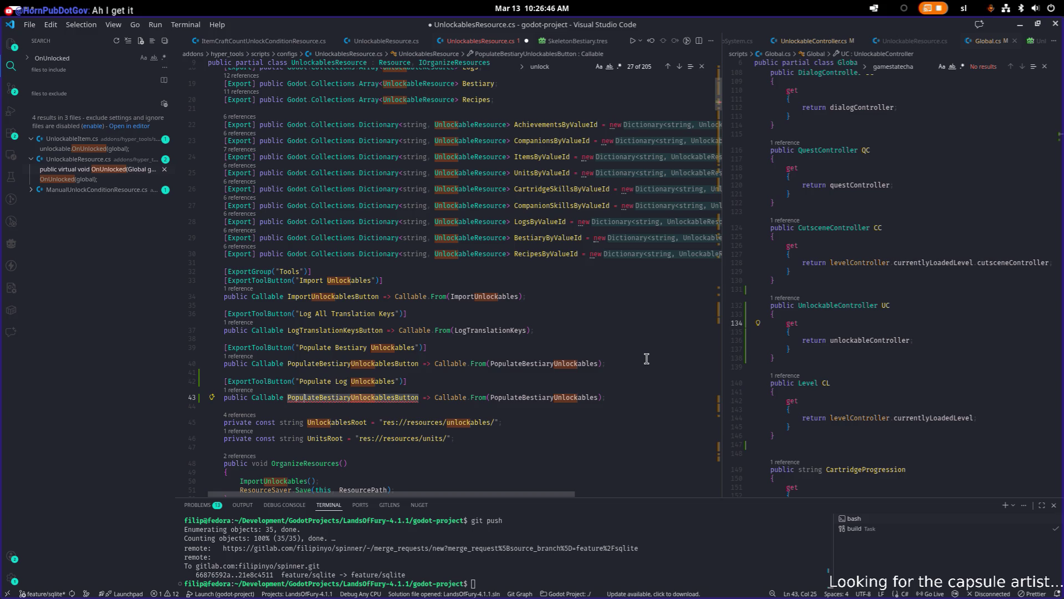
key(shift+Right)
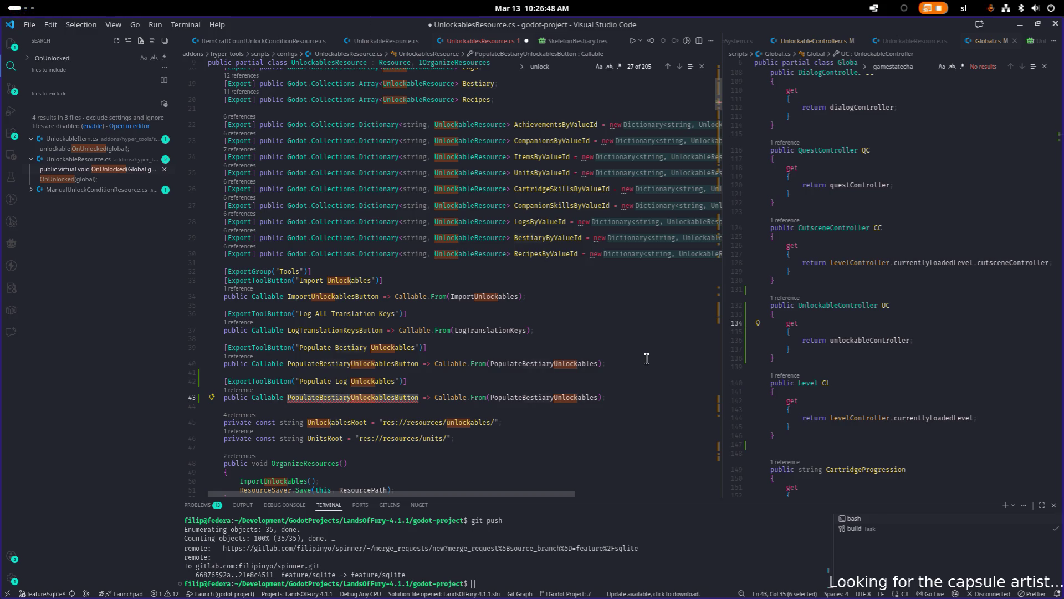
text(Log)
key(End)
key(Left)
key(Right)
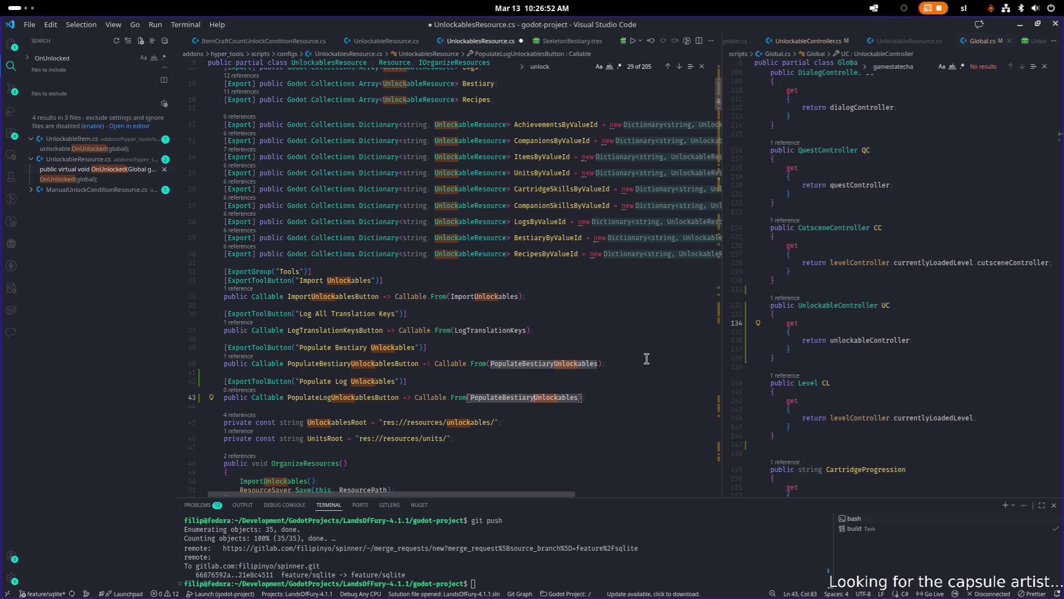
key(shift+Left)
text(Logs)
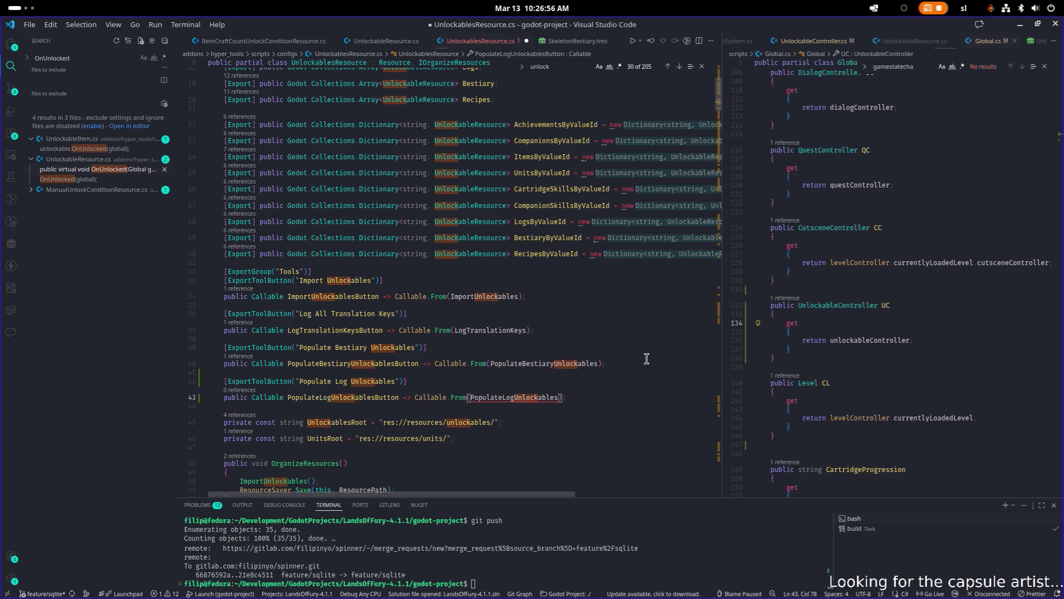
key(End)
- Jump to the PopulateBestiaryUnlockables definition and page down to the end of the file
key(ctrl+Left)
key(Up)
key(Up)
key(Up)
key(ctrl+Right)
key(ctrl+Right)
key(F12)
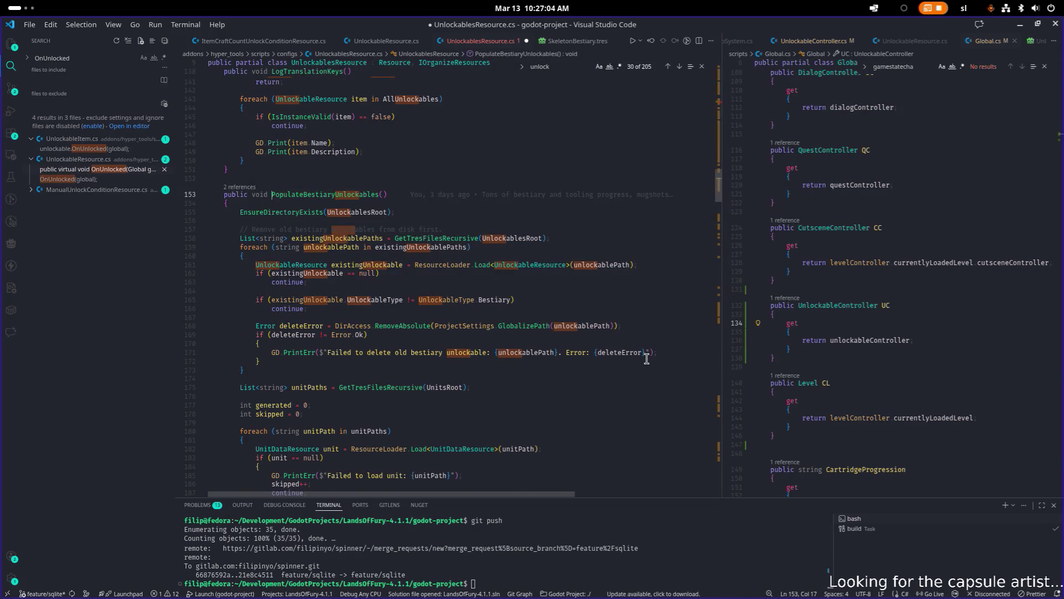
key(Page_Down)
key(Page_Down)
key(Page_Down)
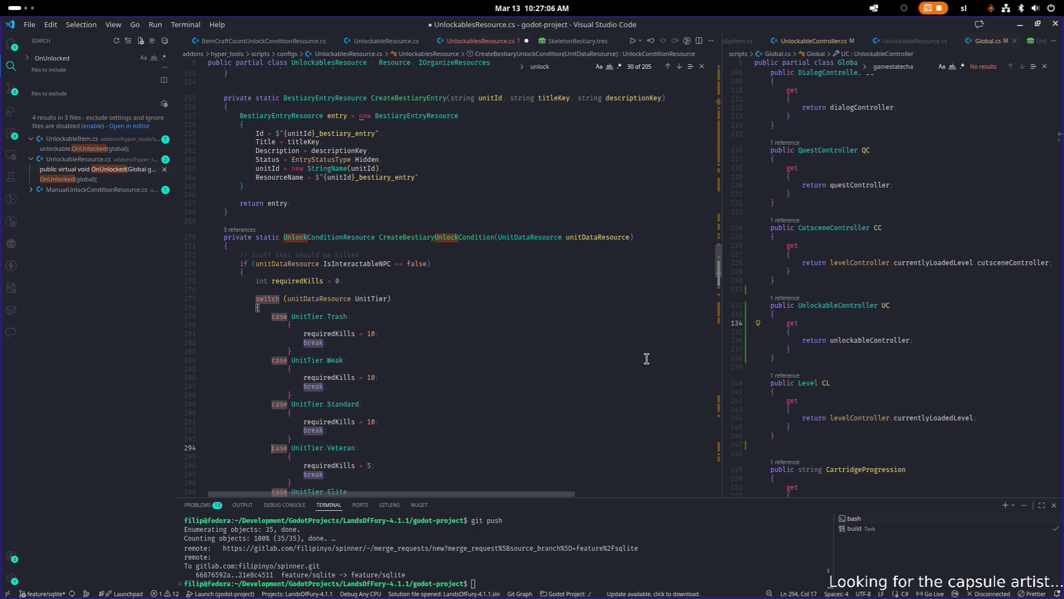
key(Page_Down)
key(Page_Down)
key(Page_Down)
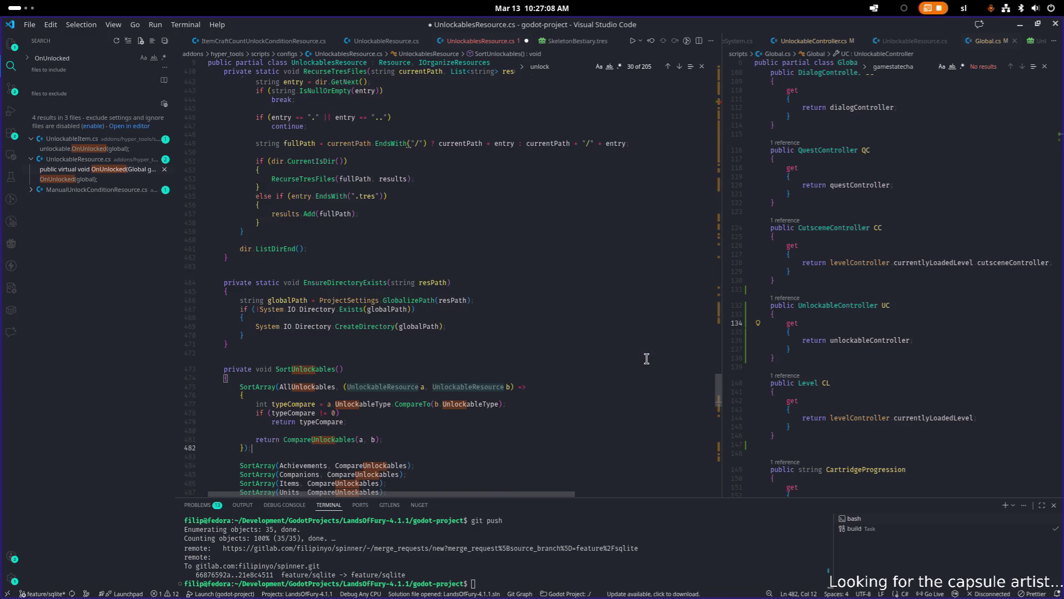
key(Page_Down)
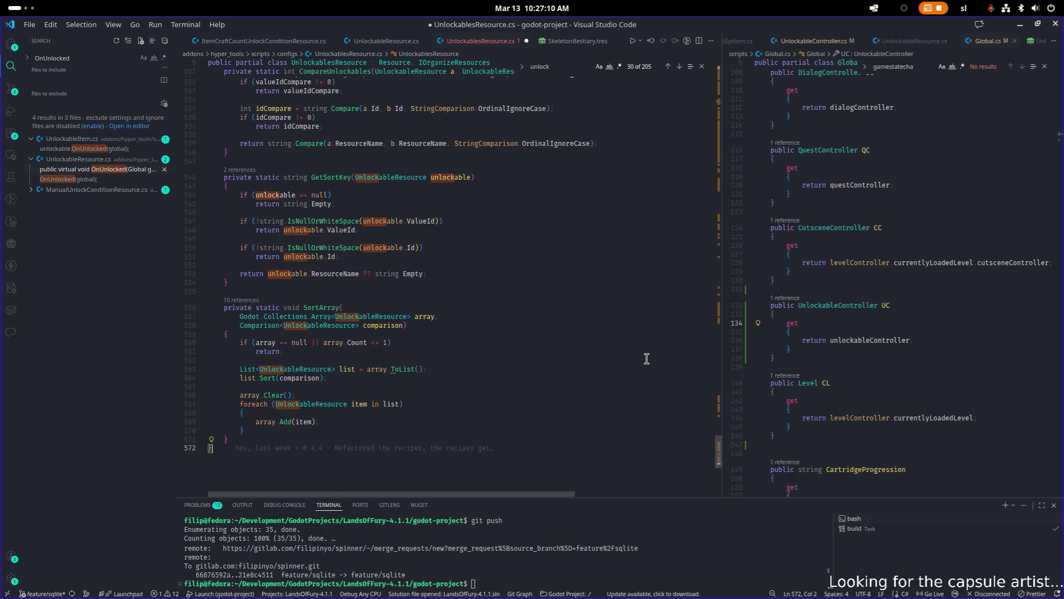
- Type a 'public PopulateLogsUnlockables()' stub with braces before the closing brace and save
key(Return)
key(Return)
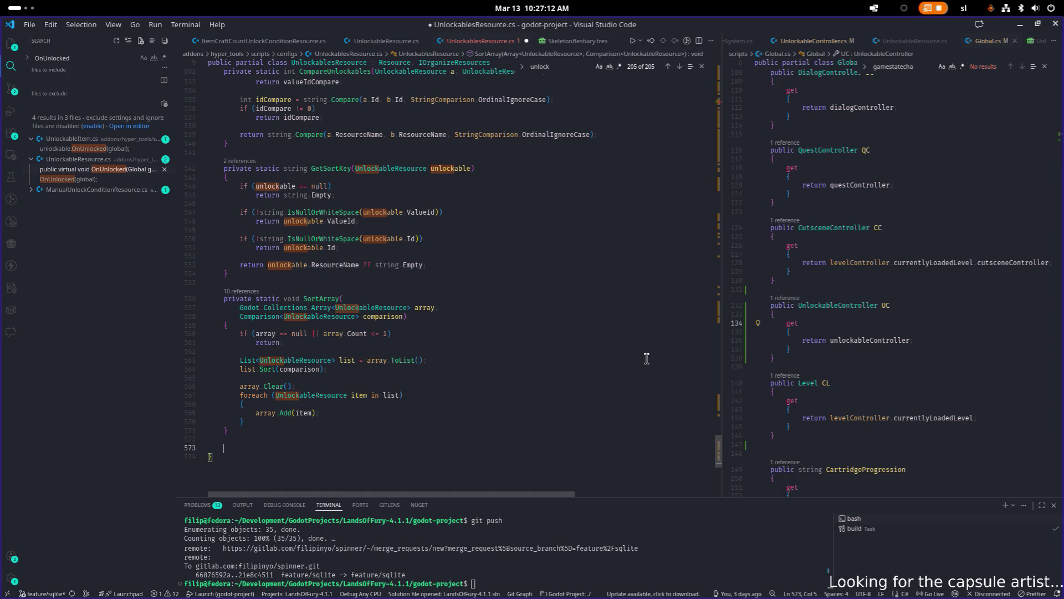
text(public PopulateLogsUnlockables())
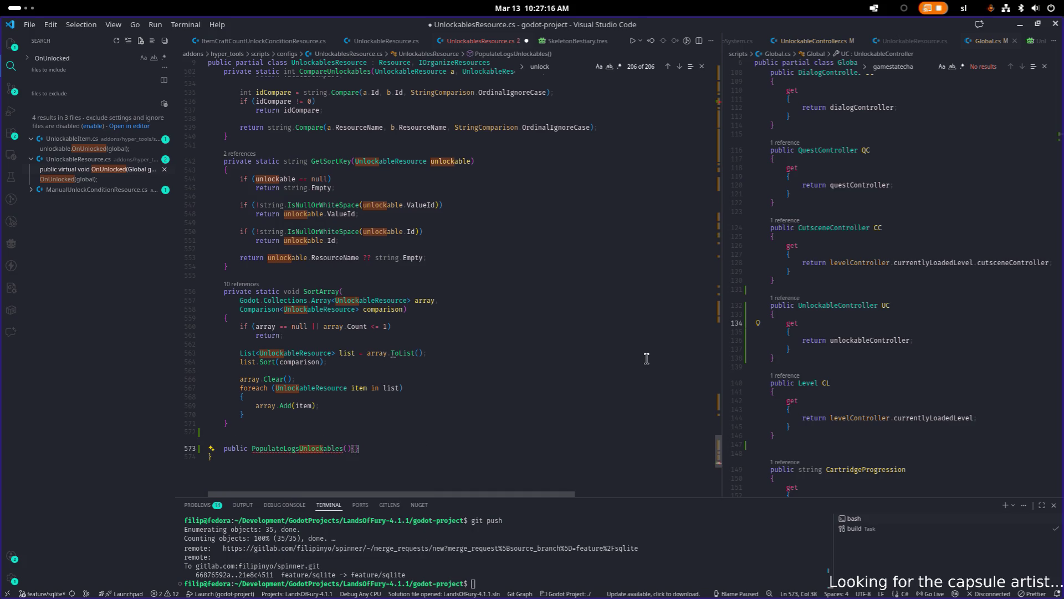
key(Return)
key(ctrl+s)
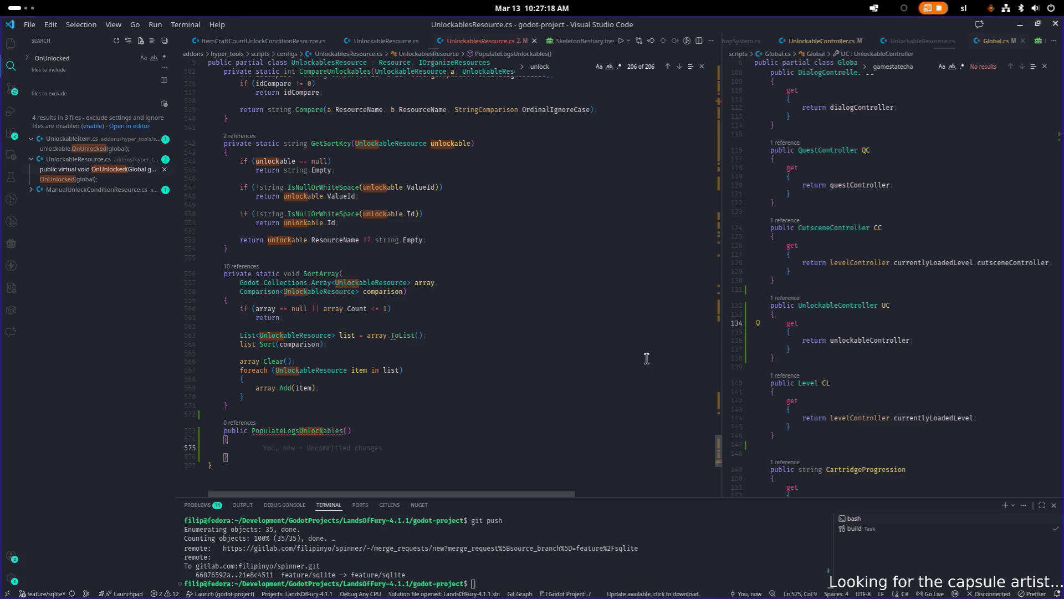
key(Up)
key(Up)
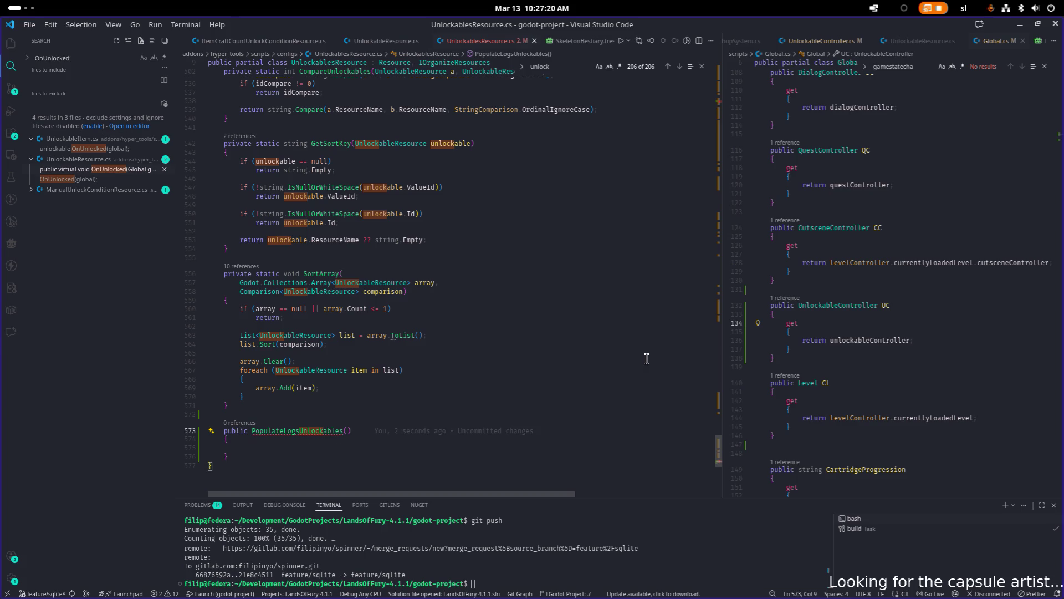
- Inspect the PopulateBestiaryUnlockables method, selecting unlockablePath and UnlockablesRoot
scroll(643, 354, up, 20)
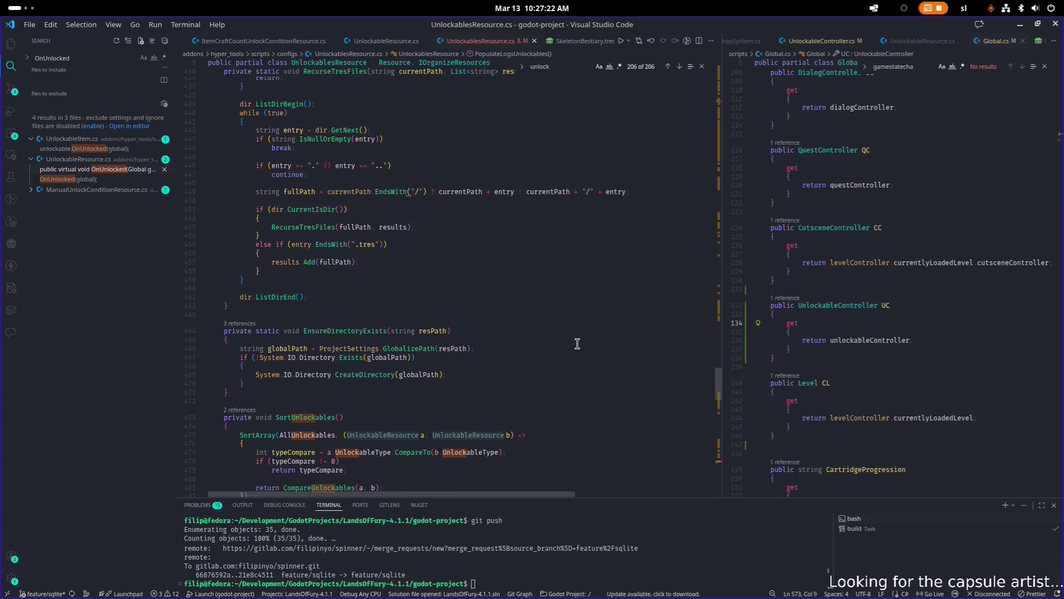
scroll(573, 344, up, 20)
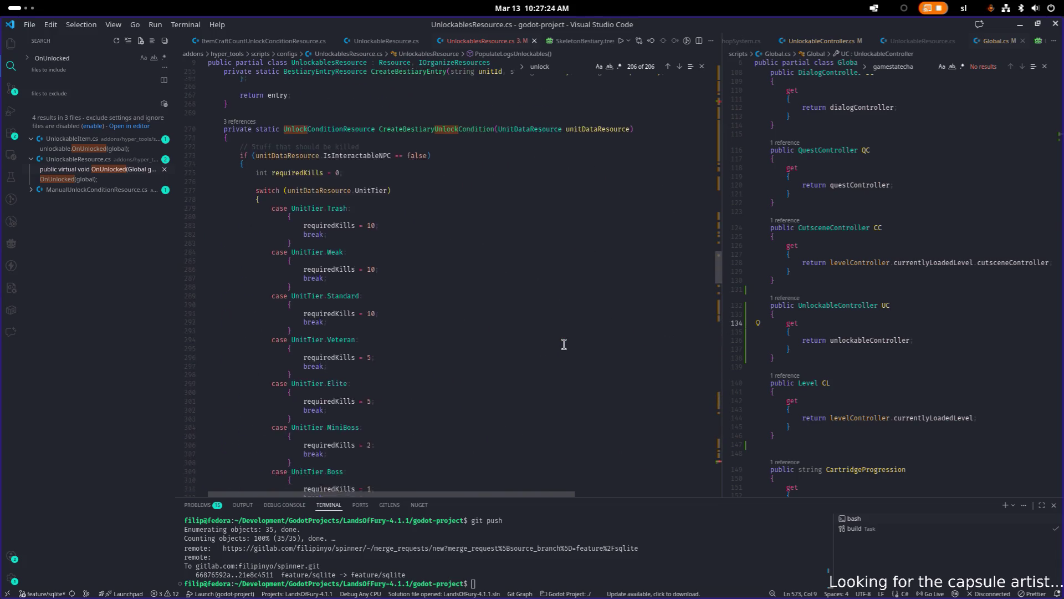
scroll(560, 338, up, 10)
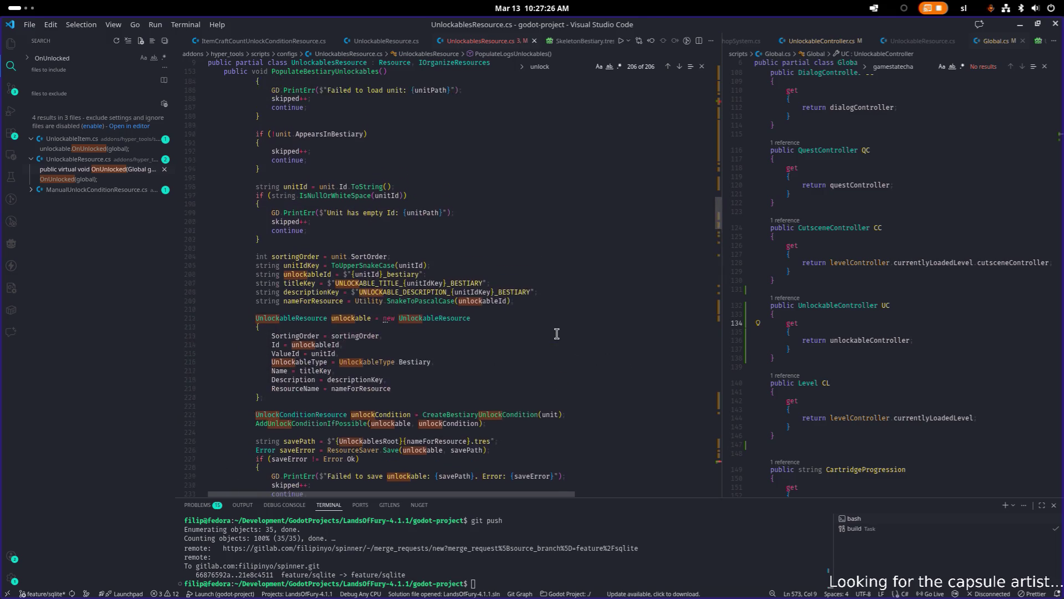
click(552, 329)
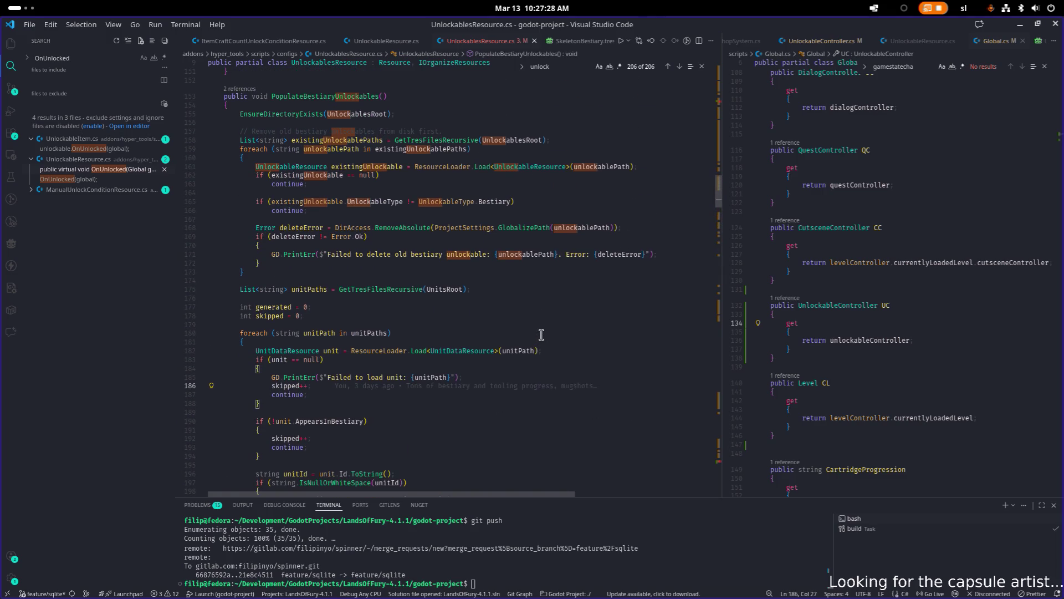
scroll(565, 325, up, 5)
click(463, 254)
click(542, 289)
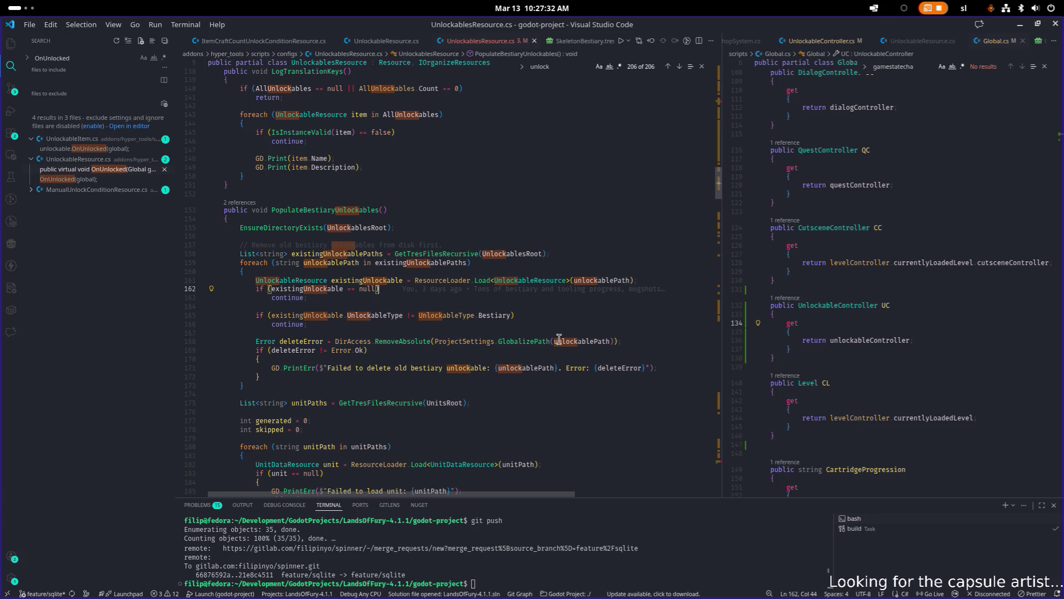
click(582, 343)
double_click(582, 342)
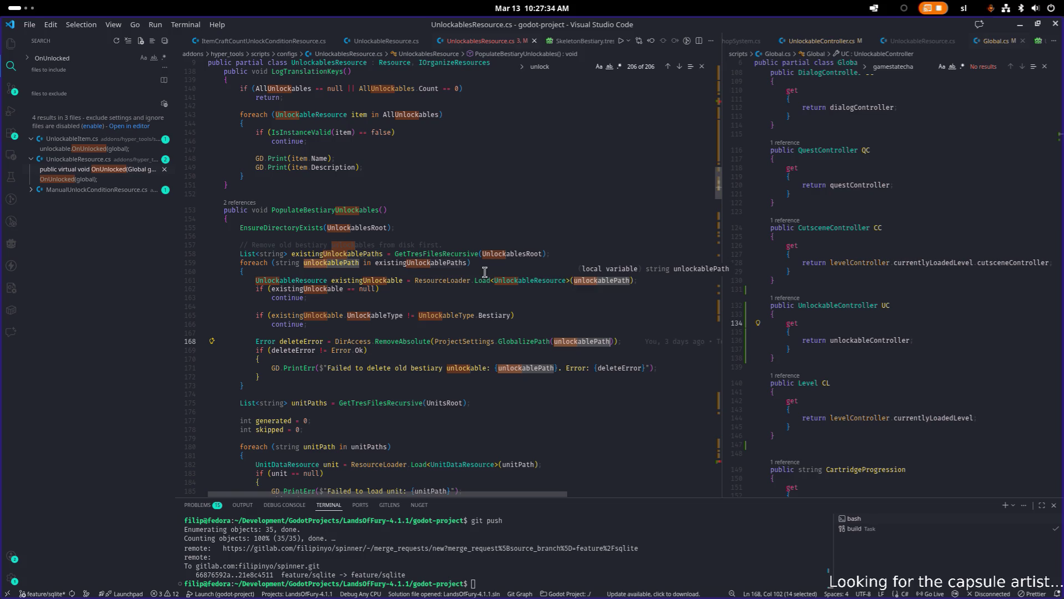
double_click(512, 254)
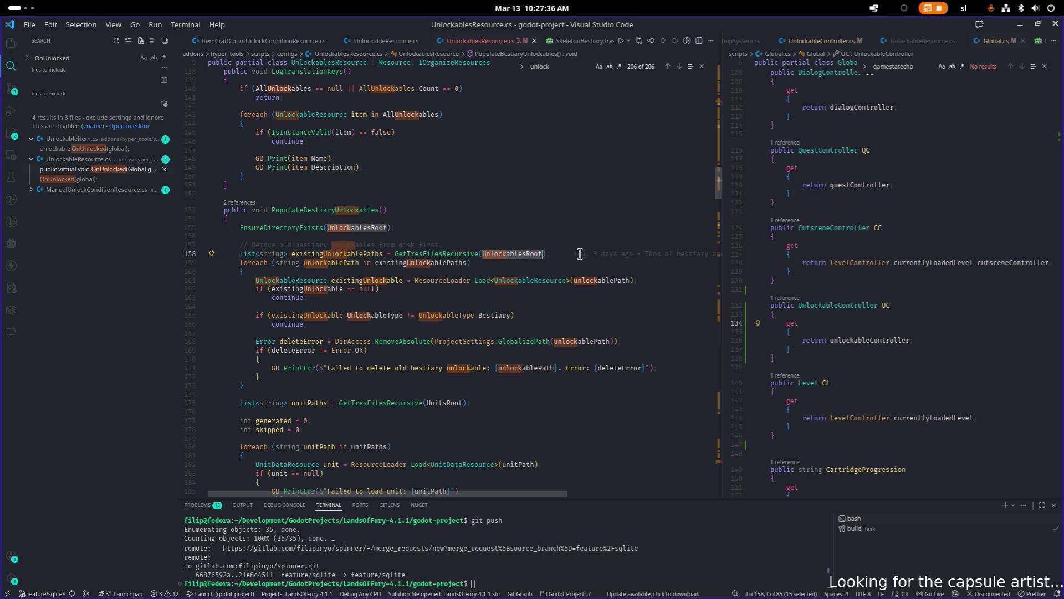
- Search the file for UnlockablesRoot and review the root path declarations near line 43
key(ctrl+f)
key(Return)
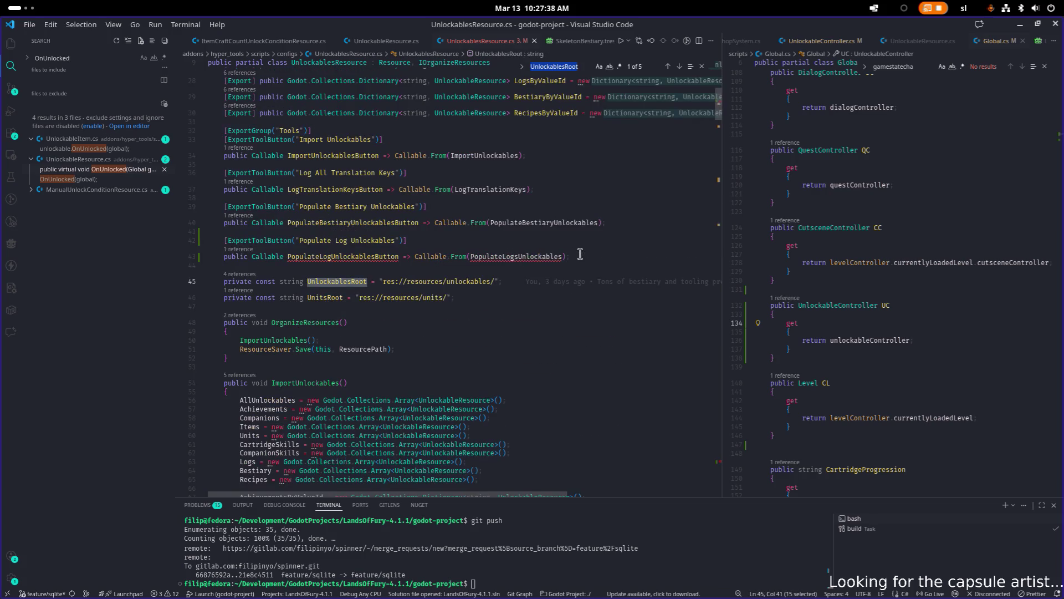
double_click(527, 257)
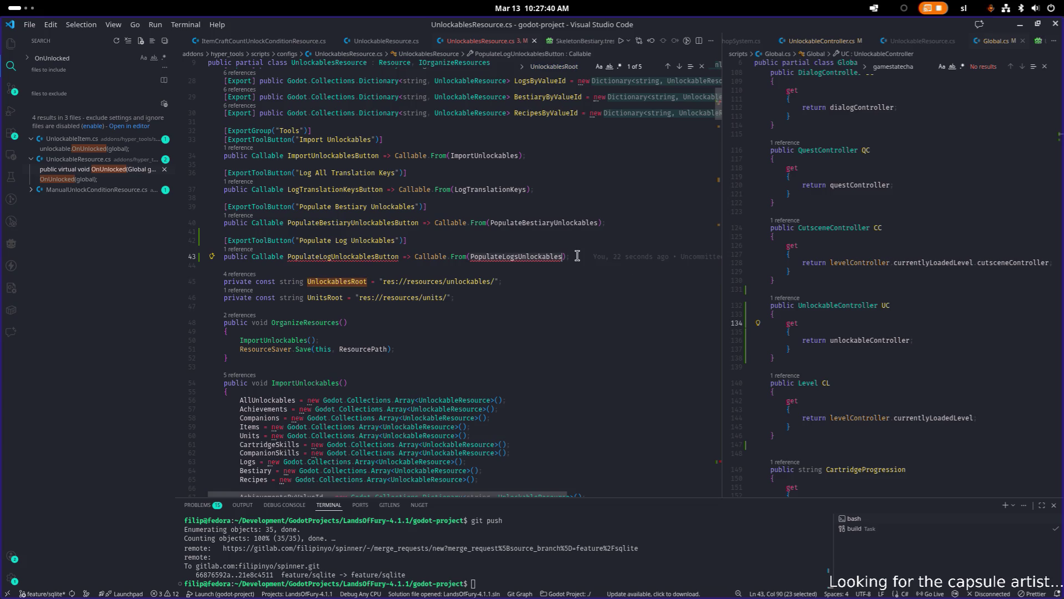
click(533, 258)
double_click(554, 256)
click(485, 298)
click(532, 289)
key(shift+Home)
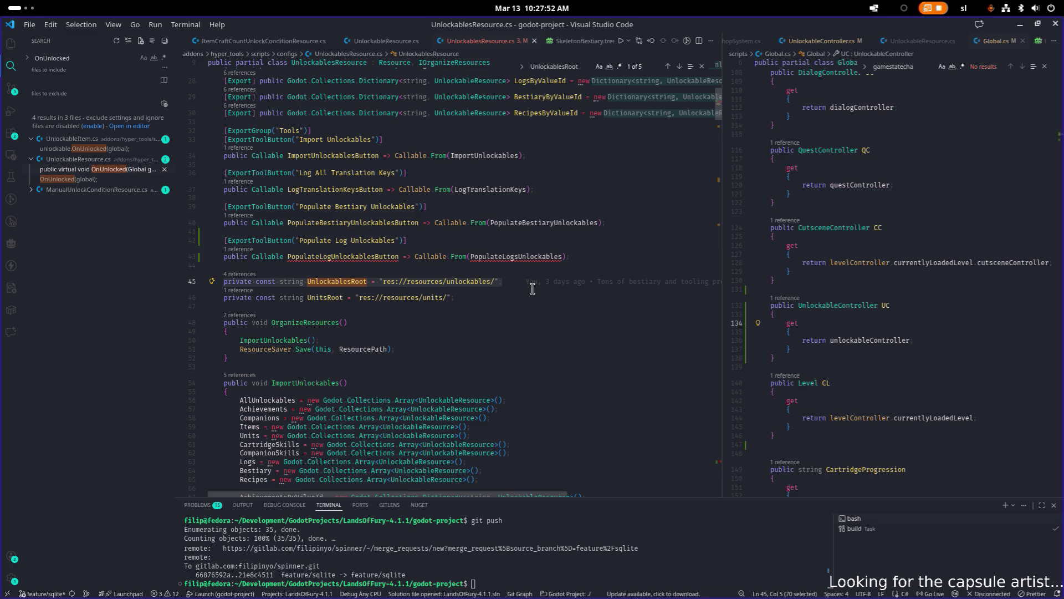
- Search for PopulateLogsUnlockables to reach its method definition at line 573
key(Escape)
key(Up)
key(Up)
key(End)
key(Left)
mouse_move(530, 259)
key(ctrl+d)
key(ctrl+f)
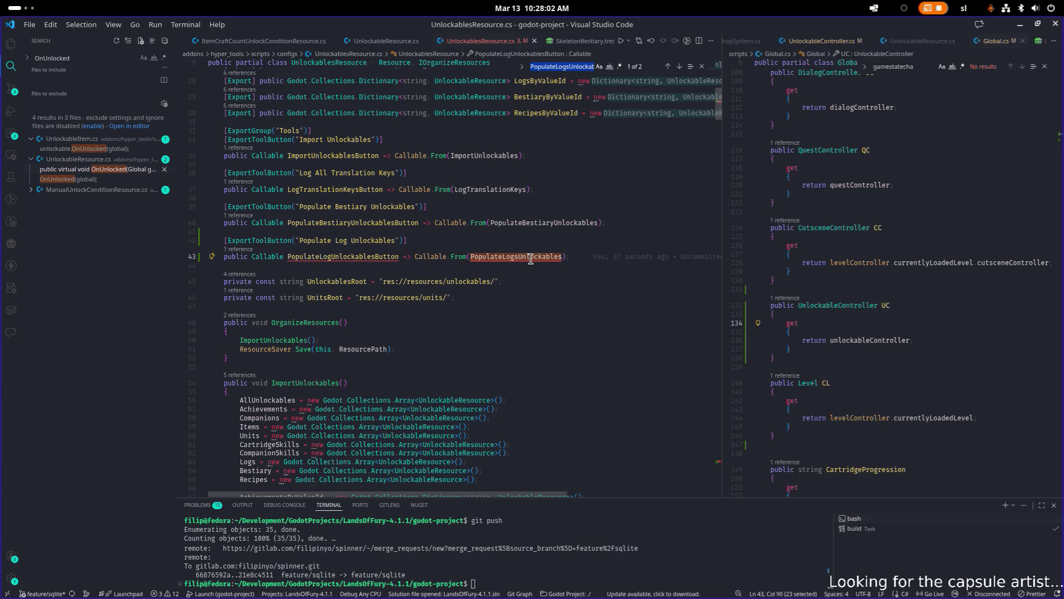
key(Return)
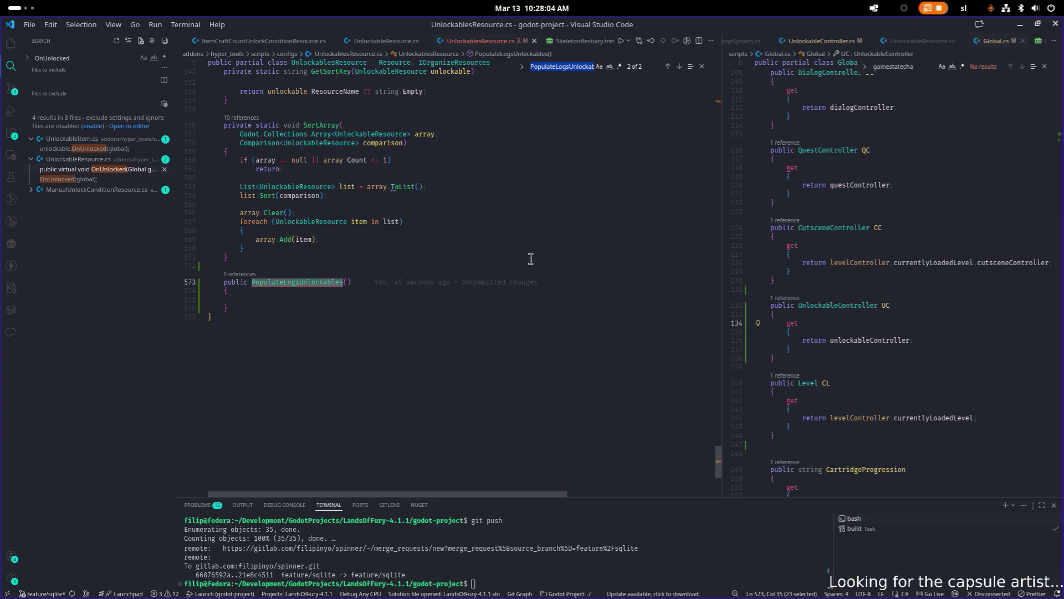
- Add a void return type to PopulateLogsUnlockables and save the file
click(252, 282)
text(void)
key(ctrl+s)
double_click(301, 283)
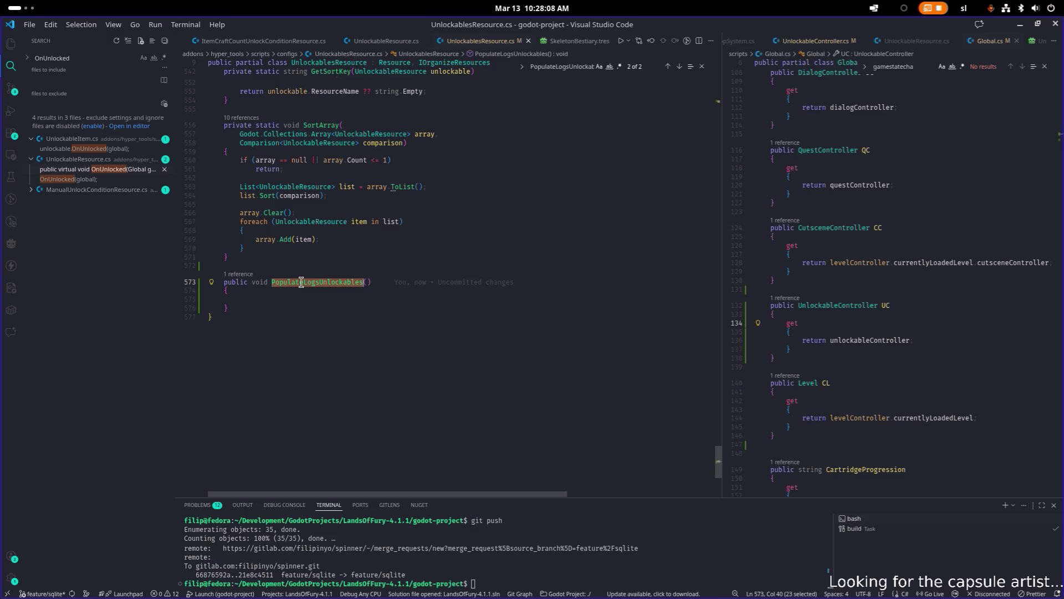
key(F3)
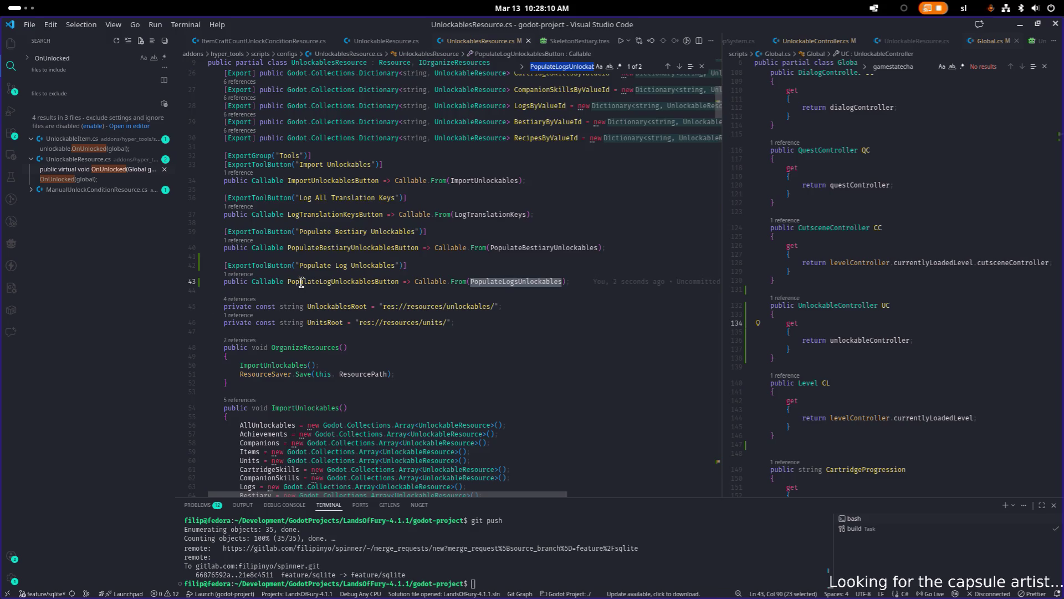
- Check UnlockablesRoot references and open a new line below the UnitsRoot constant
click(340, 307)
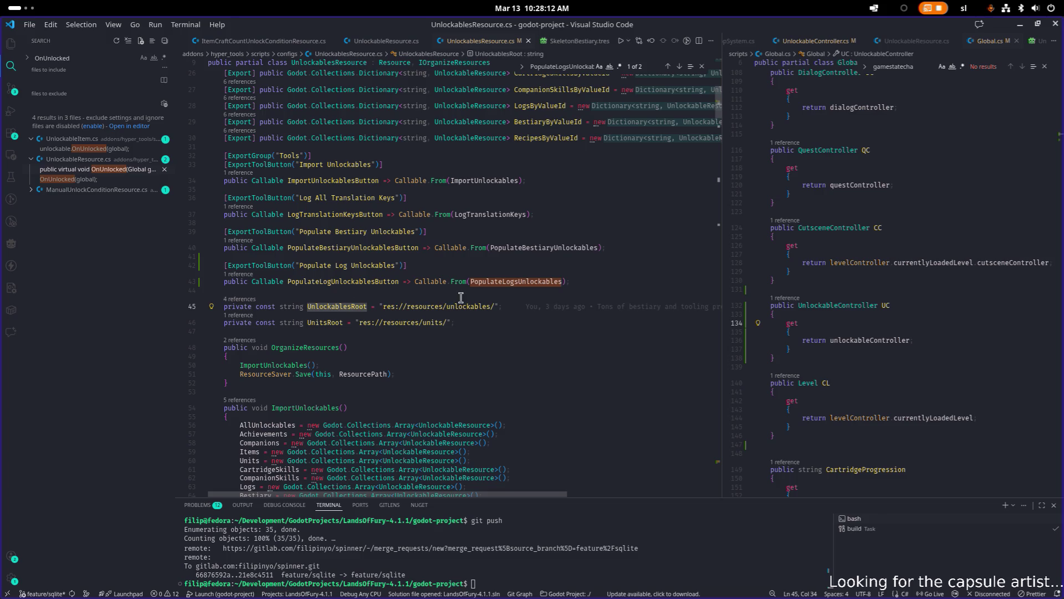
key(shift+F12)
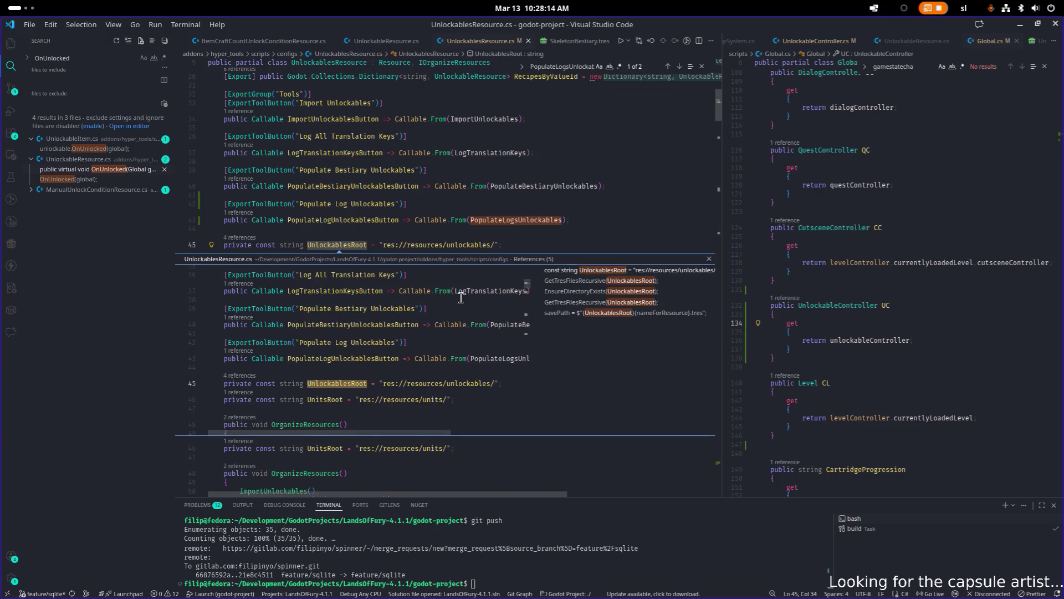
key(Escape)
key(ctrl+d)
key(ctrl+f)
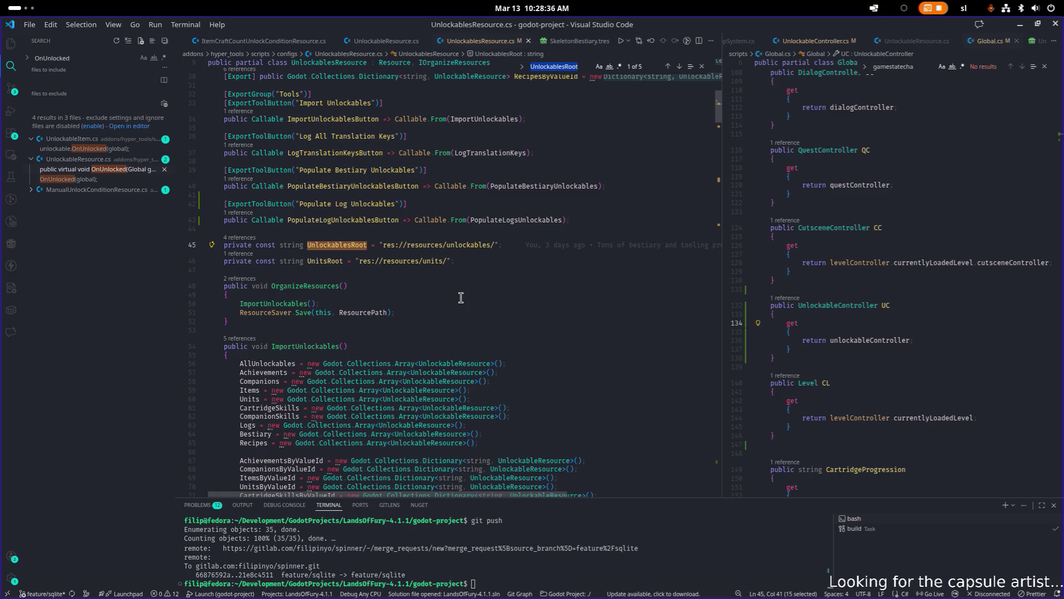
click(477, 261)
key(Up)
key(End)
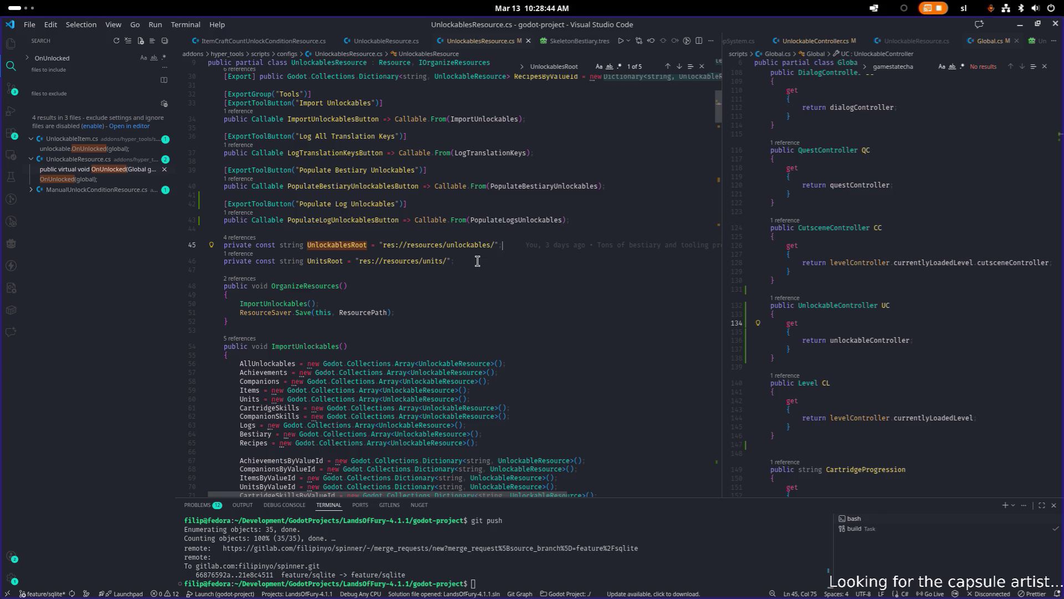
key(Down)
key(Return)
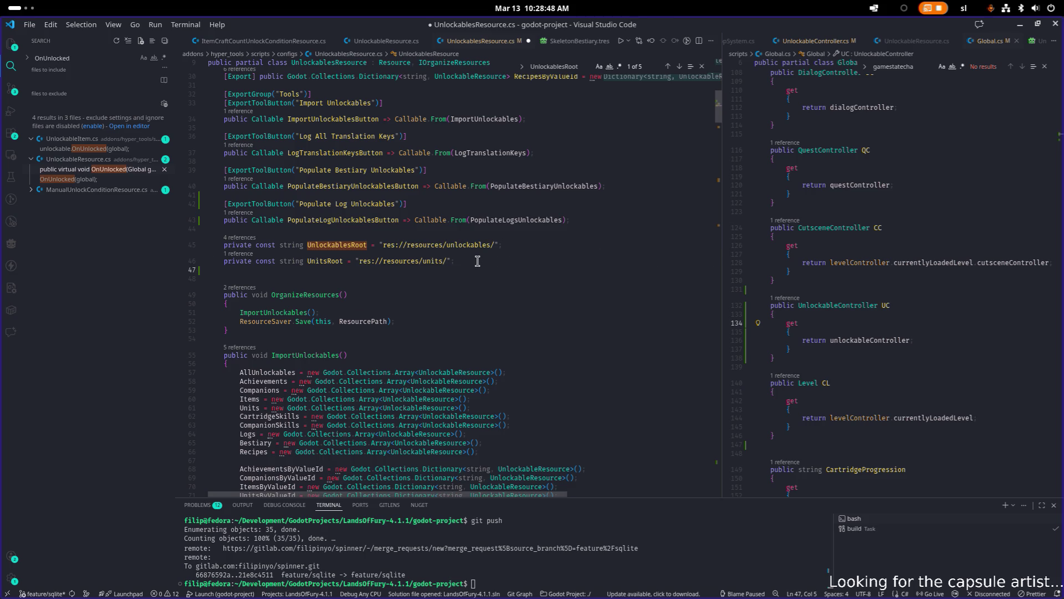
- Type 'private const string LogsRoot = "res://resources/LogsDB.tres"' on the new line
text(private const string Lo)
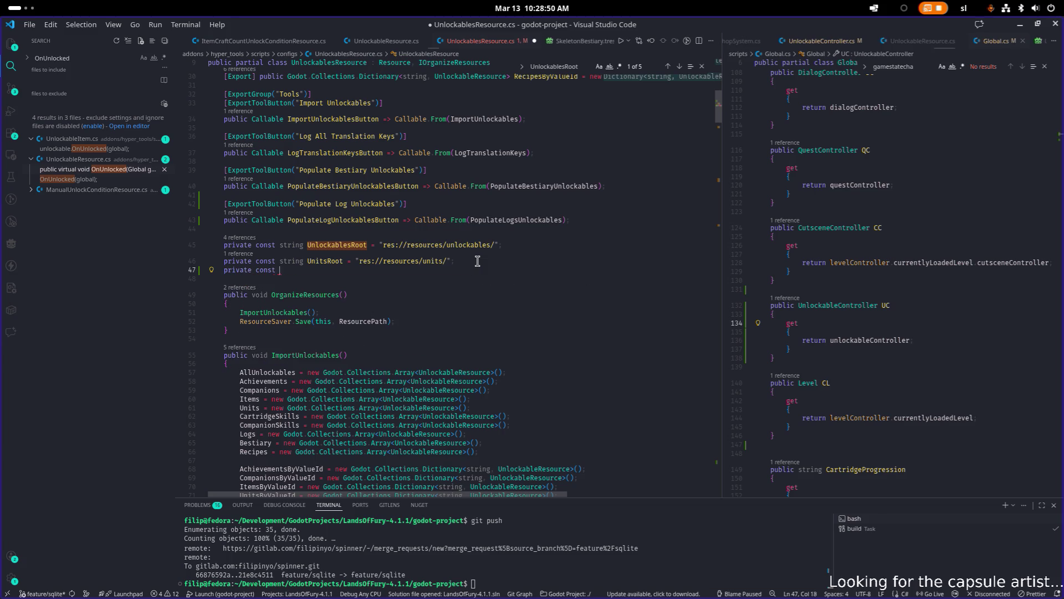
text(gs)
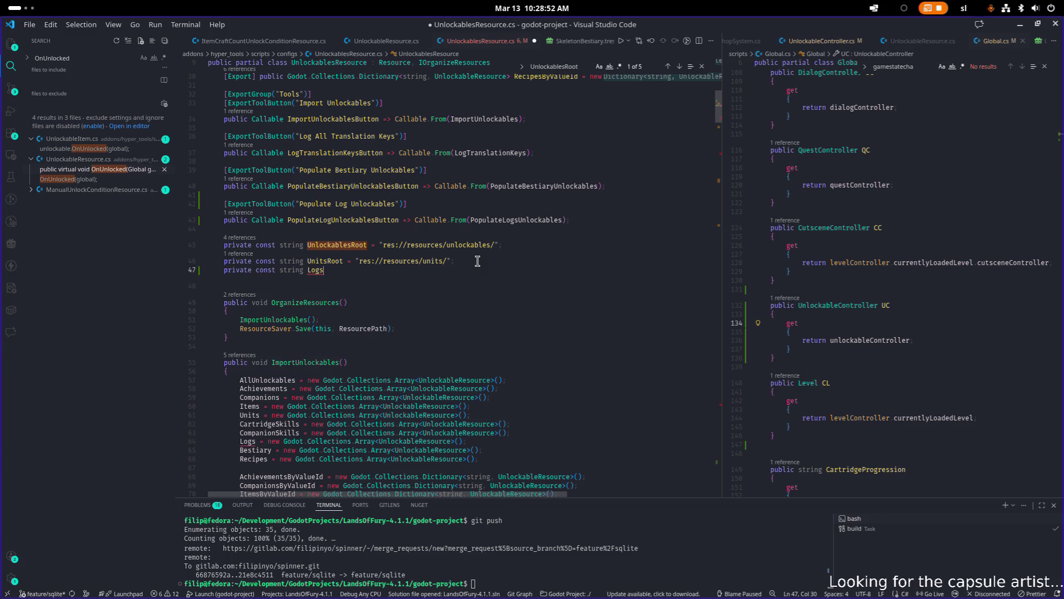
text(Root = "res:)
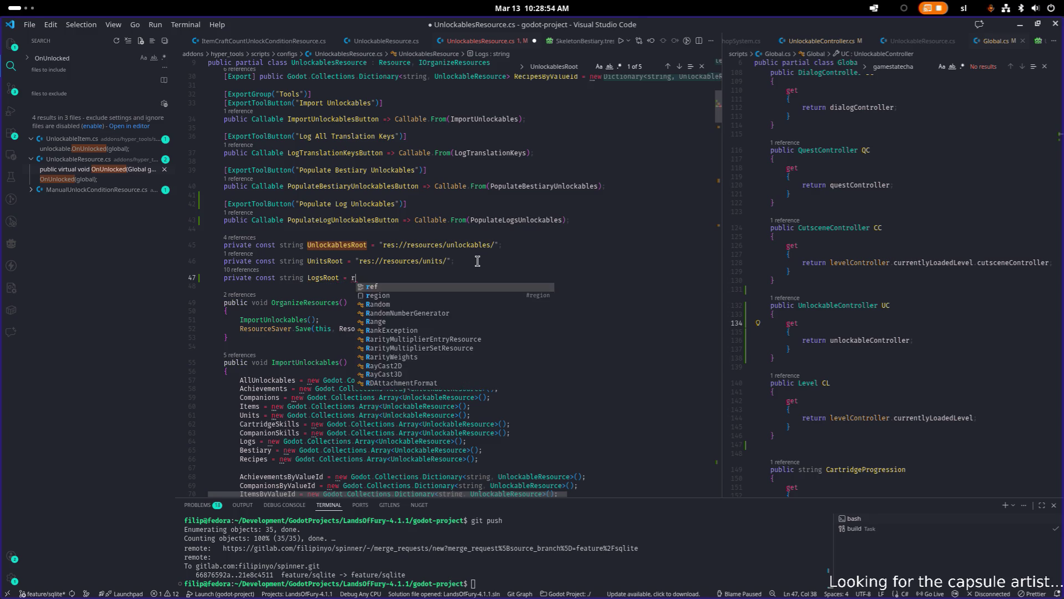
text(//resources)
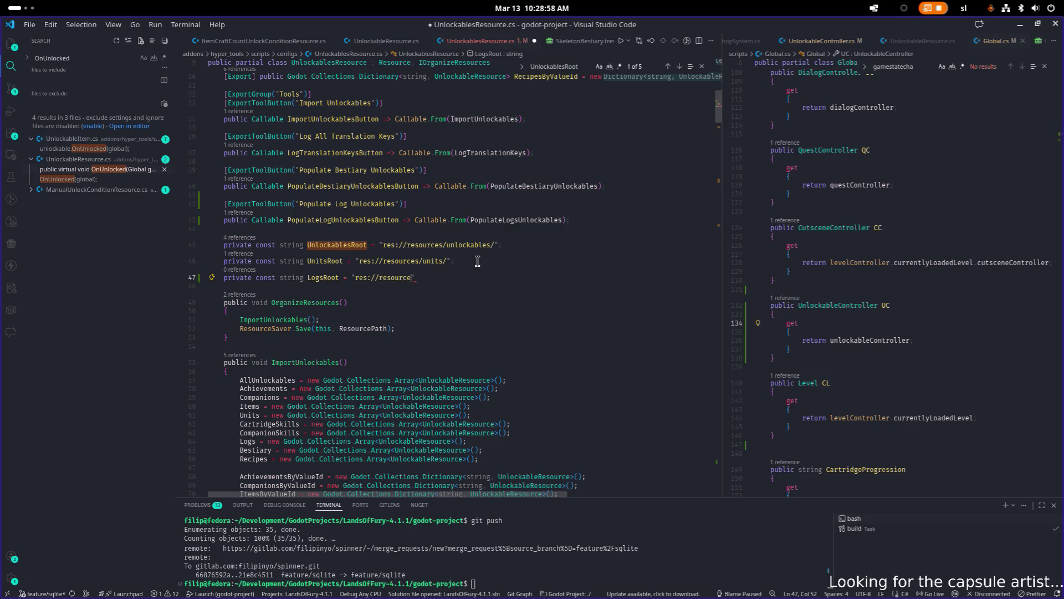
text(/)
text(LogsDB.)
text(tres)
key(alt+Tab)
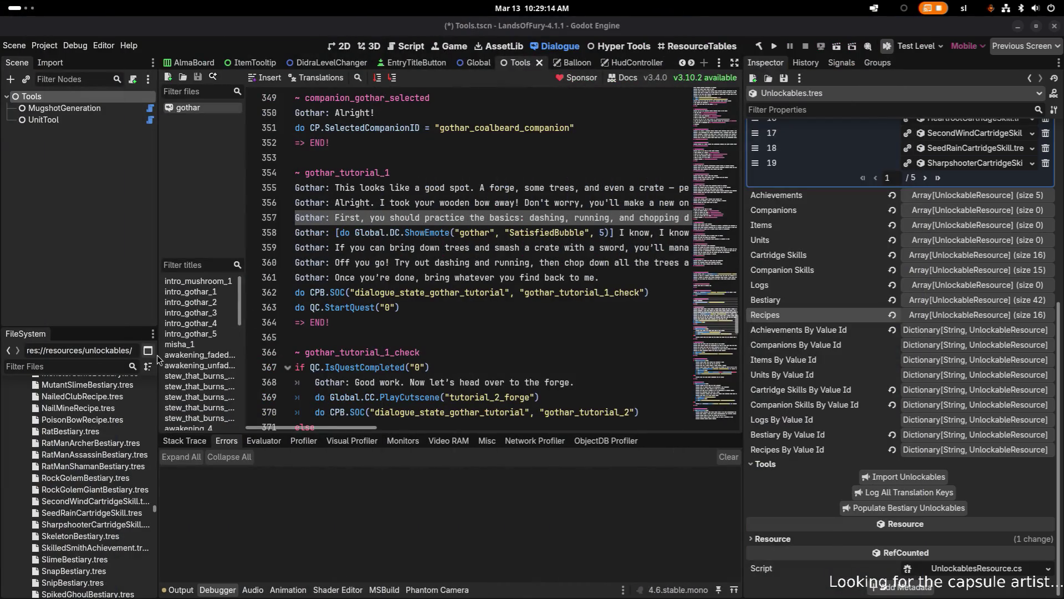
- Filter FileSystem for 'logs', inspect LogsDB.tres and its path, then refilter for 'unlockab'
drag(157, 355, 319, 361)
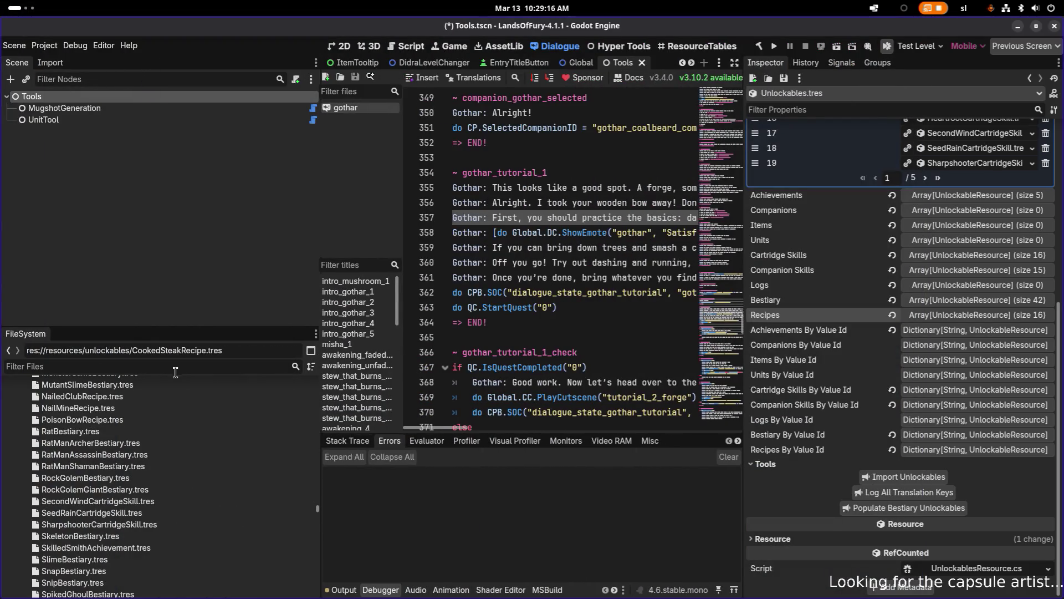
text(logs)
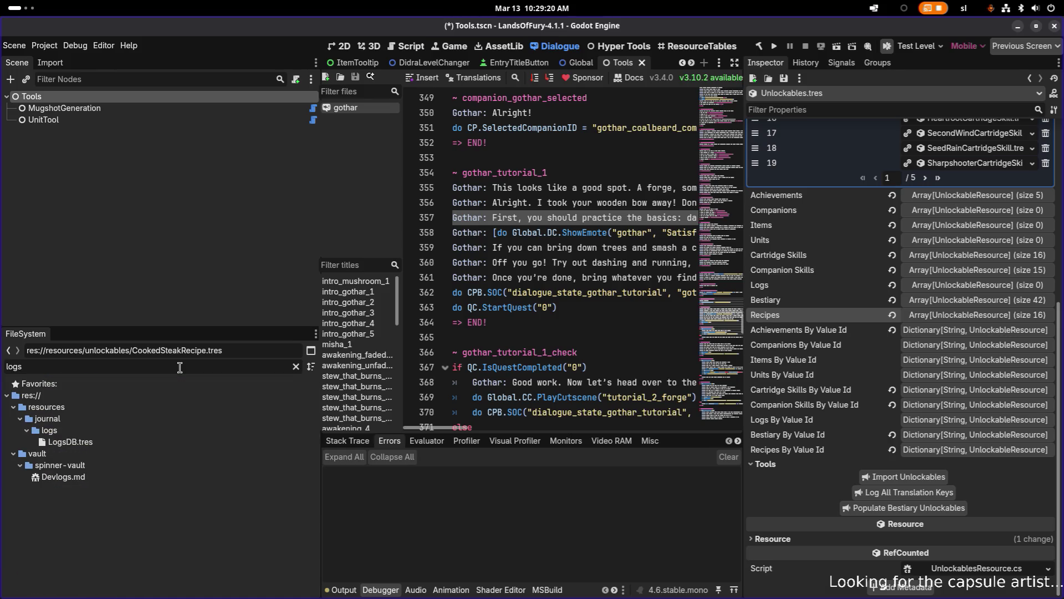
click(148, 440)
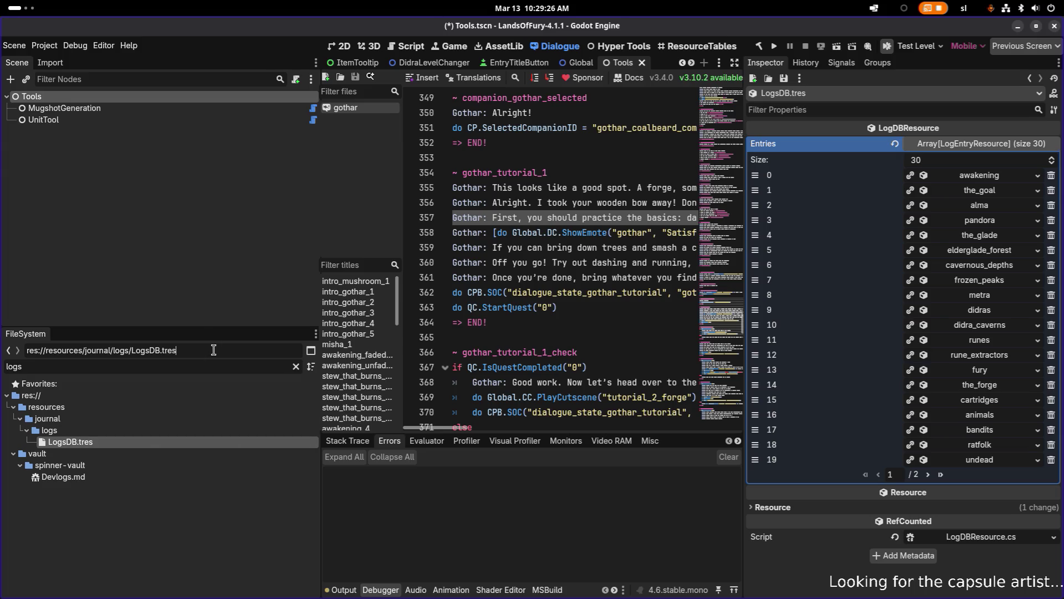
key(ctrl+a)
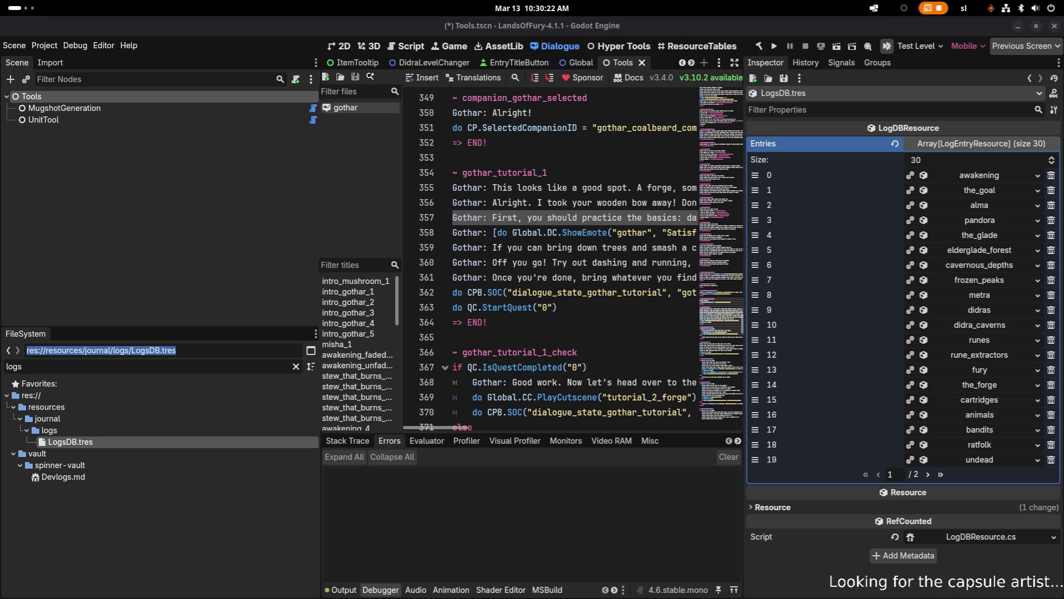
double_click(150, 363)
text(unlockab)
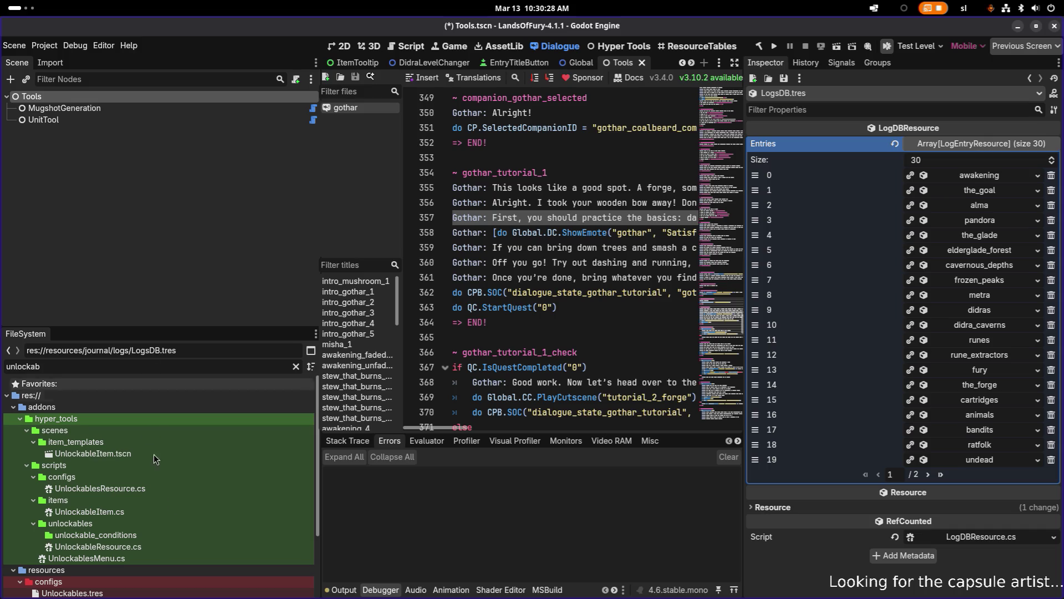
- Open Unlockables.tres, collapse All Unlockables, and build the C# project
scroll(160, 477, down, 2)
click(165, 541)
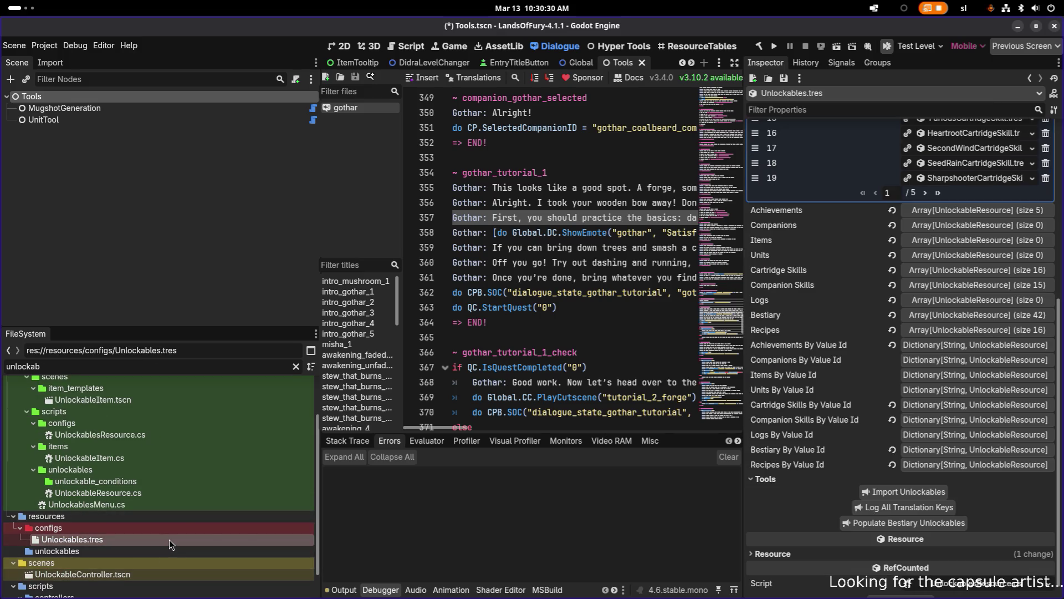
scroll(834, 333, up, 5)
click(949, 159)
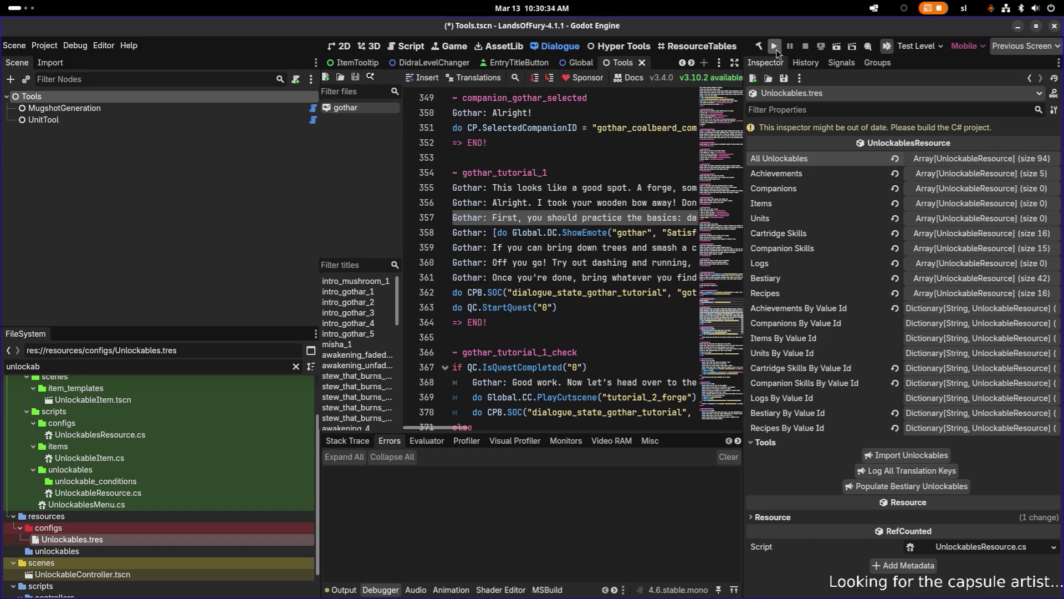
click(760, 47)
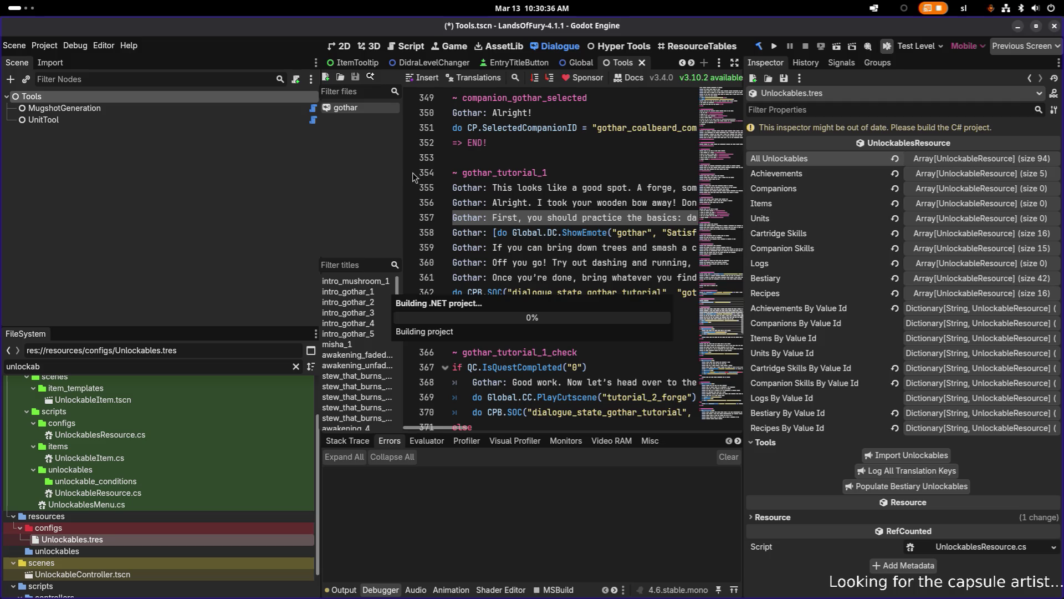
key(alt+Tab)
click(252, 292)
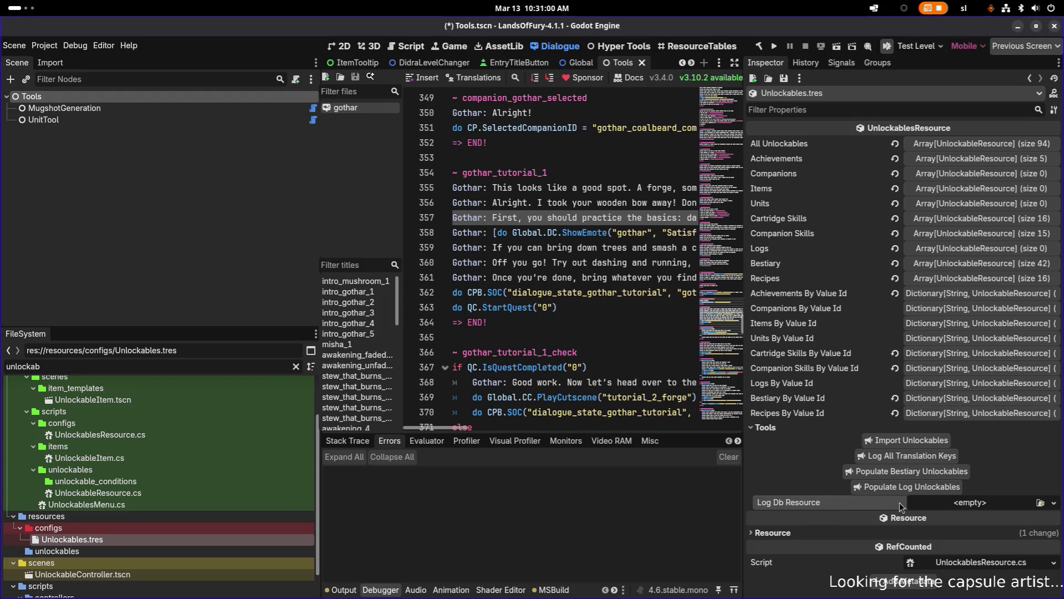
- Quick-load LogsDB.tres into the Log Db Resource field of Unlockables.tres
click(1054, 502)
click(1005, 542)
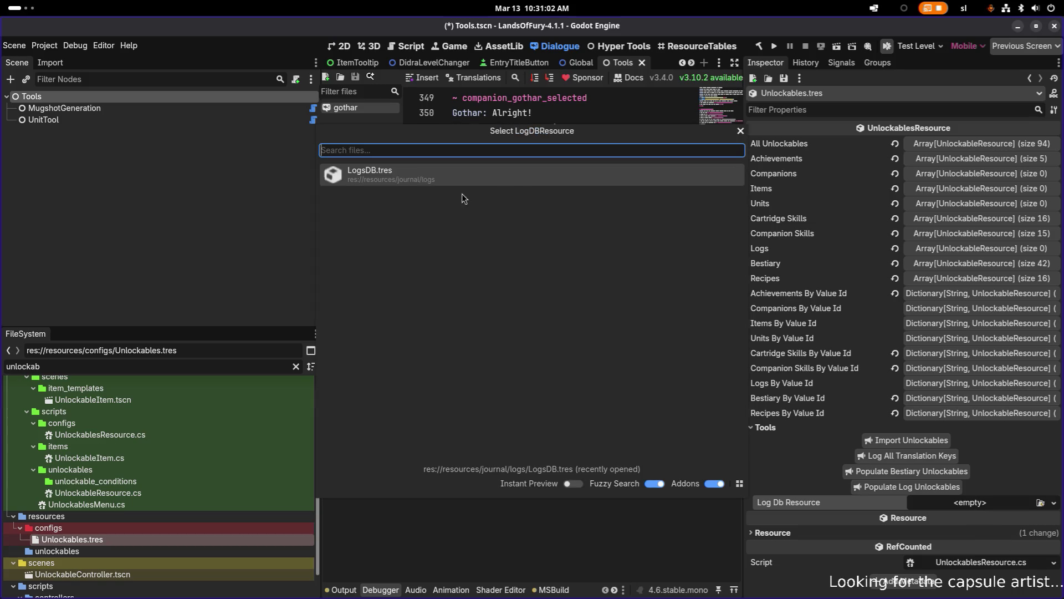
click(366, 171)
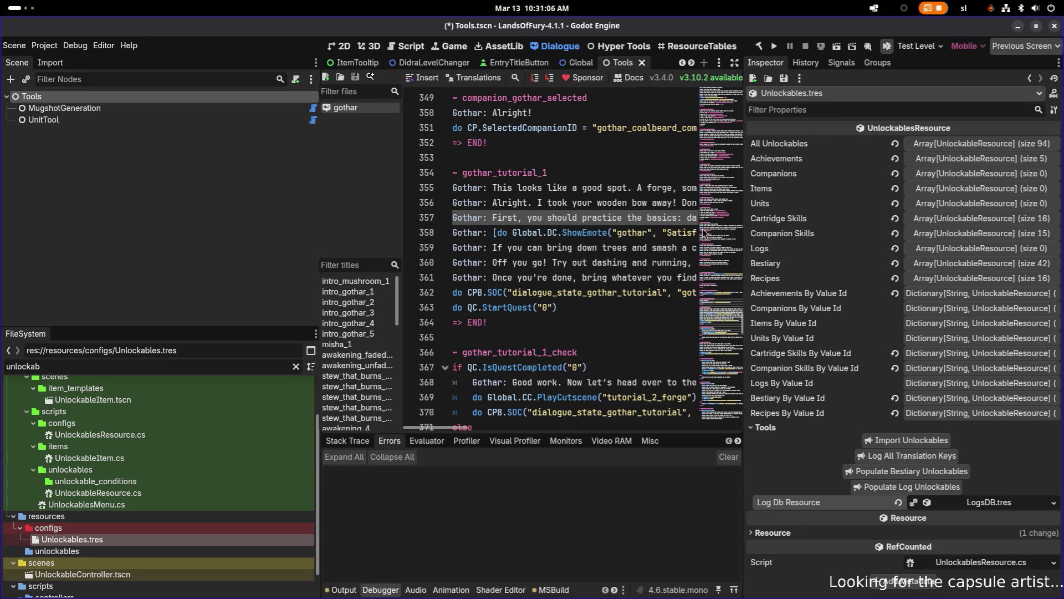
key(alt+Tab)
key(Escape)
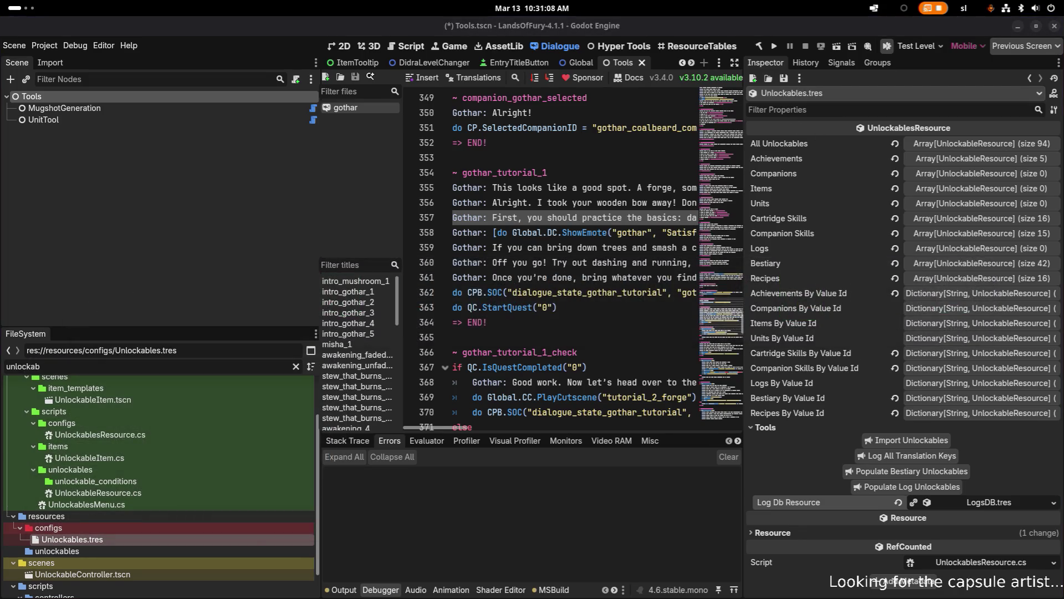
key(alt+Tab)
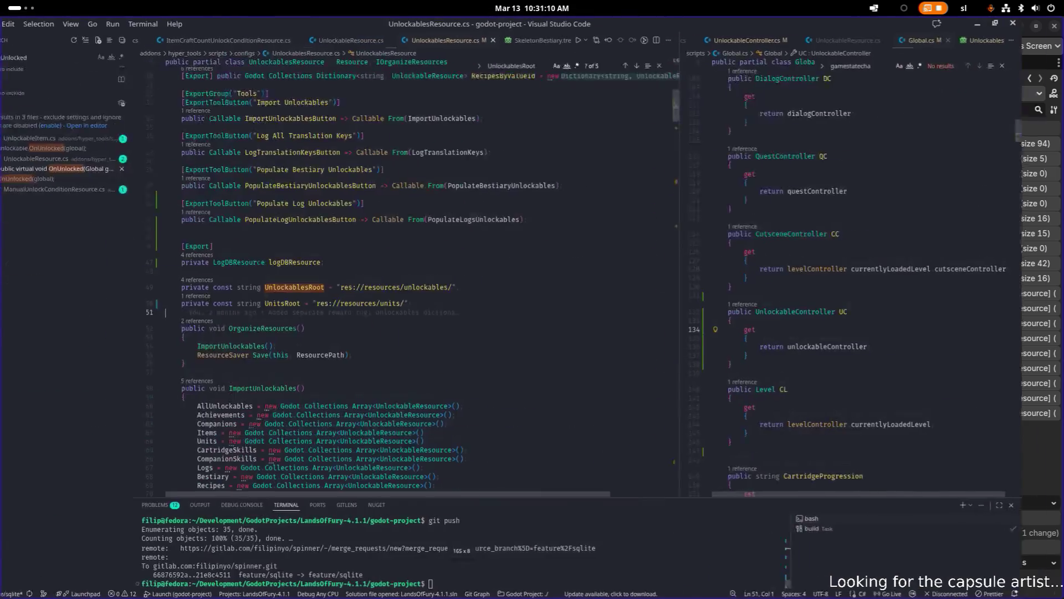
- Cut the exported logDBResource declaration and paste it below the RecipesByValueId field
double_click(337, 262)
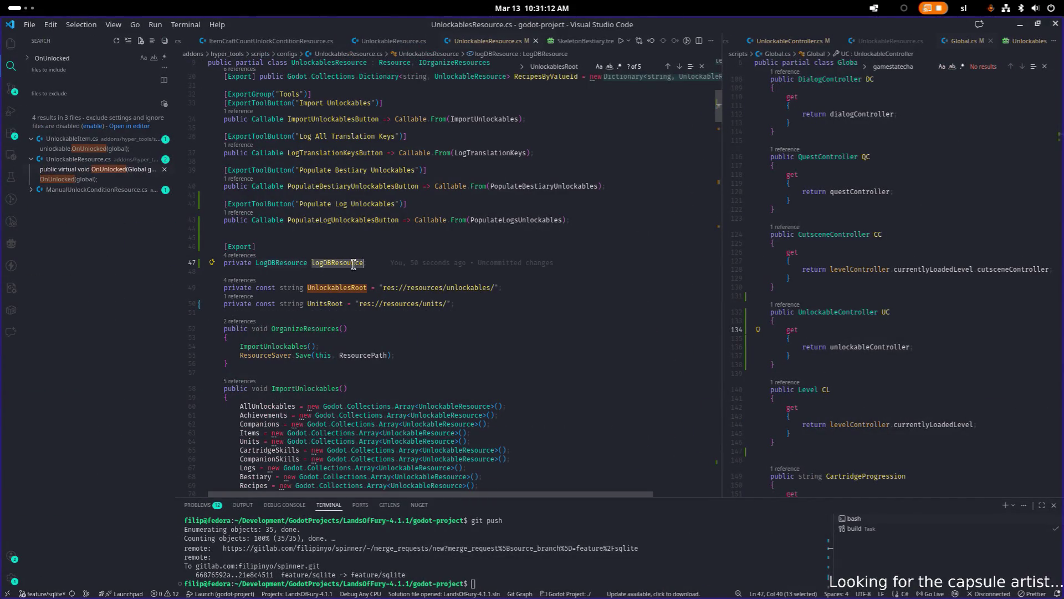
scroll(388, 250, down, 20)
scroll(406, 239, up, 5)
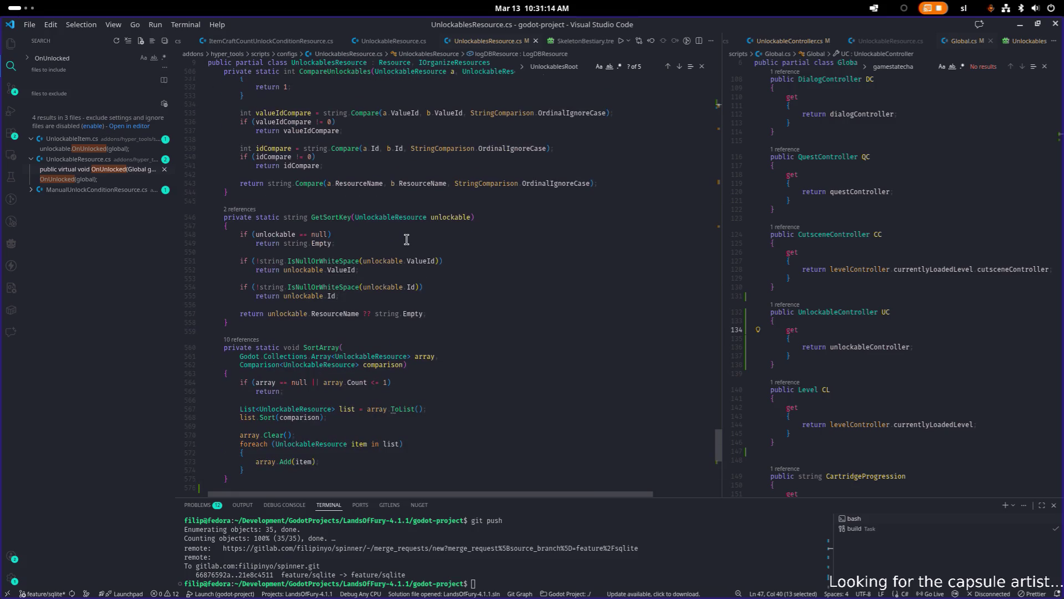
key(alt+Tab)
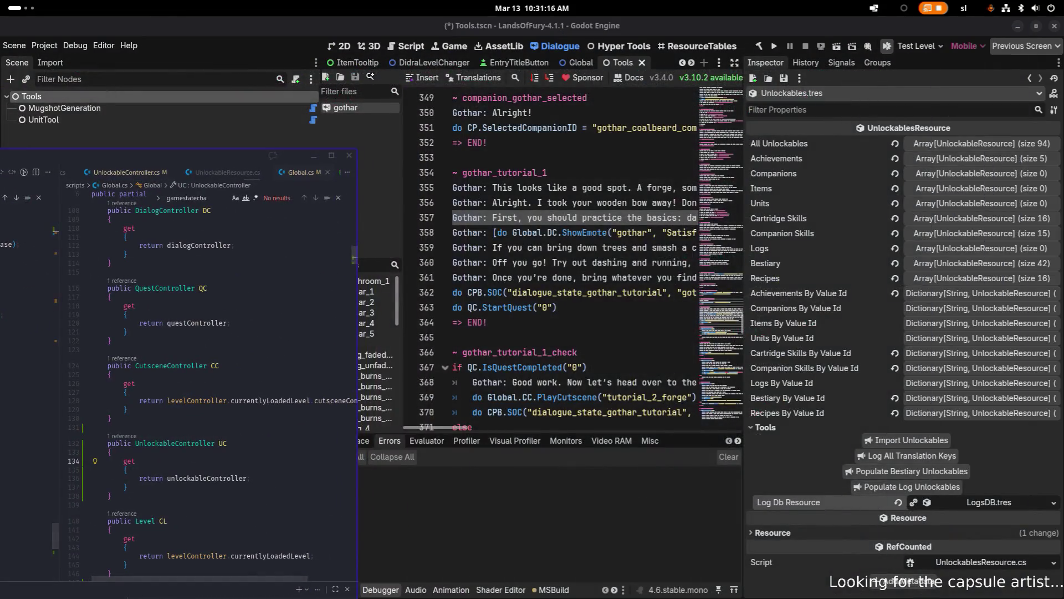
key(alt+Tab)
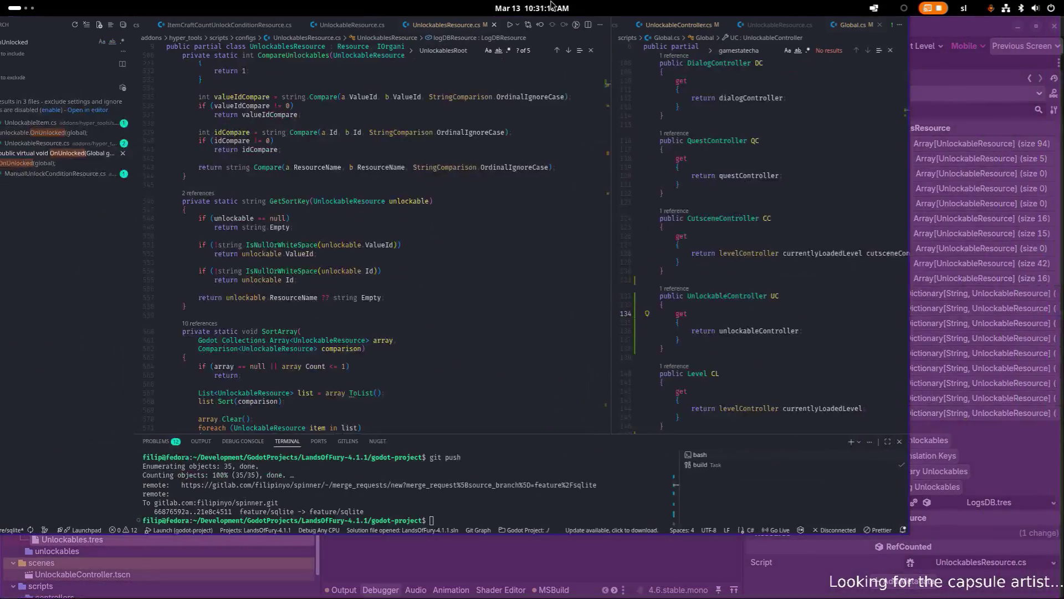
scroll(368, 194, up, 20)
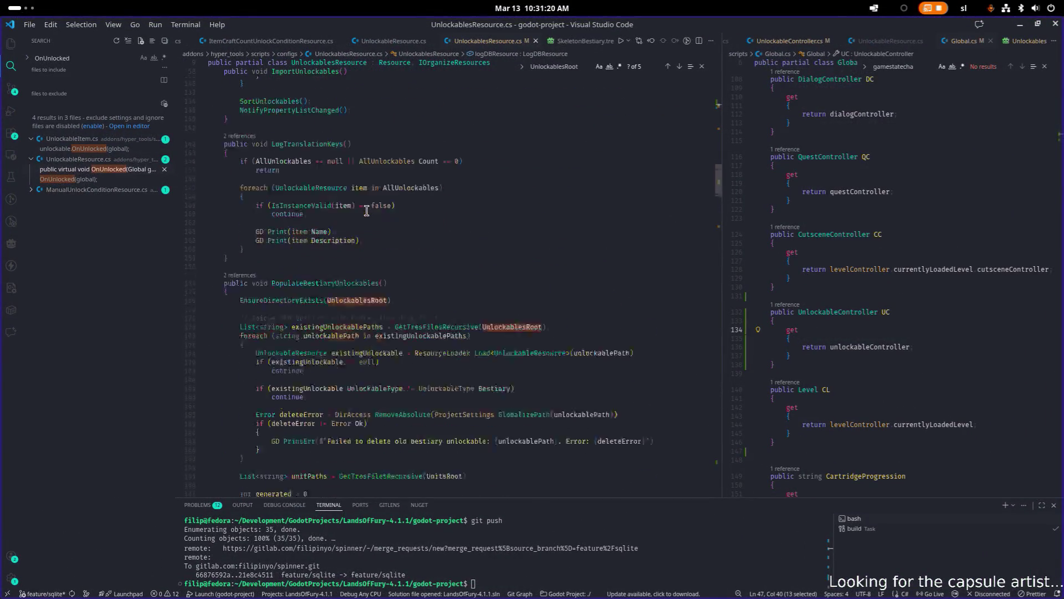
scroll(366, 210, up, 10)
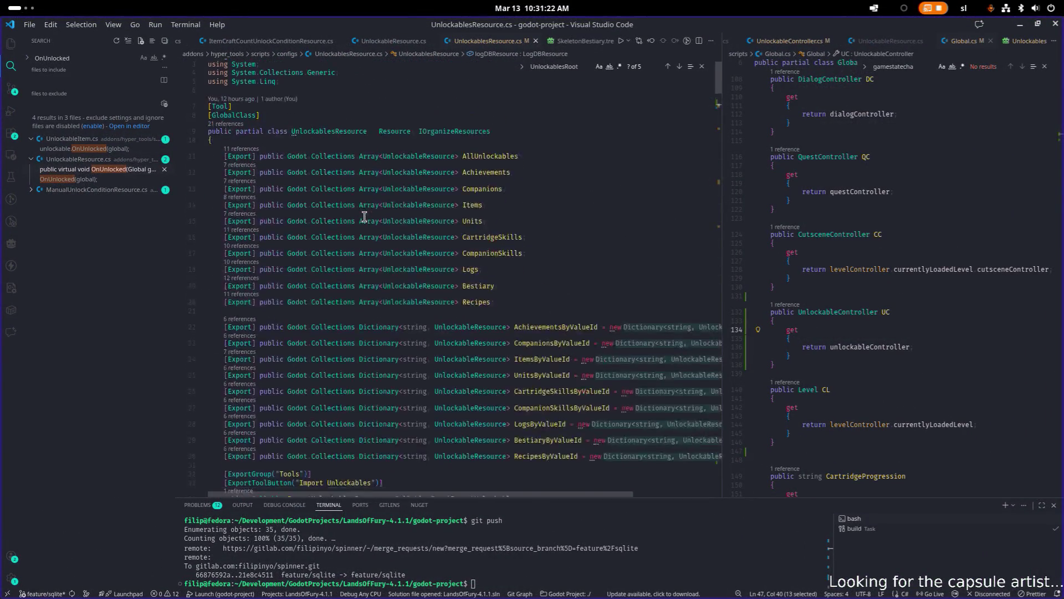
click(472, 300)
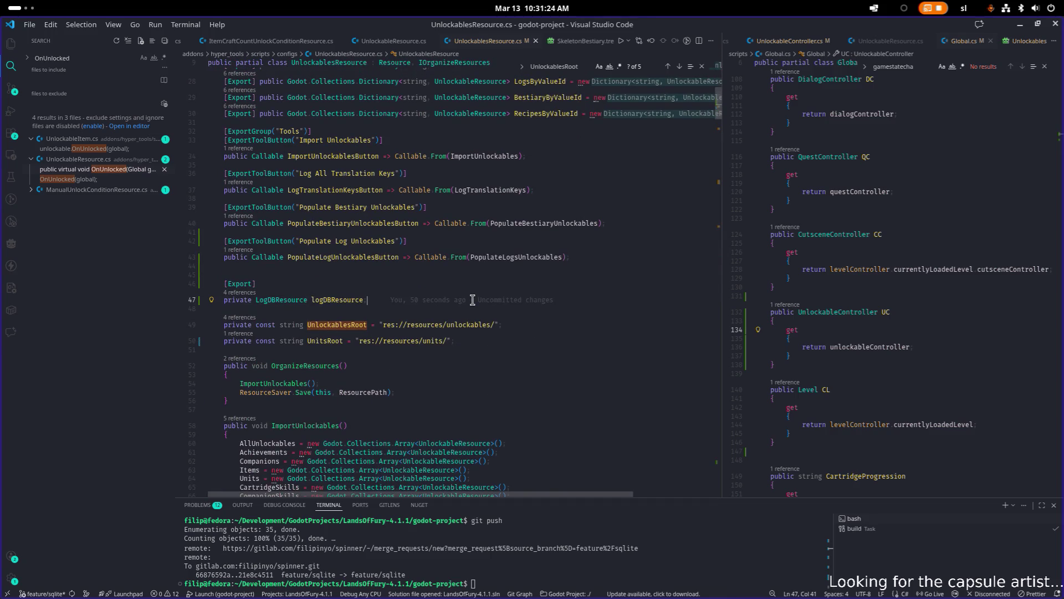
key(shift+Up)
key(shift+Up)
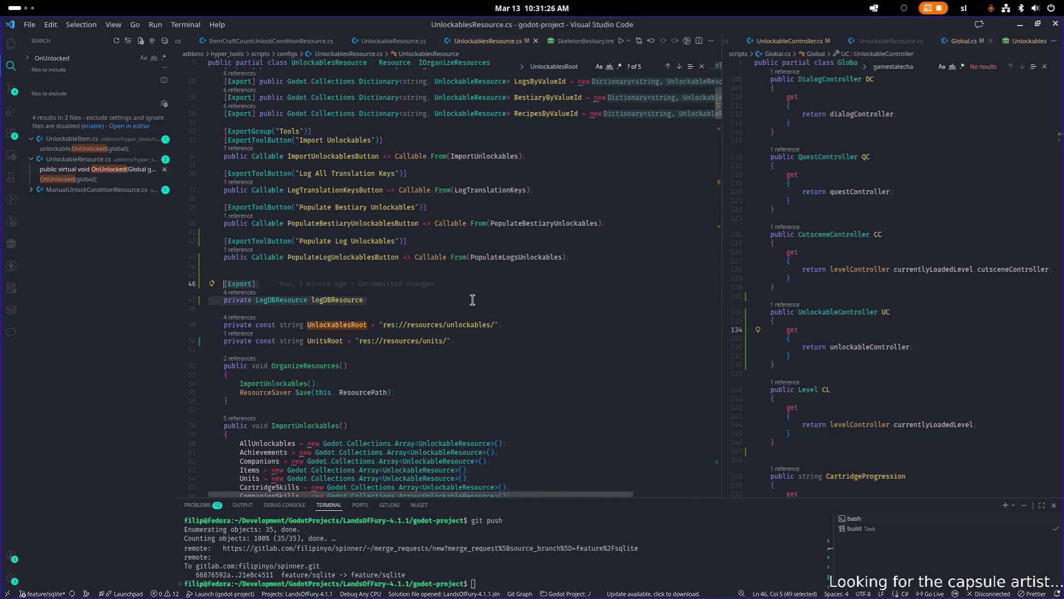
key(BackSpace)
key(BackSpace)
key(BackSpace)
key(ctrl+alt+minus)
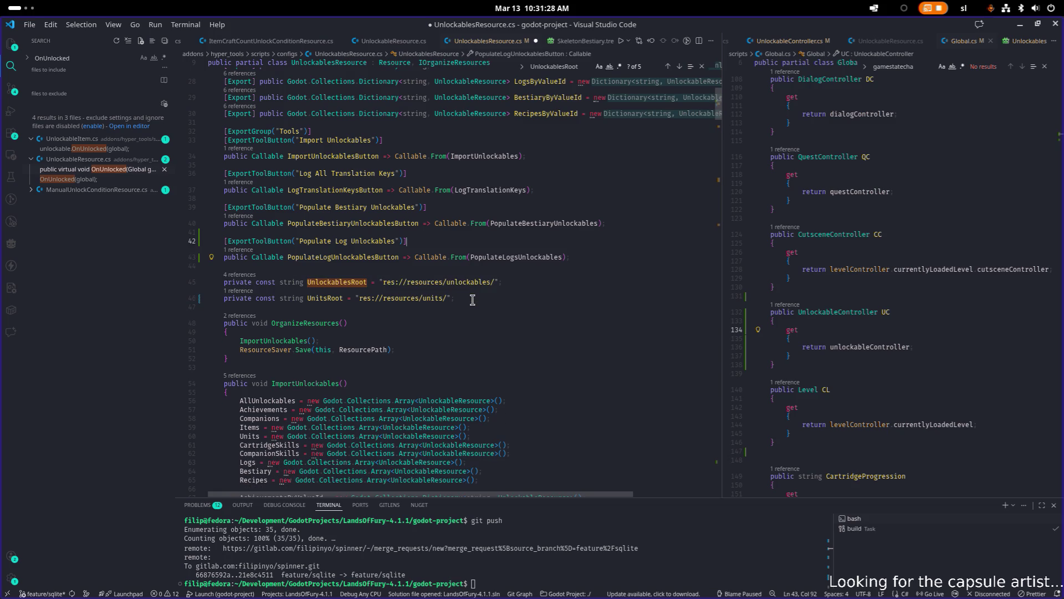
key(Return)
key(Return)
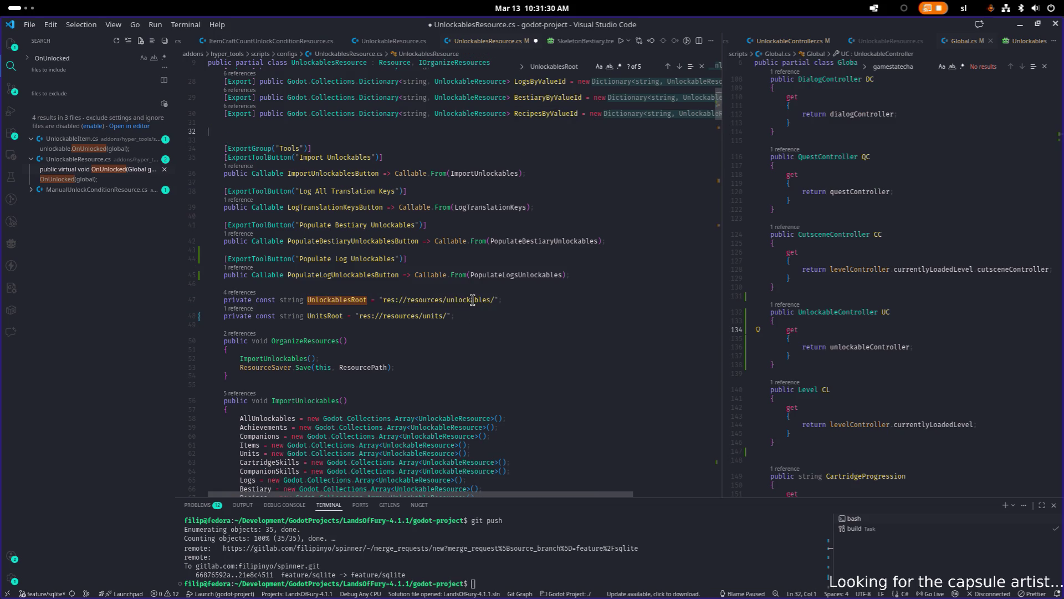
key(ctrl+v)
key(Up)
- Add [ExportGroup("DB references")] and an [Export] attribute above logDBResource, then save
text(Group)
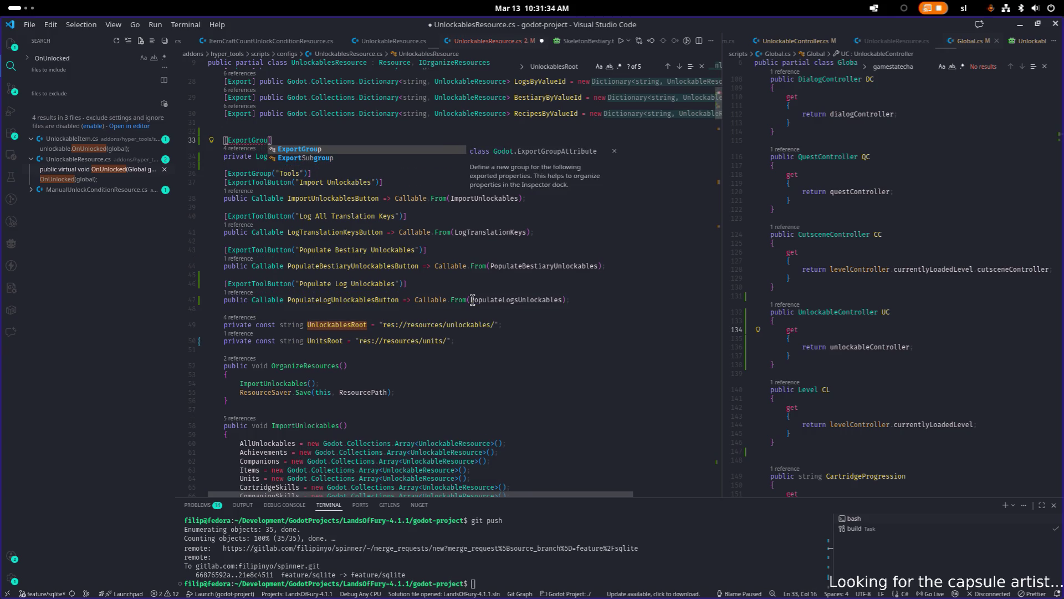
text(()
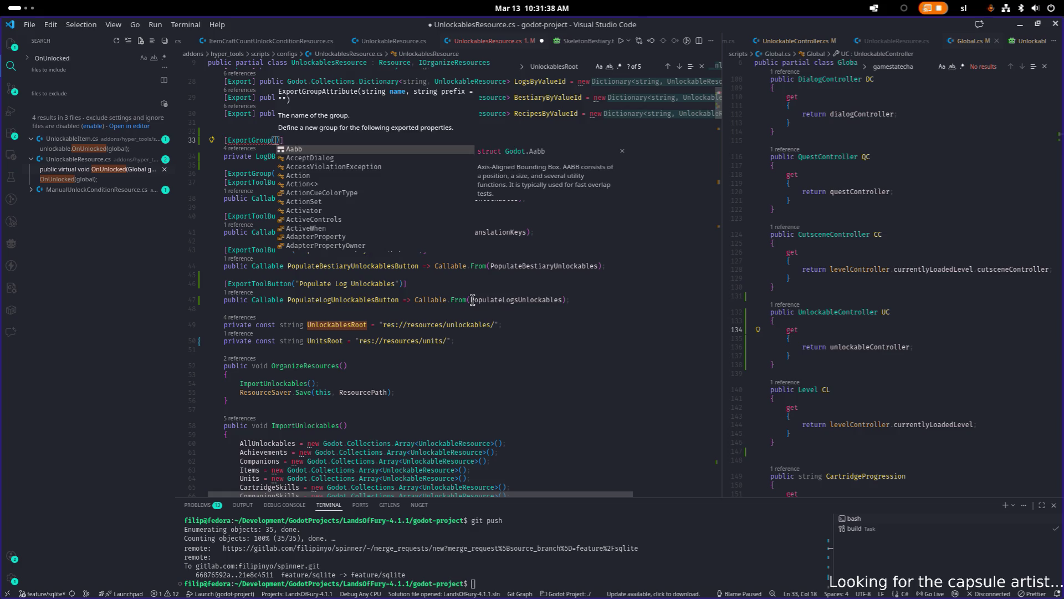
text("DB references)
key(Down)
key(Down)
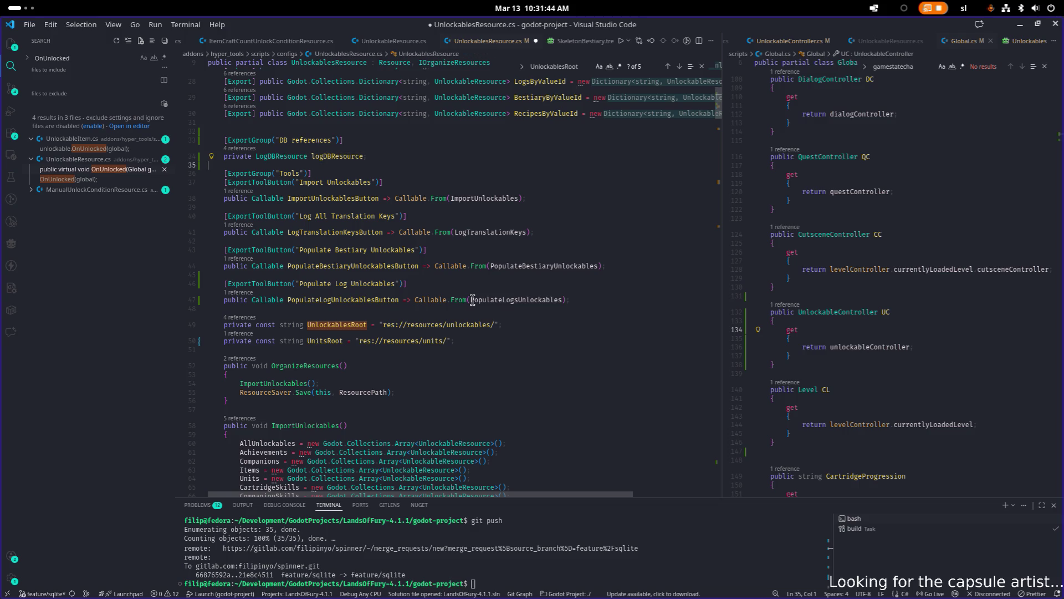
key(Up)
key(Up)
key(Down)
key(Up)
key(Up)
key(Down)
key(End)
key(Return)
text([Expo)
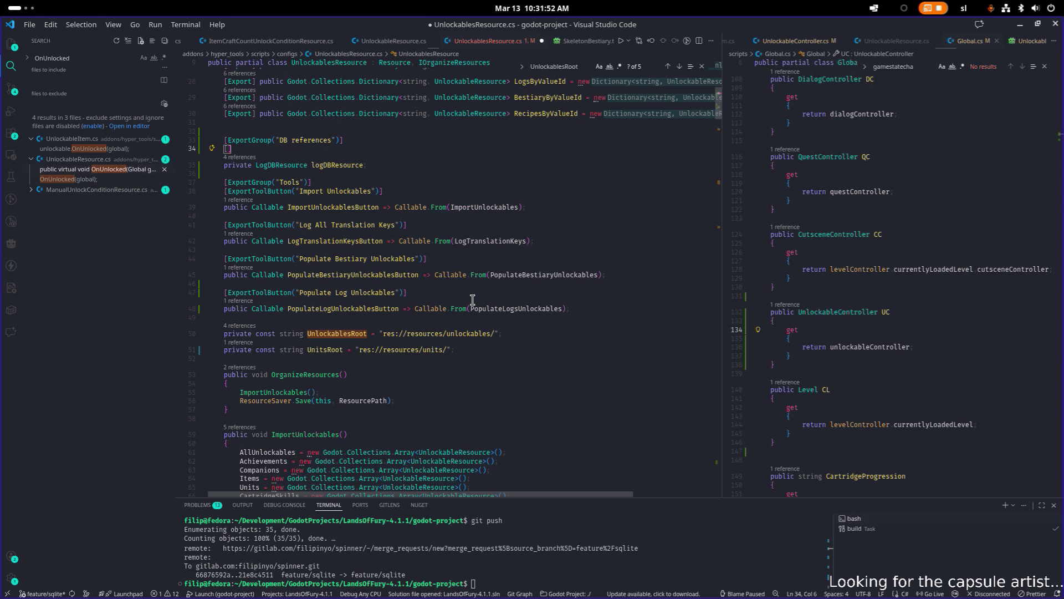
key(Tab)
key(ctrl+s)
- Search the file for logDBResource and move into the empty PopulateLogsUnlockables method
key(Down)
key(End)
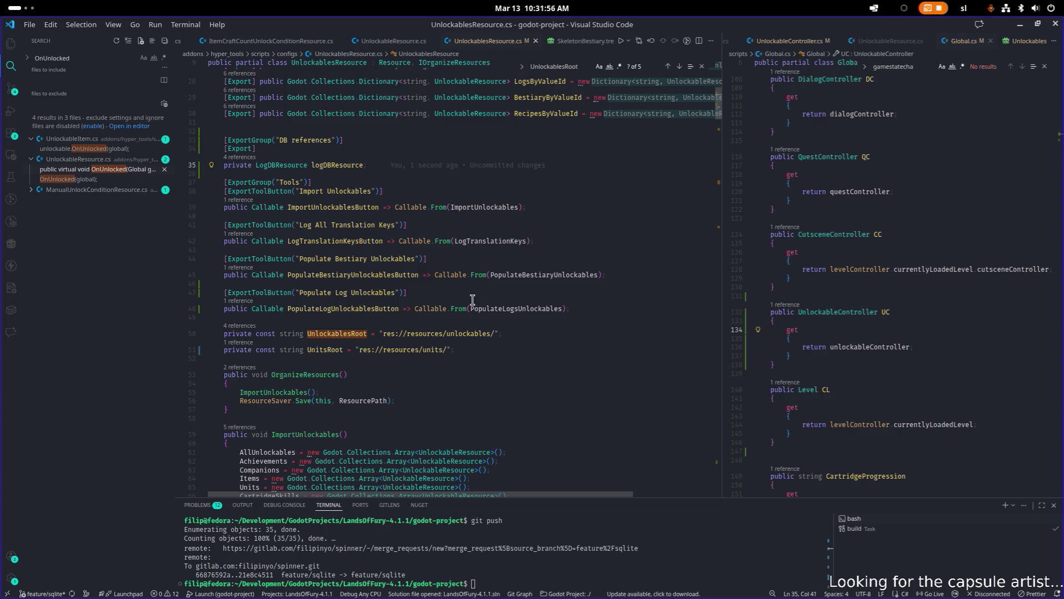
key(ctrl+shift+Left)
key(ctrl+c)
key(ctrl+f)
key(Return)
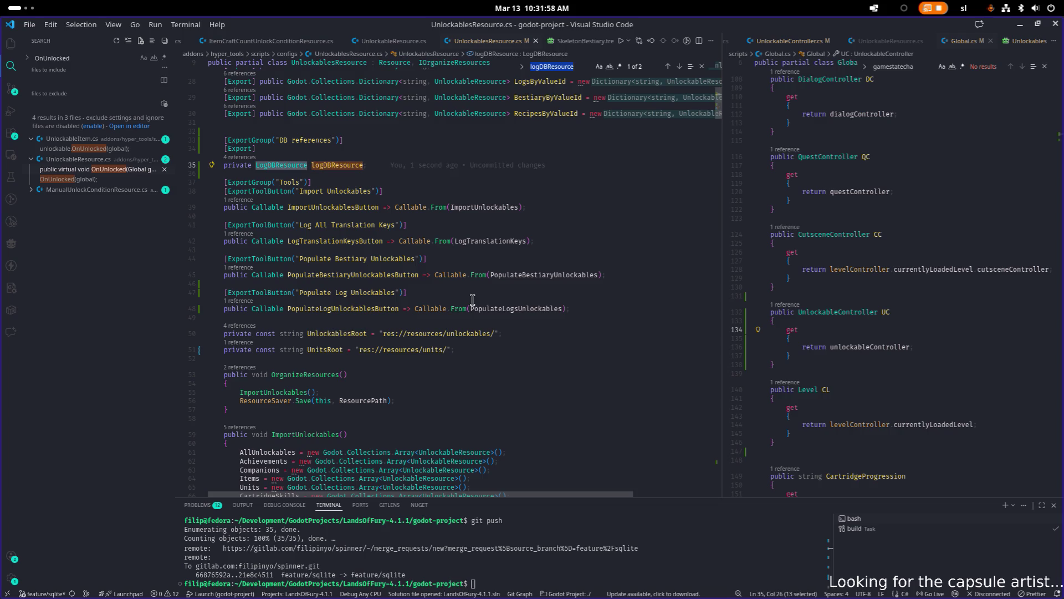
scroll(463, 305, down, 20)
scroll(463, 308, down, 15)
scroll(466, 311, up, 8)
click(482, 307)
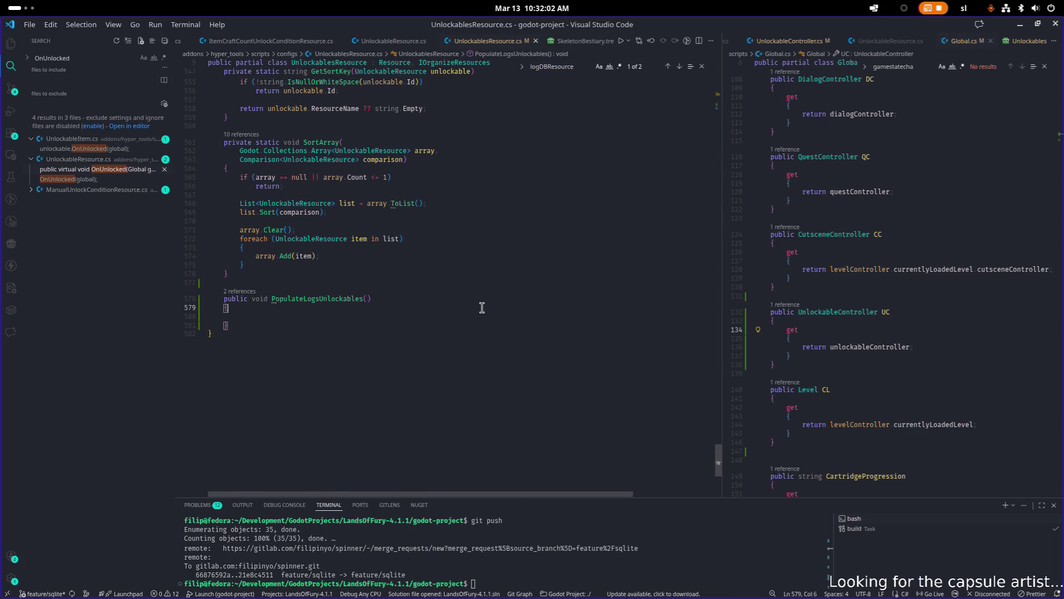
- Add an early return to PopulateLogsUnlockables when logDBResource is null
click(474, 317)
key(Up)
key(Return)
key(ctrl+v)
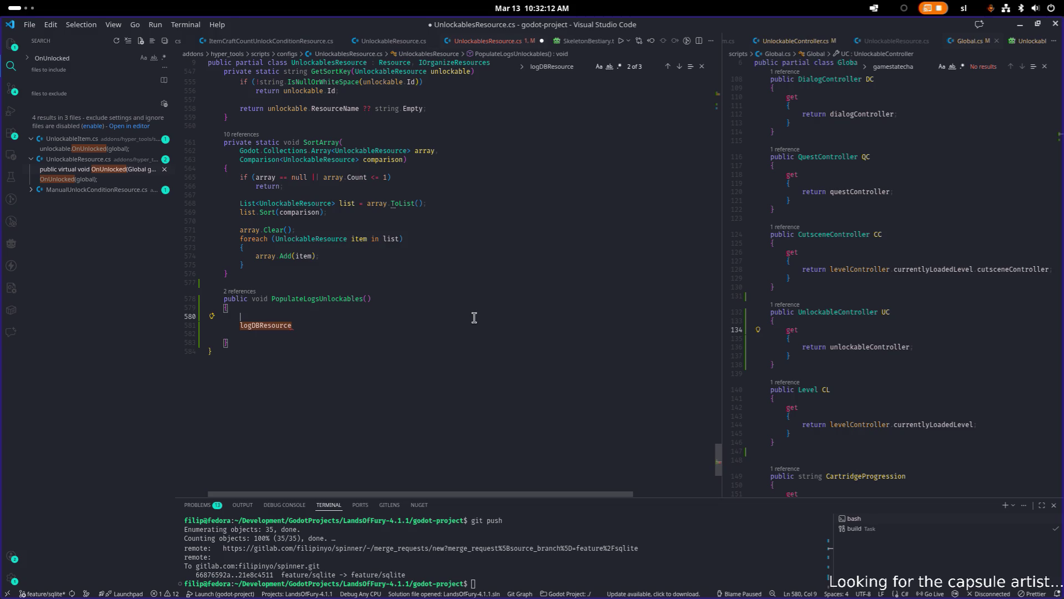
key(ctrl+shift+Return)
text(if(logDBResource)
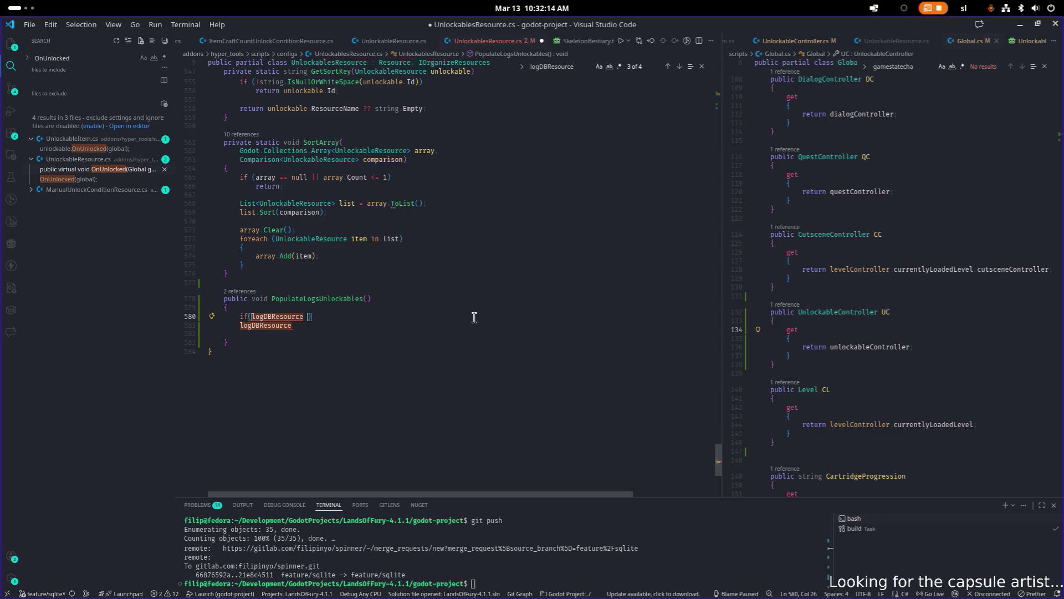
text( == null)
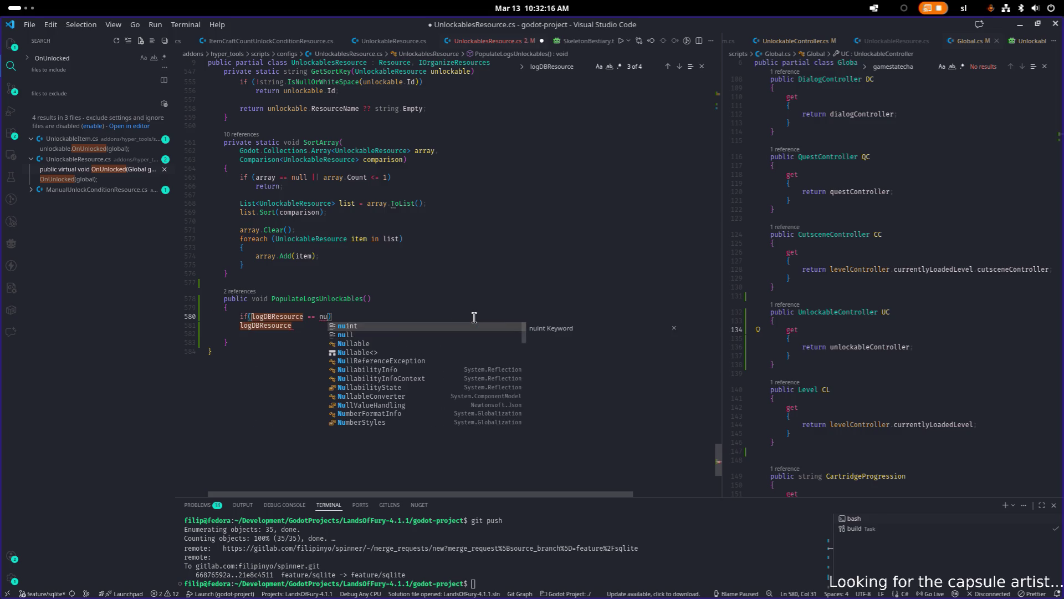
key(Escape)
key(End)
key(Return)
text({)
key(Return)
text(ret)
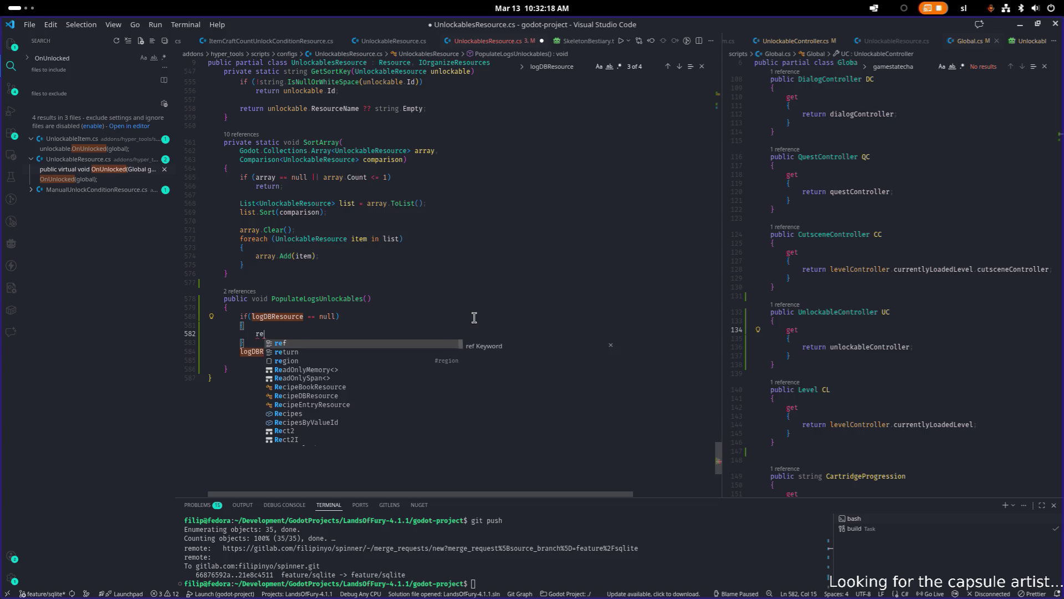
key(Tab)
text(;)
- Replace the leftover line with a foreach loop over logDBResource.Entries
key(Down)
key(Down)
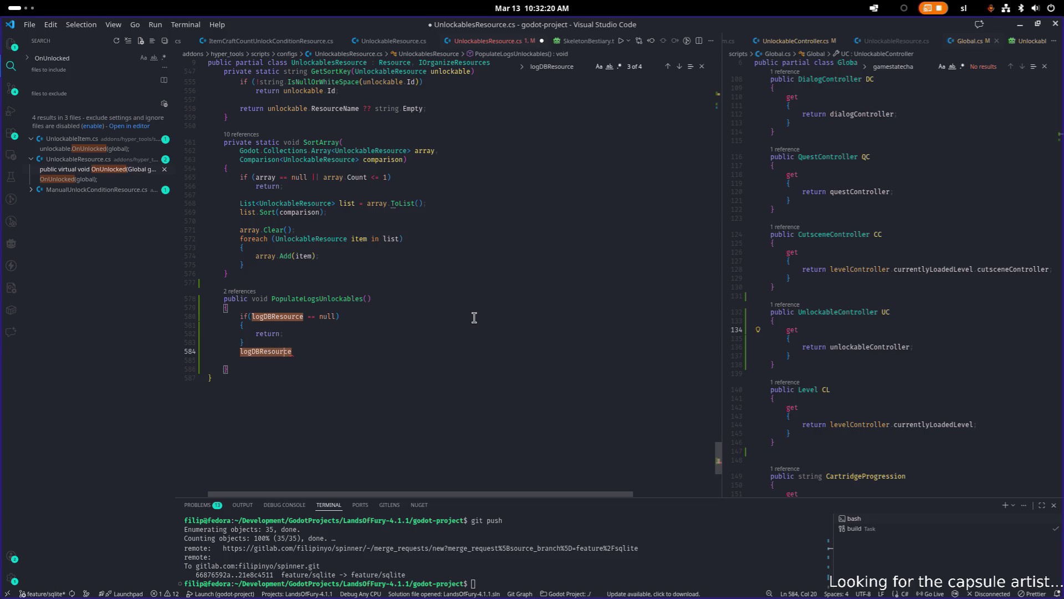
key(ctrl+BackSpace)
key(Return)
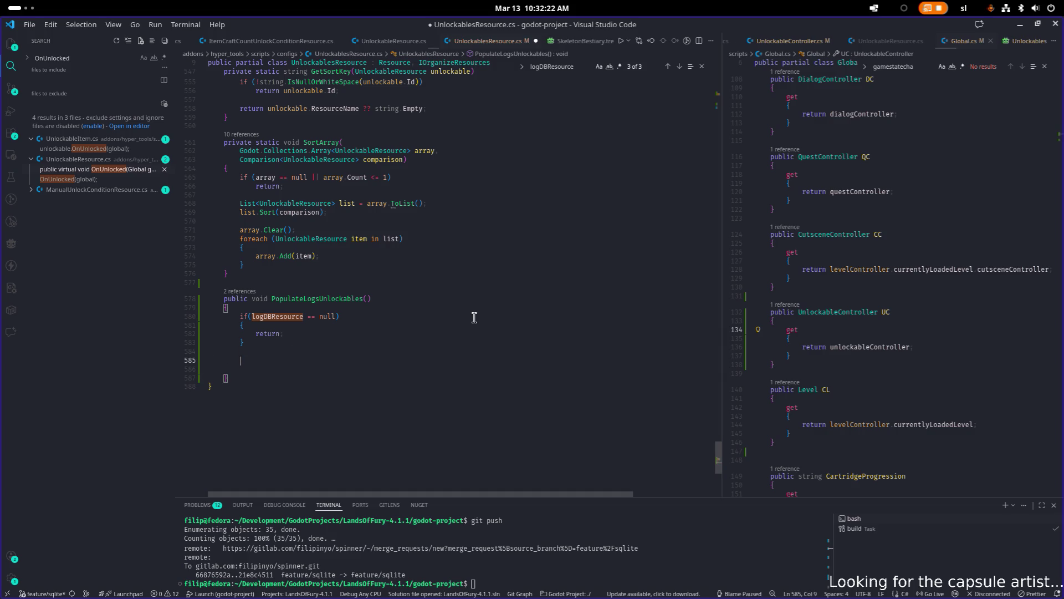
text(fo)
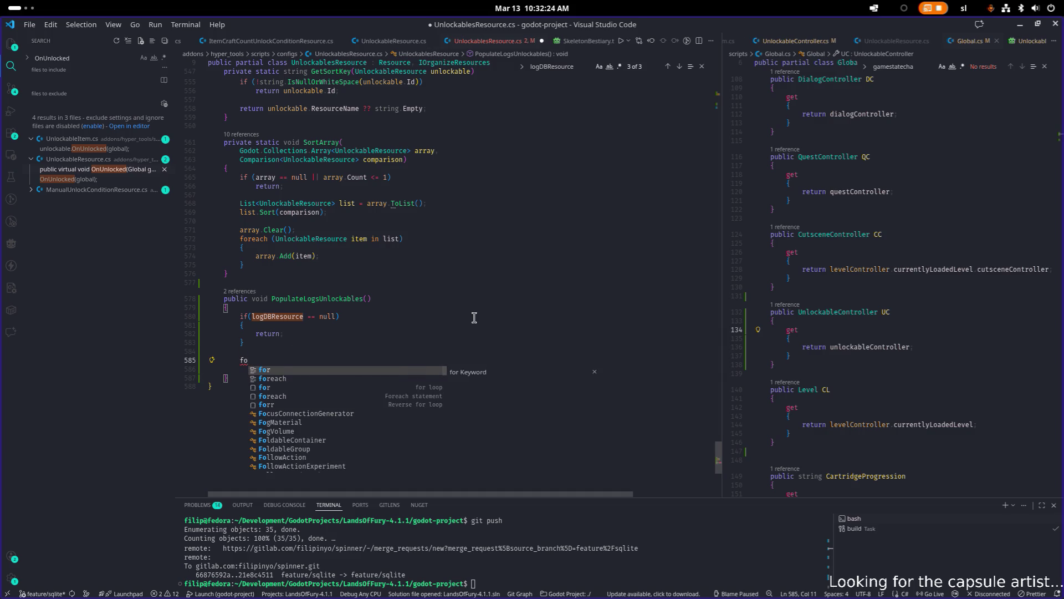
key(Down)
key(Down)
key(Down)
key(Tab)
key(End)
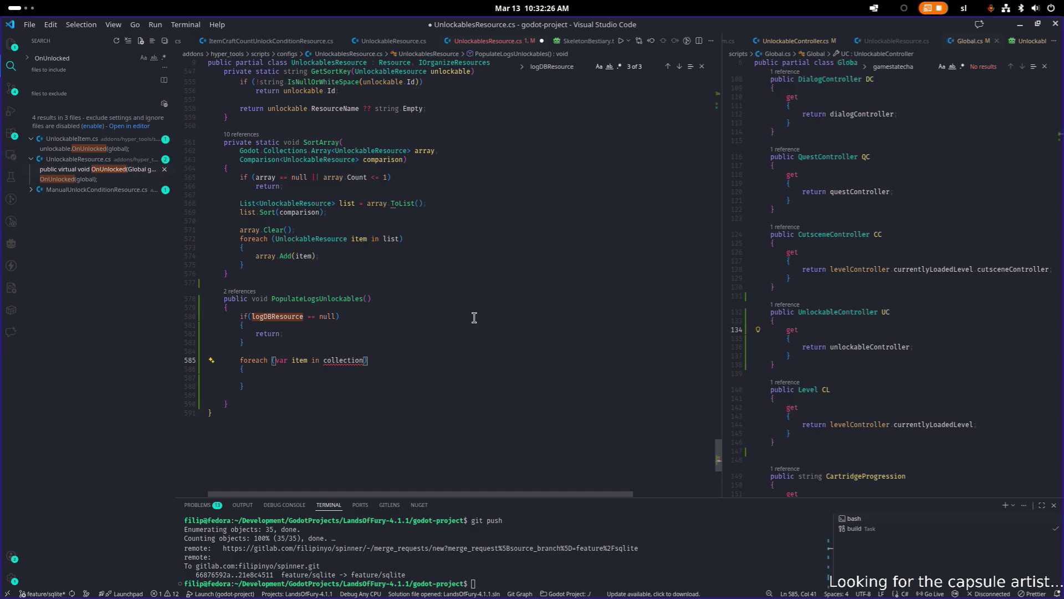
text(logDBResource.Entries)
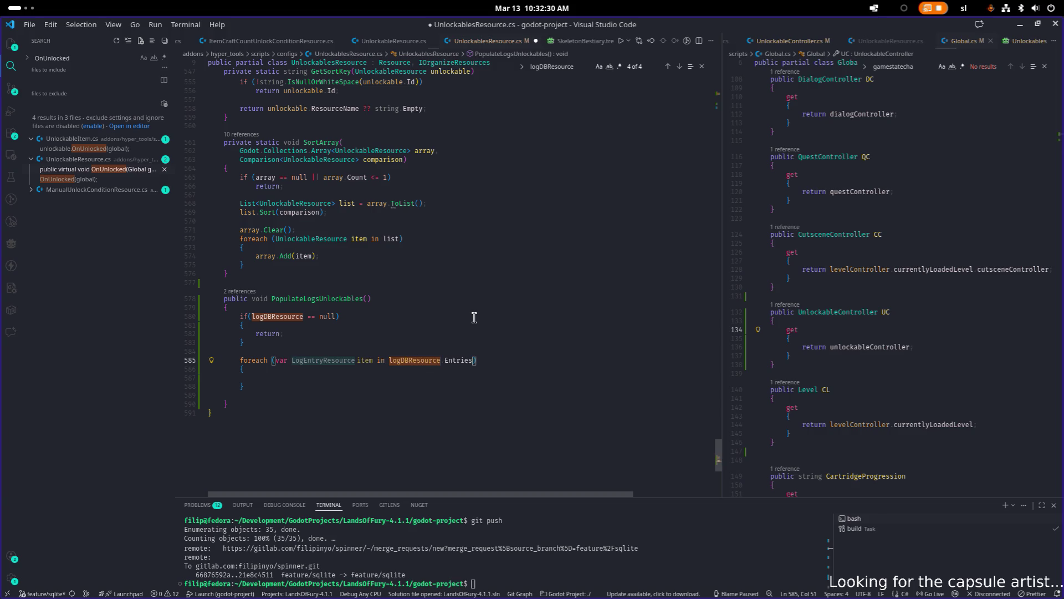
- Rename the loop variable to entry and delete the blank line before the closing brace
double_click(352, 360)
text(ent)
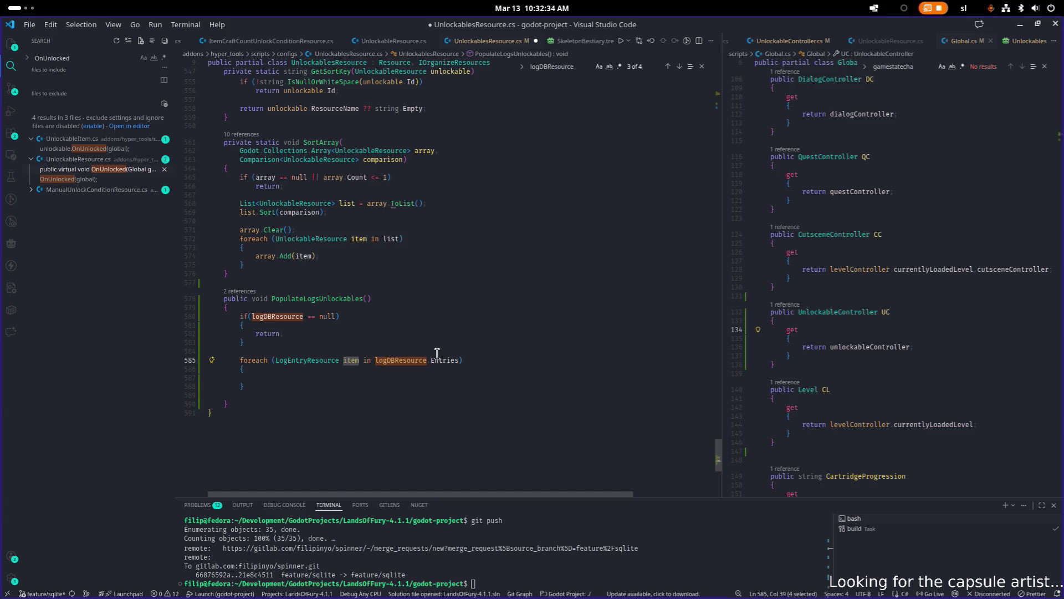
text(ry)
key(Tab)
key(Tab)
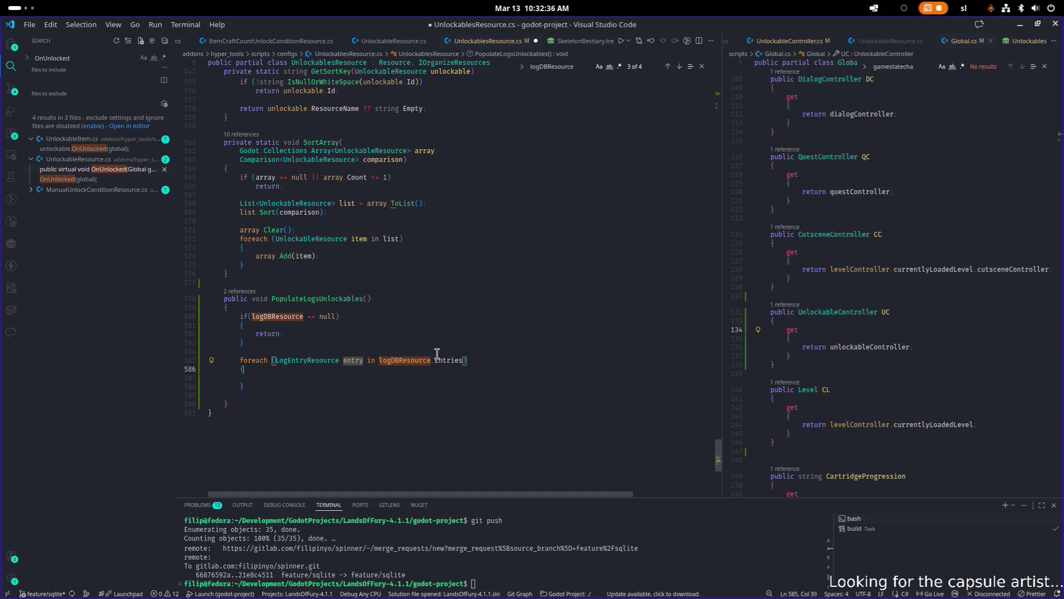
key(Down)
key(Down)
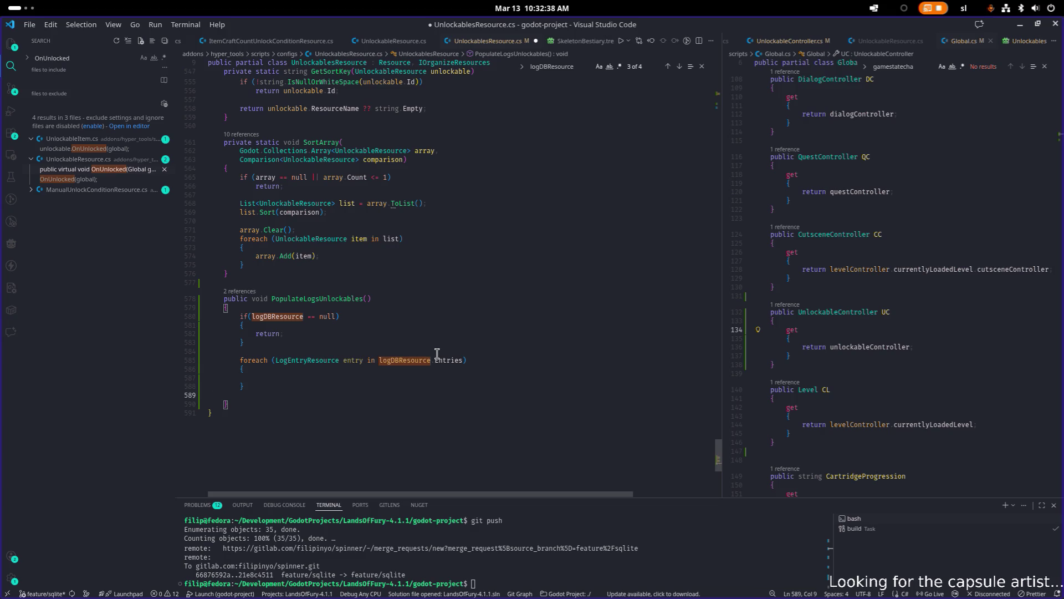
key(Delete)
- Open UnlockableResource.cs in the right editor via quick open and scroll through its fields
click(902, 302)
key(ctrl+p)
text(unclocka)
text(bleres)
key(Return)
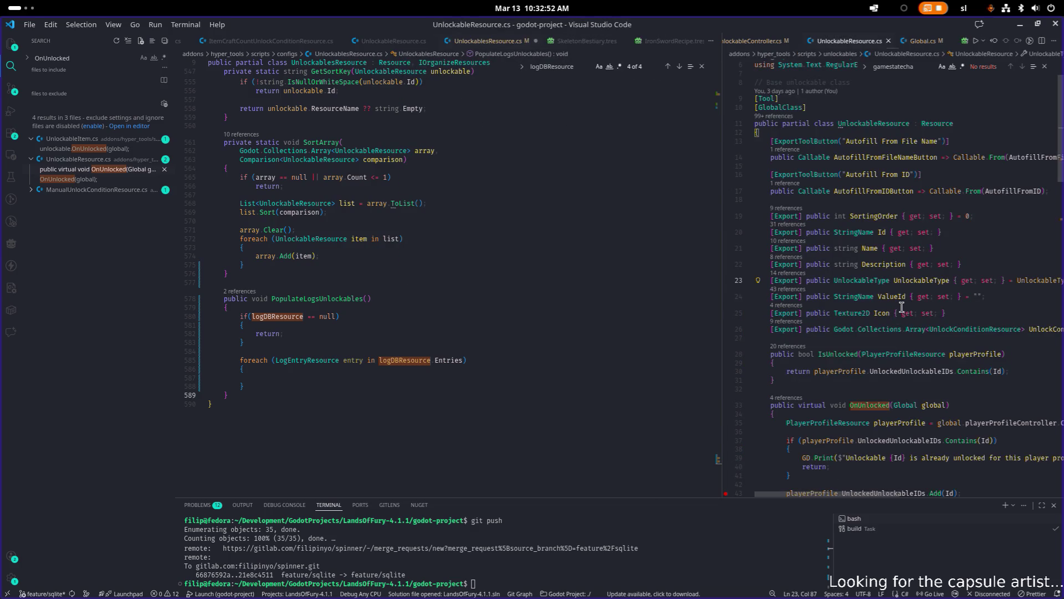
scroll(868, 319, down, 9)
scroll(861, 324, down, 20)
scroll(861, 323, up, 20)
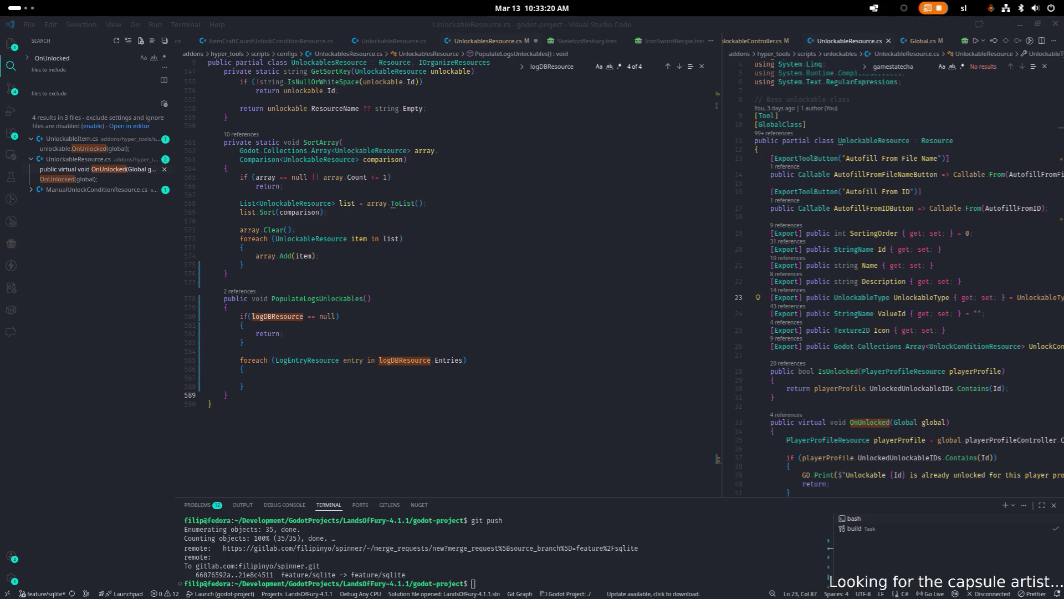
scroll(449, 148, down, 1)
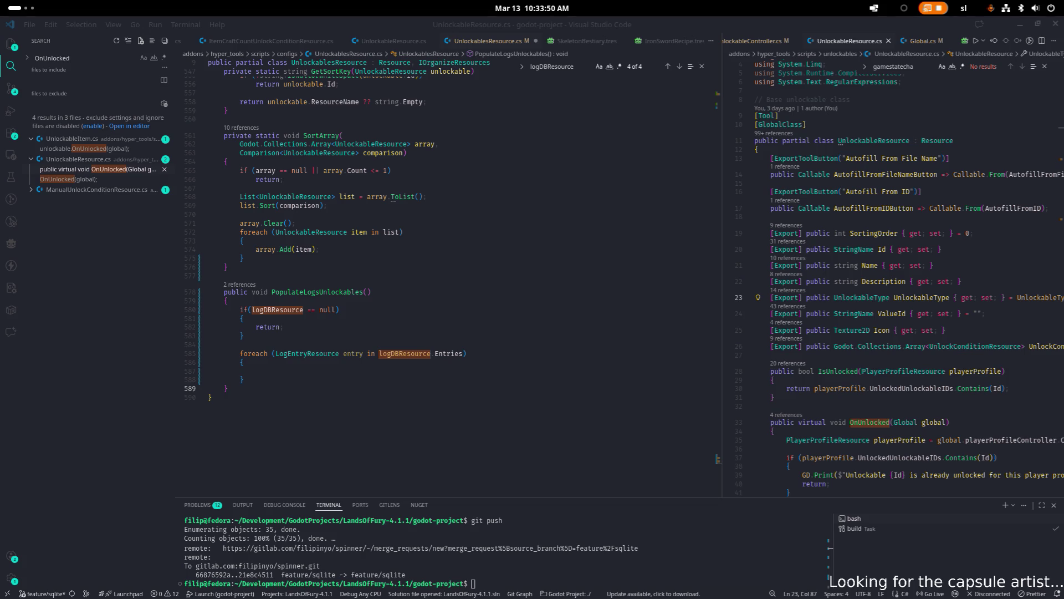
scroll(624, 303, down, 1)
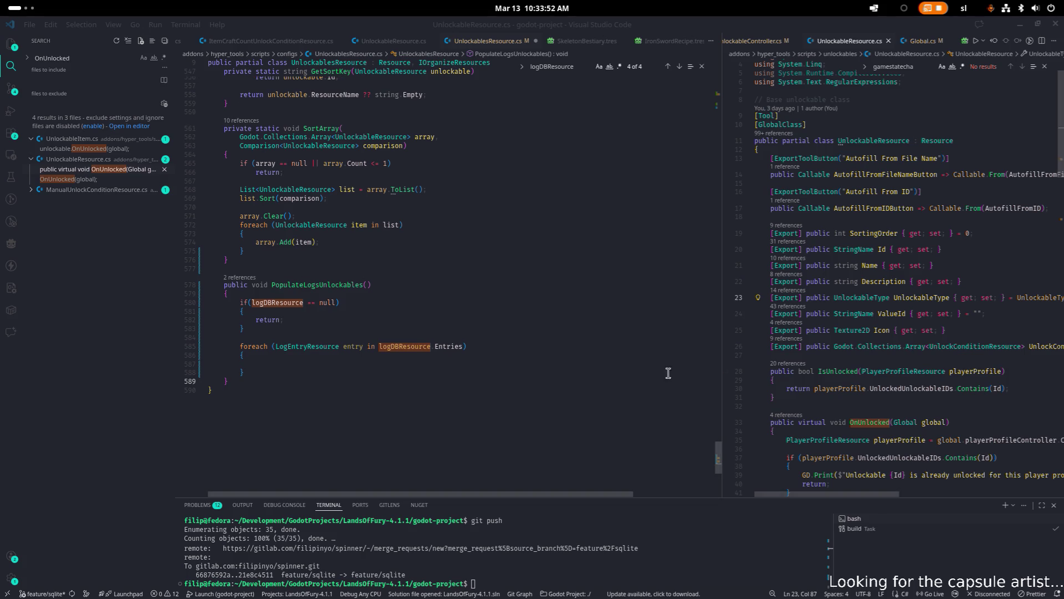
scroll(893, 377, down, 1)
scroll(466, 344, down, 1)
click(486, 357)
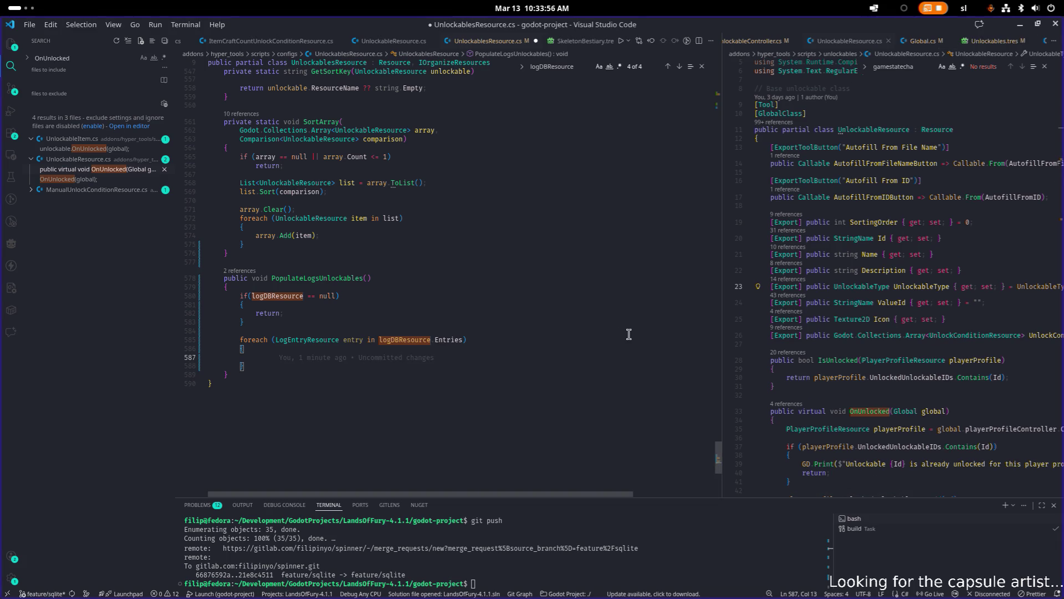
- Search UnlockablesResource.cs for 'new UnlockableResource' to find the bestiary creation block
click(876, 138)
double_click(886, 129)
key(ctrl+c)
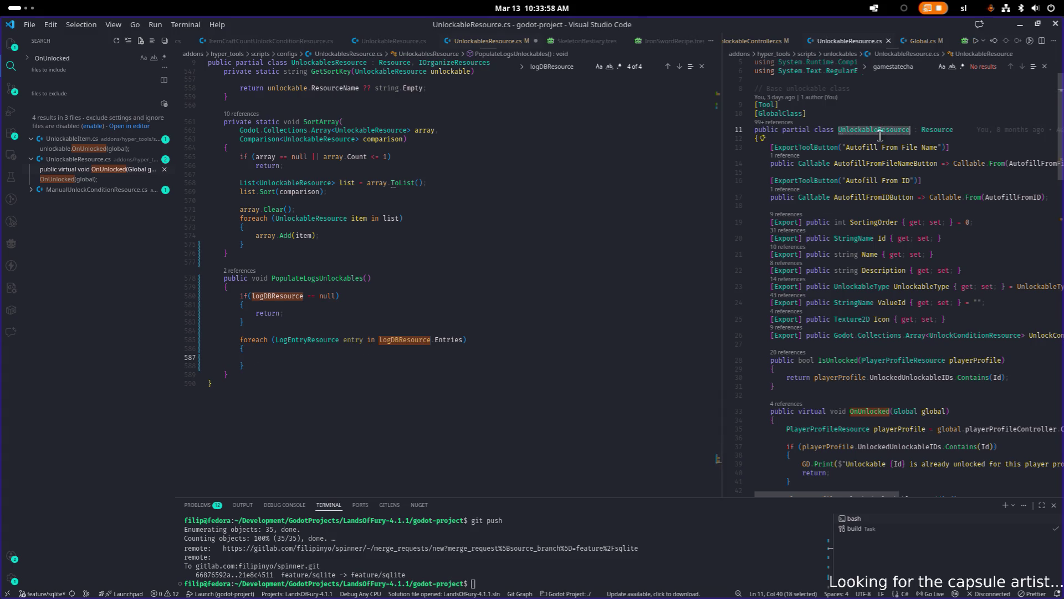
click(527, 244)
key(ctrl+f)
key(ctrl+v)
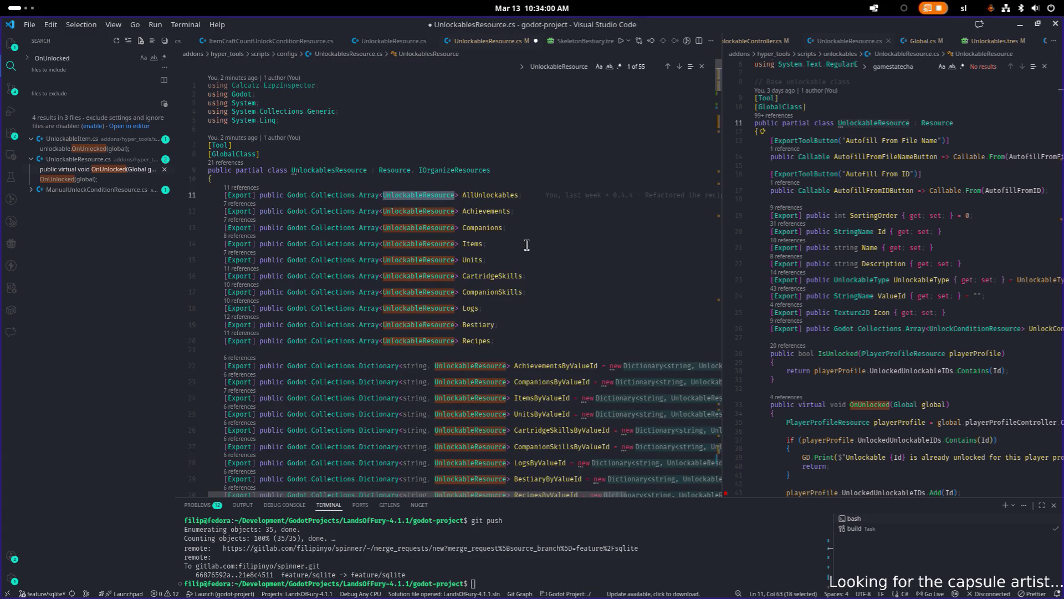
key(Home)
text(new)
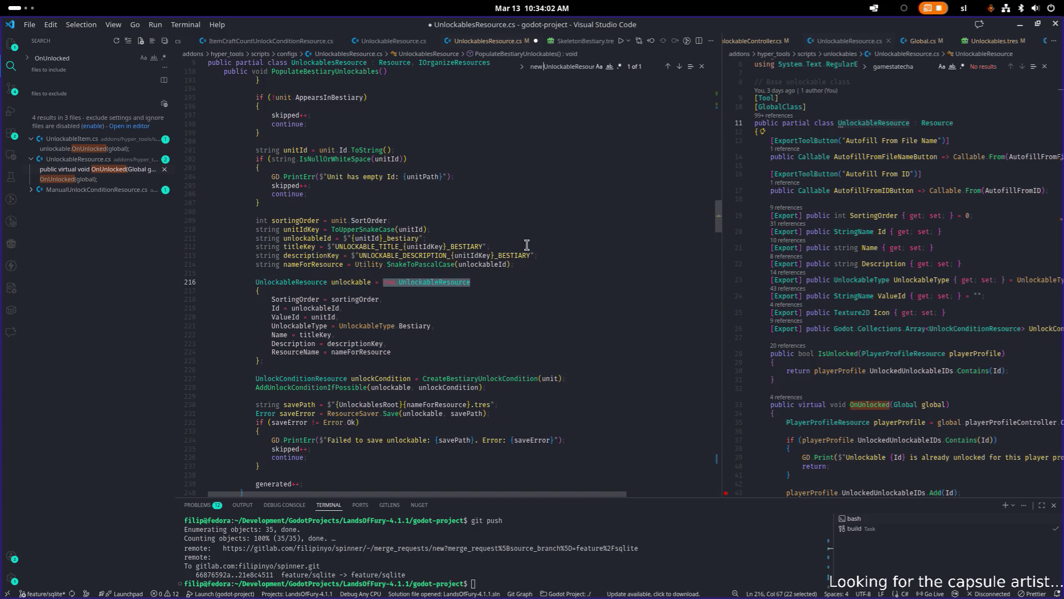
- Paste the bestiary's UnlockableResource creation block into the logs foreach loop and fix its indentation
click(271, 360)
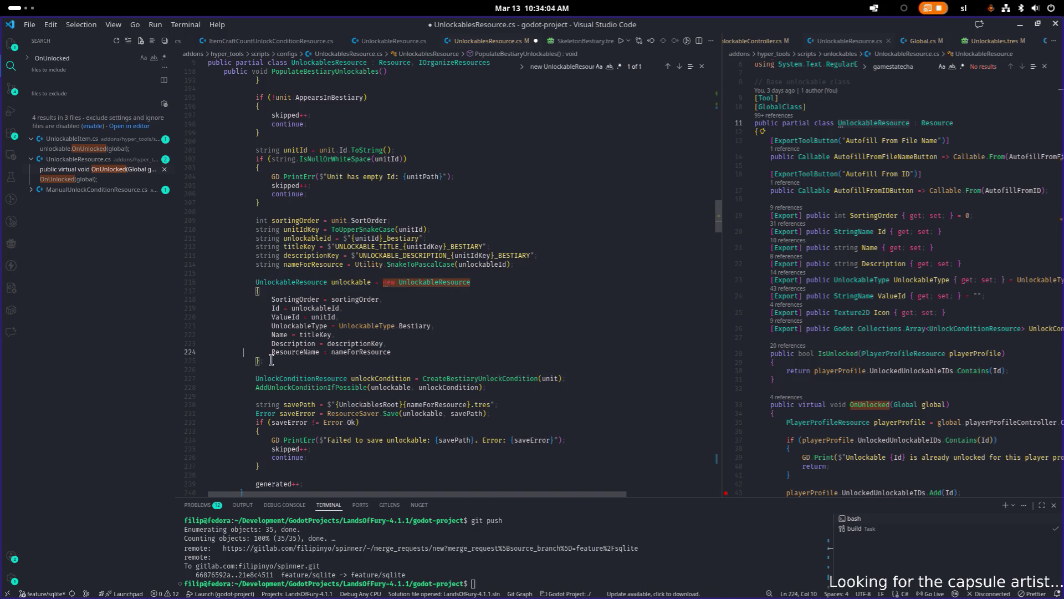
shift+click(231, 281)
scroll(299, 249, down, 20)
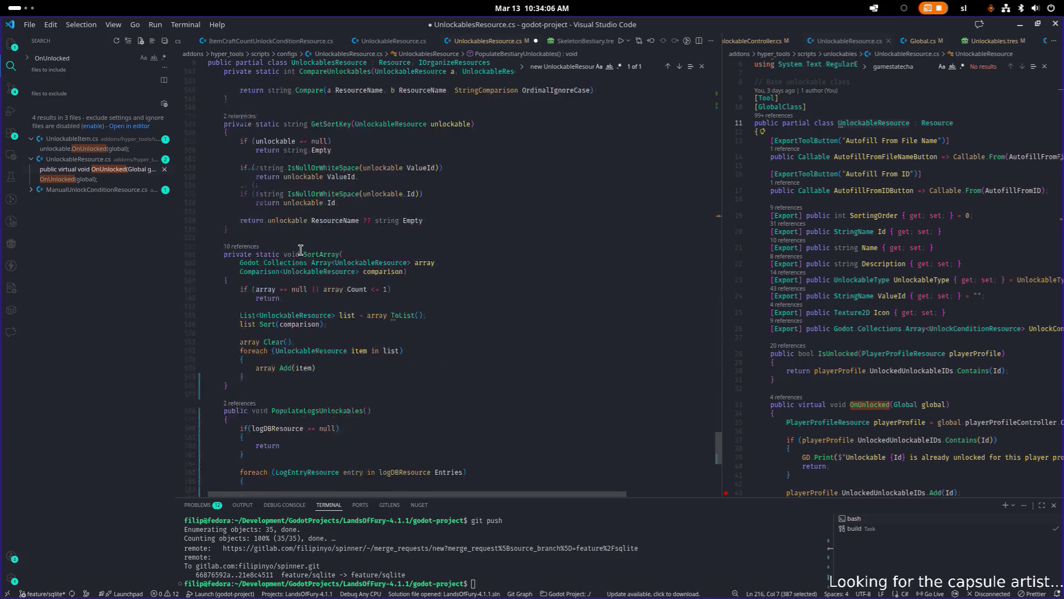
click(316, 238)
click(333, 230)
key(ctrl+v)
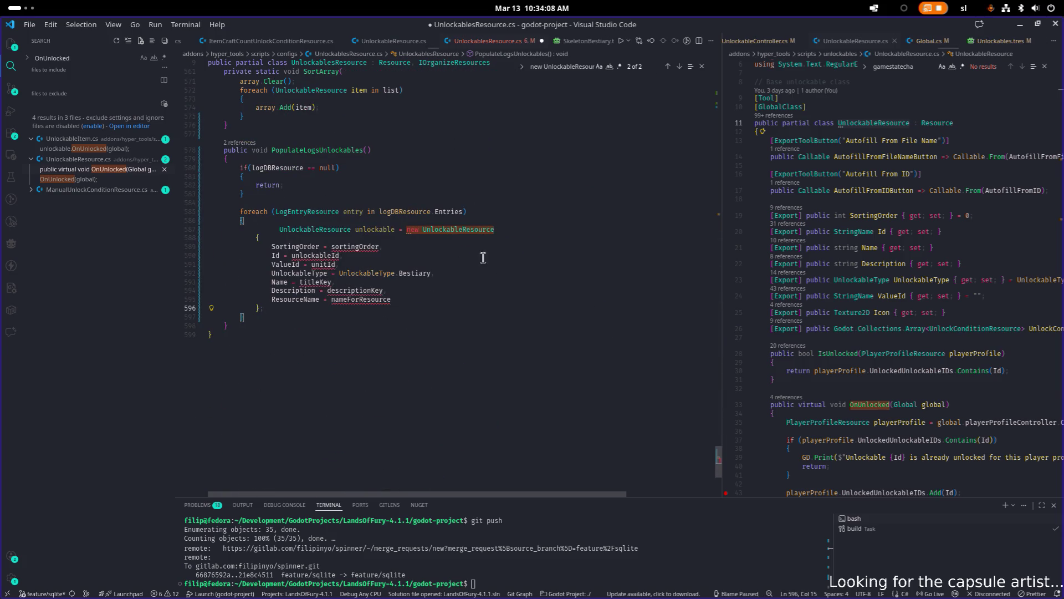
click(518, 229)
key(shift+Tab)
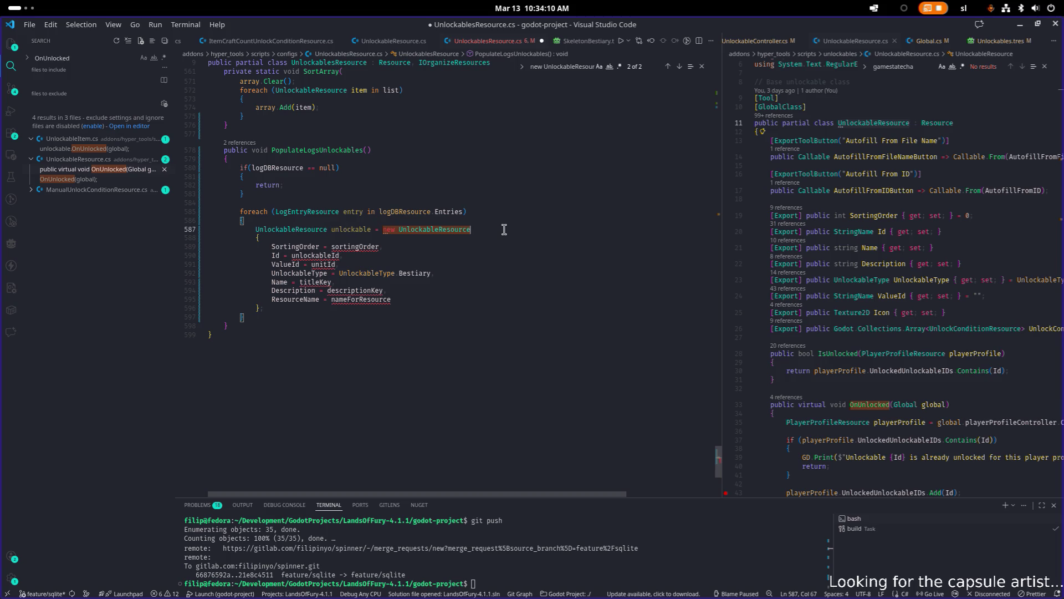
- Check the LogEntryResource type and the sortingOrder error in the pasted block
scroll(480, 240, down, 2)
scroll(488, 222, up, 2)
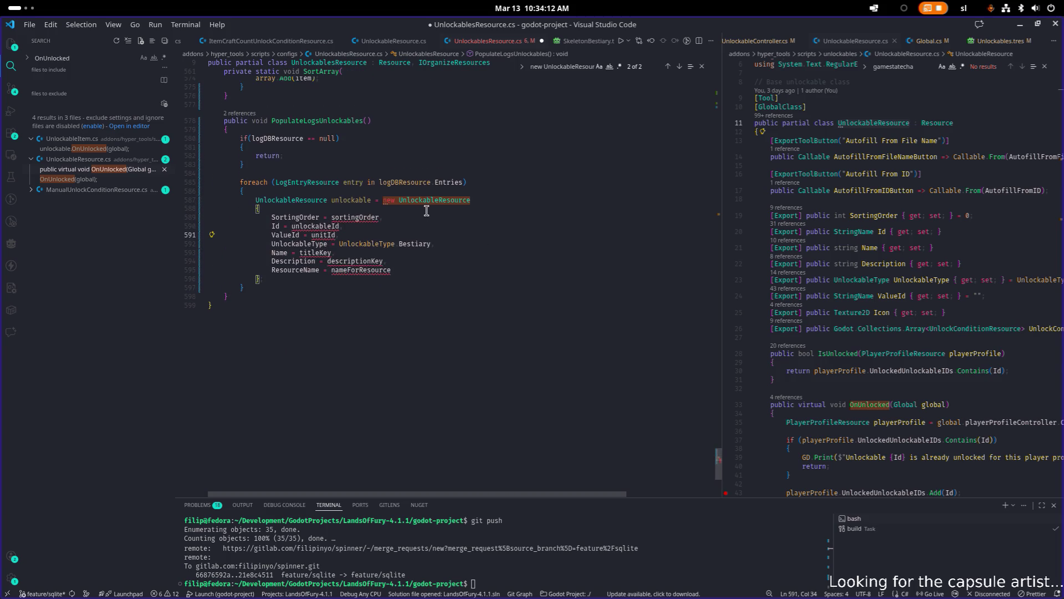
click(497, 221)
click(290, 225)
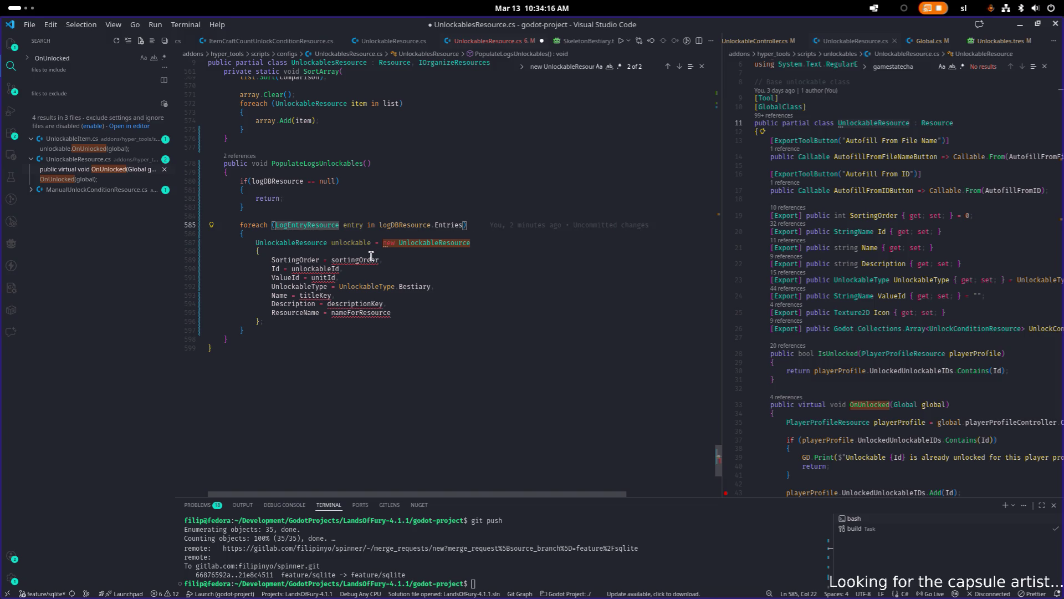
mouse_move(370, 260)
key(Down)
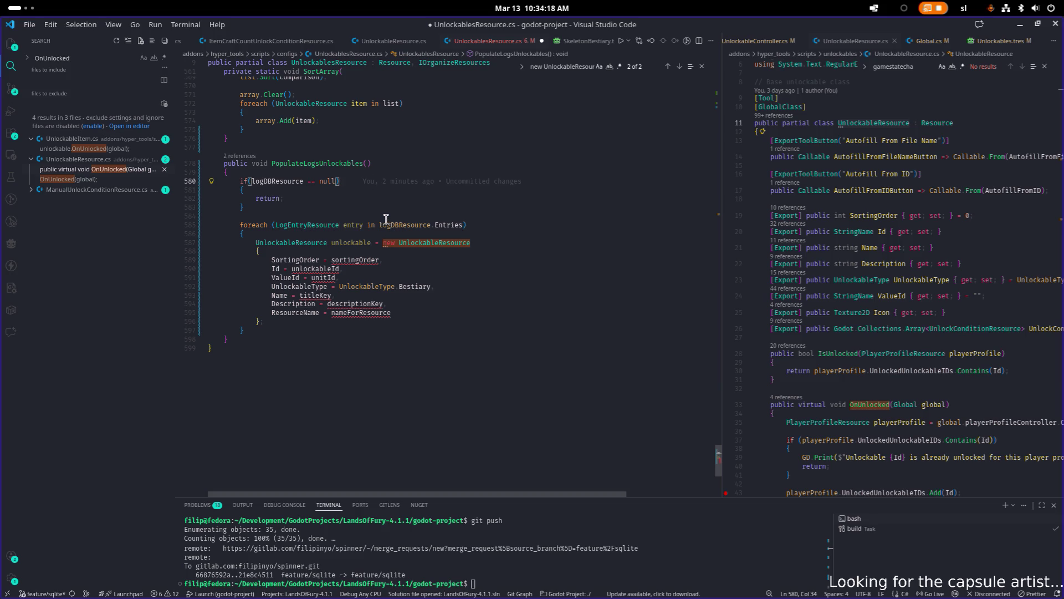
click(495, 226)
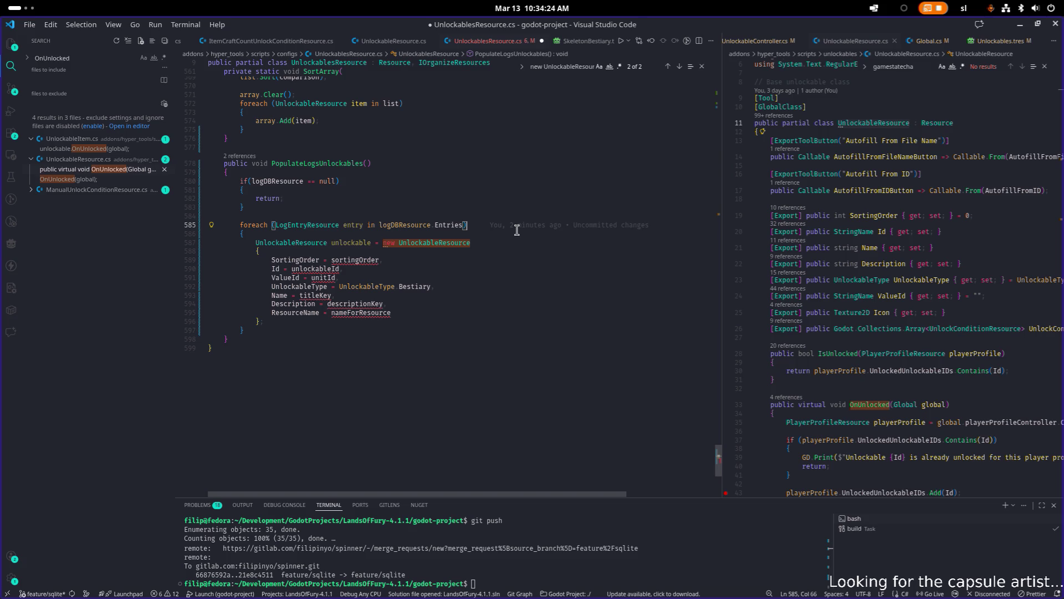
- Declare 'int index = 0;' above the foreach, add 'index++;' after the initializer, and save
key(Up)
key(Return)
text(int index)
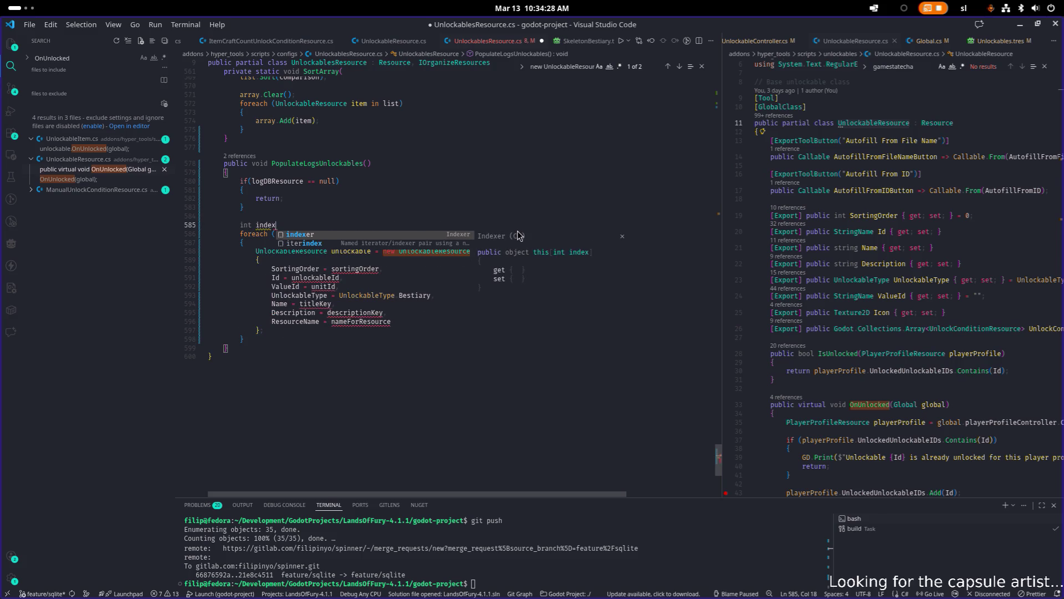
text( = 0;)
key(Down)
key(Down)
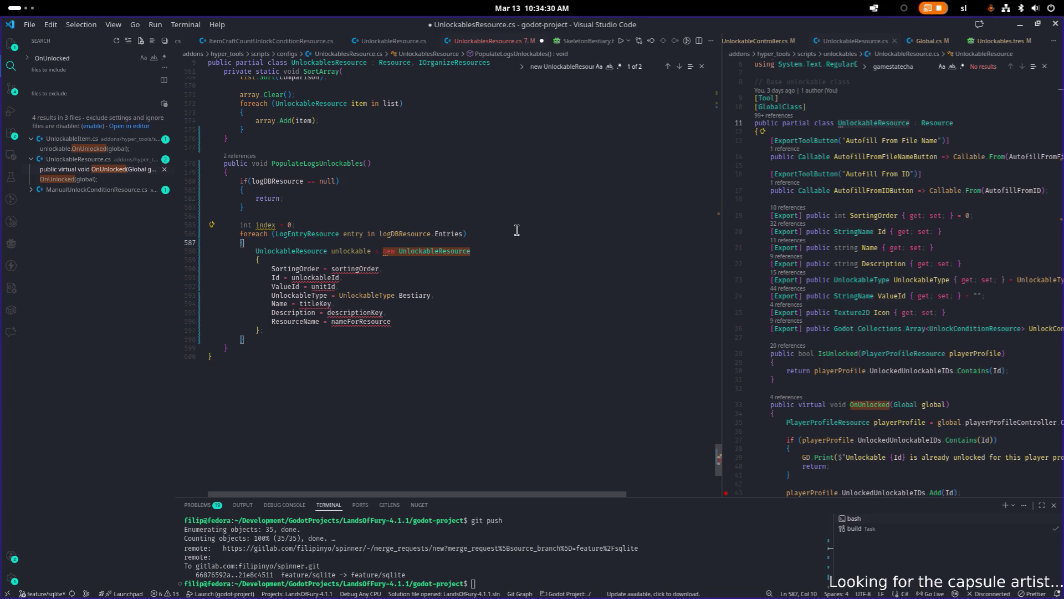
key(Return)
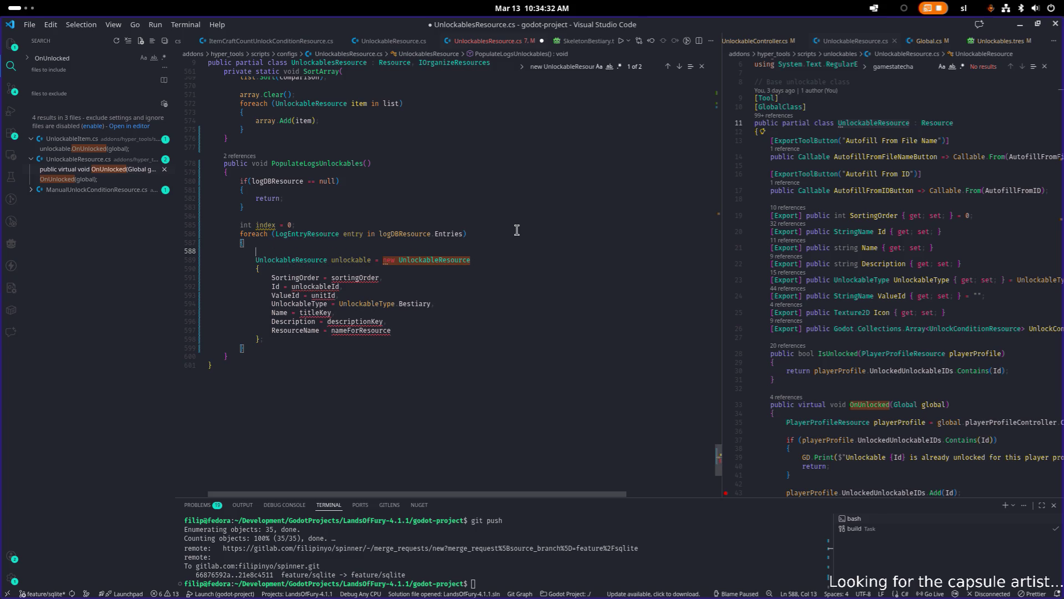
key(ctrl+shift+k)
key(Down)
key(Down)
key(Down)
key(Down)
key(End)
text(;)
key(Return)
text(index)
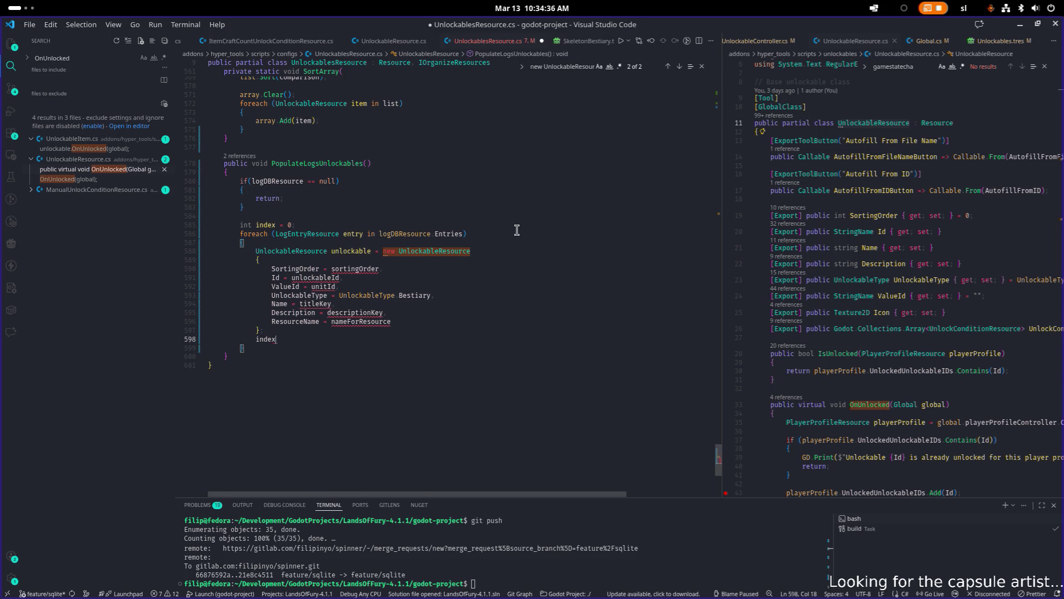
text(++;)
key(ctrl+s)
- Set SortingOrder in the logs initializer to index instead of sortingOrder
key(Up)
key(Up)
key(Up)
key(Up)
key(Up)
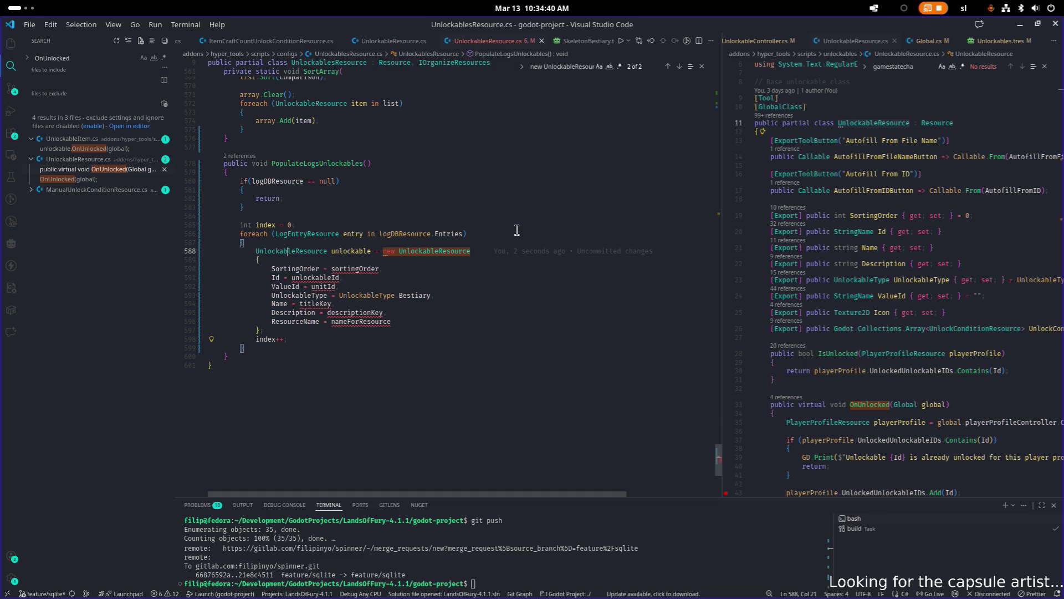
key(Down)
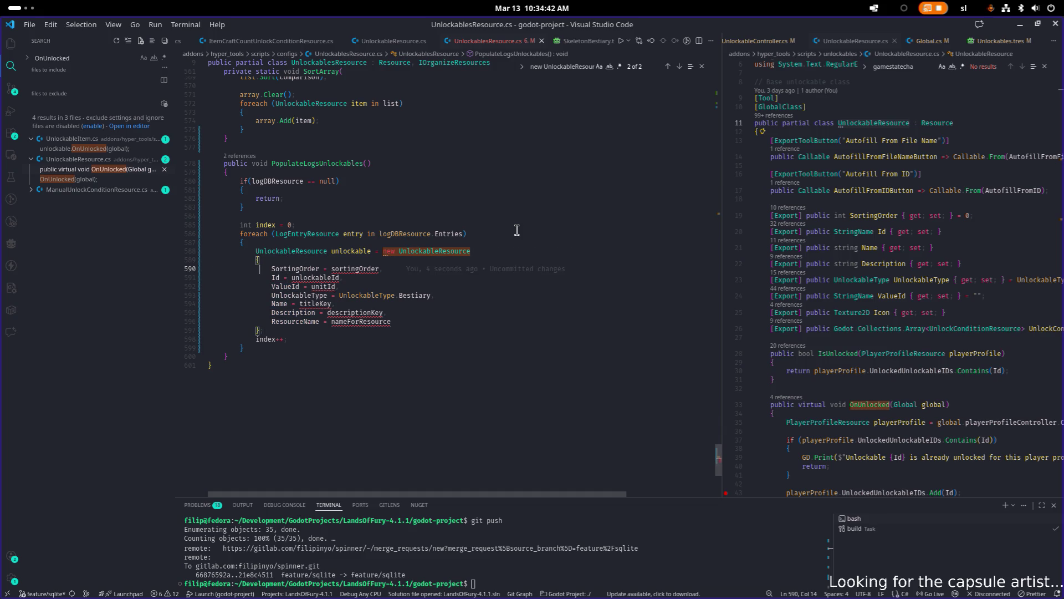
key(End)
key(Left)
key(ctrl+shift+Left)
text(index)
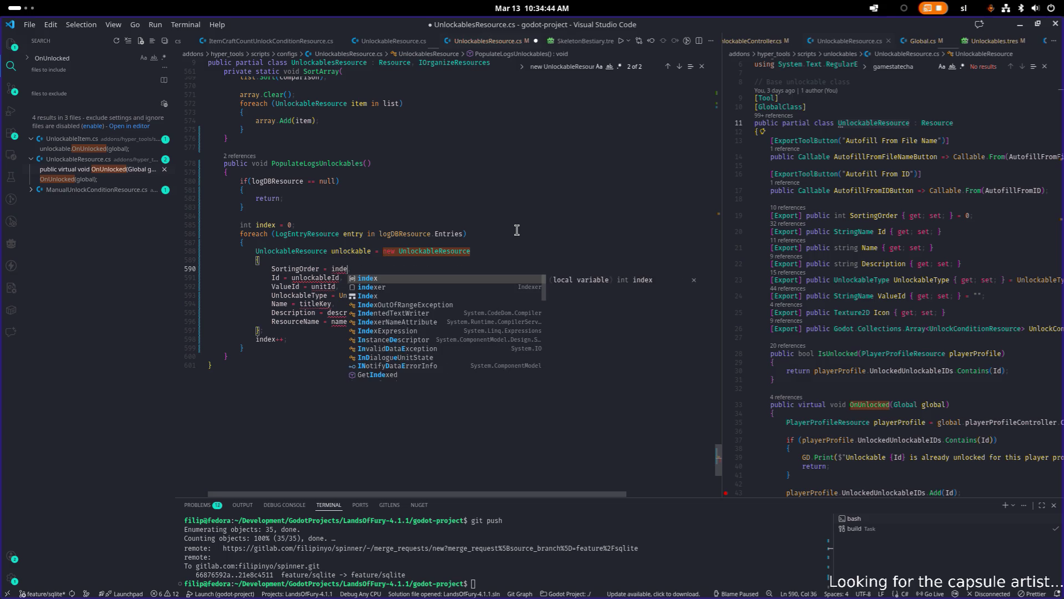
key(Escape)
- Select the unlockableId value and search the file to find where it is defined
key(Down)
key(End)
key(Left)
key(ctrl+shift+Left)
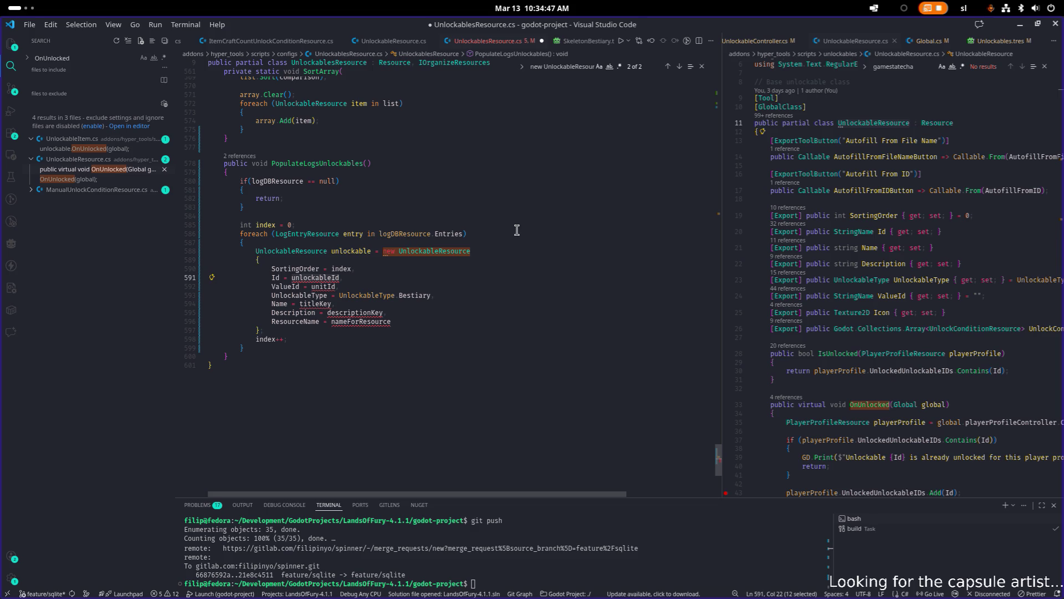
key(ctrl+shift+f)
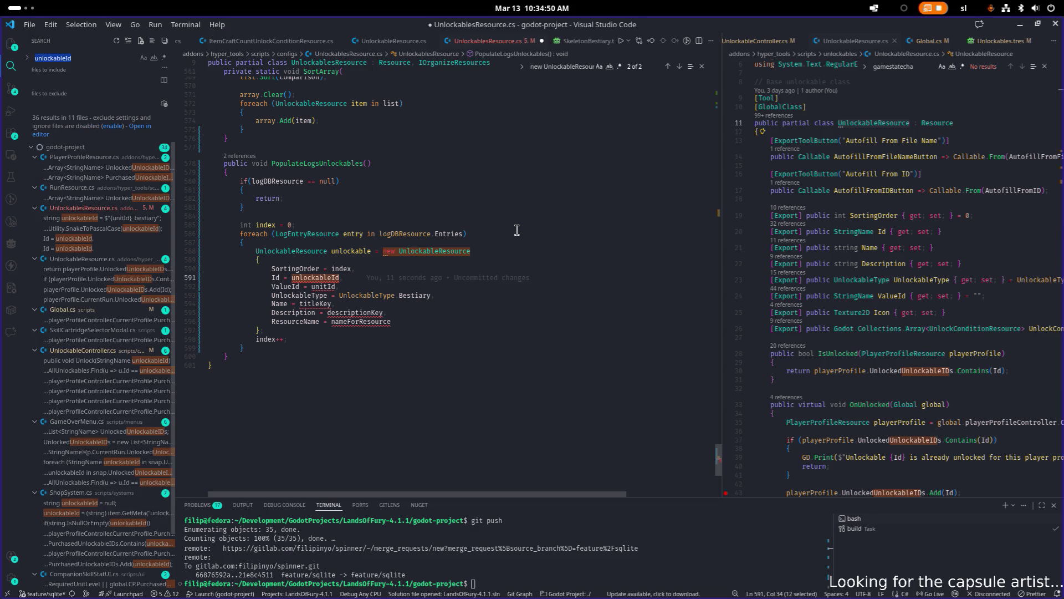
key(ctrl+1)
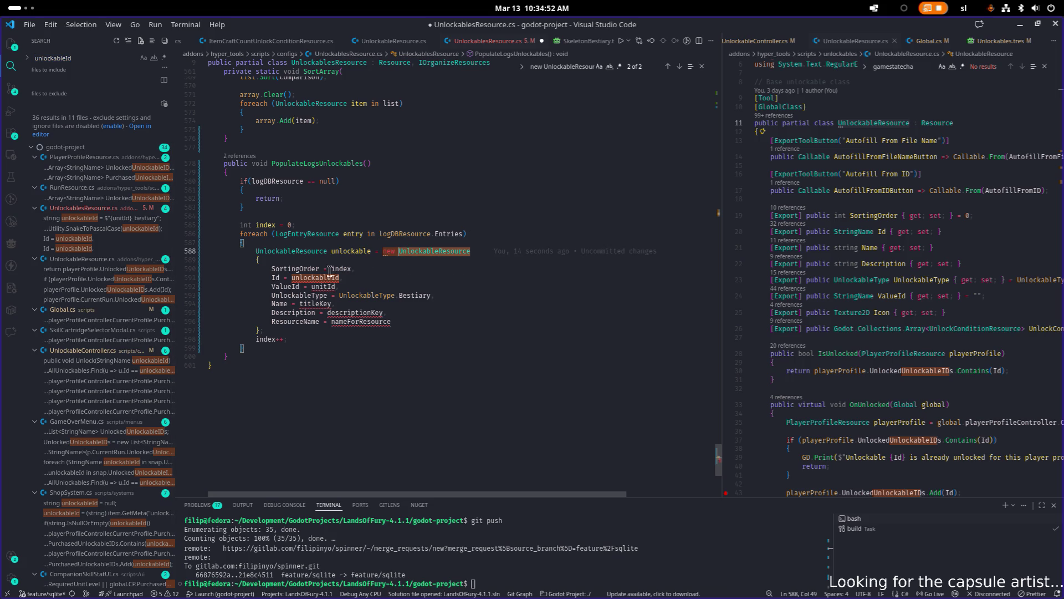
key(ctrl+f)
text(unlockableId)
key(Return)
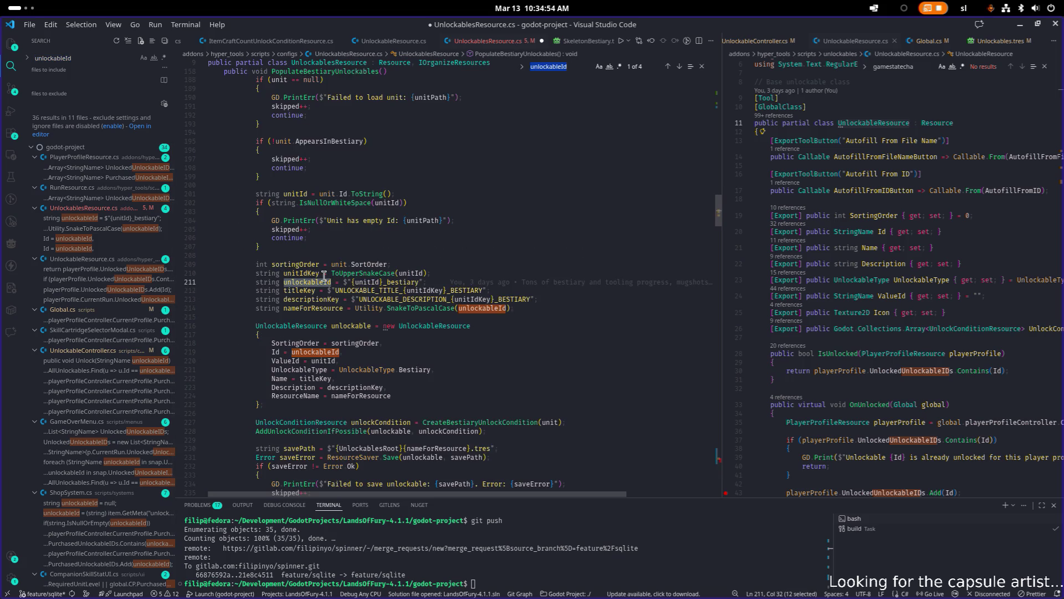
- Paste the bestiary ID and key variable lines into the PopulateLogsUnlockables foreach and outdent sortingOrder
drag(515, 308, 240, 263)
key(ctrl+c)
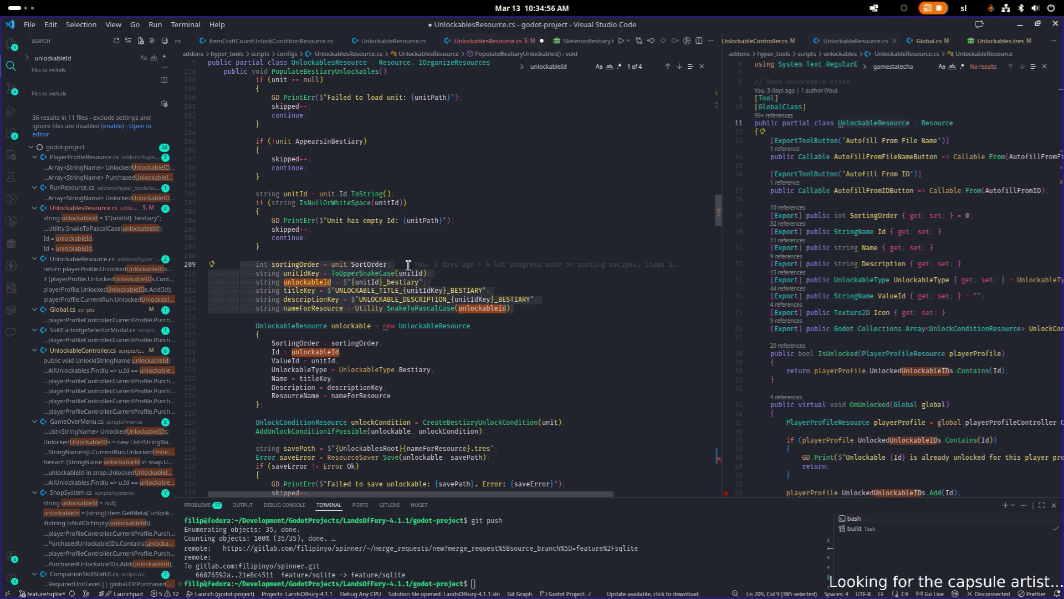
scroll(411, 260, down, 20)
scroll(411, 261, up, 10)
click(453, 325)
scroll(480, 308, down, 1)
key(Up)
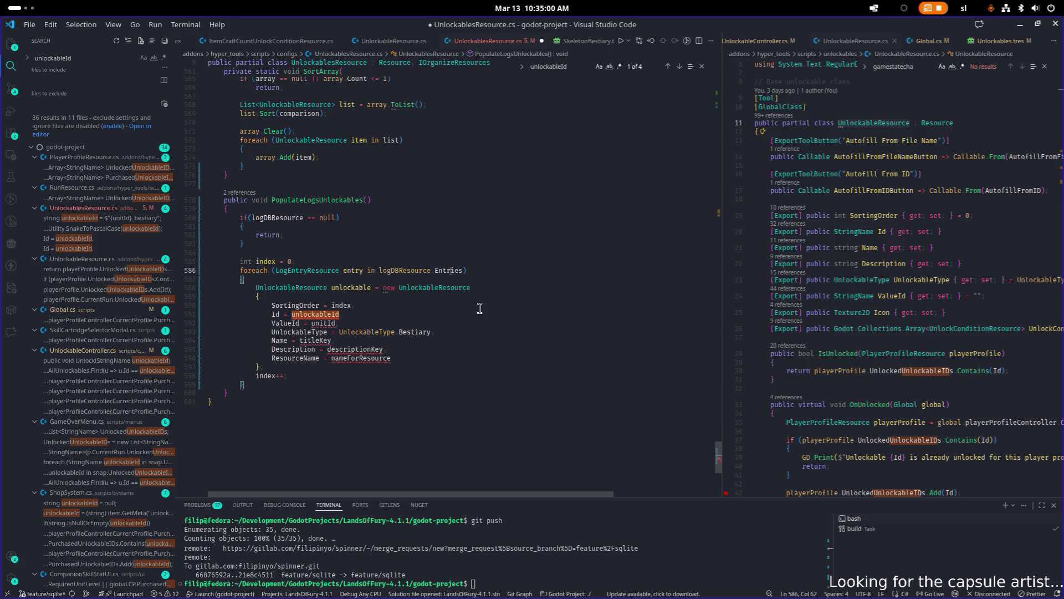
key(Return)
key(Return)
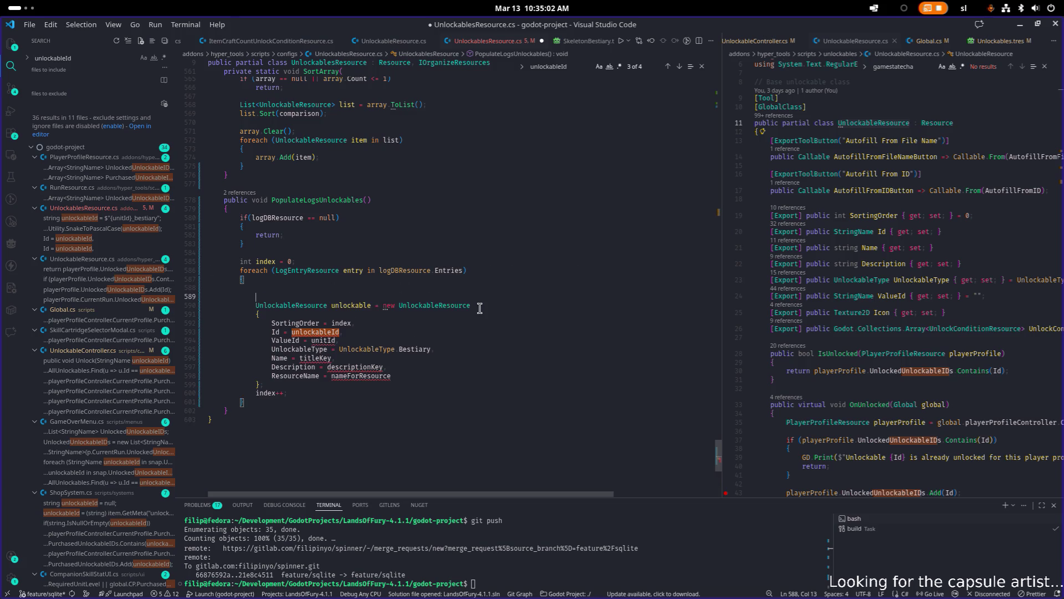
key(ctrl+v)
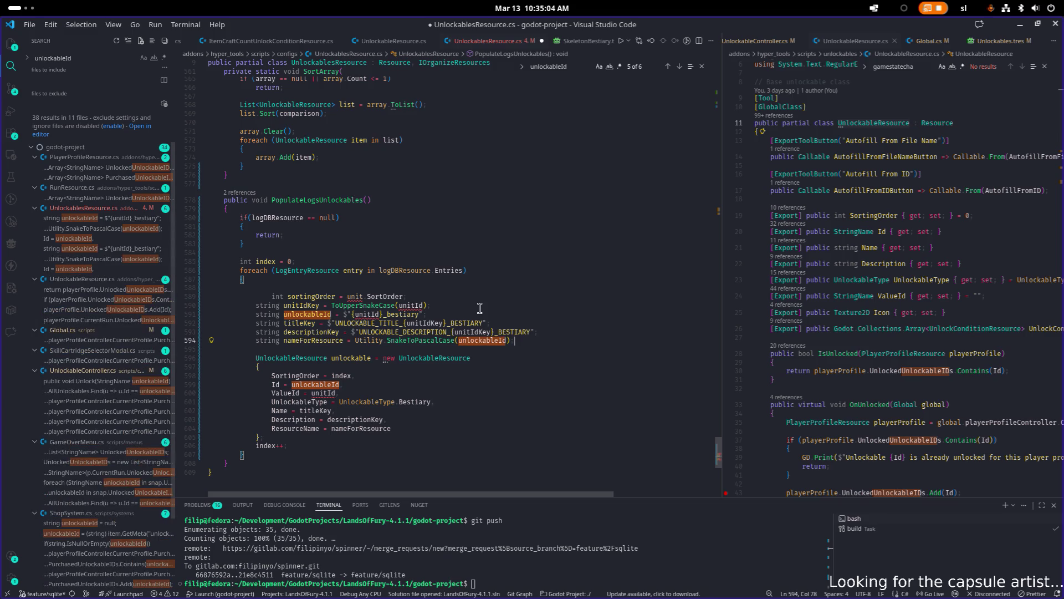
key(shift+Up)
key(shift+Up)
key(shift+Up)
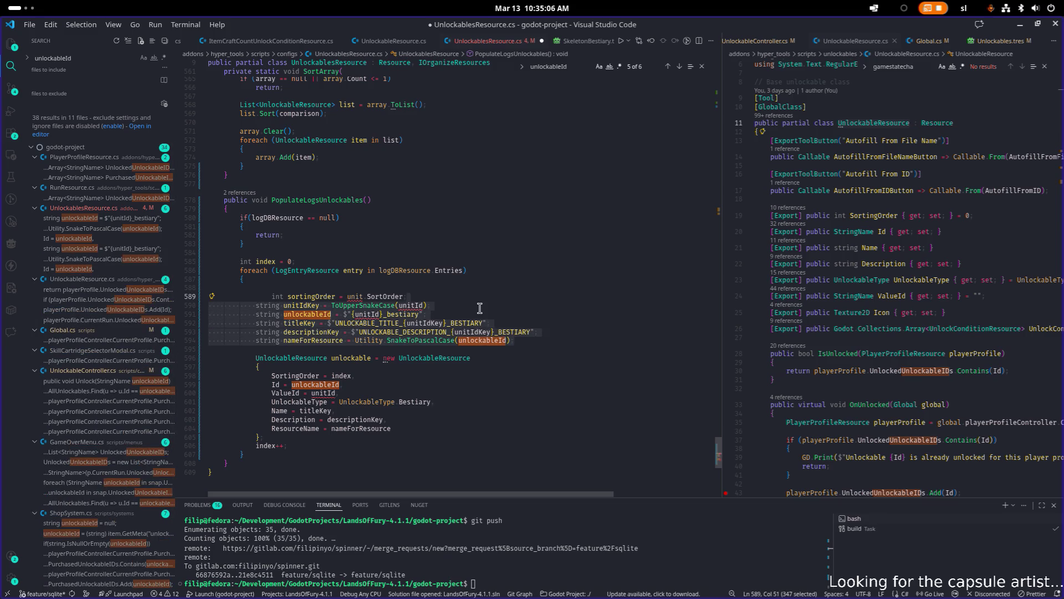
key(Up)
key(shift+Tab)
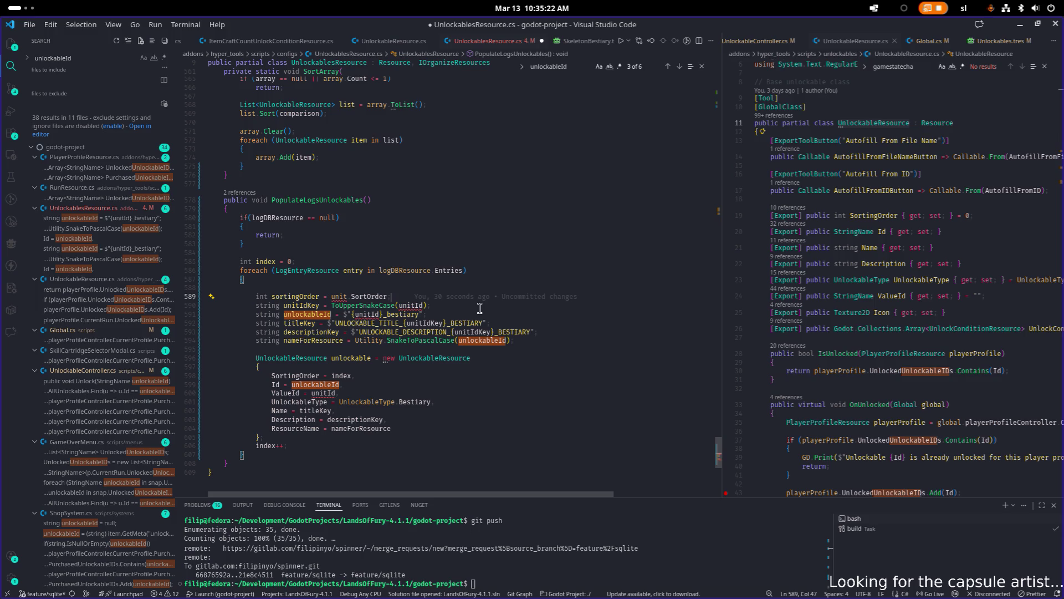
- Change the unlockable ID from unitId with a bestiary suffix to $"{entry.Id}_log"
key(Down)
key(Down)
key(Down)
key(Down)
key(Down)
key(Down)
key(Up)
key(Up)
key(Up)
key(Up)
key(Up)
key(Up)
key(Down)
key(Left)
key(Left)
key(Left)
key(ctrl+shift+Left)
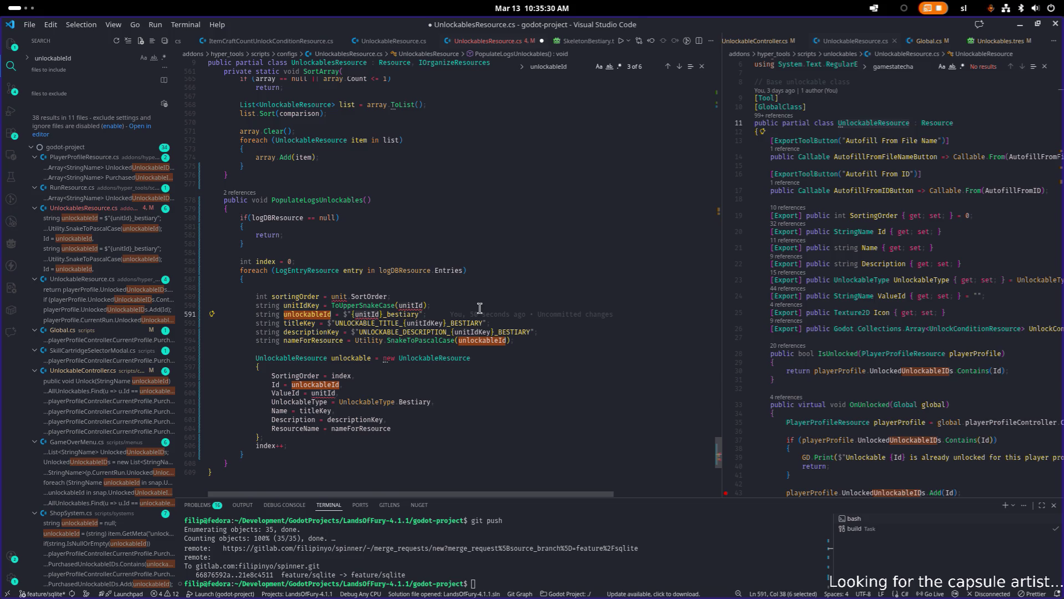
text(entr)
key(Tab)
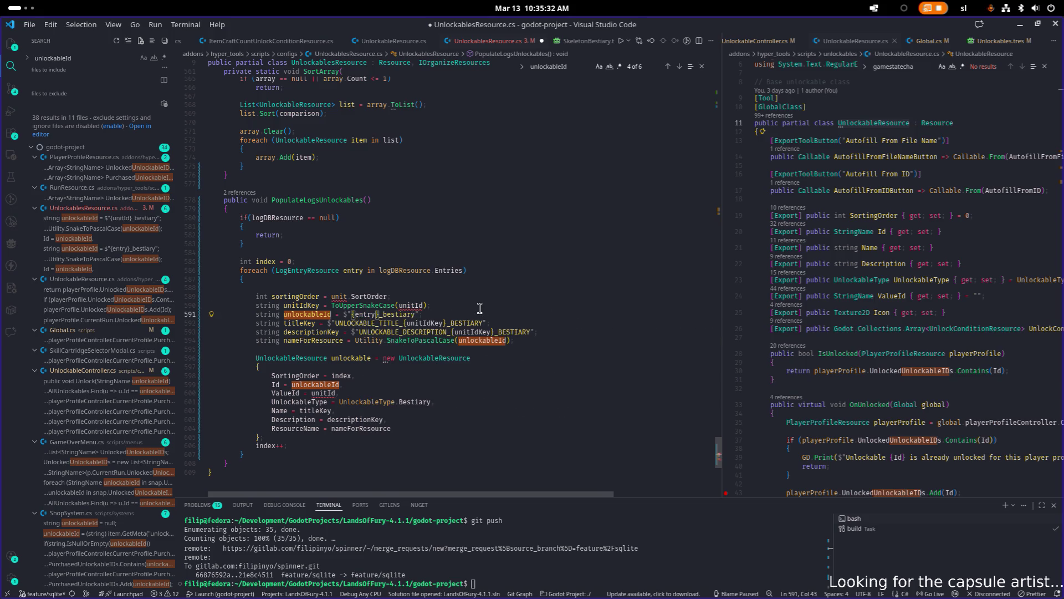
text(.Id)
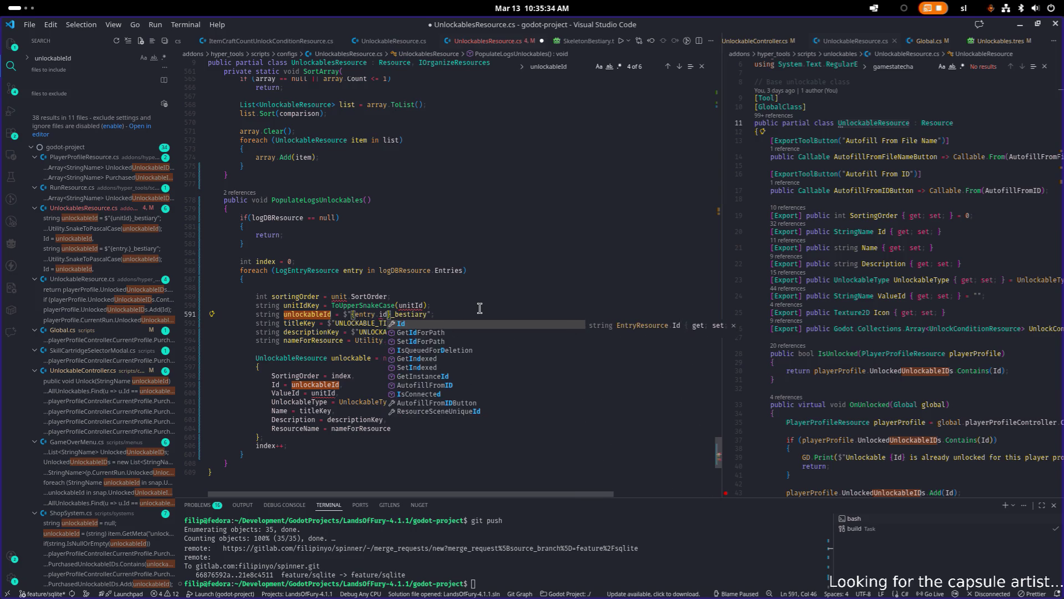
key(Right)
key(Right)
key(ctrl+shift+Right)
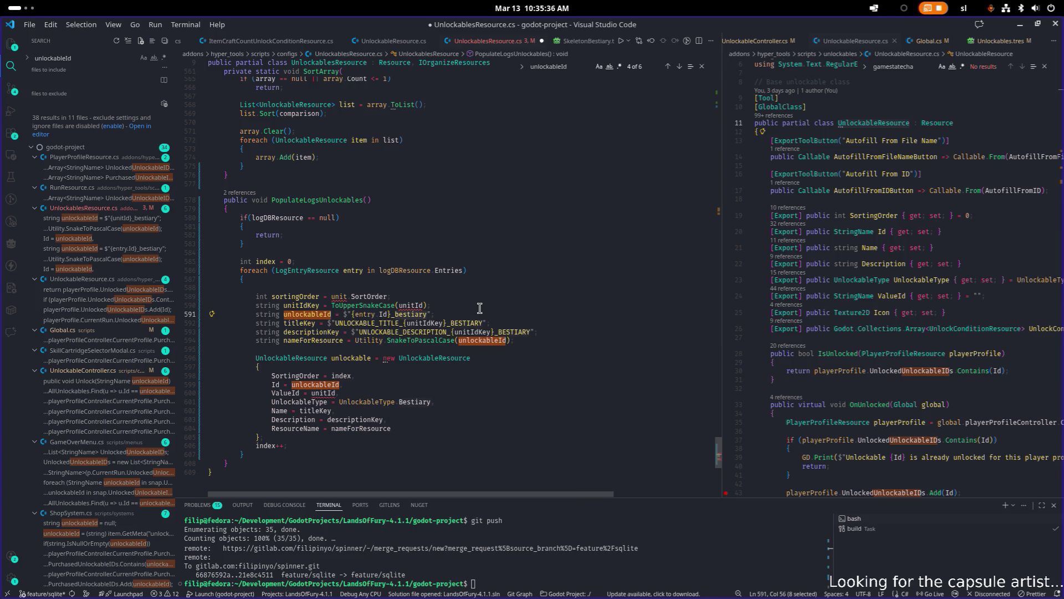
text(log)
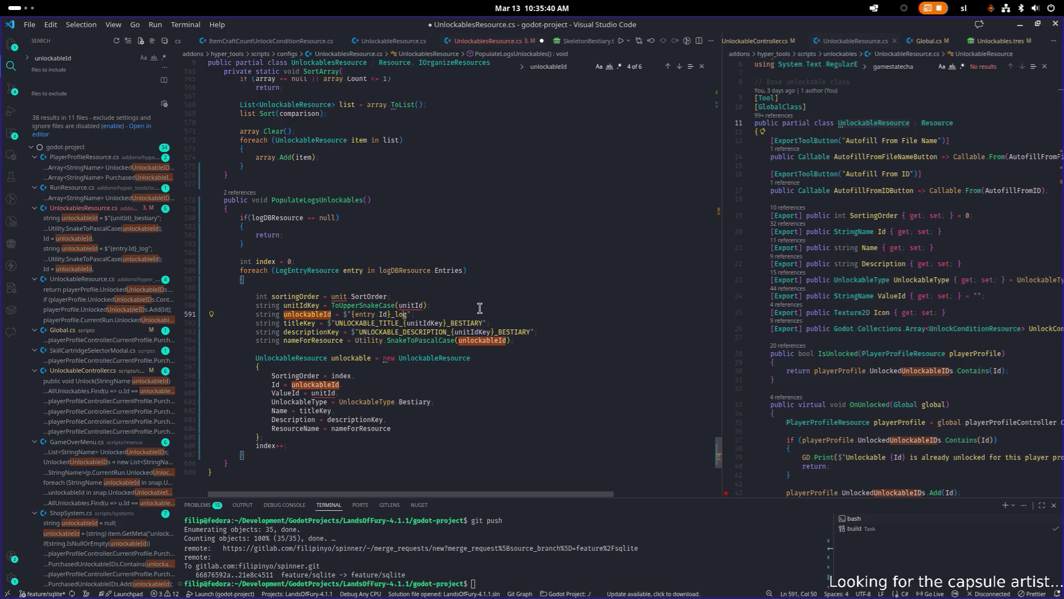
key(Left)
key(Left)
key(Left)
- Select the unit.SortOrder expression on the sortingOrder line for replacement
key(Up)
key(Up)
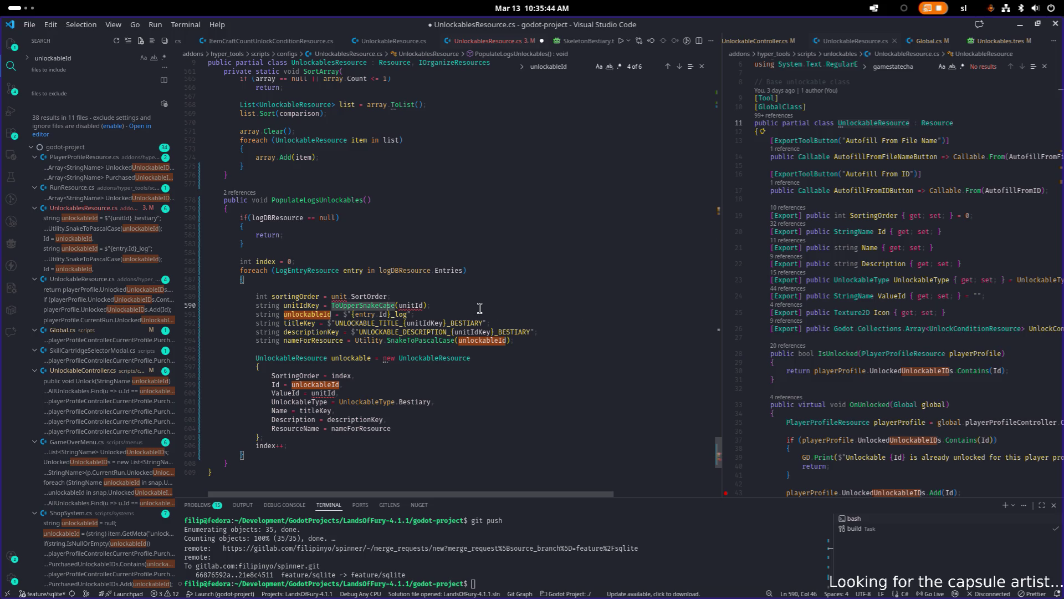
key(Home)
key(ctrl+Right)
key(ctrl+Right)
key(ctrl+Right)
key(ctrl+Right)
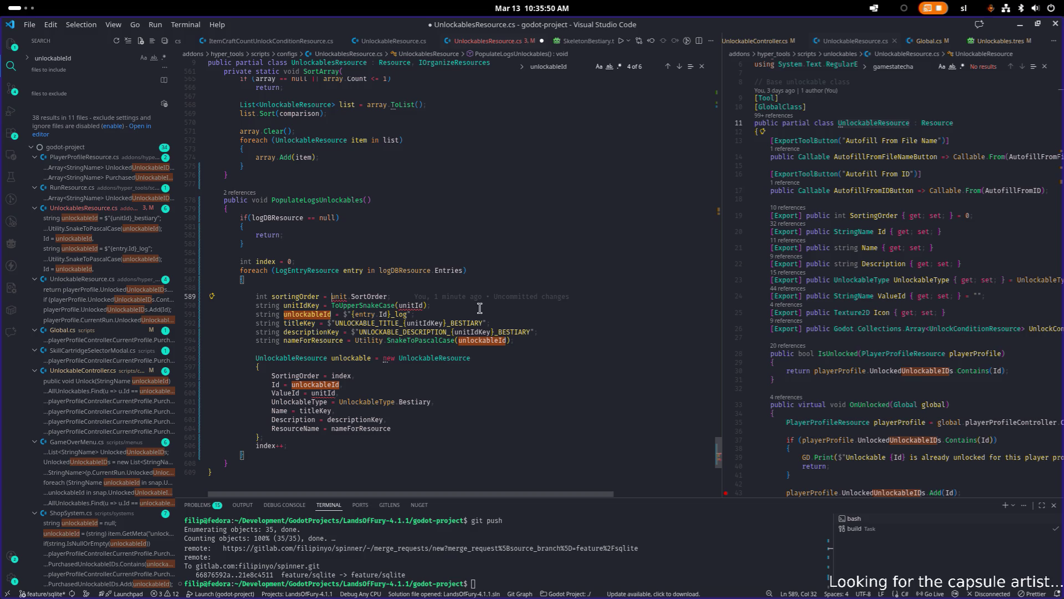
key(ctrl+shift+Right)
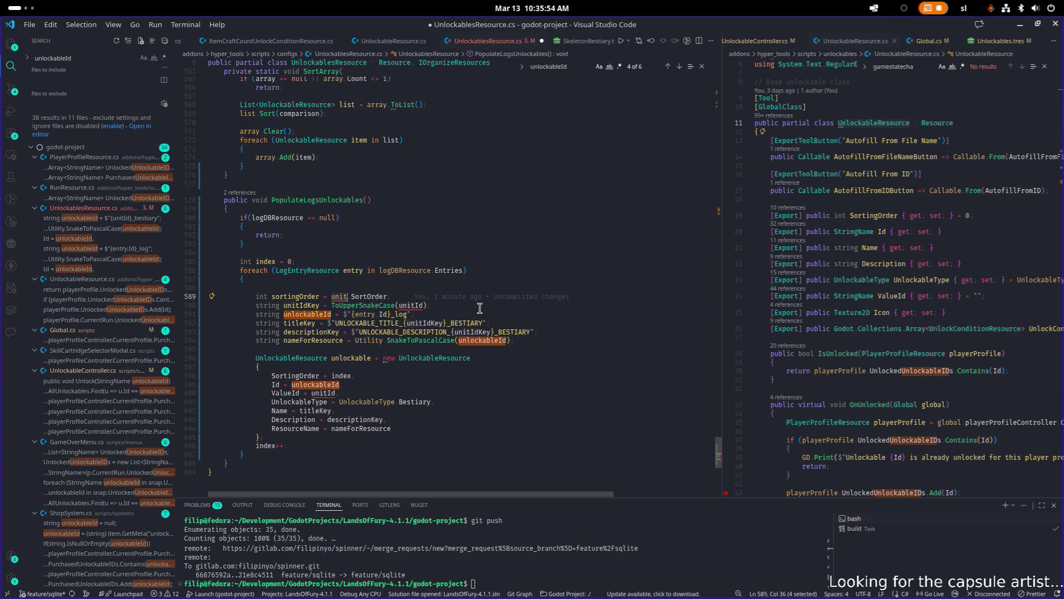
key(ctrl+shift+Right)
- Set sortingOrder to index and assign sortingOrder to the SortingOrder property
text(index)
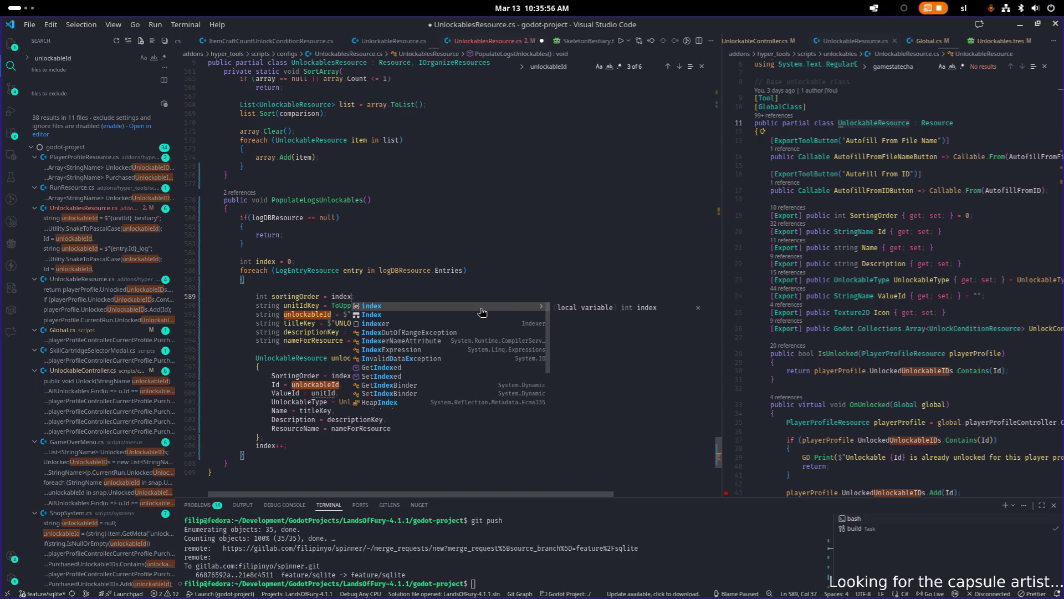
key(Escape)
key(Down)
key(Down)
key(Down)
key(Down)
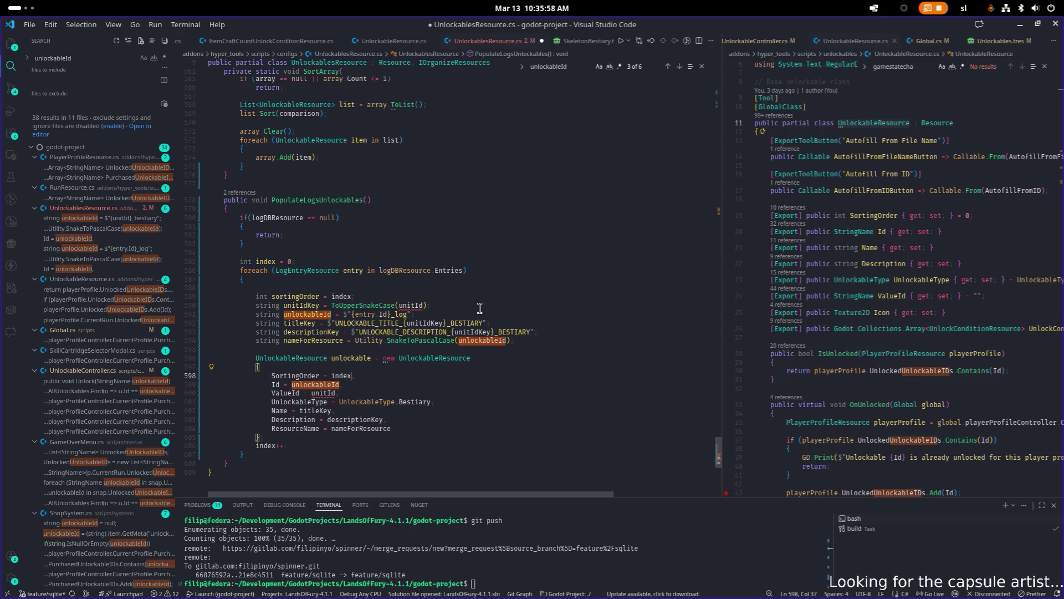
key(ctrl+shift+Left)
text(sort)
key(Tab)
- Replace unitId with entry.Id in the ValueId assignment and save the script
key(Down)
key(Down)
key(Up)
key(Down)
key(Left)
key(ctrl+shift+Left)
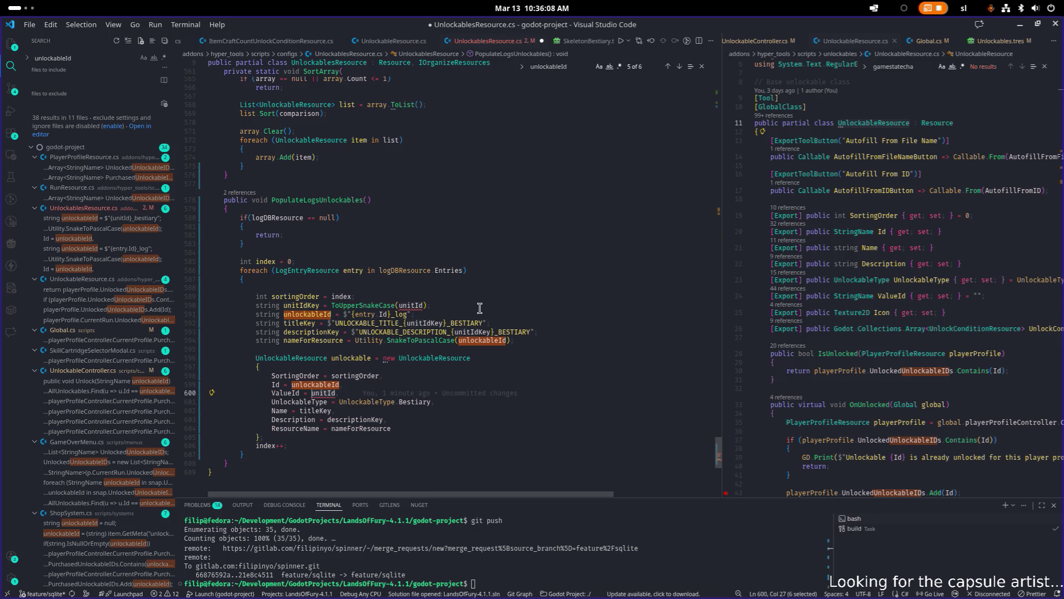
text(entr)
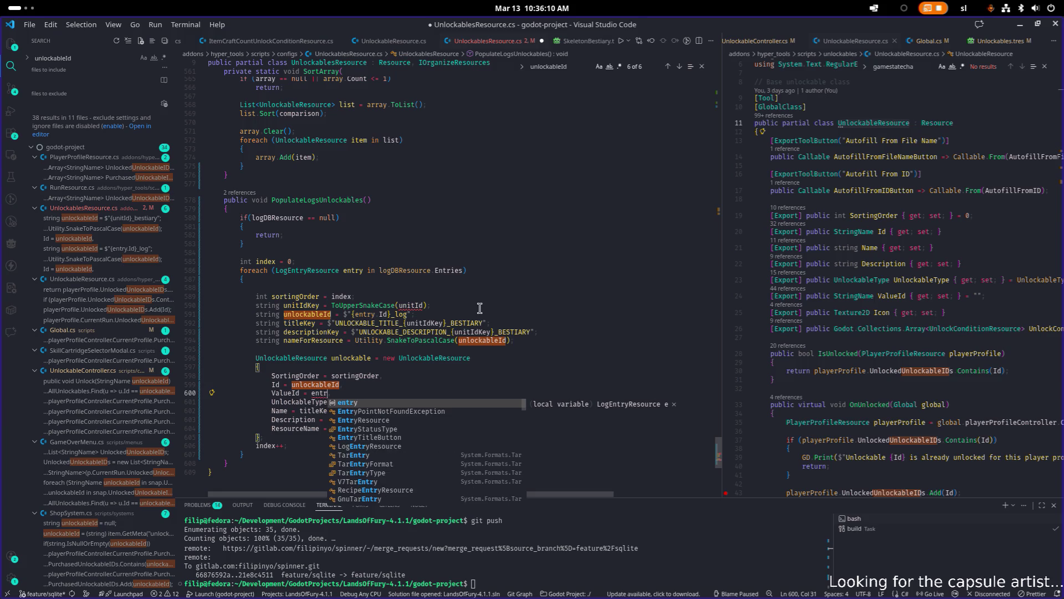
text(y.Id)
key(Escape)
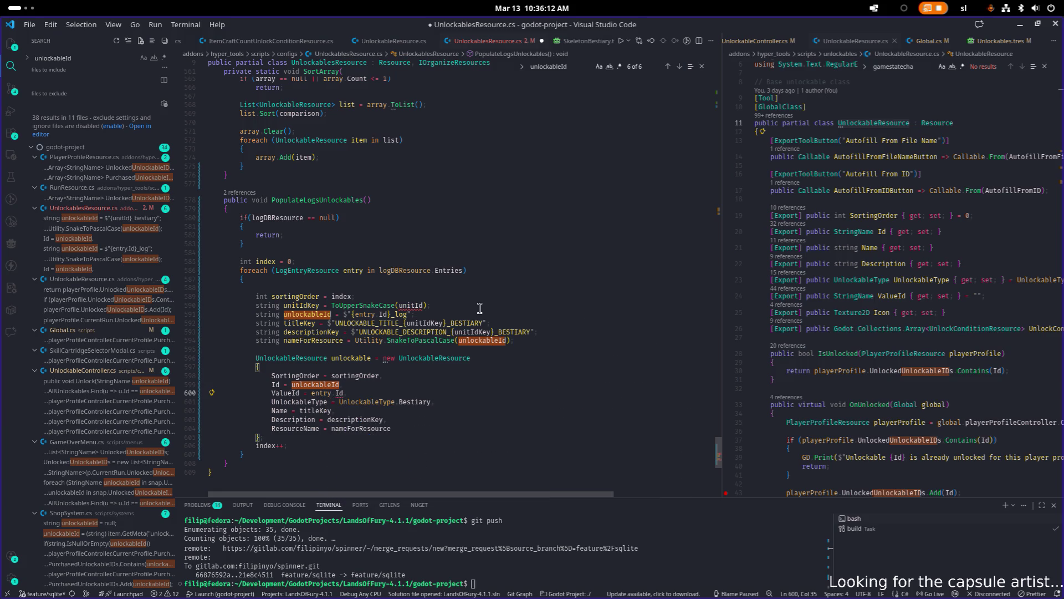
key(ctrl+s)
- Change BESTIARY to LOG in both the title and description key strings
key(Up)
key(Up)
key(Up)
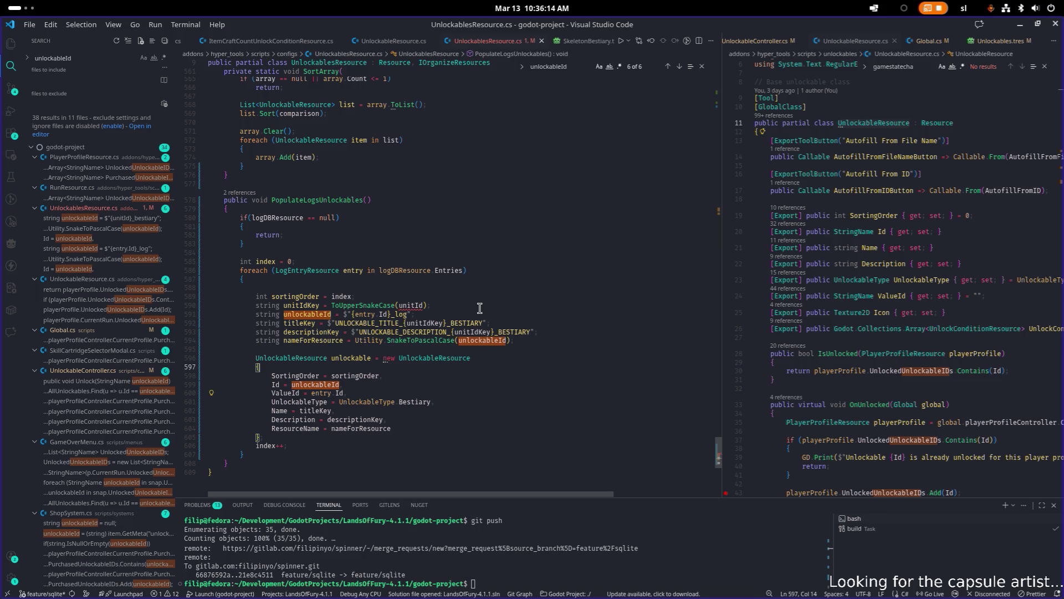
key(End)
key(Left)
key(Left)
key(Left)
key(Left)
key(Left)
key(ctrl+shift+Right)
text(LOG)
key(Down)
key(End)
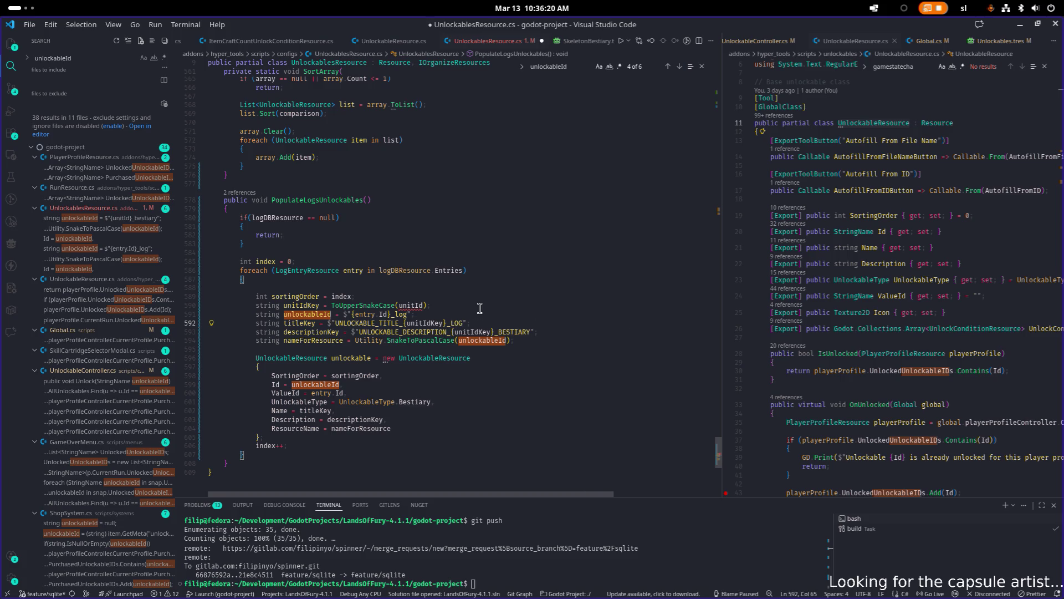
key(Left)
key(Left)
key(Left)
key(ctrl+shift+Right)
text(LOG)
key(Down)
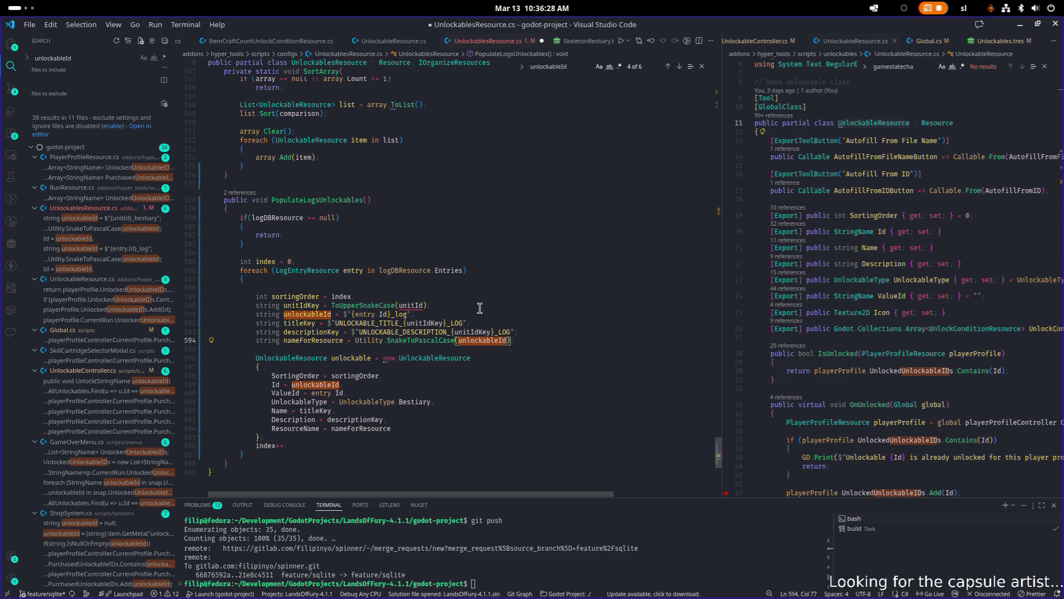
key(Up)
key(Up)
key(Up)
key(Down)
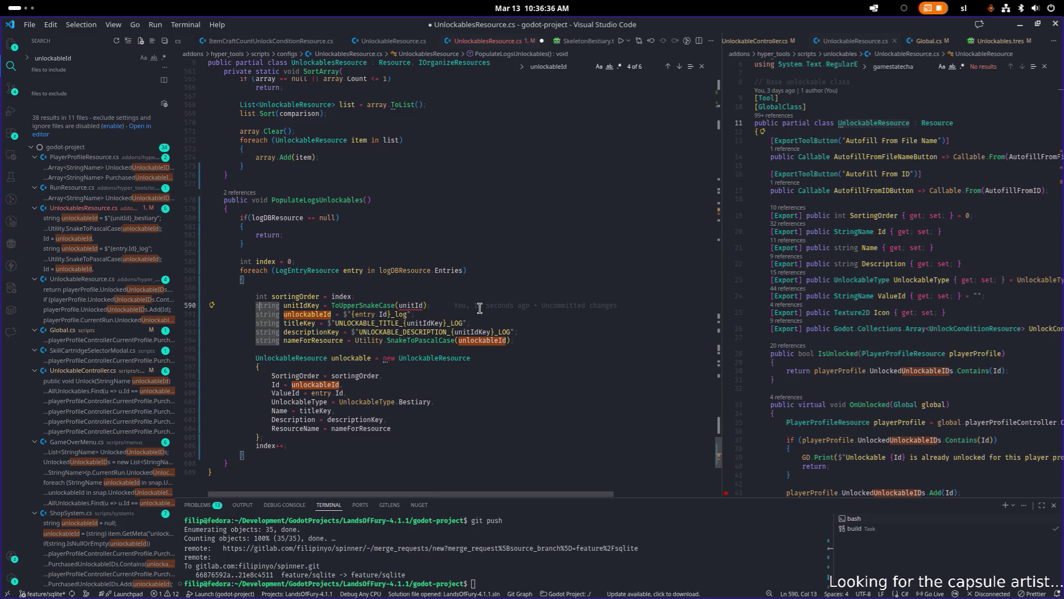
- Rename the unitIdKey variable to entryIdKey across all its usages with F2
key(ctrl+Right)
key(ctrl+Right)
key(ctrl+d)
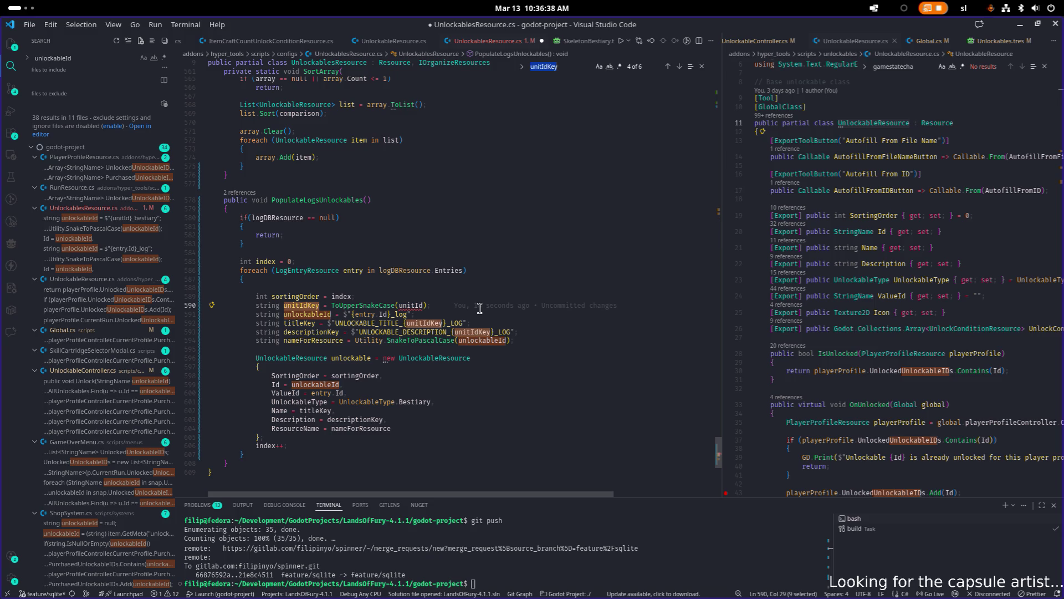
key(Home)
key(F2)
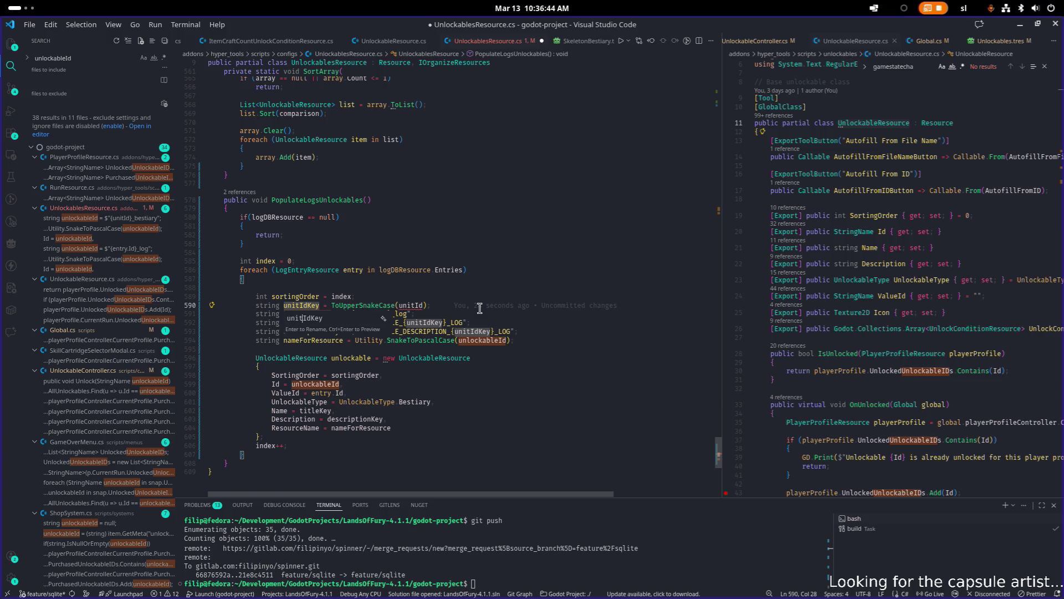
key(shift+Right)
key(shift+Right)
key(shift+Right)
text(Entry)
key(BackSpace)
text(entry)
key(Return)
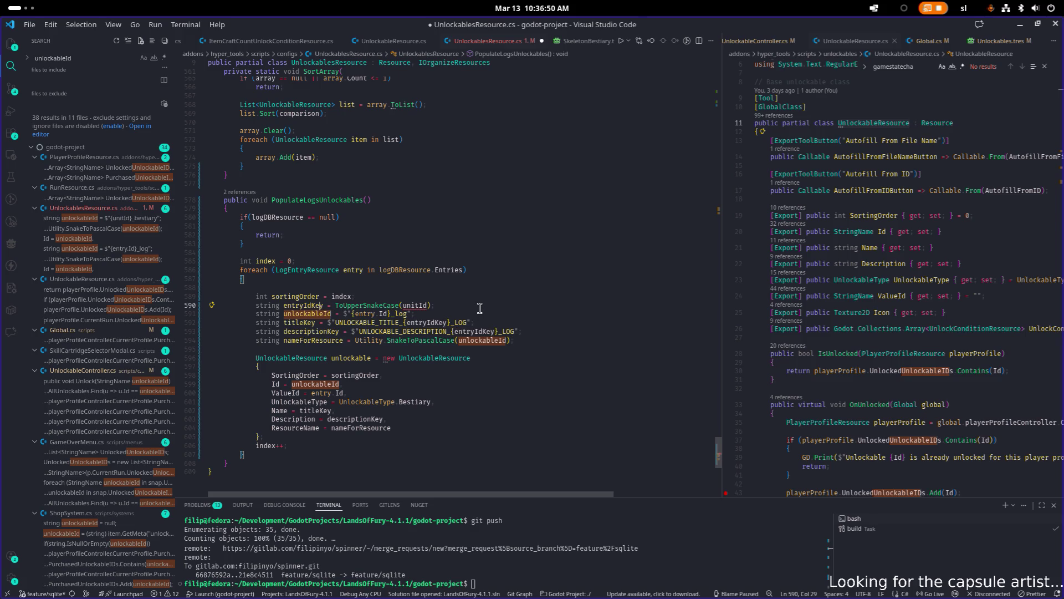
- Change ToUpperSnakeCase(unitId) to ToUpperSnakeCase(entry.Id) and save the script
key(Down)
key(Down)
key(Down)
key(End)
key(Left)
key(ctrl+BackSpace)
text(entry.id)
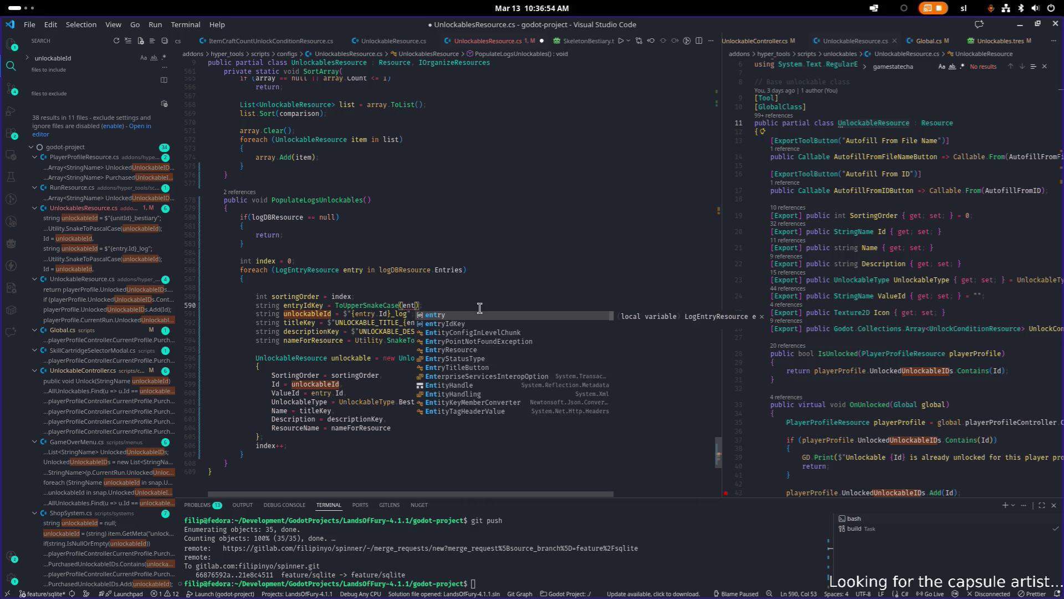
key(Tab)
key(ctrl+s)
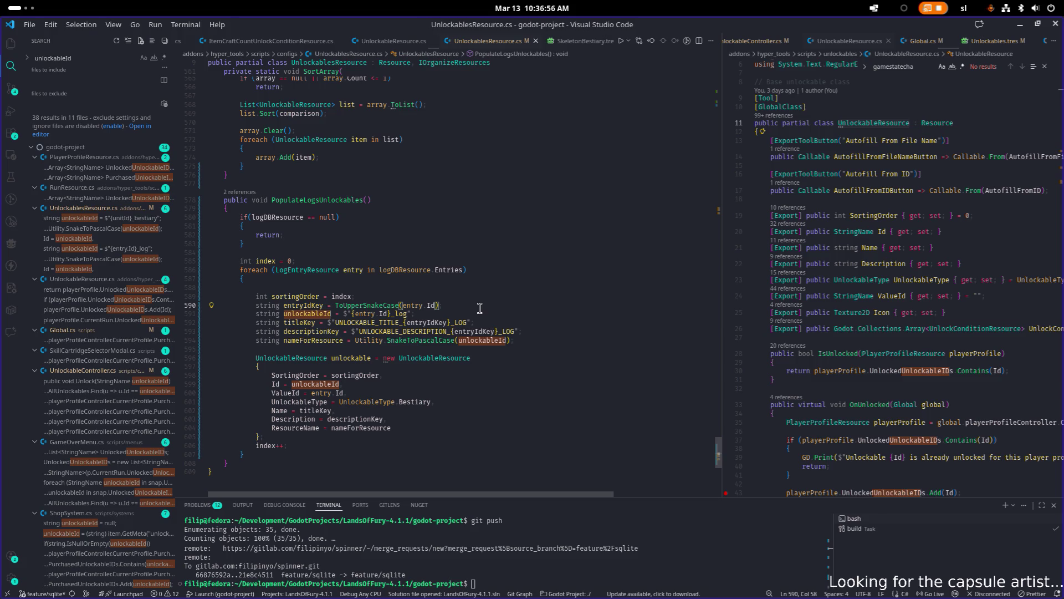
key(Down)
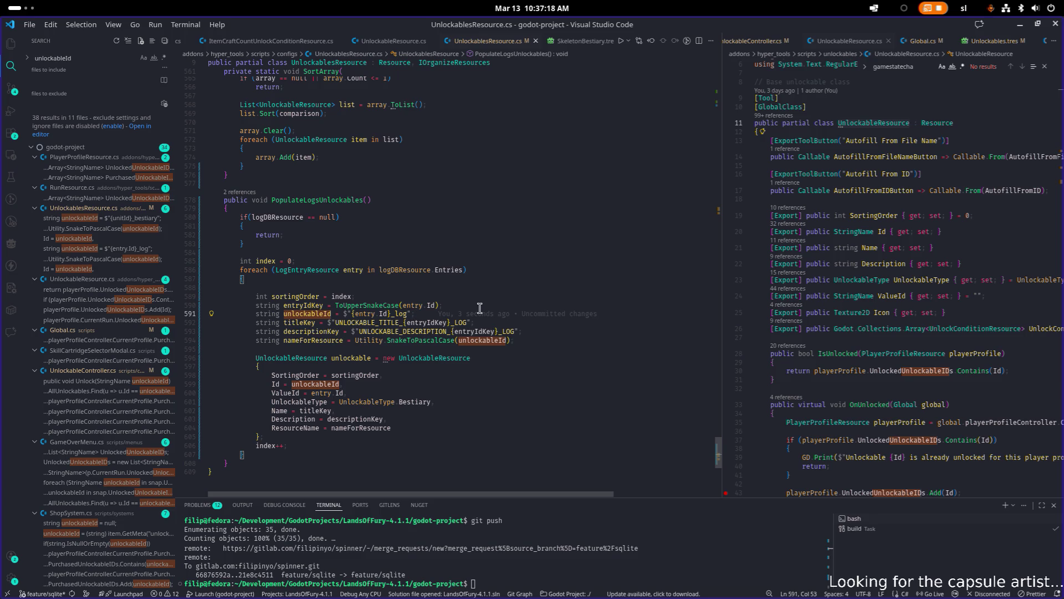
- Check the title key and resource name lines, then save the file
key(Down)
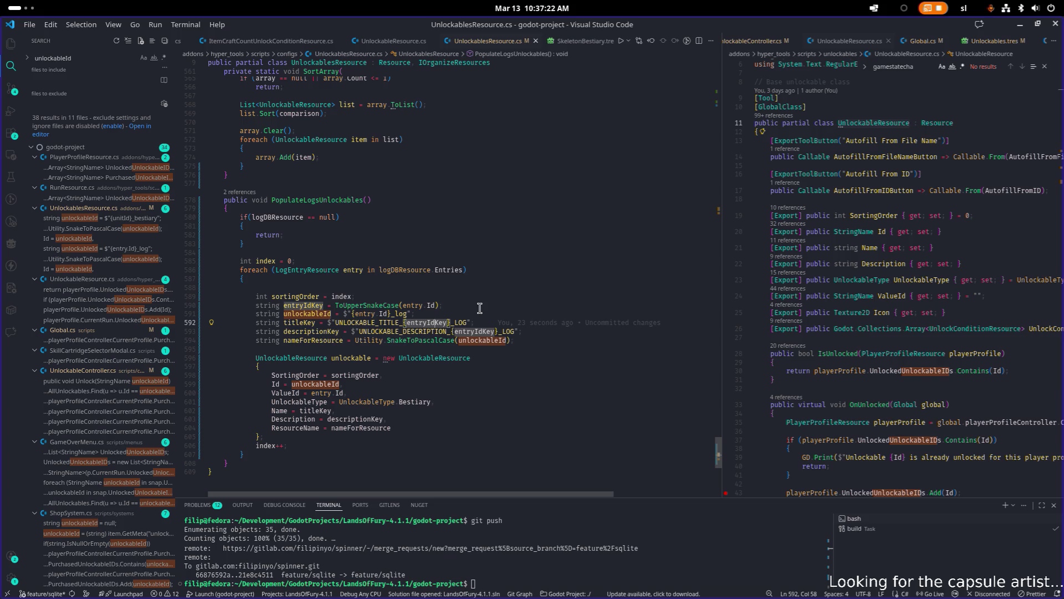
key(Down)
key(Down)
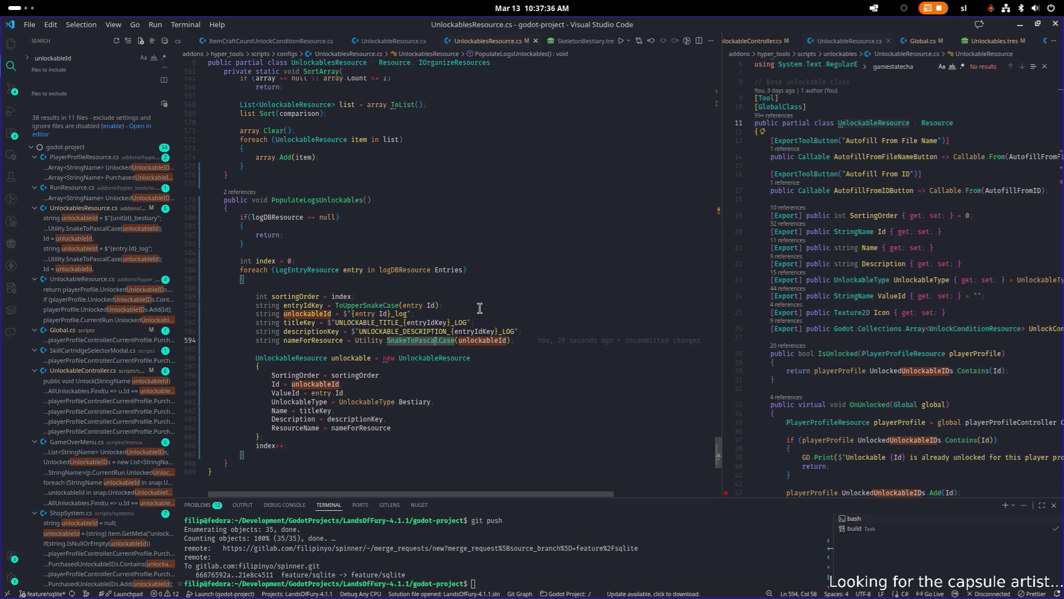
key(End)
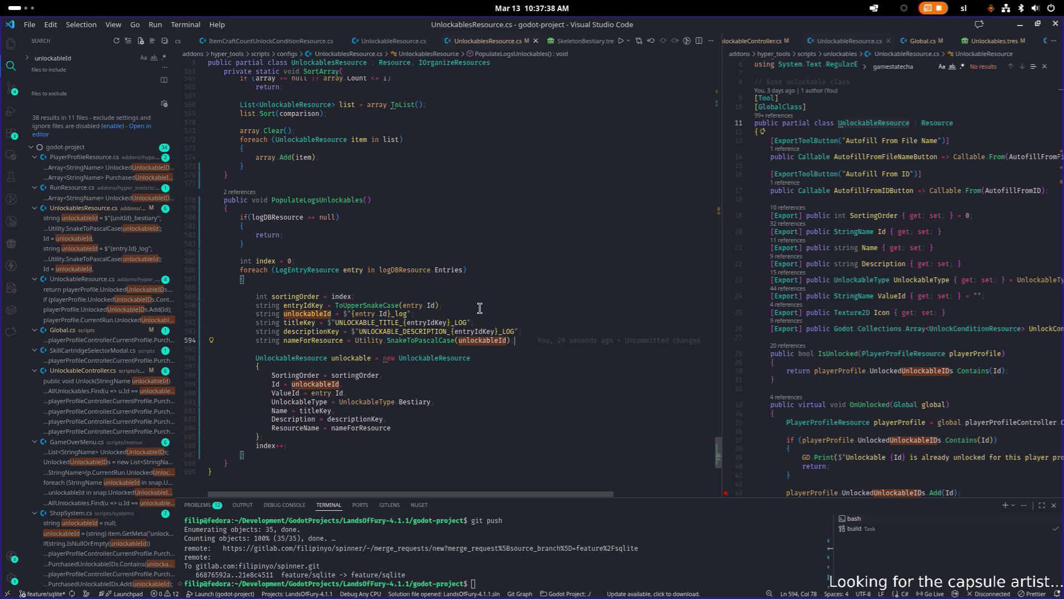
key(ctrl+s)
- Add blank lines after the logDBResource null-check brace and search the file for 'unlockablers.r'
key(Down)
key(Down)
key(Down)
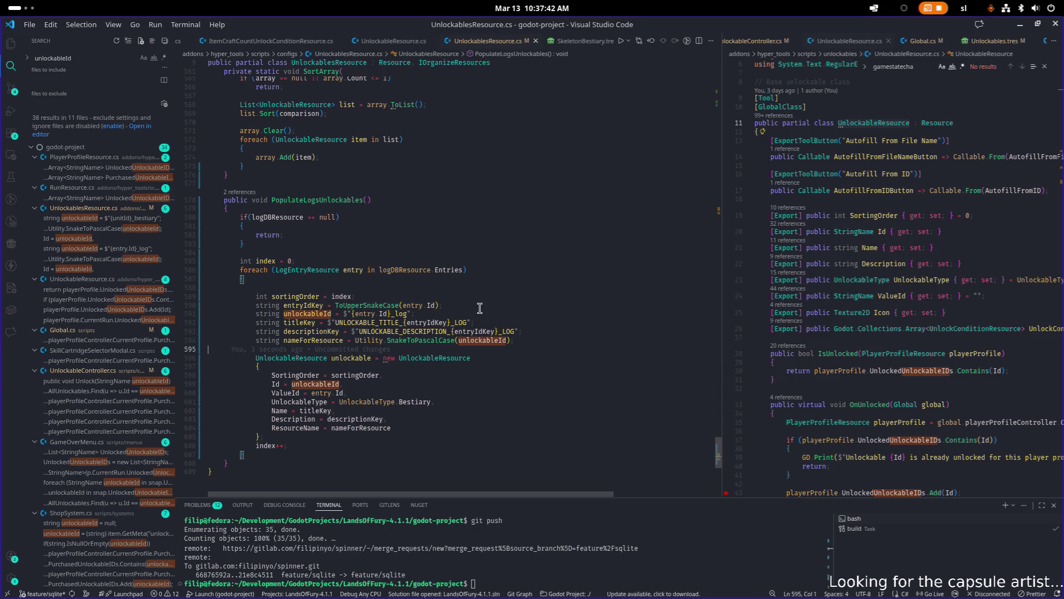
key(Up)
key(Up)
key(Up)
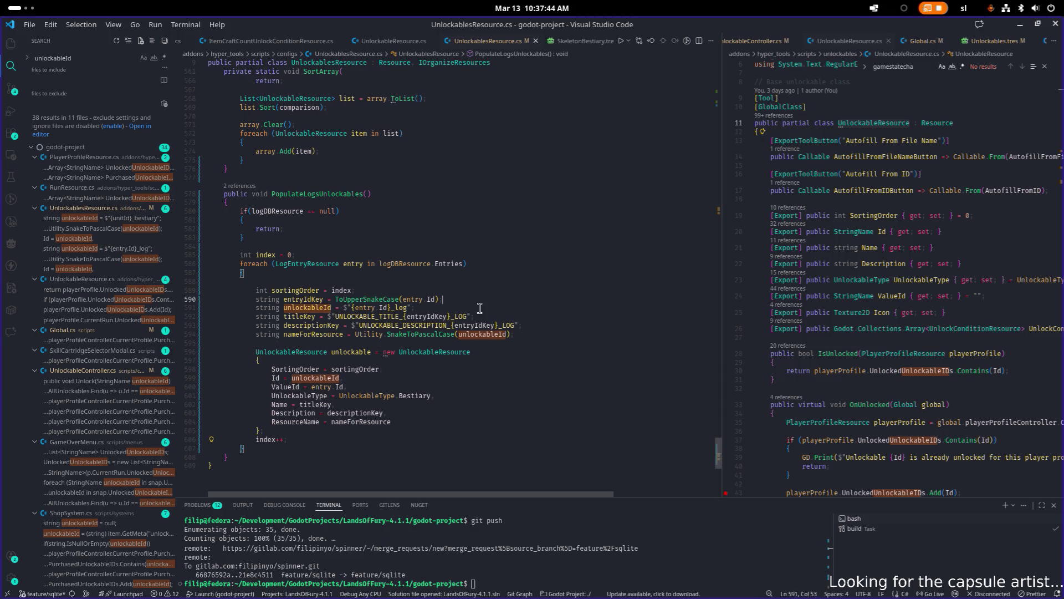
key(Return)
key(Return)
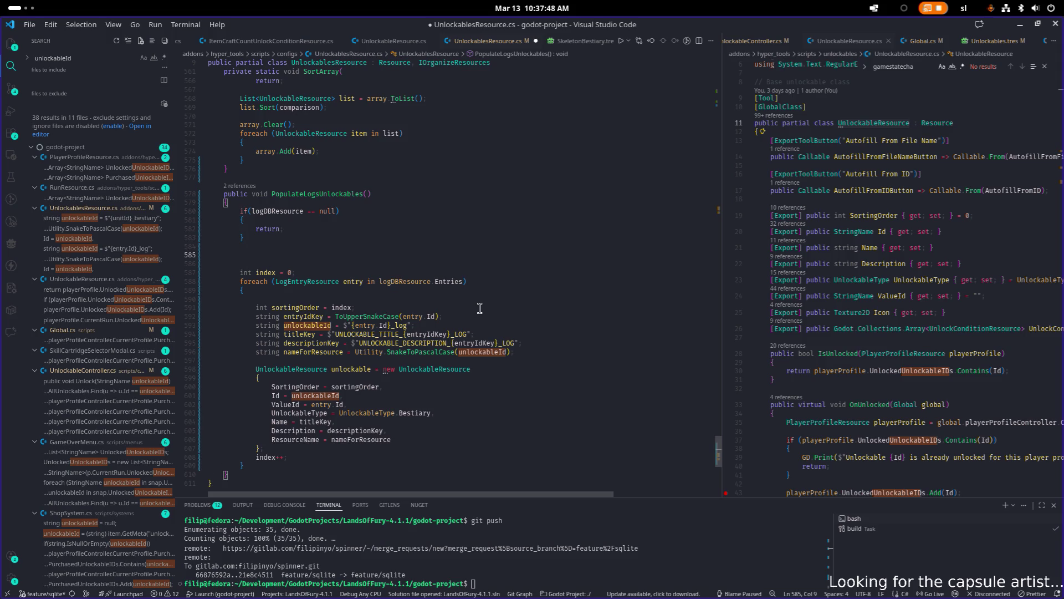
text(un)
key(BackSpace)
key(BackSpace)
key(BackSpace)
key(BackSpace)
key(ctrl+f)
text(unl)
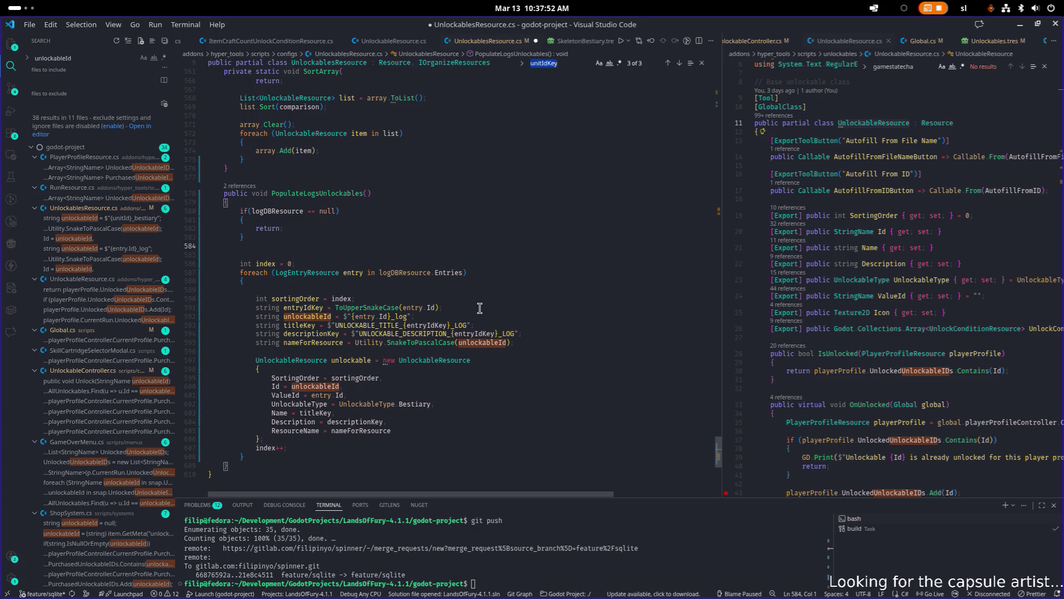
text(ockabler)
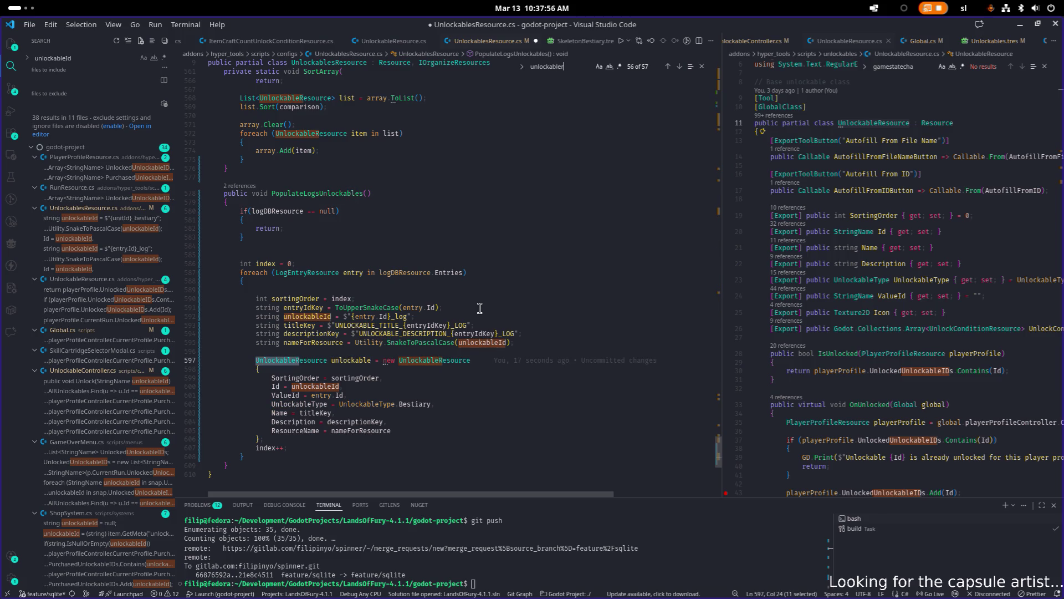
text(s.re)
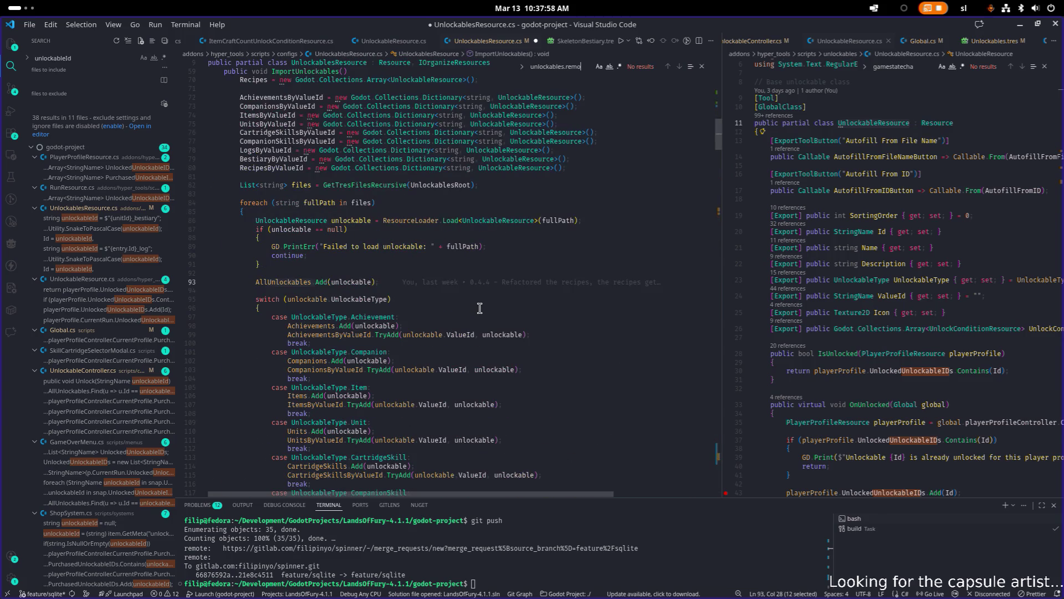
key(ctrl+a)
key(BackSpace)
scroll(443, 261, up, 4)
scroll(411, 258, down, 2)
scroll(407, 258, up, 5)
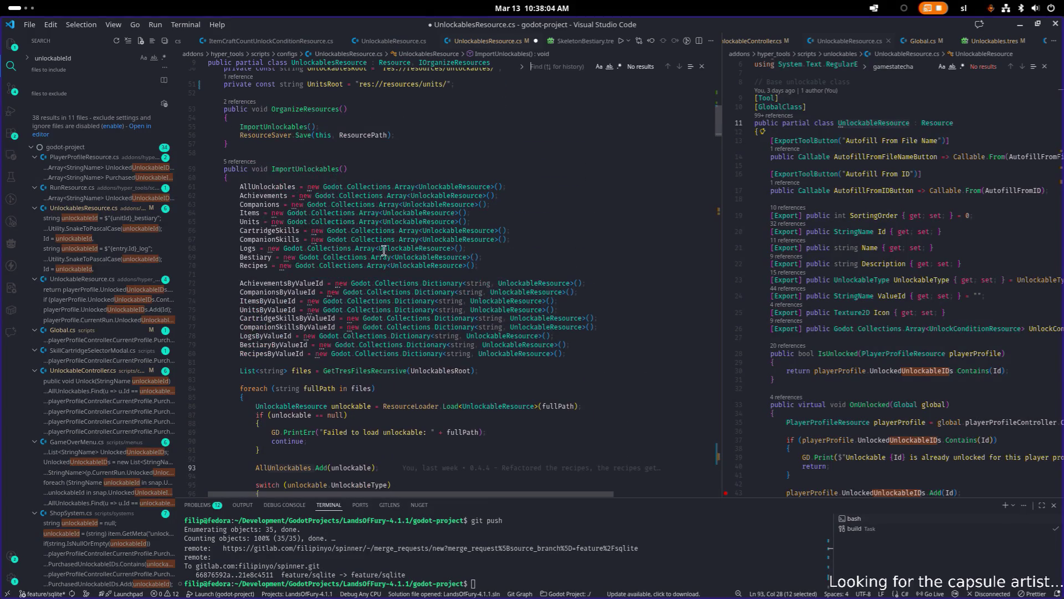
double_click(308, 170)
key(ctrl+f)
key(shift+Return)
key(shift+Return)
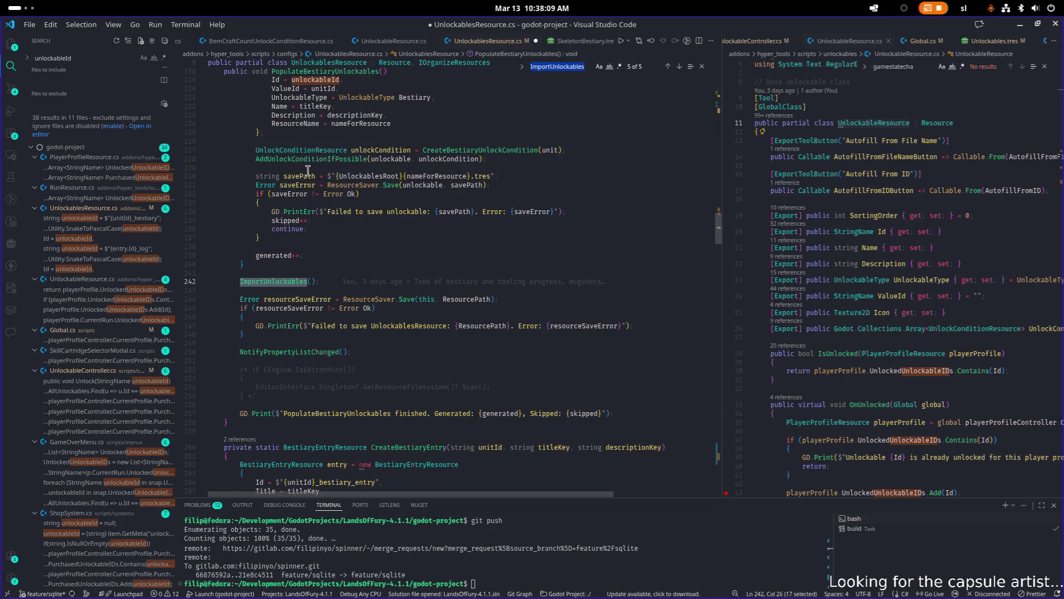
click(356, 283)
mouse_move(357, 282)
key(shift+Home)
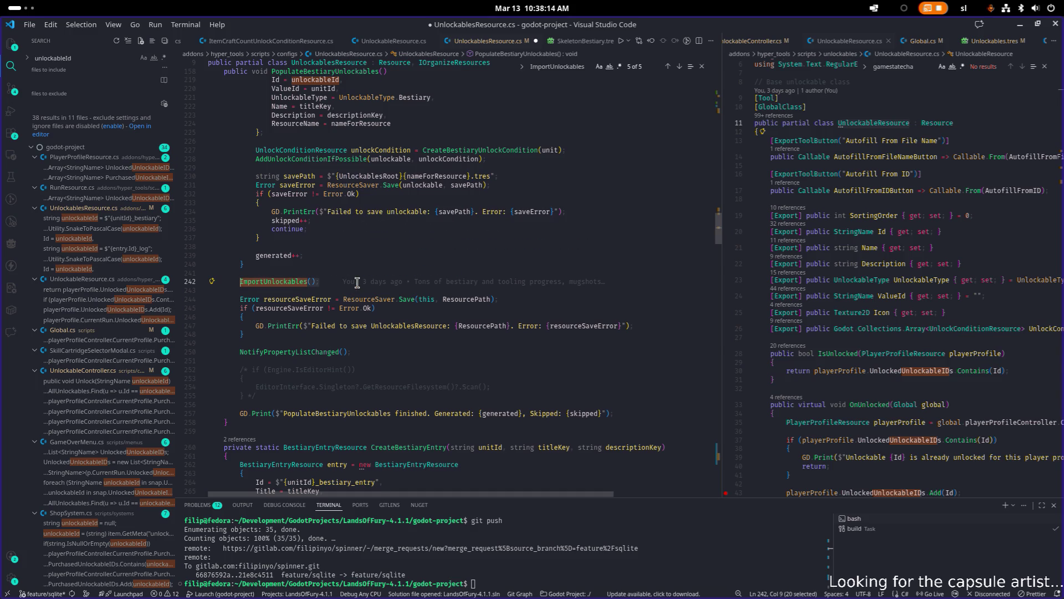
scroll(358, 282, up, 2)
click(283, 329)
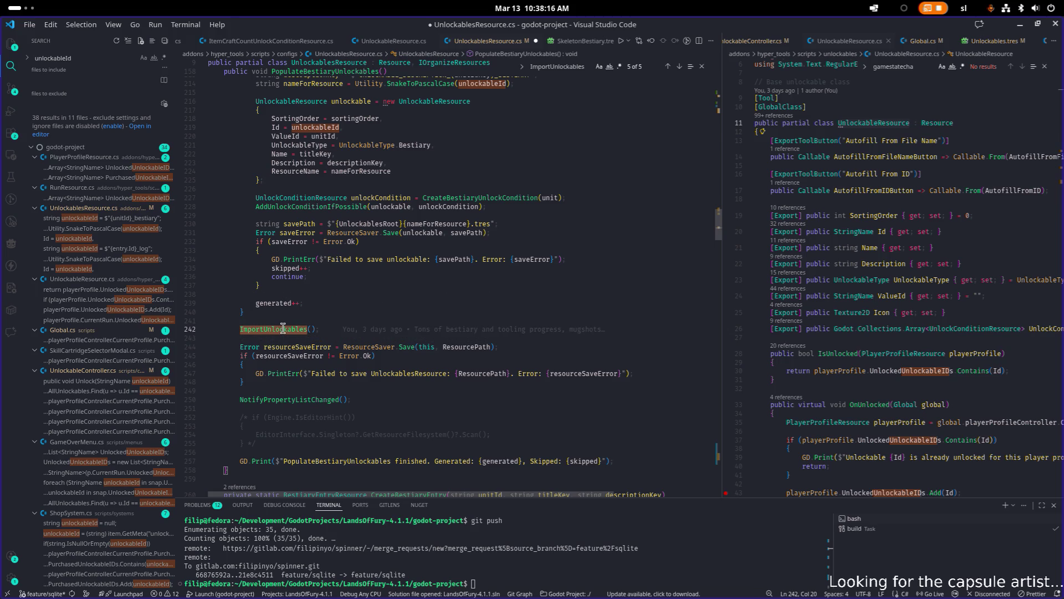
ctrl+click(284, 329)
double_click(247, 274)
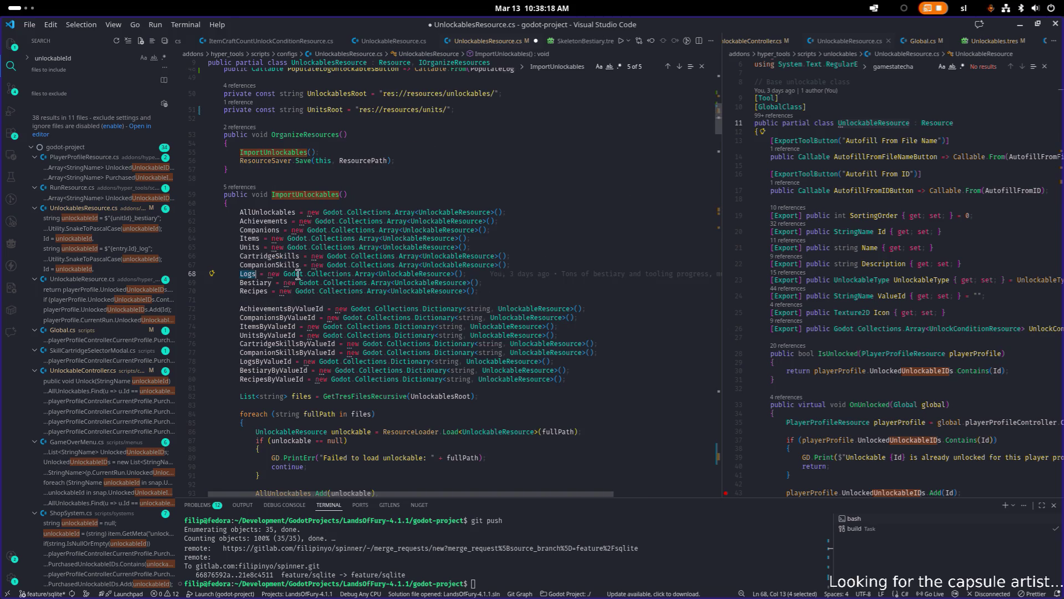
scroll(295, 273, down, 2)
double_click(269, 315)
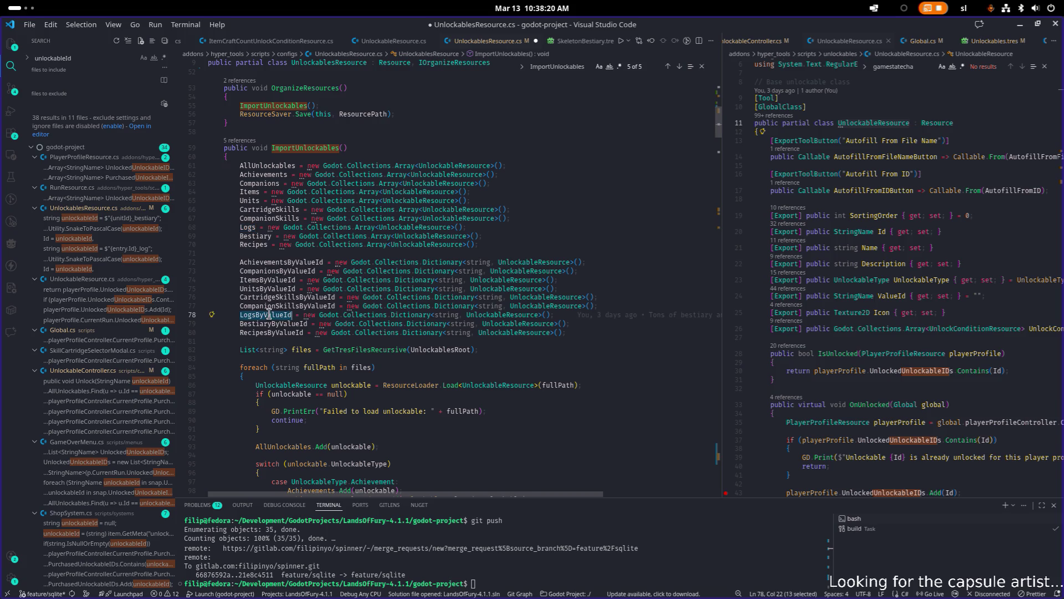
key(ctrl+f)
scroll(328, 303, down, 2)
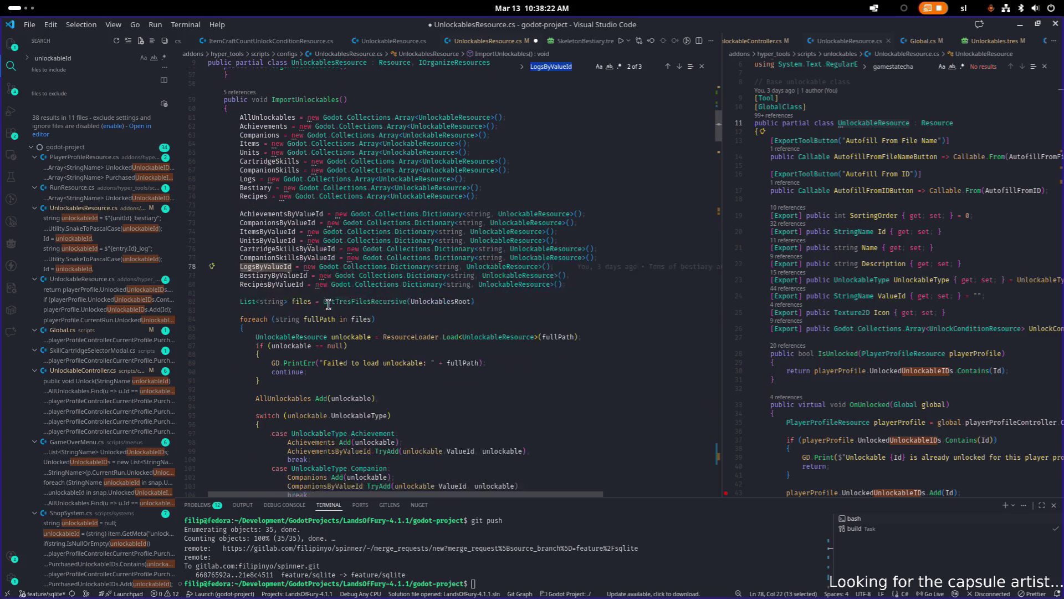
click(359, 290)
scroll(359, 289, down, 6)
scroll(358, 289, down, 6)
click(358, 327)
double_click(358, 327)
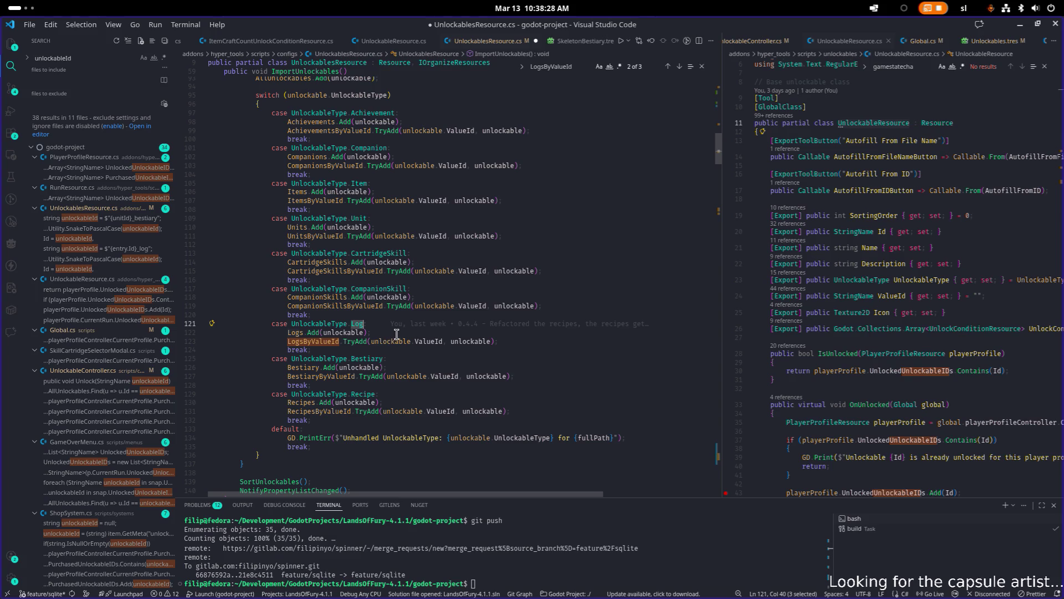
scroll(397, 334, down, 20)
scroll(397, 335, down, 20)
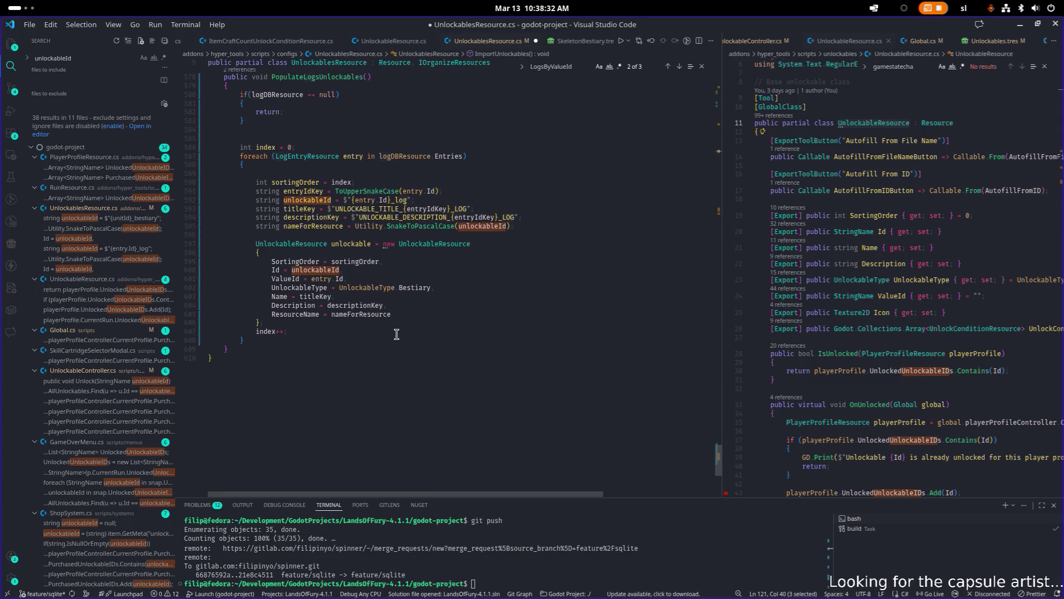
scroll(397, 335, up, 1)
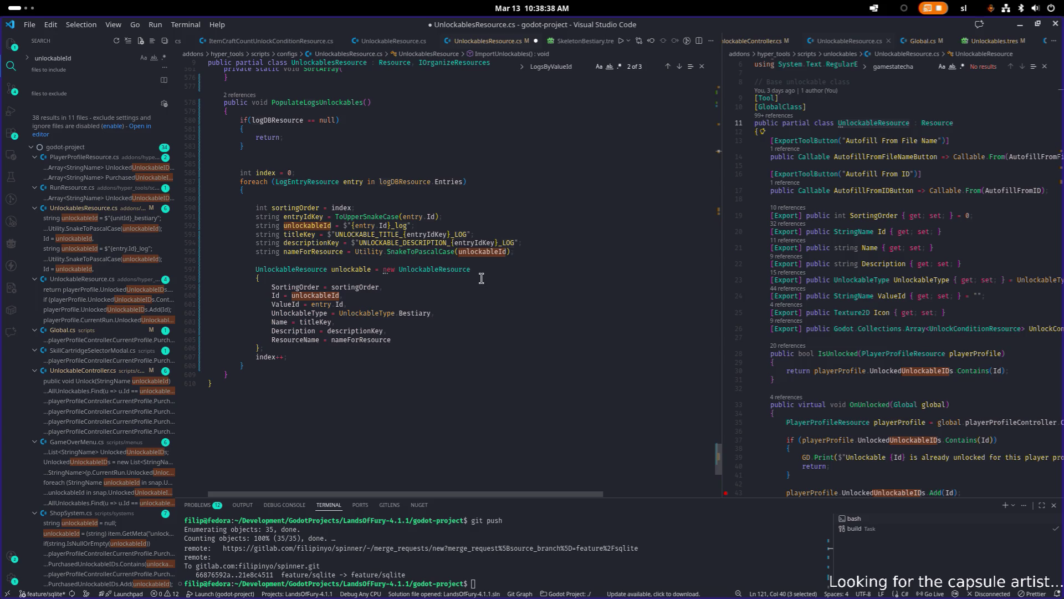
click(420, 315)
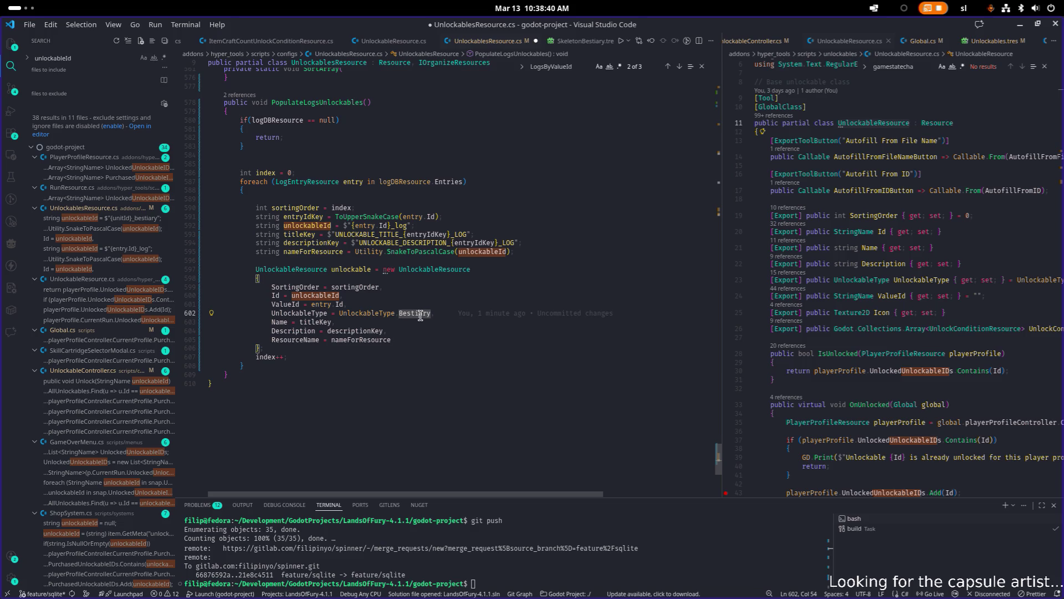
- Change the log unlockable's UnlockableType from Bestiary to Log
double_click(420, 315)
text(lo)
key(Tab)
key(Down)
key(Down)
key(Down)
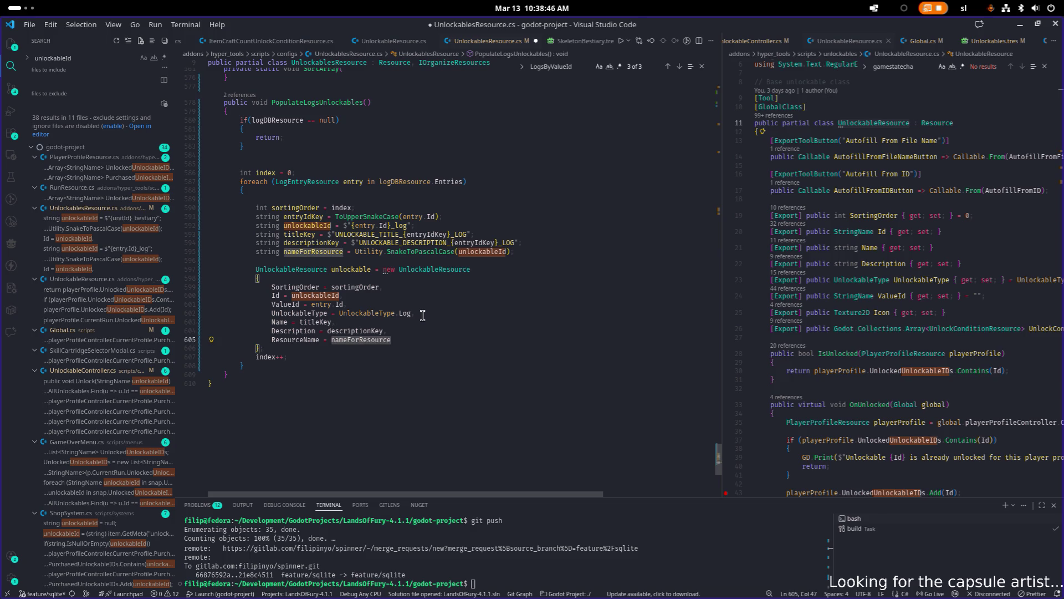
- Find the other UnlockableResource declaration and review PopulateBestiaryUnlockables' unlock-condition and save code
double_click(369, 269)
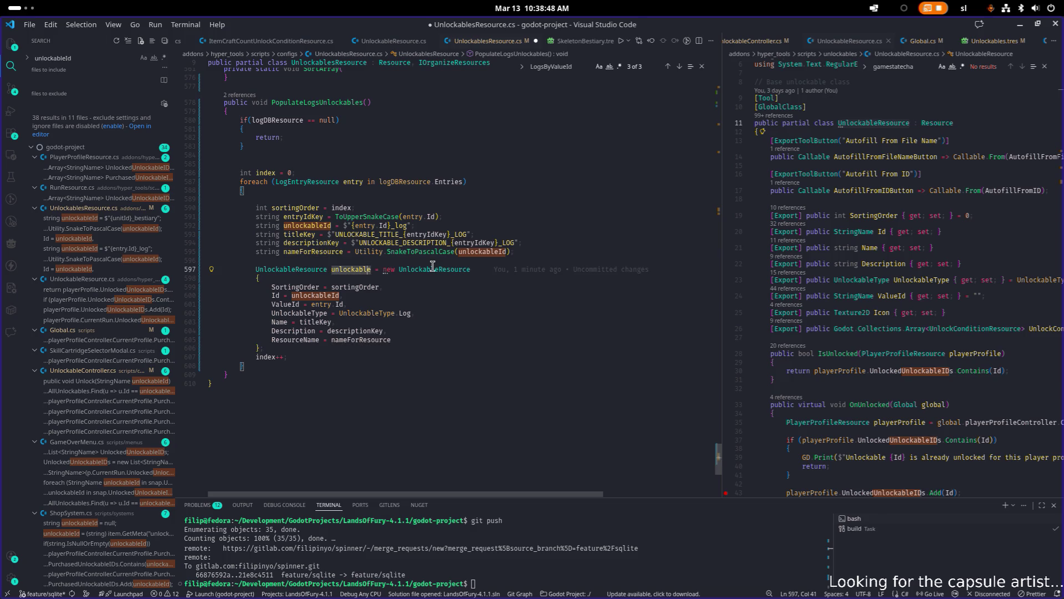
key(shift+Home)
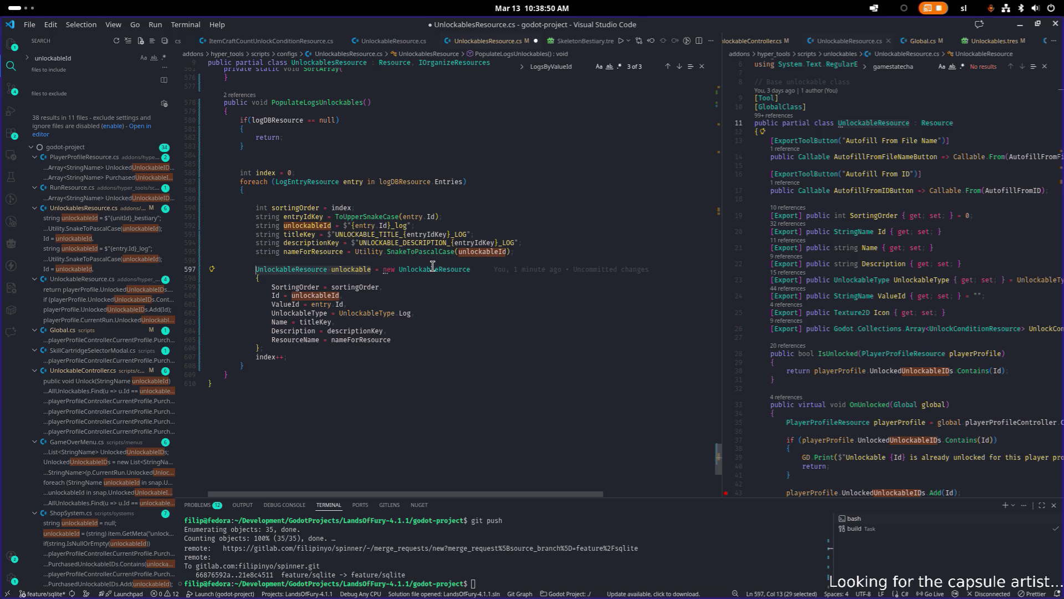
key(ctrl+f)
key(Return)
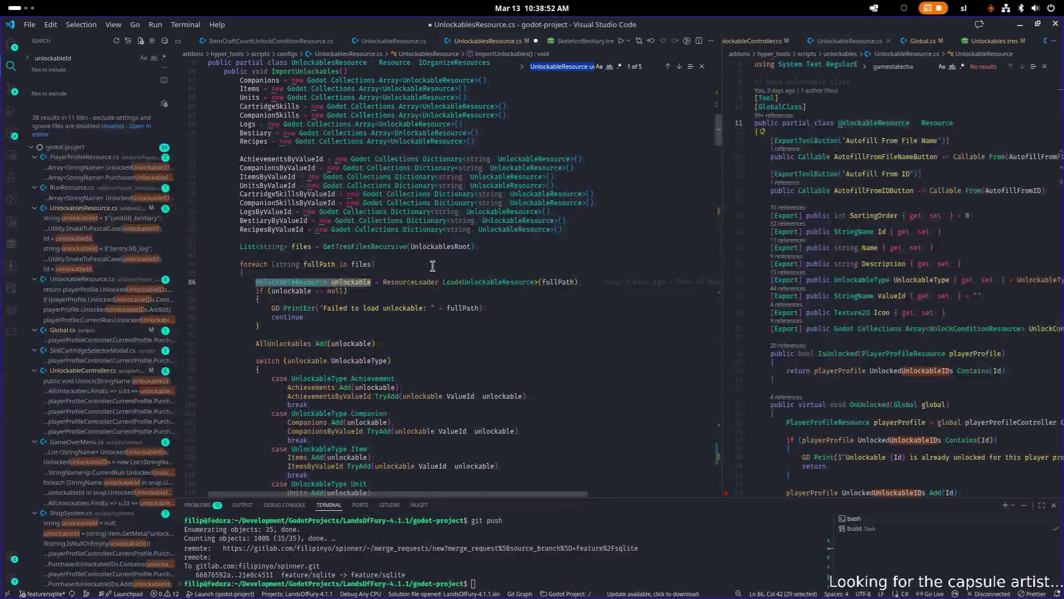
scroll(432, 266, down, 3)
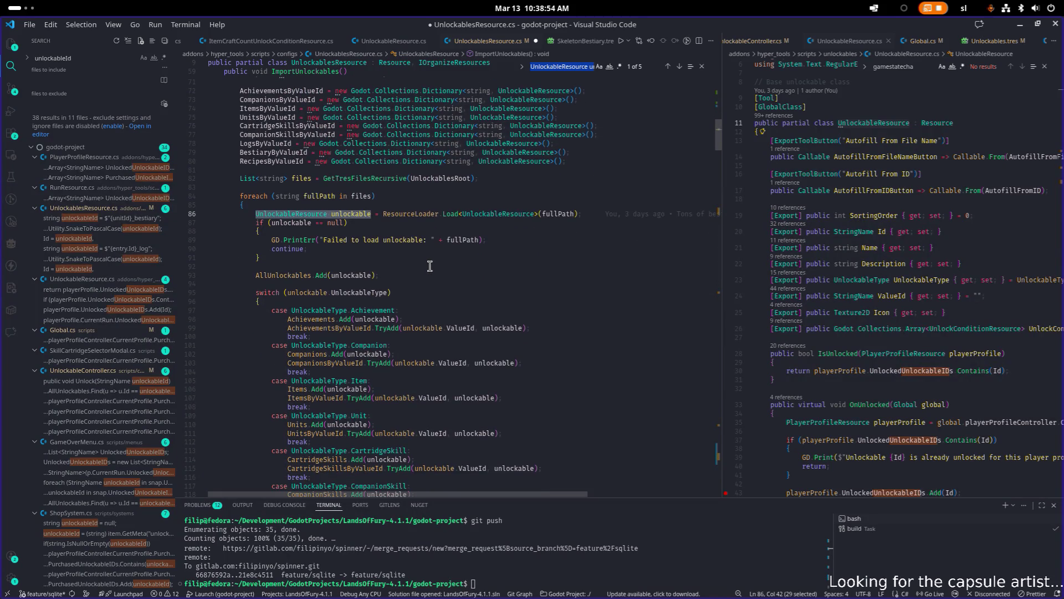
key(Return)
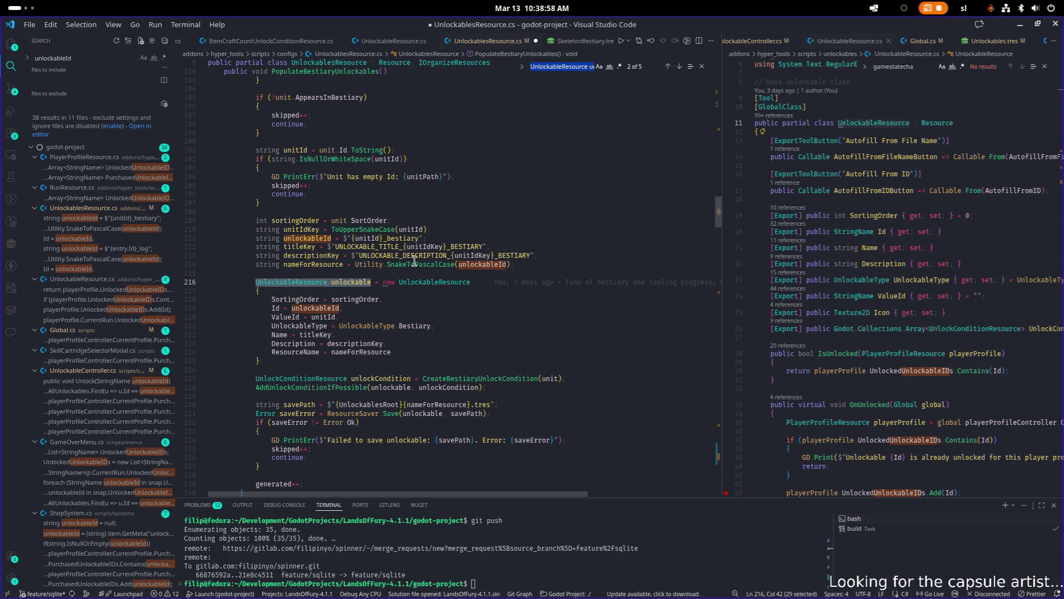
scroll(415, 260, down, 3)
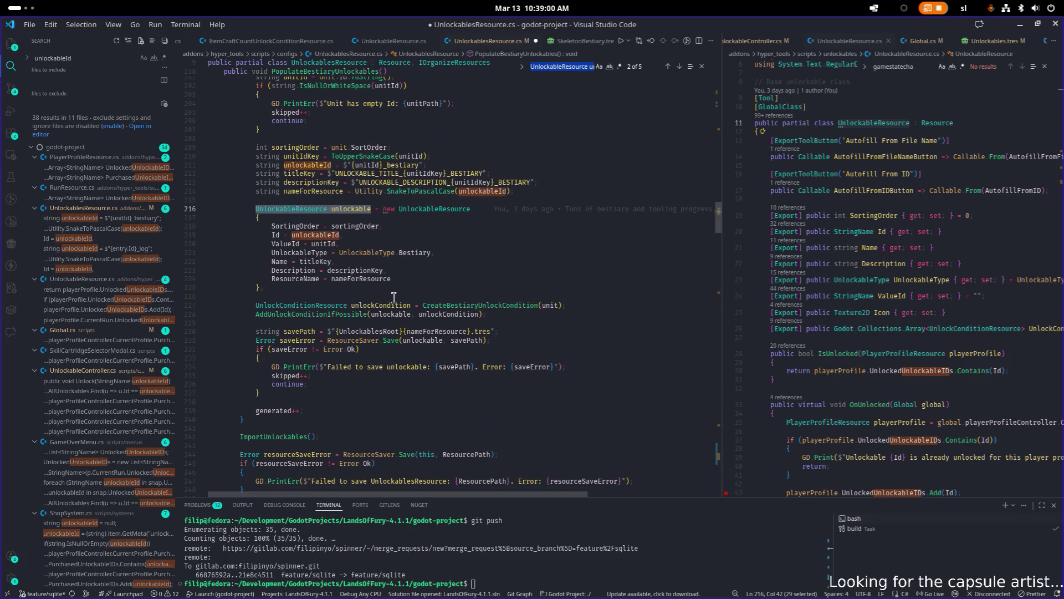
mouse_move(484, 307)
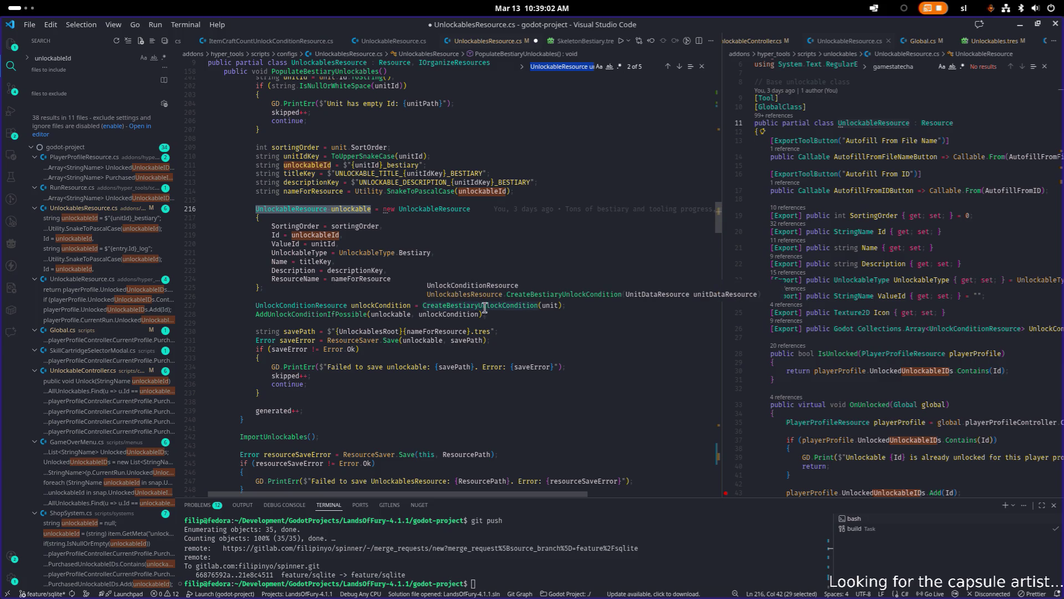
click(581, 306)
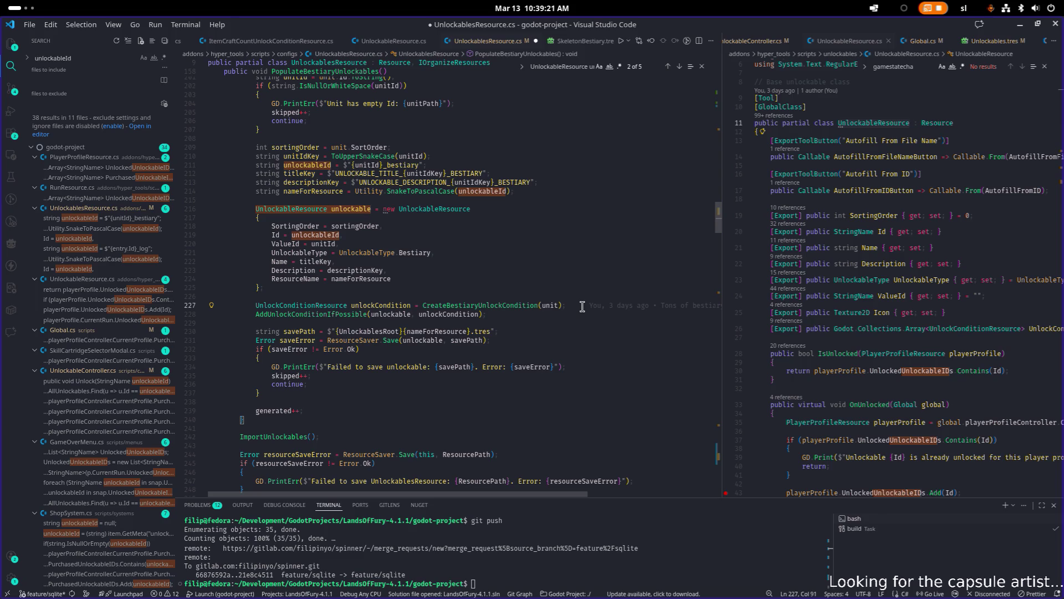
key(Down)
key(Down)
key(Down)
key(ctrl+Left)
key(ctrl+Left)
key(ctrl+Left)
key(ctrl+Left)
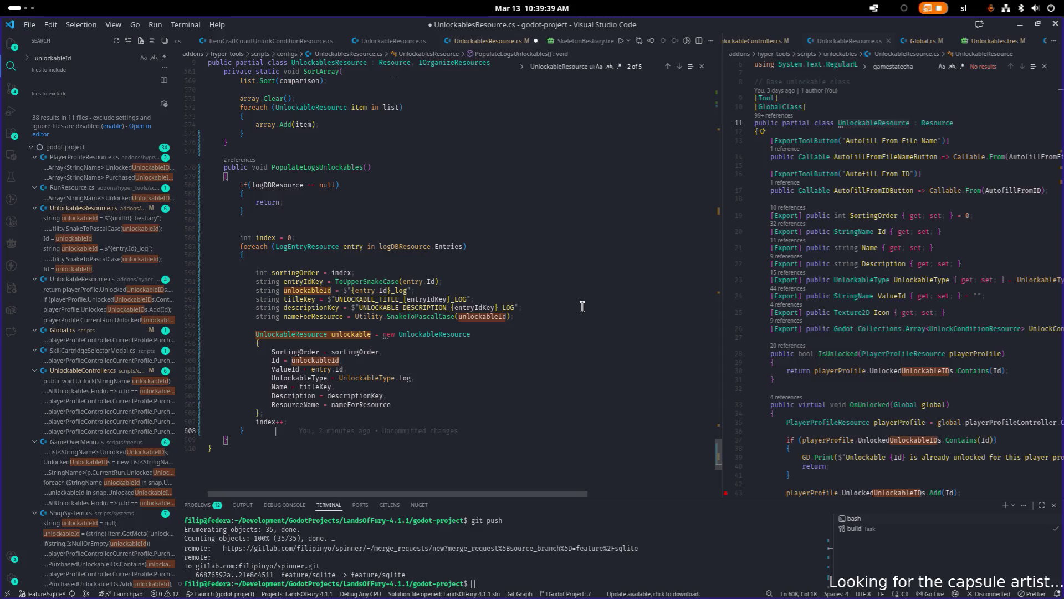
key(Up)
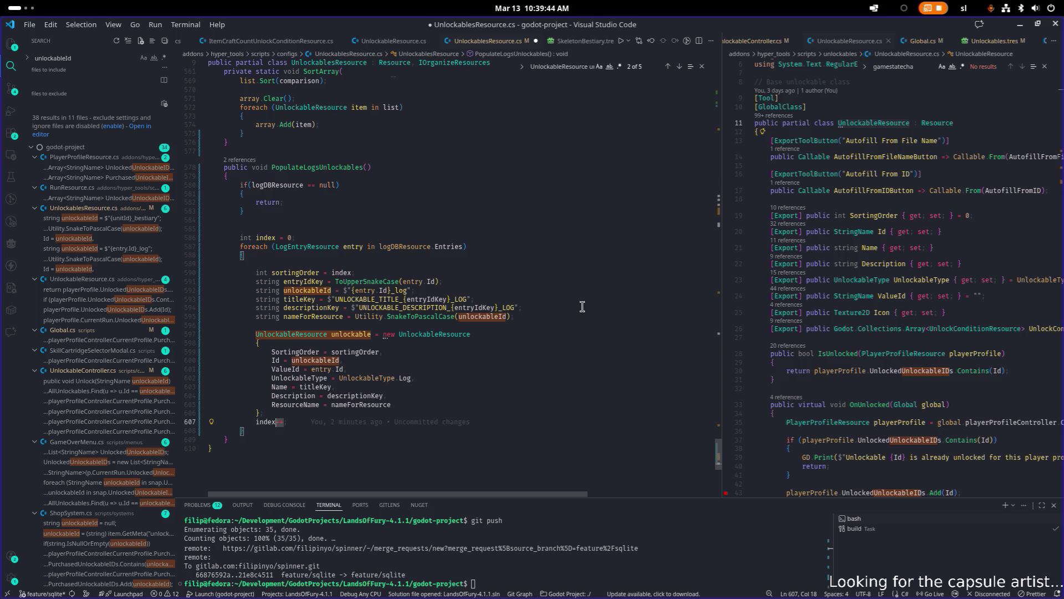
- Paste the unlock-condition and .tres save code into the logs loop, removing a misplaced copy
key(Down)
key(Return)
text(UnlockConditionResource unlockCondition = CreateBestiaryUnlockCondition(unit);             AddUnlockConditionIfPossible(unlockable, unlockCondition);              string savePath = $"{UnlockablesRoot}{nameForResource}.tres";             Error saveError = ResourceSaver.Save(unlockable, savePath);             if (saveError != Error.Ok)             {                 GD.PrintErr($"Failed to save unlockable: {savePath}. Error: {saveError}");                 skipped++;                 continue;             })
key(Up)
key(Up)
key(Up)
key(Down)
key(Down)
key(Down)
key(Down)
key(Down)
key(shift+Up)
key(shift+Up)
key(shift+Up)
key(shift+Up)
key(shift+Up)
key(shift+Home)
key(shift+Home)
key(ctrl+c)
key(Delete)
key(BackSpace)
key(Up)
key(Up)
key(End)
key(Return)
key(Return)
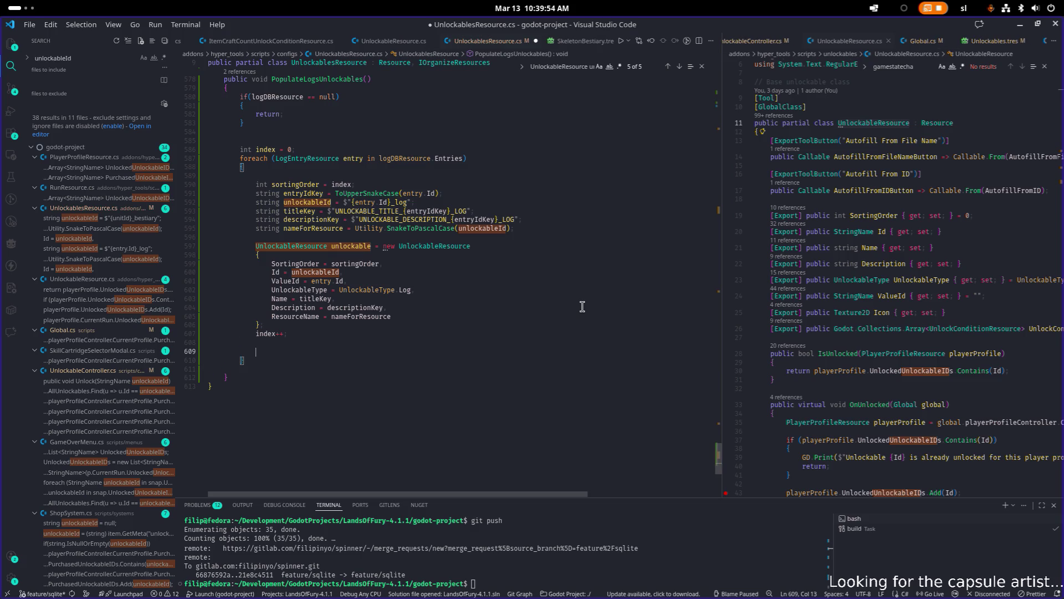
key(ctrl+v)
key(Up)
key(Up)
key(Up)
key(Up)
key(Up)
key(Up)
- Add a blank line above the unlock-condition code and keep the method's closing brace indented
key(Home)
key(Return)
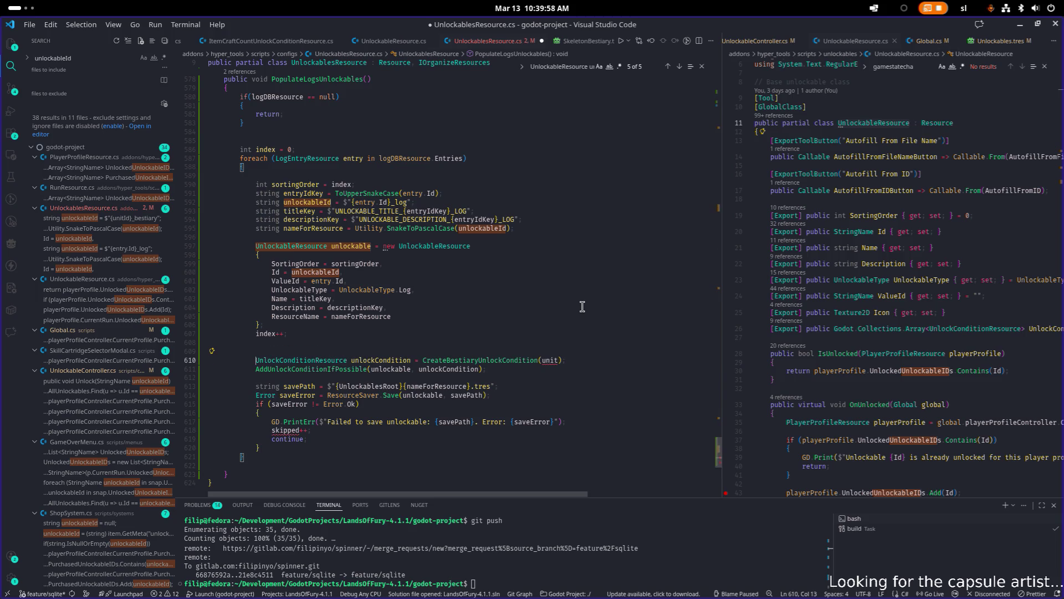
key(Down)
key(Down)
key(Down)
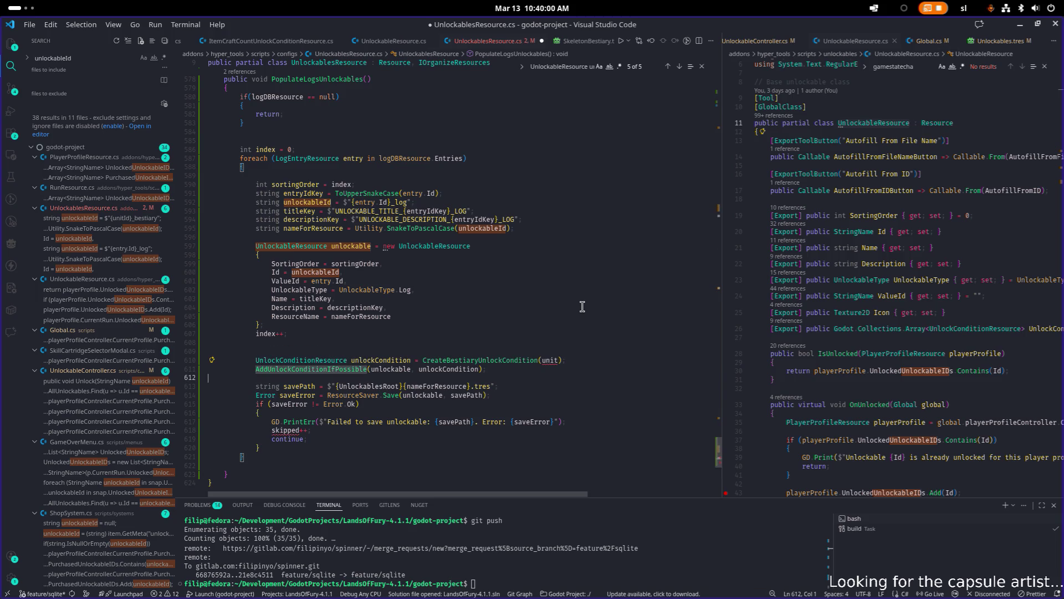
key(Home)
key(BackSpace)
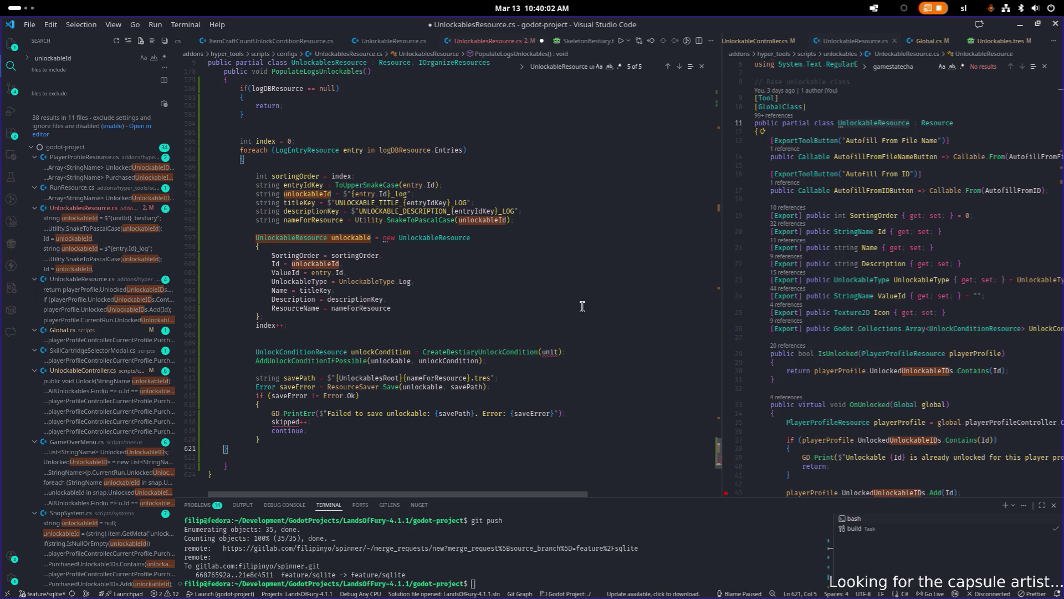
key(ctrl+z)
key(Up)
key(Up)
key(Up)
- Go to the top of UnlockablesResource.cs and down to the DB reference and tool button fields
key(Page_Up)
key(Page_Up)
key(ctrl+Home)
key(Page_Down)
key(Down)
key(Down)
key(Down)
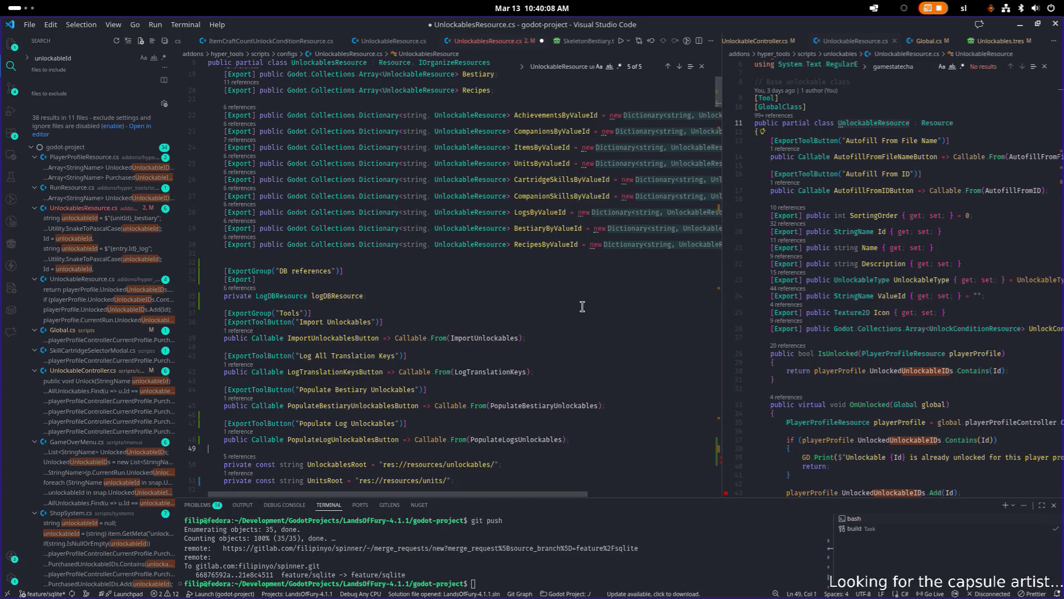
- Open a new line below the logDBResource field in the DB references group
key(Up)
key(Up)
key(Up)
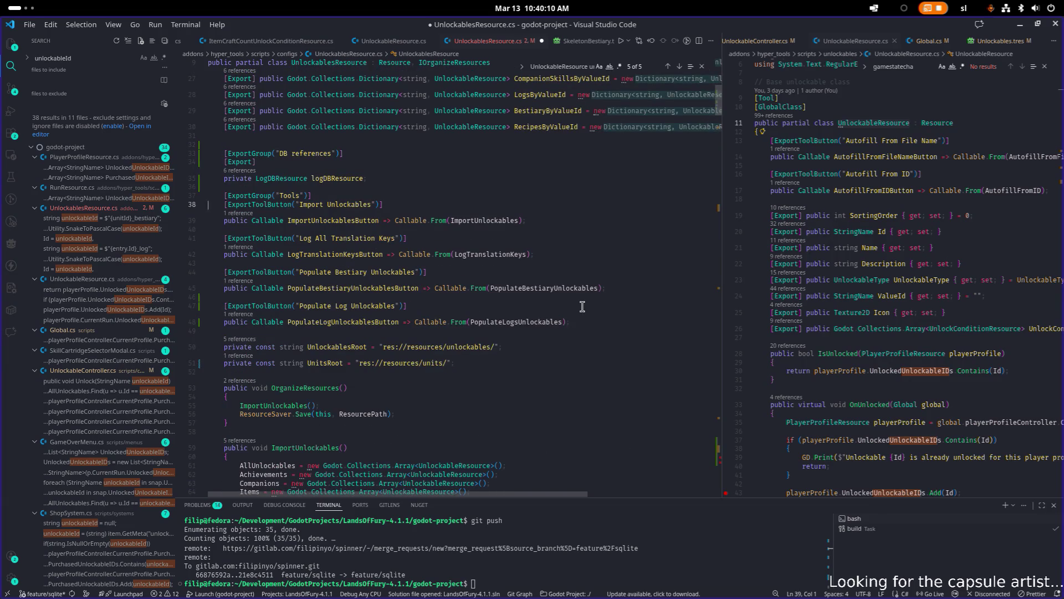
key(End)
key(Left)
key(Left)
key(Down)
key(Down)
key(End)
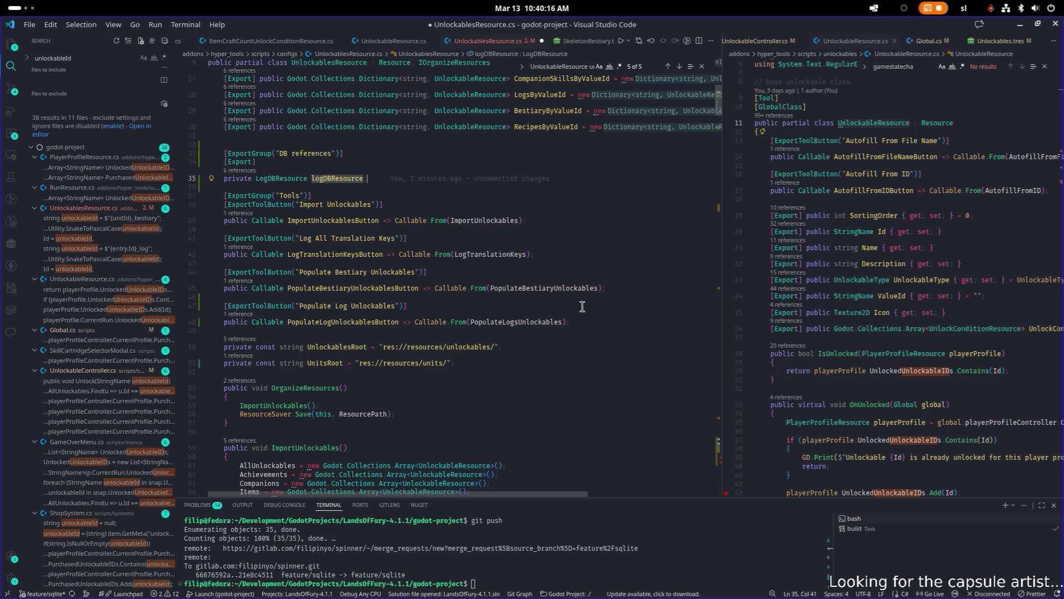
key(Return)
key(Return)
key(BackSpace)
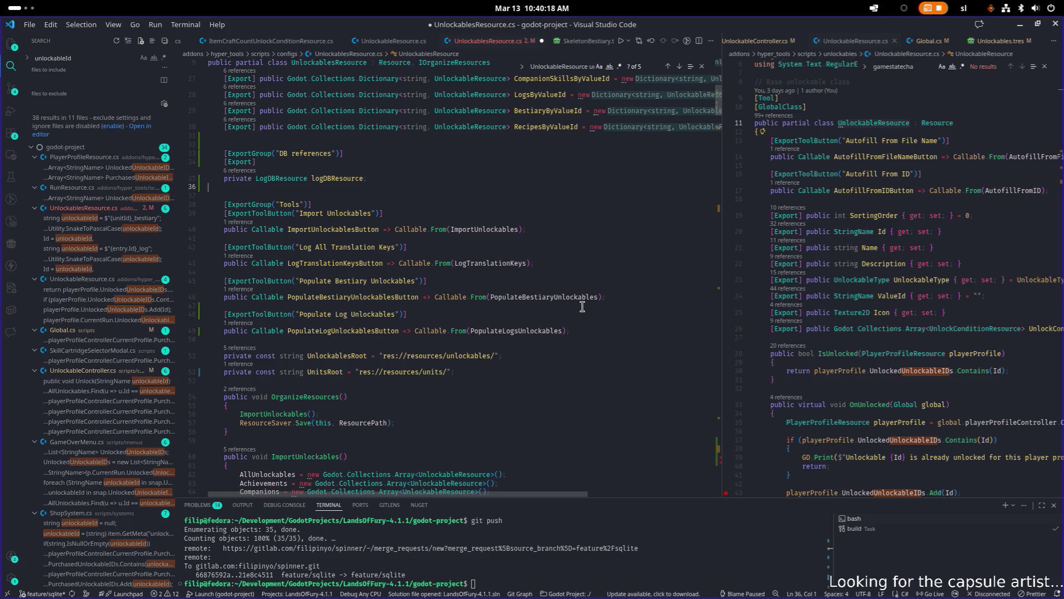
- Declare [Export] private ManualUnlockConditionResource manualUnlockCondition; using IntelliSense completions
text([)
key(Escape)
text(Export)
key(End)
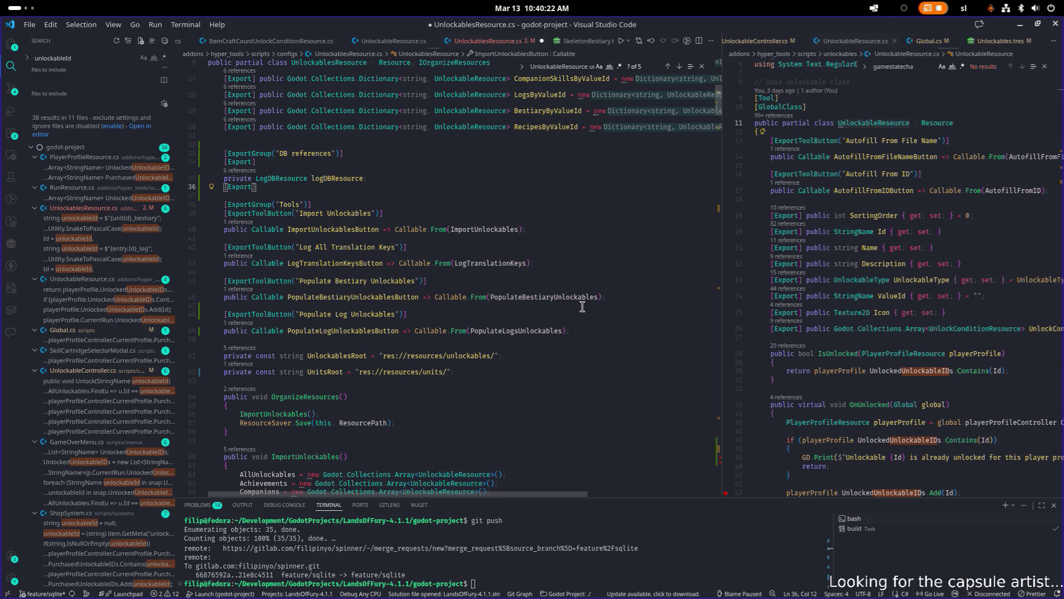
key(Return)
text(pr)
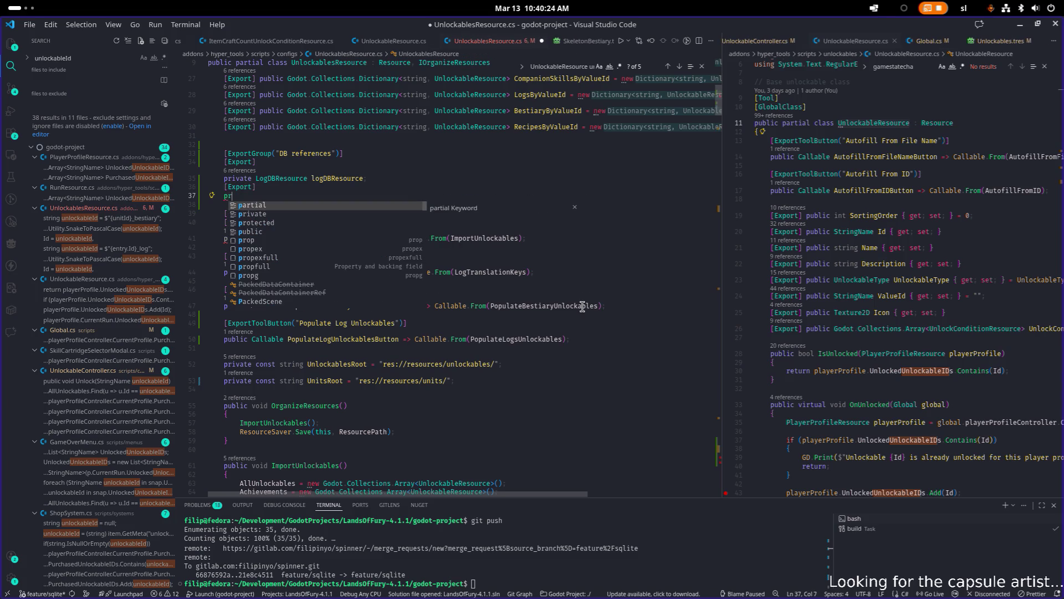
text(ivate )
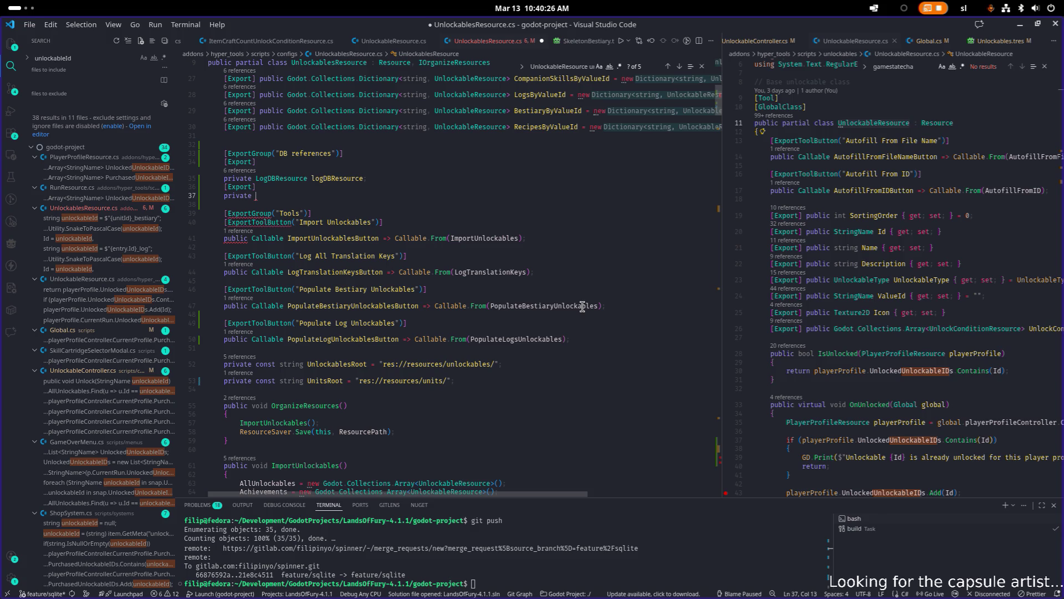
text(ManualUnlock)
key(Tab)
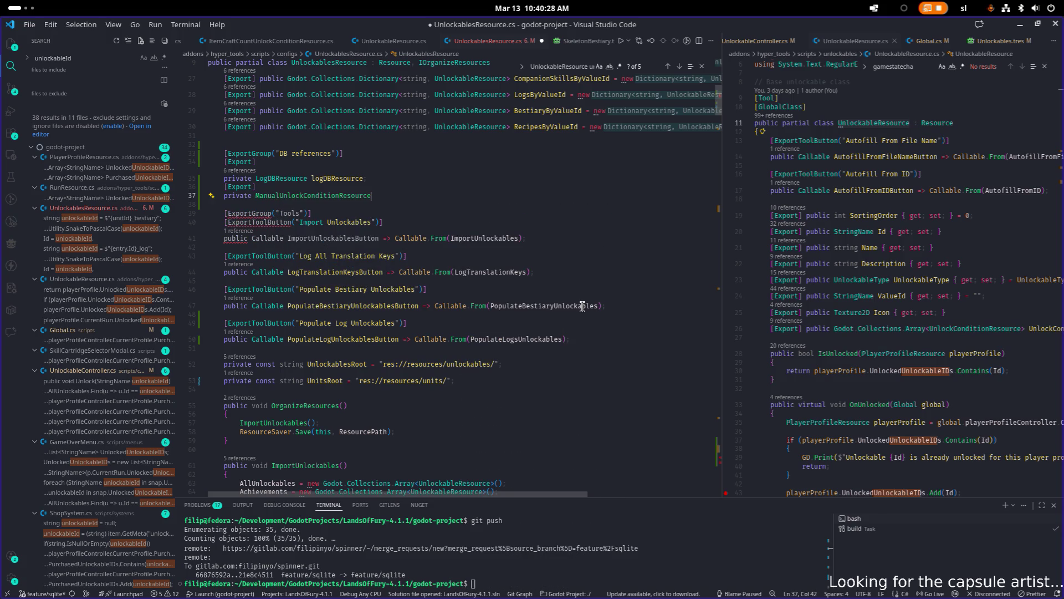
text( manu)
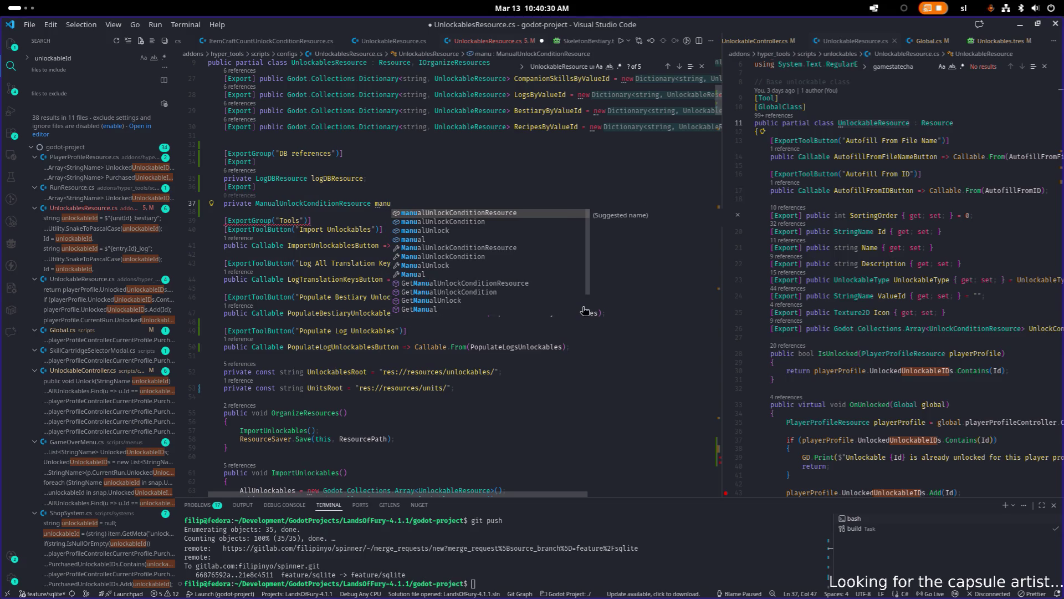
key(Down)
key(Tab)
text(;)
- Save UnlockablesResource.cs and scroll back down toward the log populating loop
key(ctrl+s)
key(Up)
key(Up)
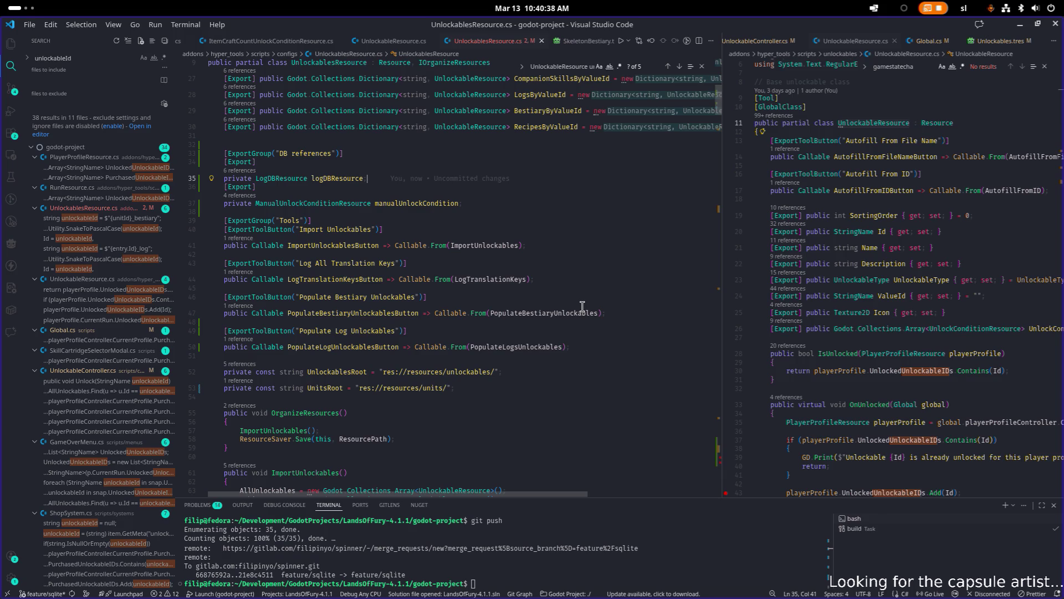
key(Down)
key(Down)
key(ctrl+shift+Left)
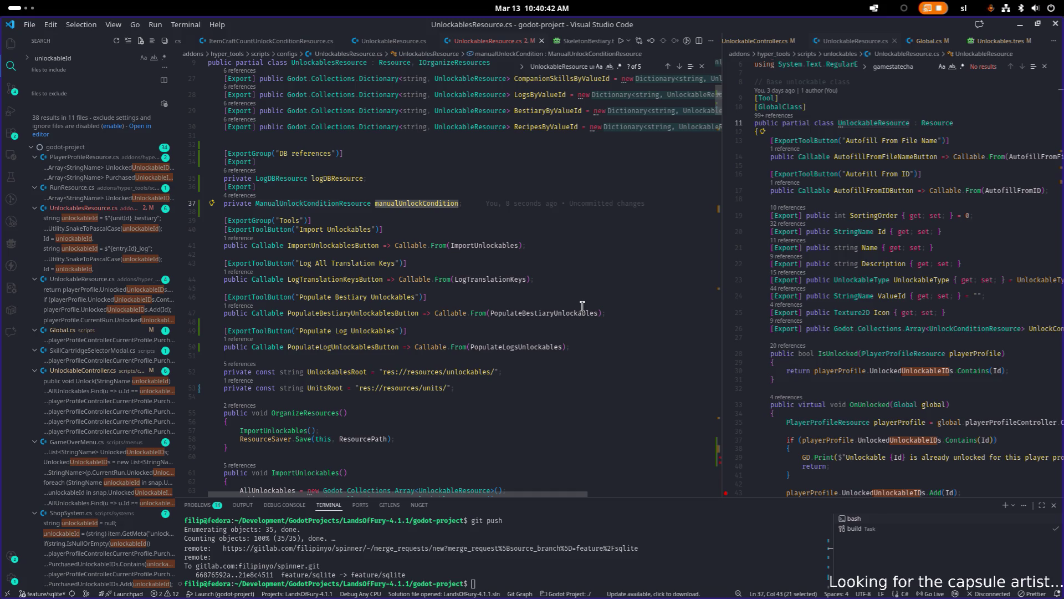
key(Page_Down)
key(Page_Down)
key(Page_Down)
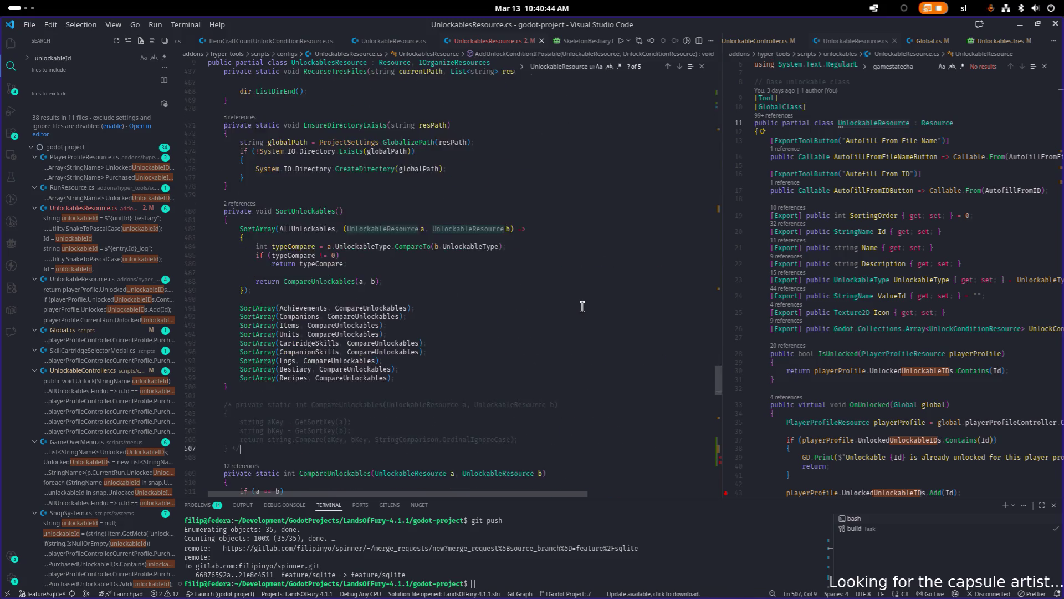
- Insert a new indented line in the loop above the bestiary unlock condition
key(Up)
key(Up)
key(Up)
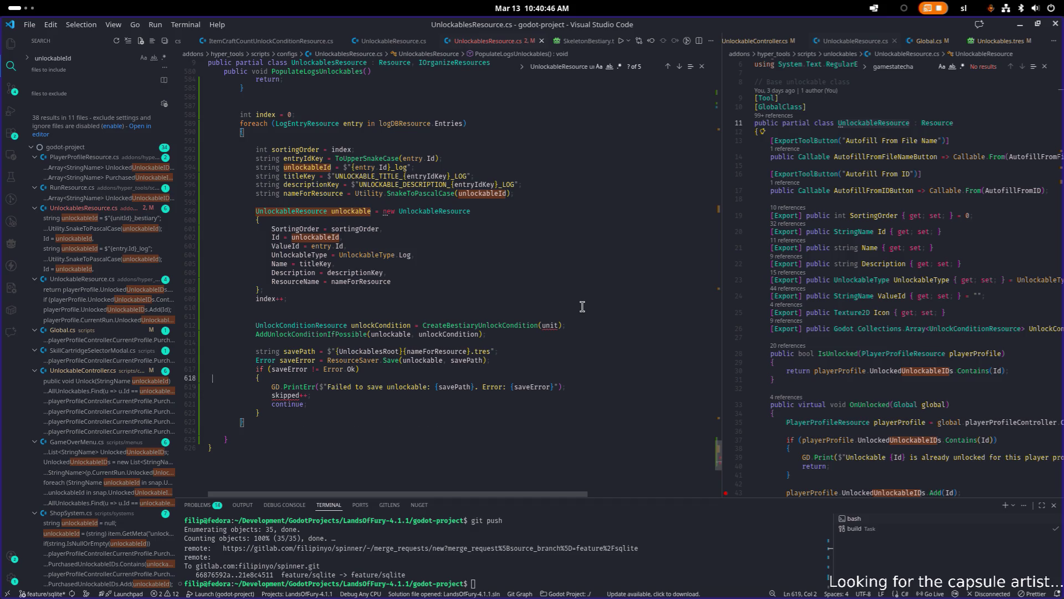
key(Up)
key(Up)
key(Down)
key(Down)
key(End)
key(Up)
key(Up)
key(Up)
key(Return)
key(Tab)
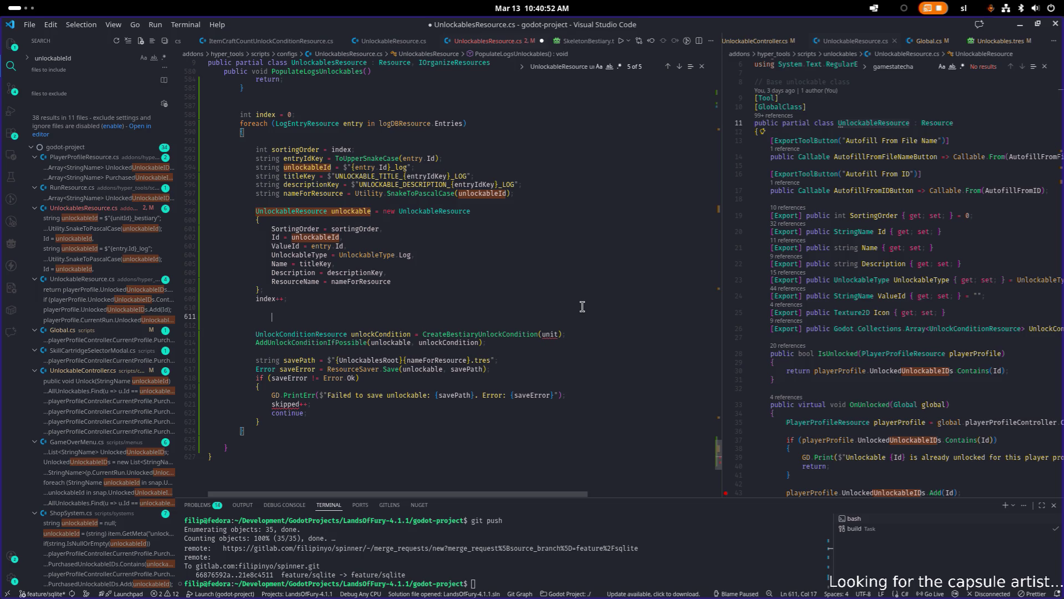
- Add unlockable.UnlockConditions.Add(manualUnlockCondition); to the loop body
text(var unit)
key(shift+Home)
text(unlco)
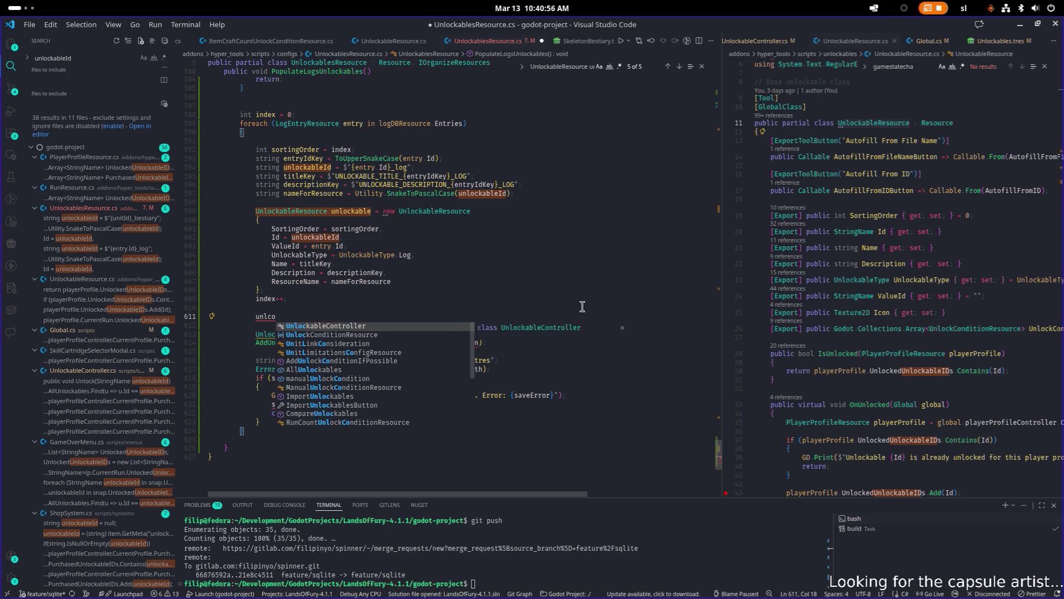
key(BackSpace)
key(BackSpace)
text(ockable.add)
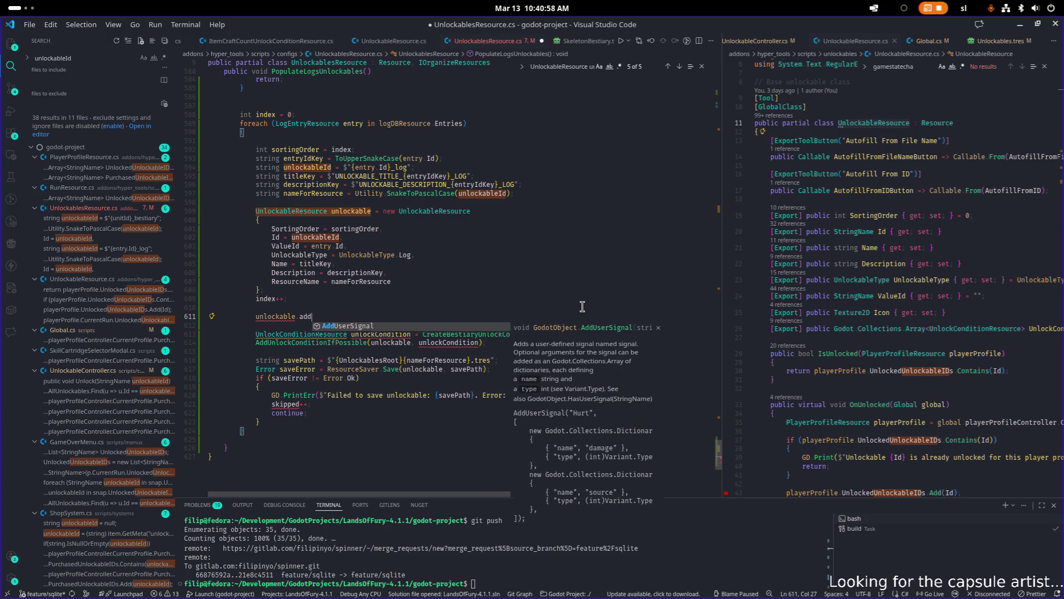
key(BackSpace)
key(BackSpace)
key(BackSpace)
text(unloc)
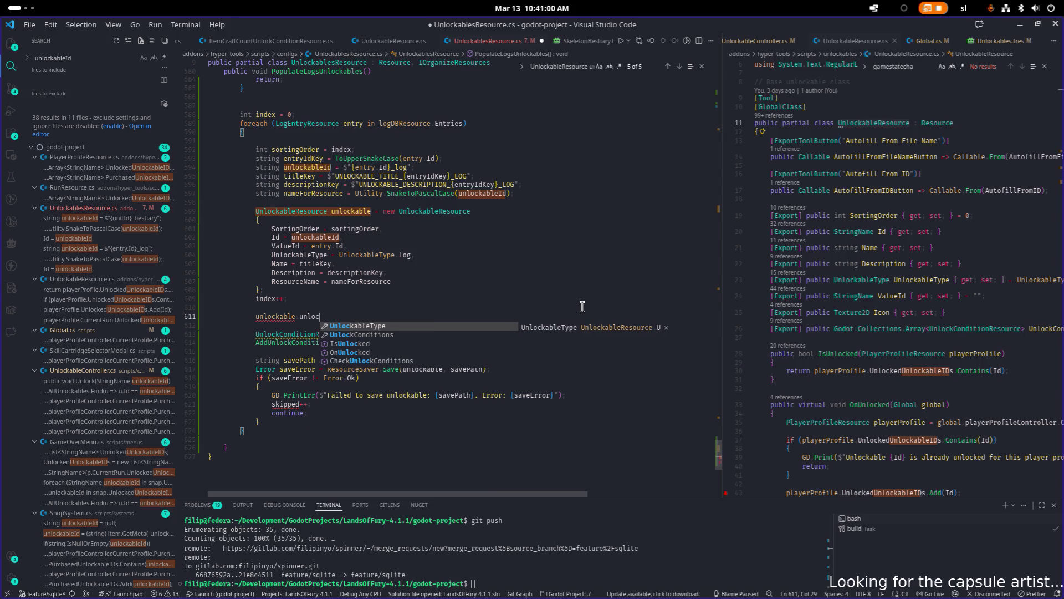
key(Down)
key(Tab)
text(.Add()
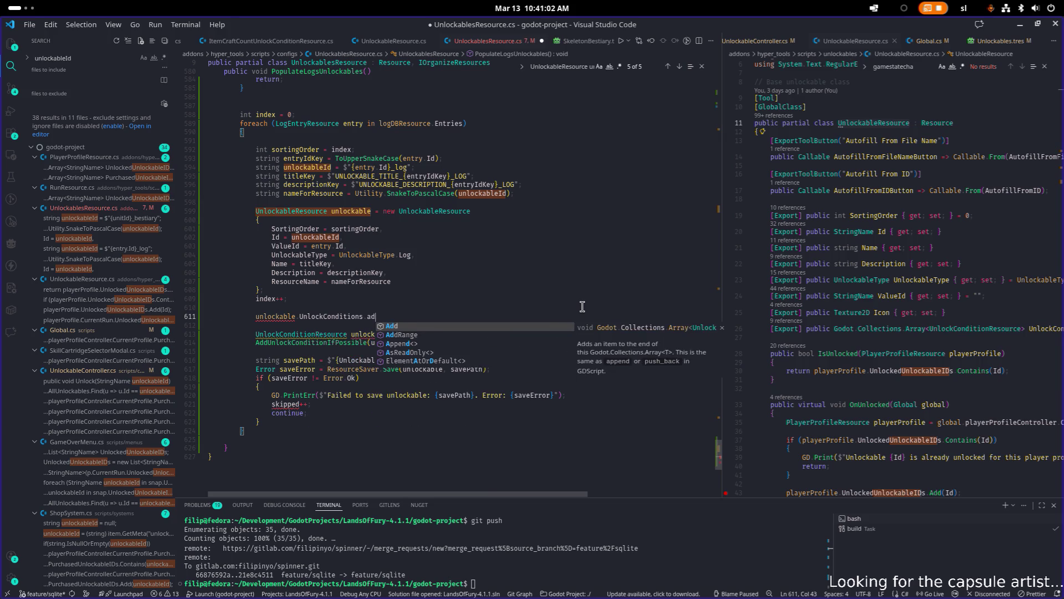
text(manualUnlockCondition)
key(End)
text(;)
- Delete the CreateBestiaryUnlockCondition lines and the leftover blank line
key(Down)
key(Down)
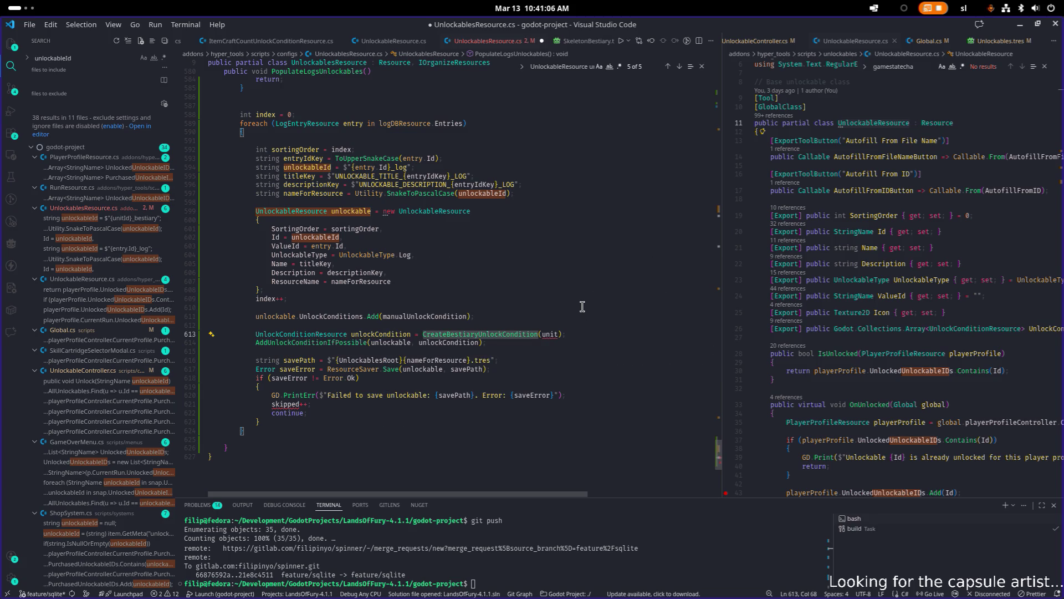
key(Down)
key(End)
key(shift+Up)
key(shift+Up)
key(BackSpace)
key(Delete)
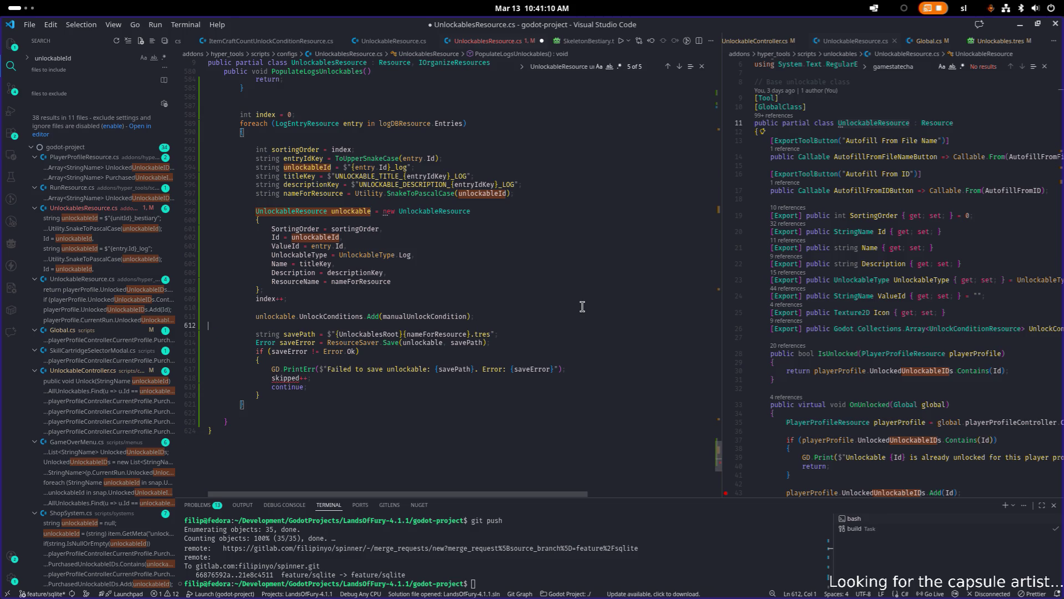
- Add blank lines after the save path and before the error check
key(Down)
key(End)
key(ctrl+Left)
key(ctrl+Left)
key(Left)
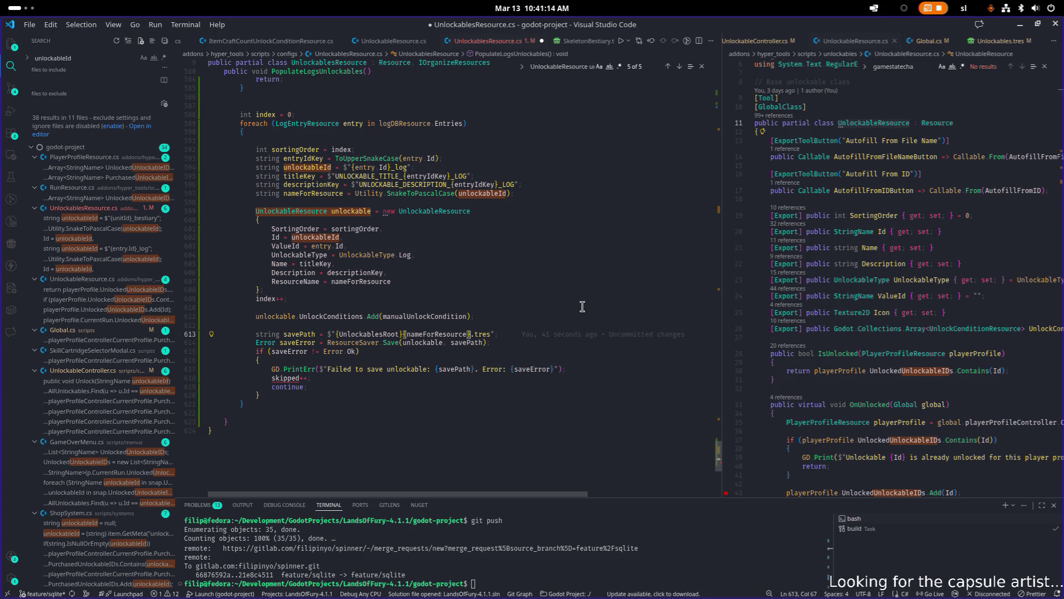
key(Left)
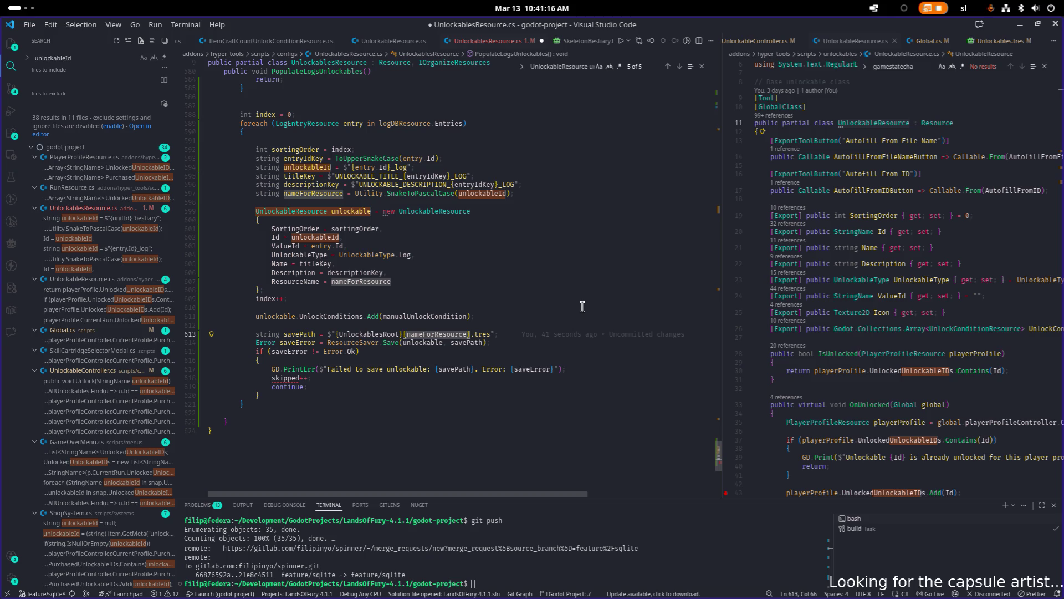
key(End)
key(Return)
key(Down)
key(Down)
key(Return)
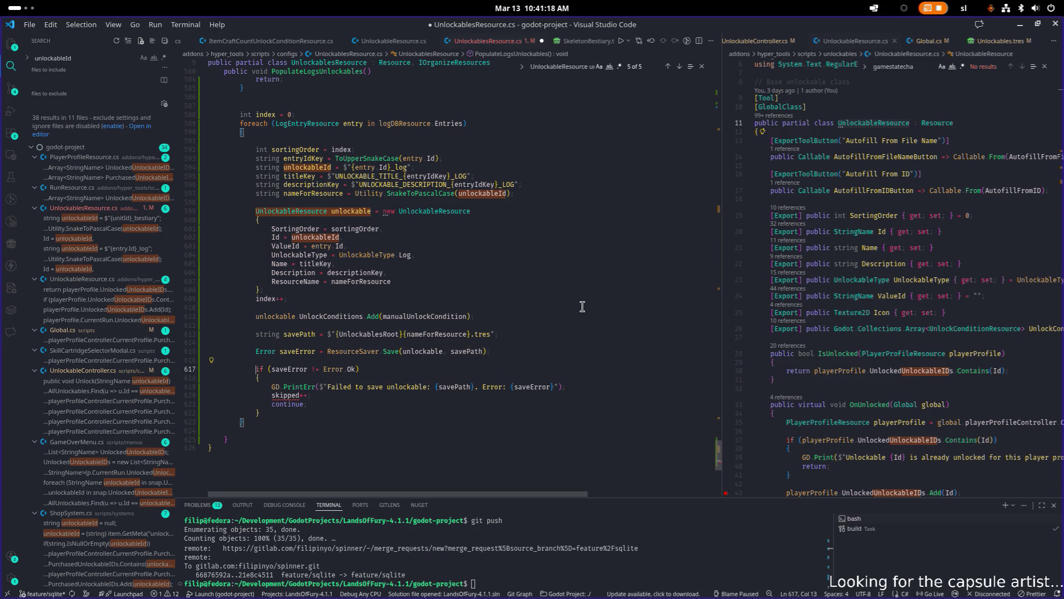
- Remove the skipped++ line from the save-failure branch and save the file
key(Down)
key(Down)
key(Down)
key(End)
key(shift+Home)
key(BackSpace)
key(BackSpace)
key(BackSpace)
key(ctrl+s)
key(Down)
key(Down)
key(Down)
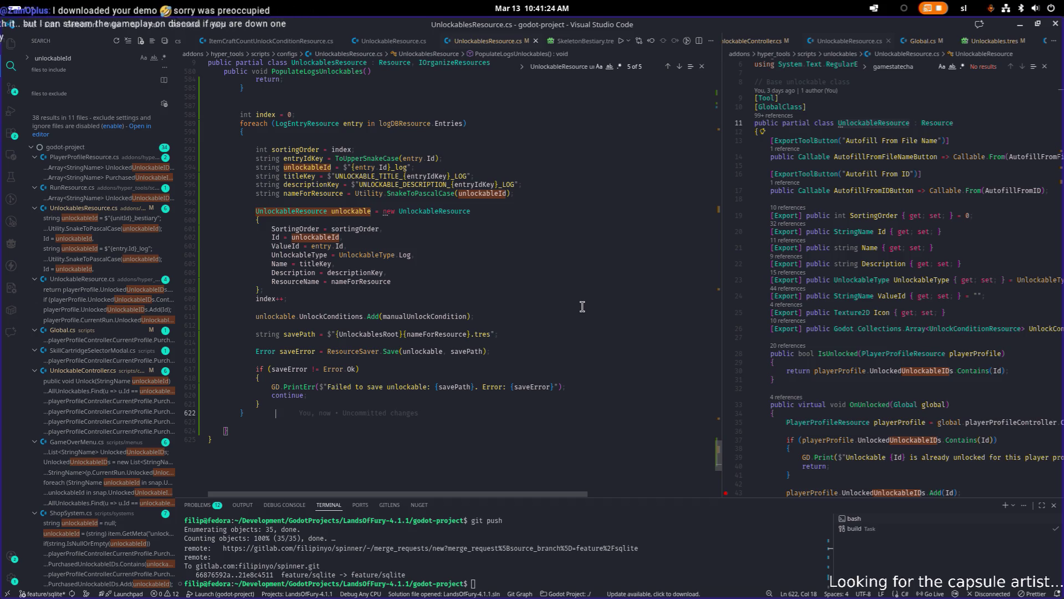
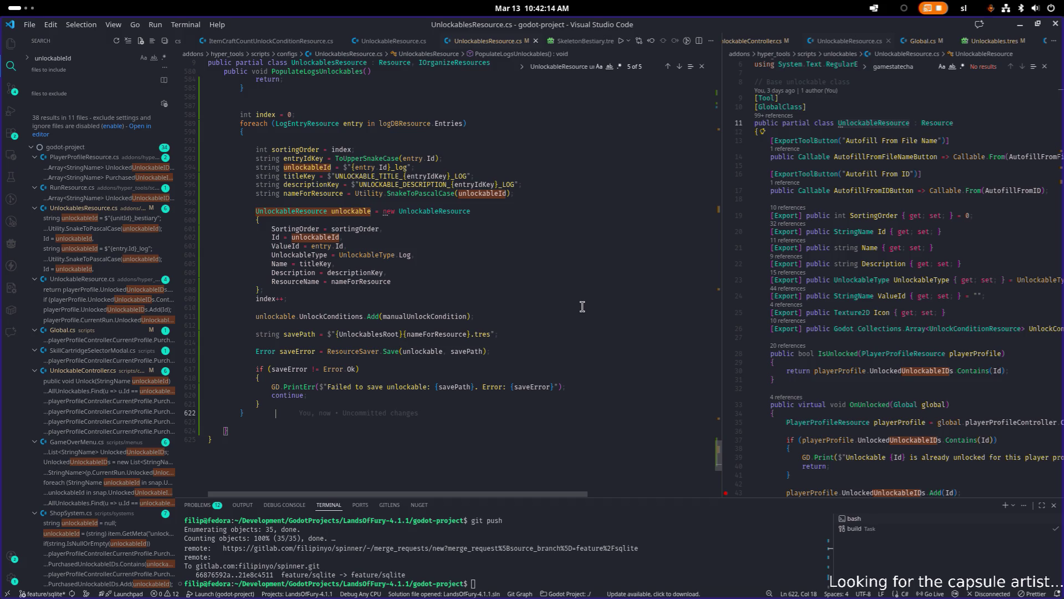
- Find PopulateLogsUnlockables' line 50 hook to the Populate Log Unlockables button, then switch to Steam
key(Up)
key(Up)
scroll(522, 238, up, 3)
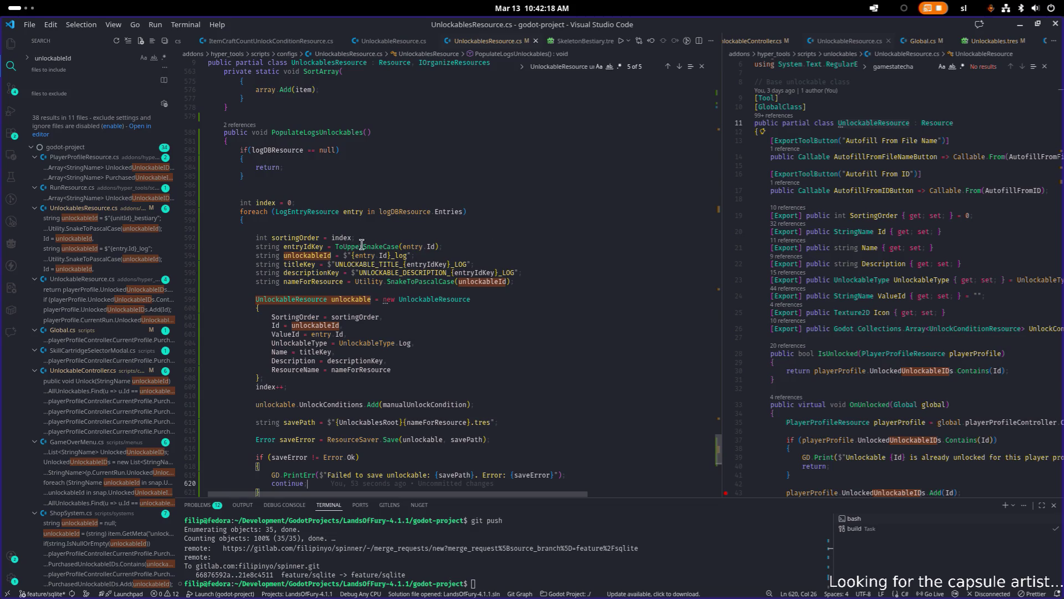
double_click(329, 134)
key(ctrl+f)
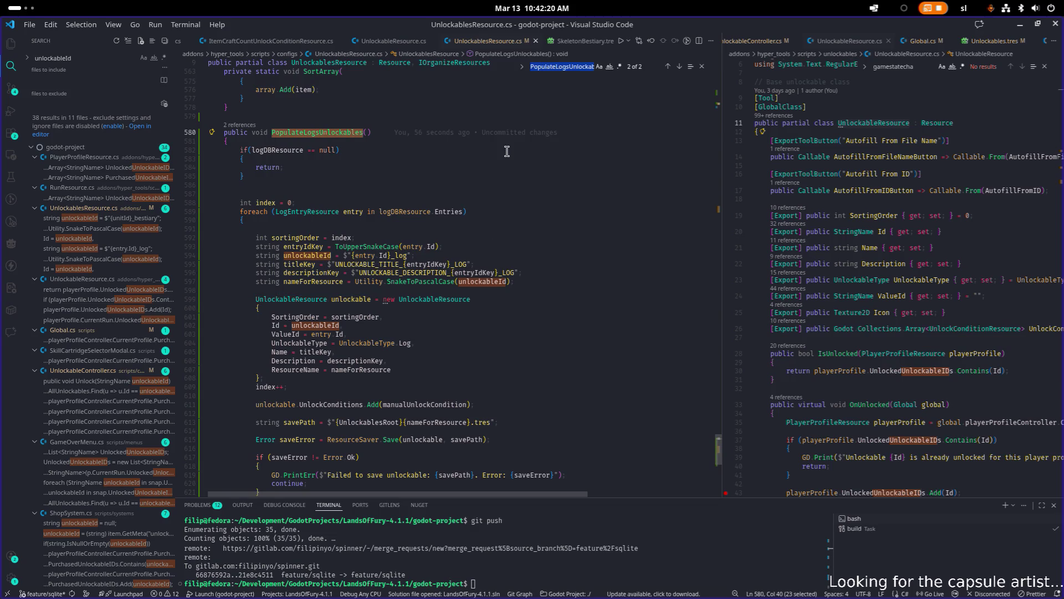
key(Return)
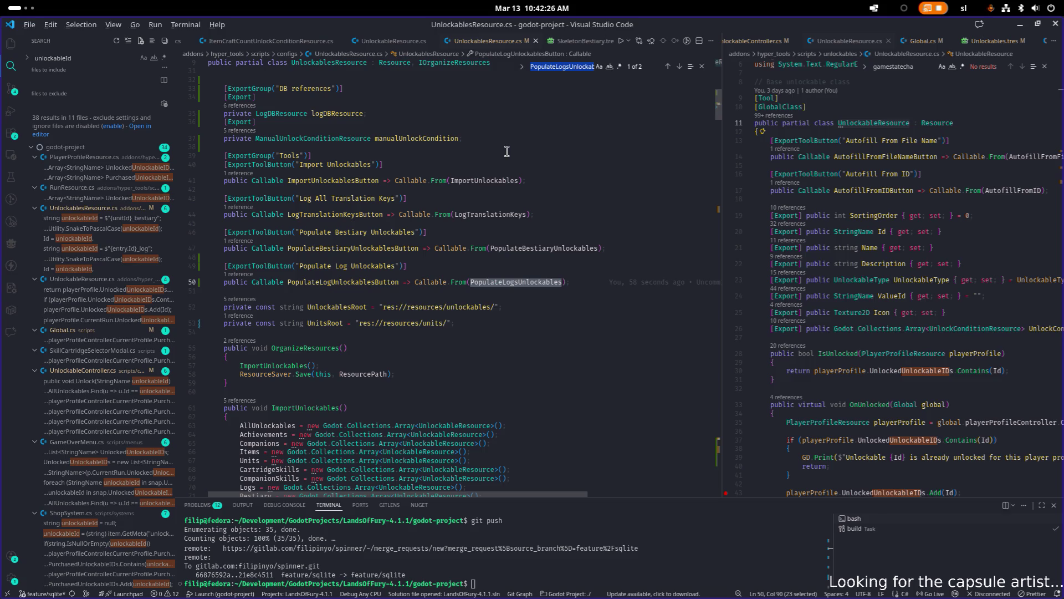
key(alt+Tab)
key(alt+Tab)
key(alt+Tab)
key(alt+Tab)
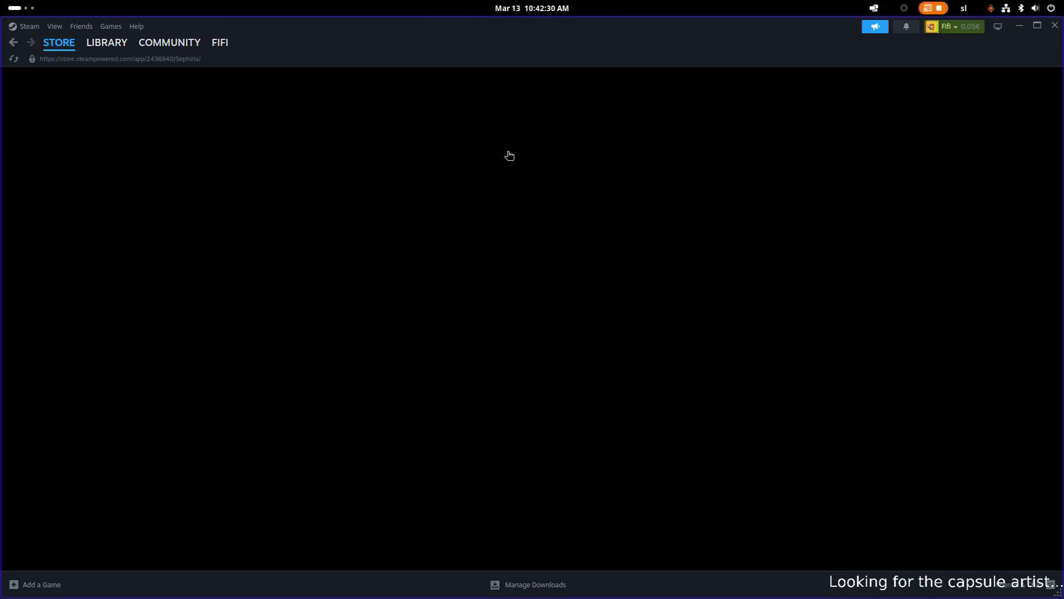
- Find Lands of Fury Demo in the library and open its Community Hub discussions
click(107, 42)
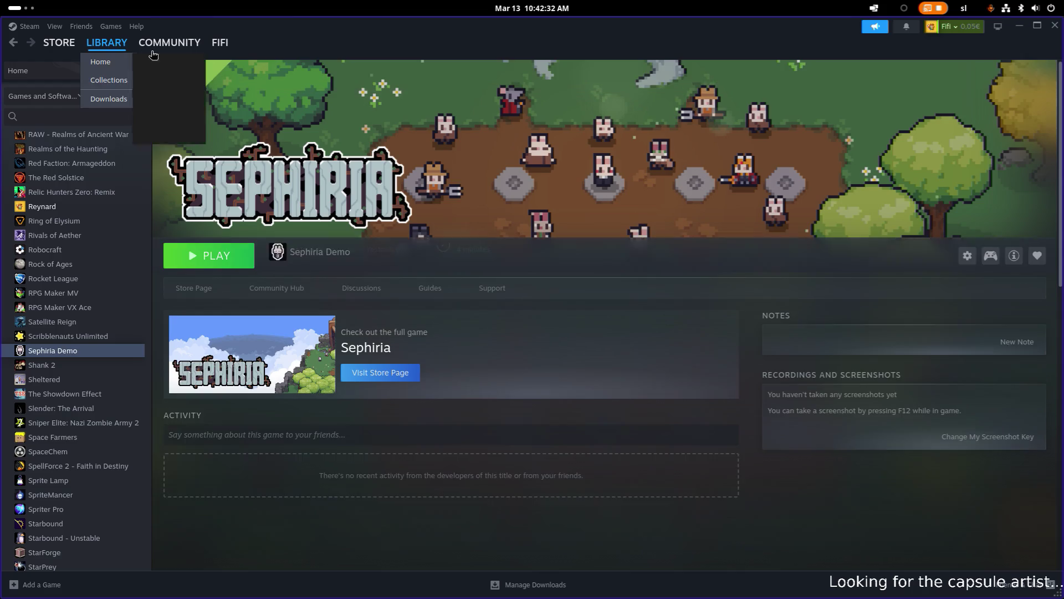
click(53, 115)
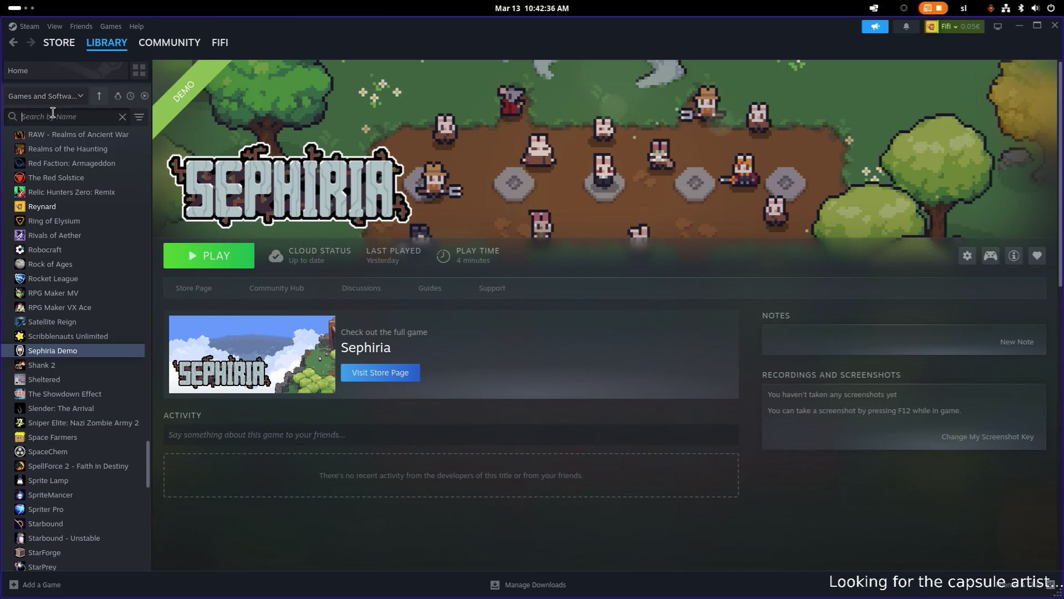
text(lands)
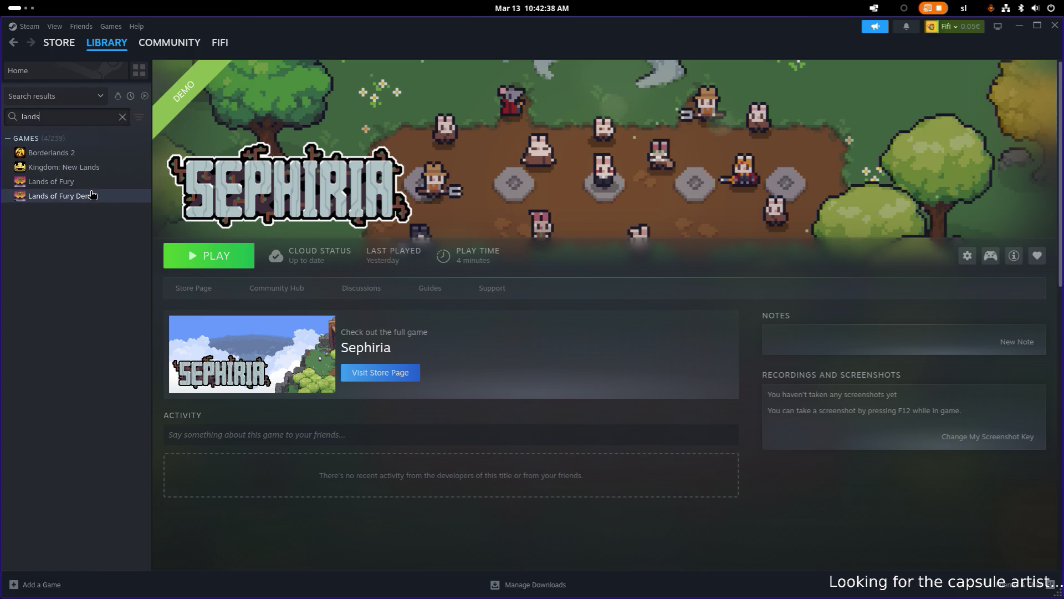
click(89, 195)
click(288, 286)
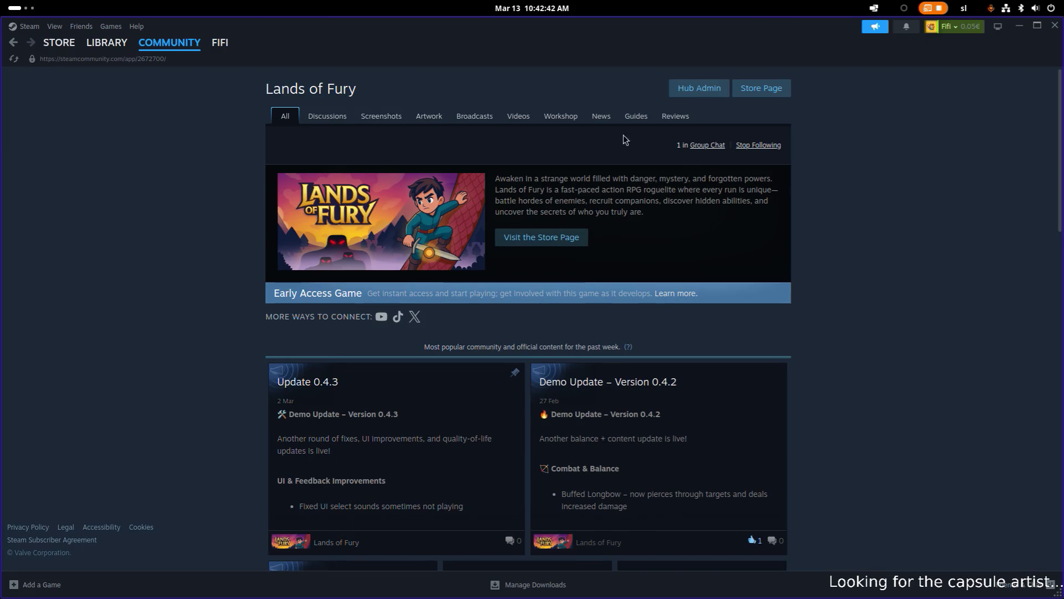
click(337, 118)
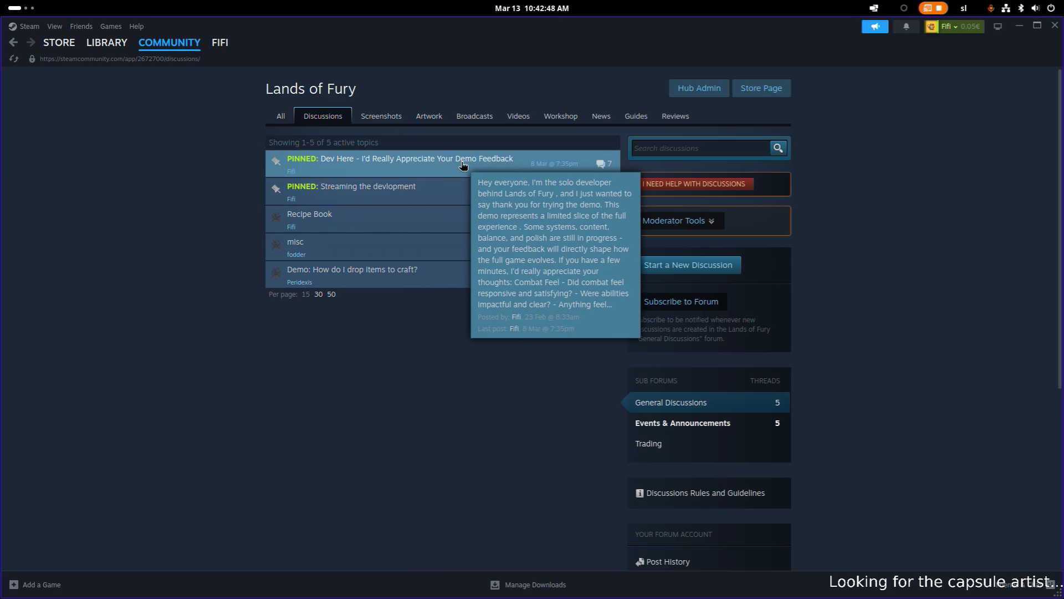
- Copy the pinned demo feedback thread's link, then hide Steam
click(478, 161)
scroll(496, 200, down, 10)
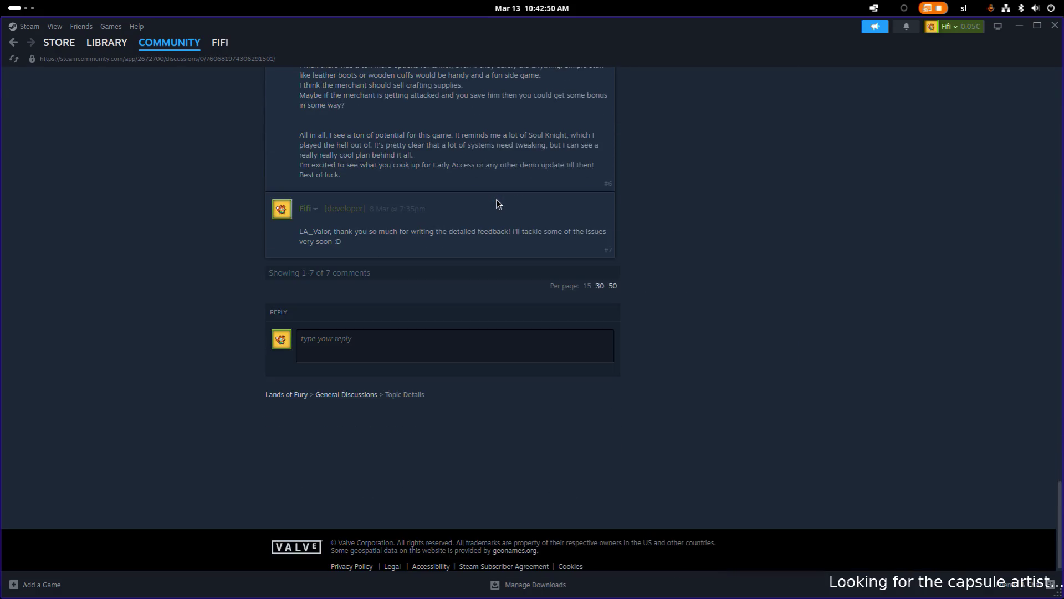
scroll(497, 199, up, 10)
click(259, 61)
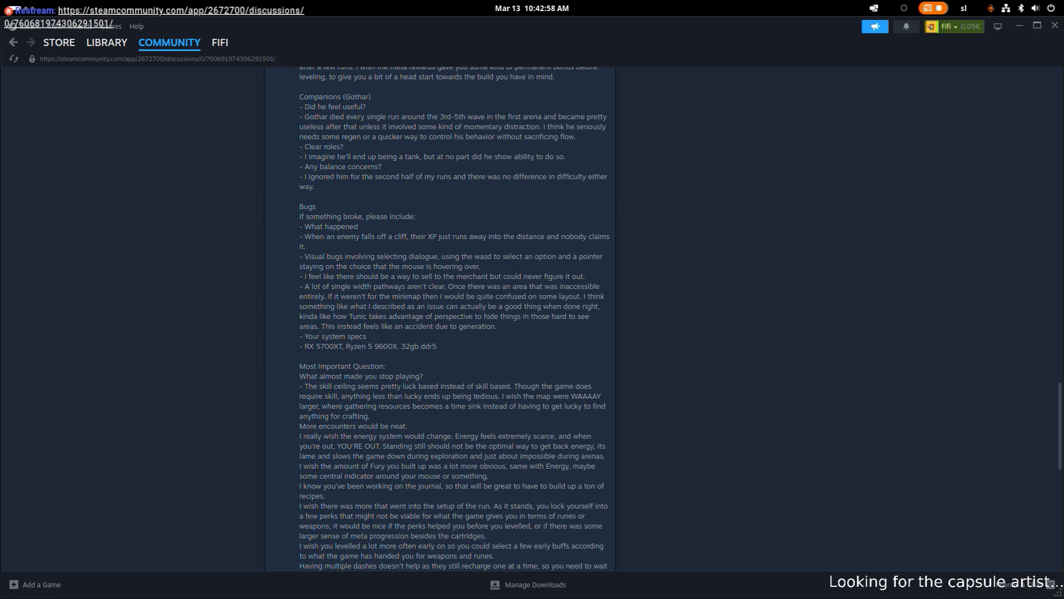
scroll(282, 445, down, 10)
scroll(282, 444, up, 15)
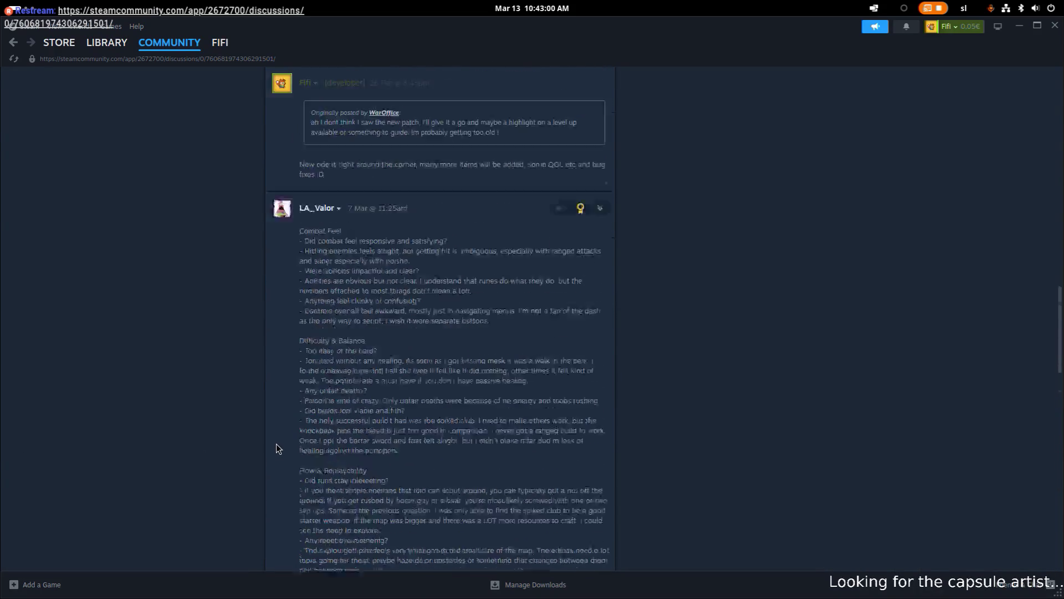
scroll(329, 441, down, 10)
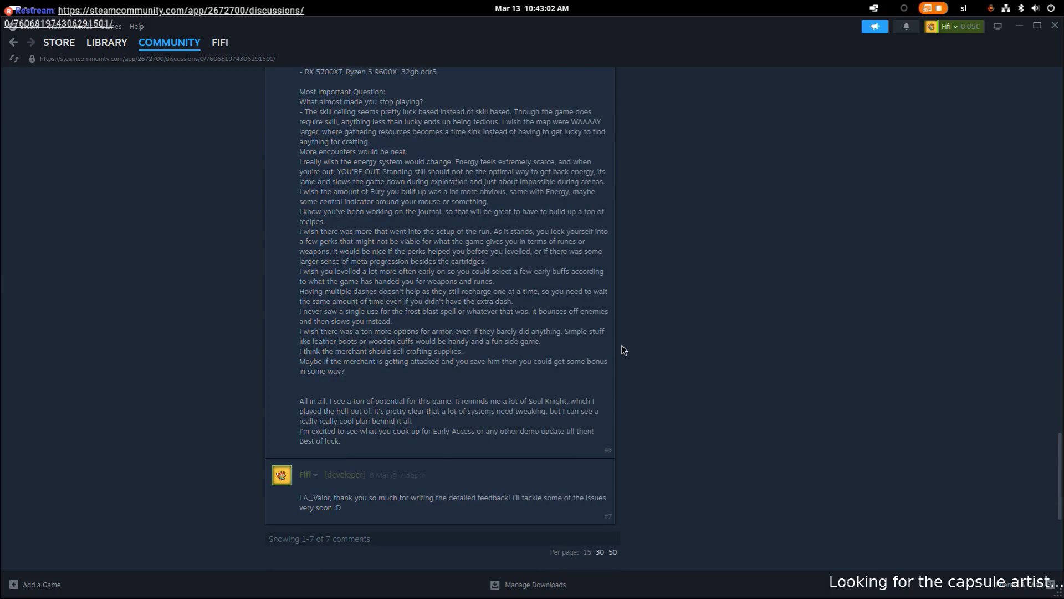
click(1019, 25)
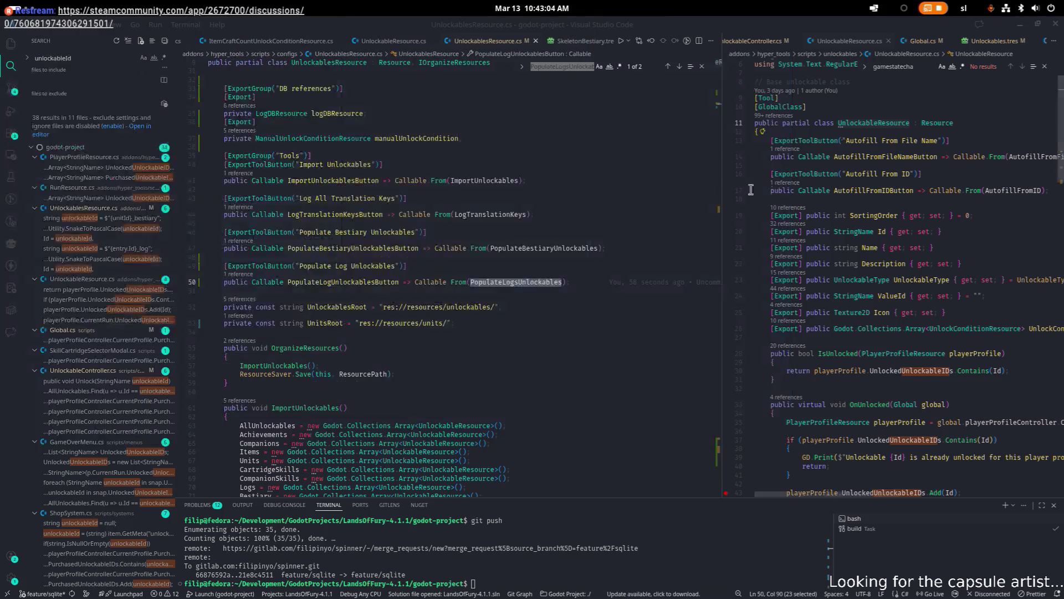
- Review the line 49 change and the PopulateLogsUnlockables method near line 609, then return to Steam
click(531, 270)
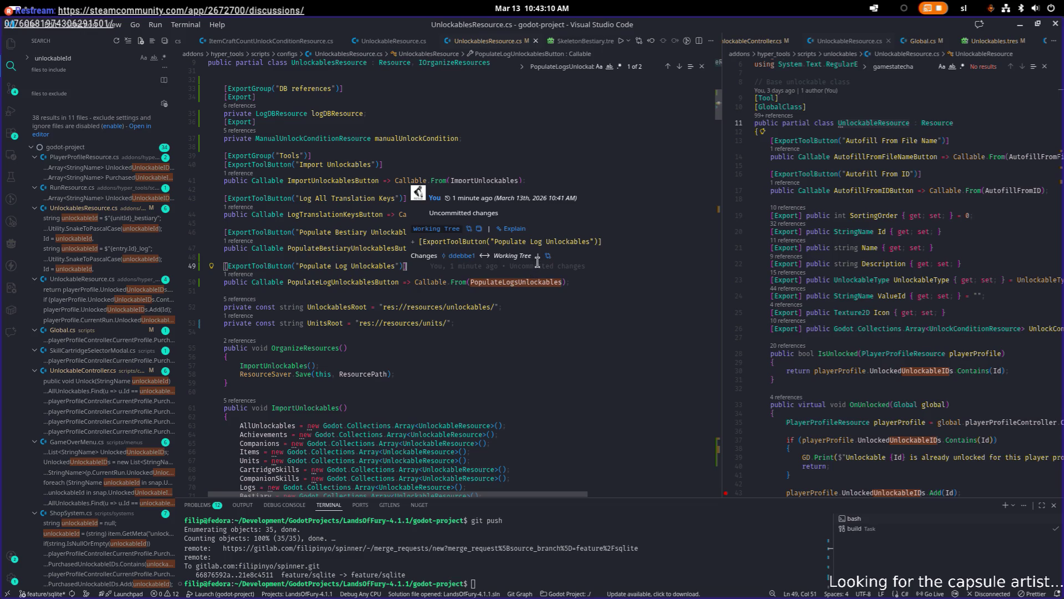
scroll(532, 272, down, 20)
scroll(532, 277, down, 20)
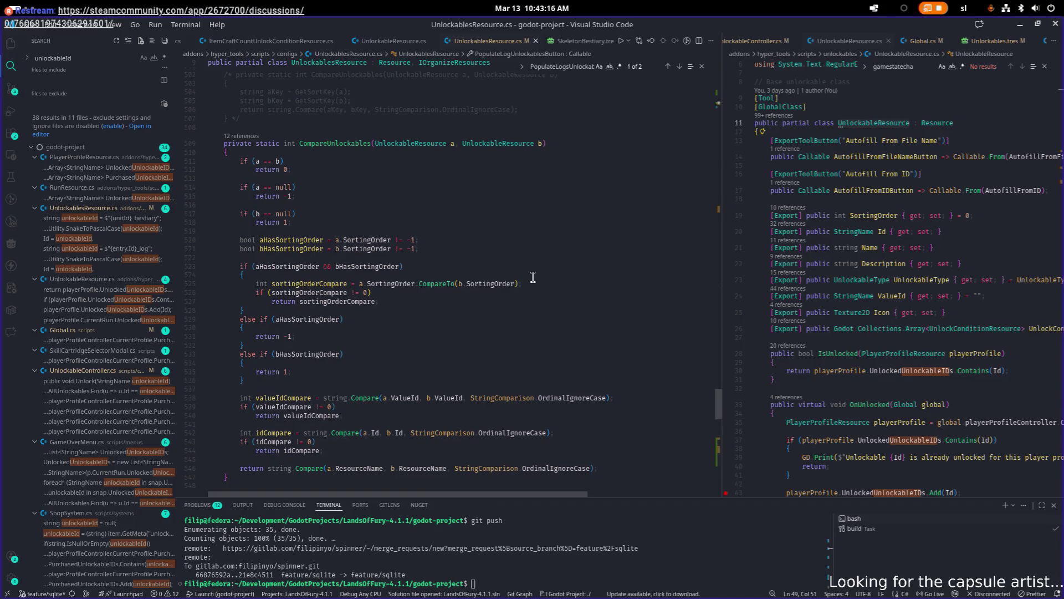
scroll(533, 277, down, 15)
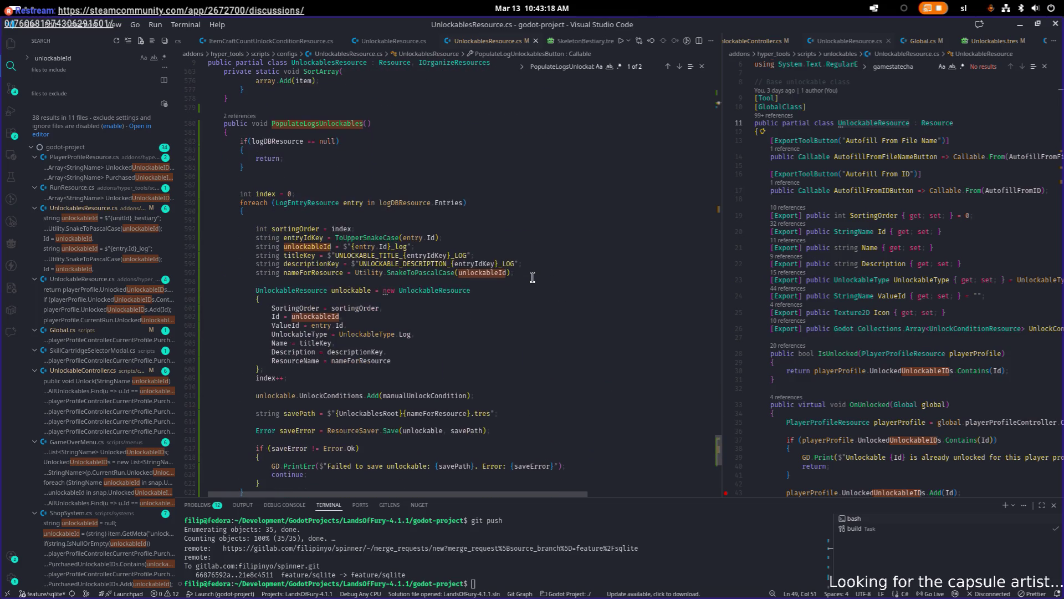
scroll(533, 277, up, 15)
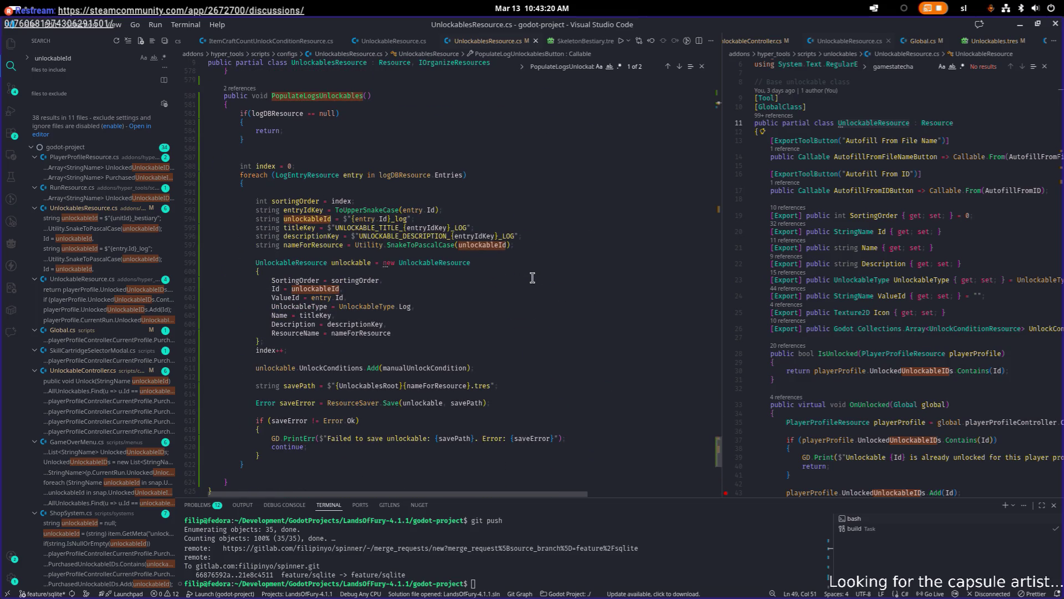
scroll(277, 355, up, 2)
click(275, 386)
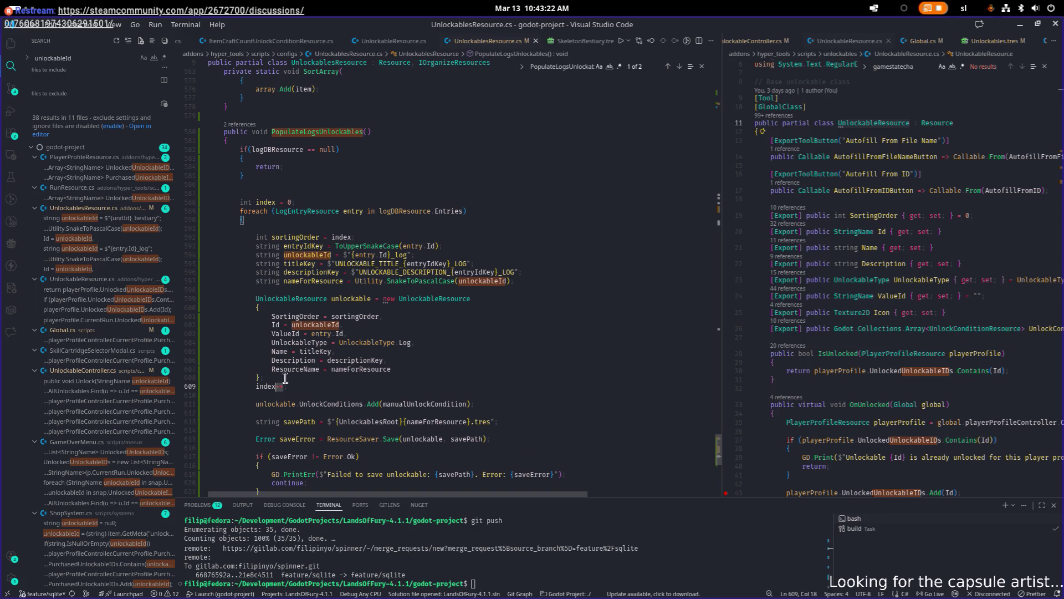
scroll(316, 370, down, 5)
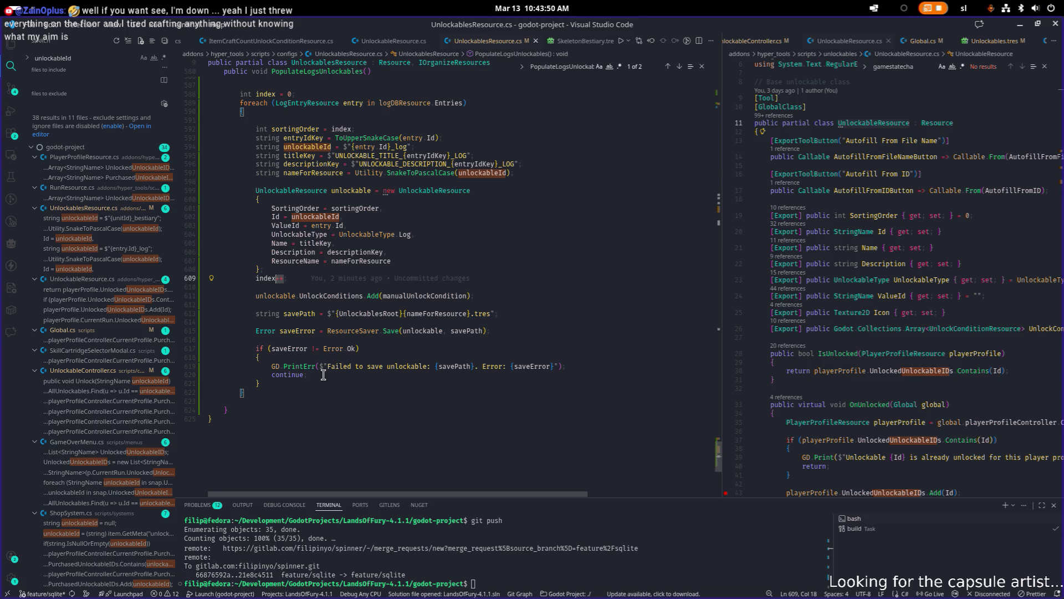
key(alt+Tab)
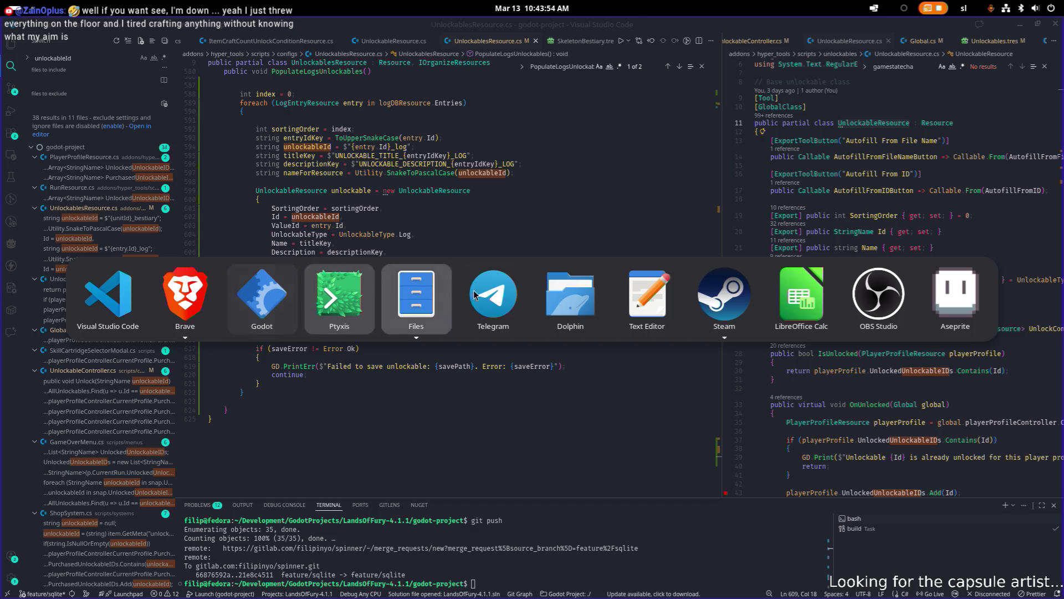
click(749, 297)
- Pin the Recipe Book thread via Moderator Tools, check it, then hide Steam
scroll(660, 308, up, 15)
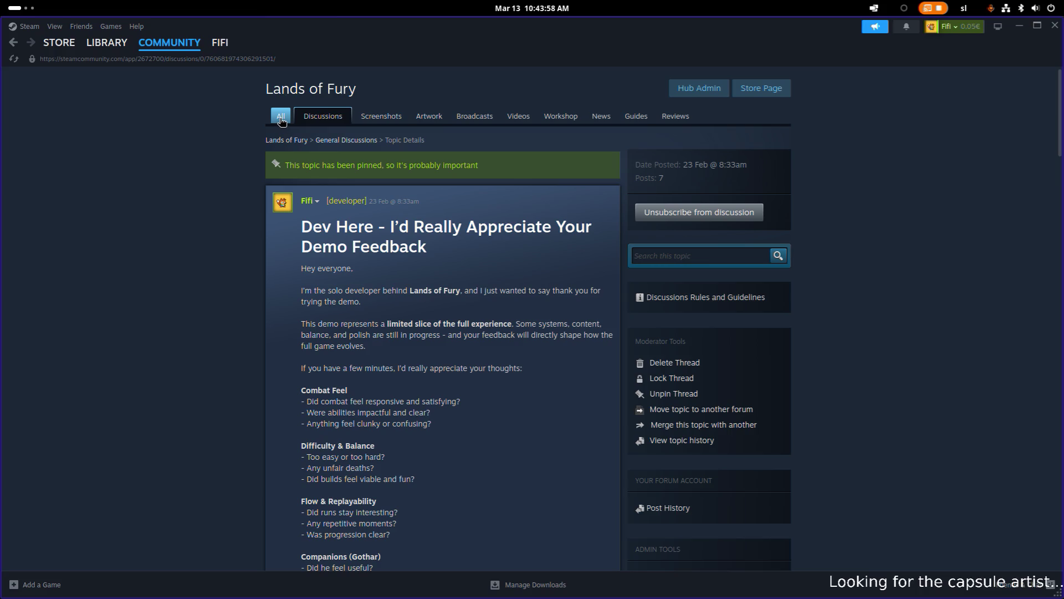
click(323, 115)
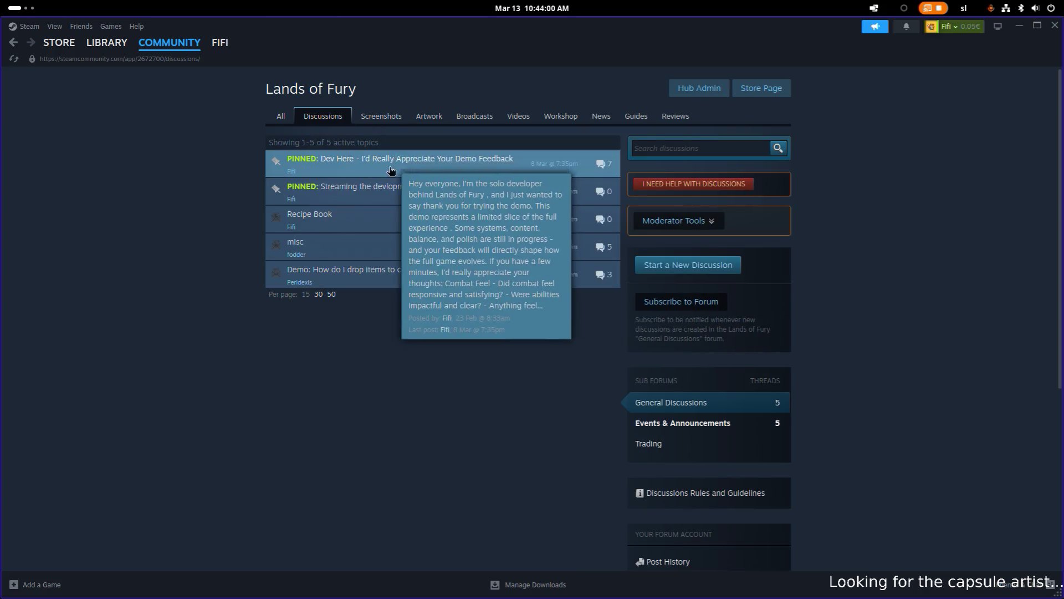
click(328, 211)
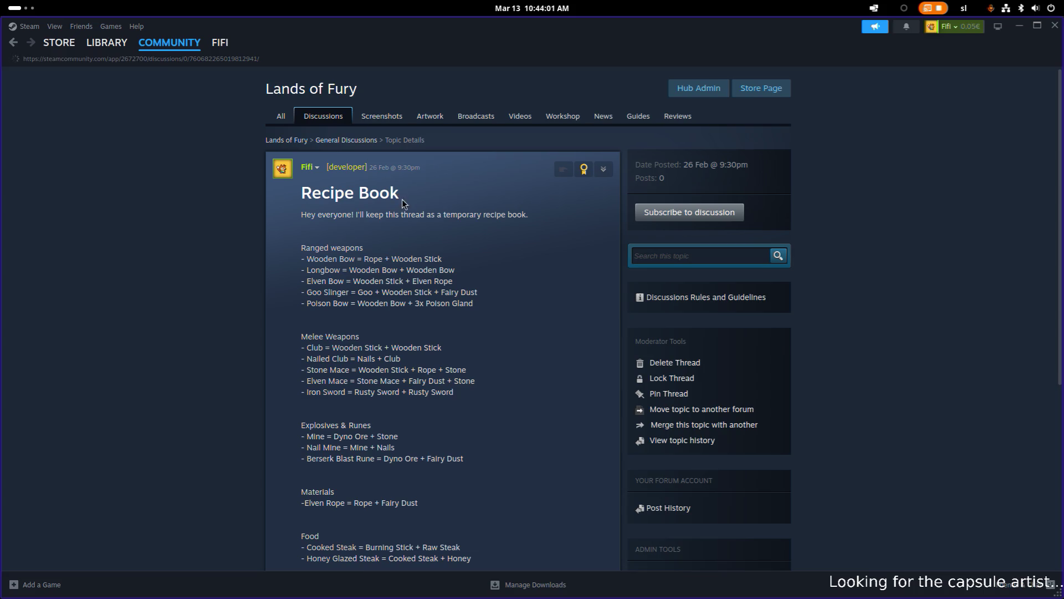
click(604, 169)
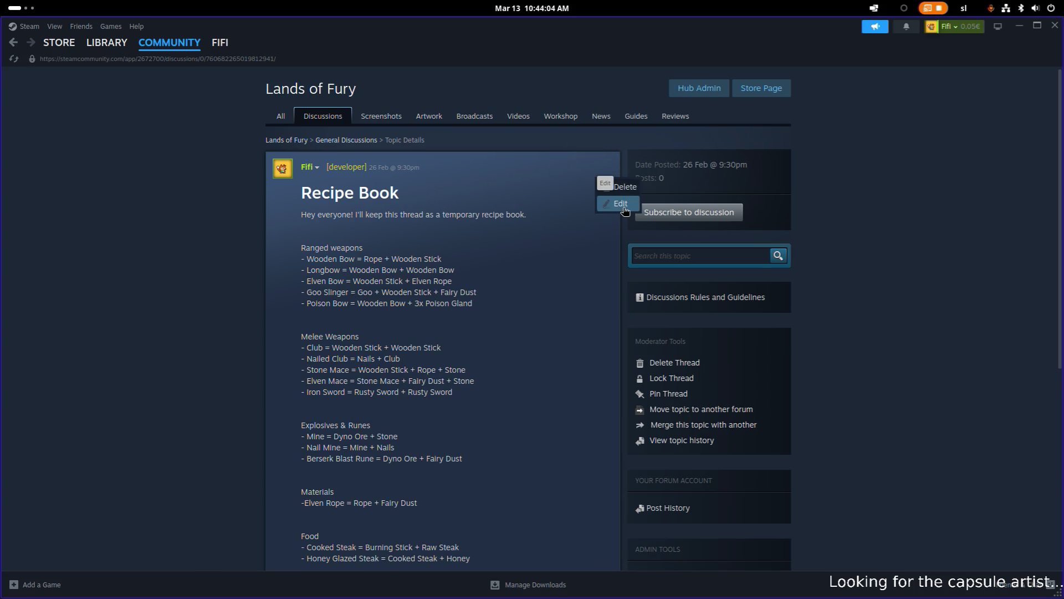
click(686, 394)
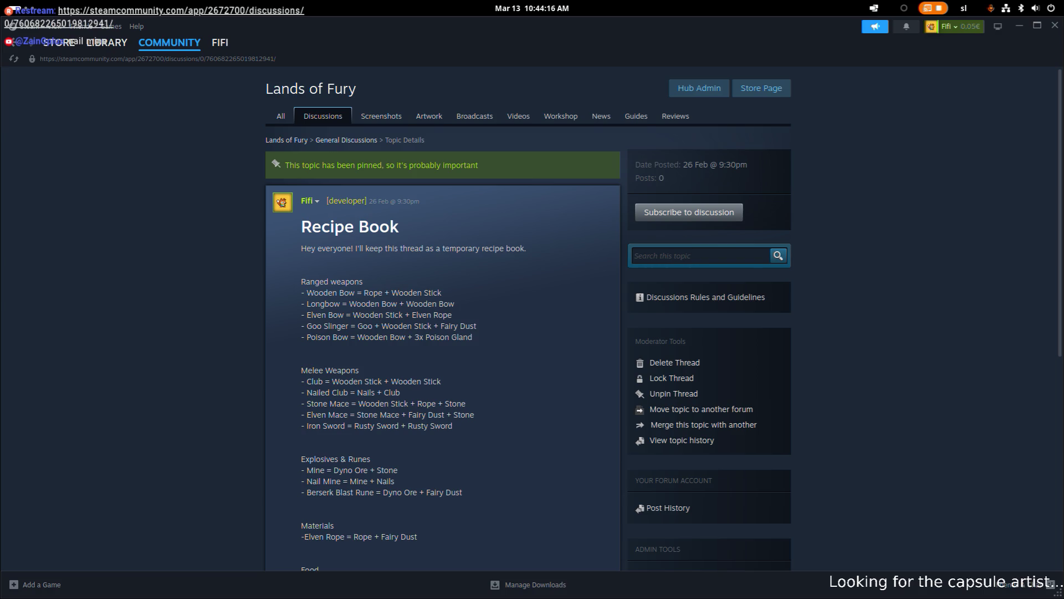
scroll(437, 261, down, 5)
scroll(451, 268, up, 2)
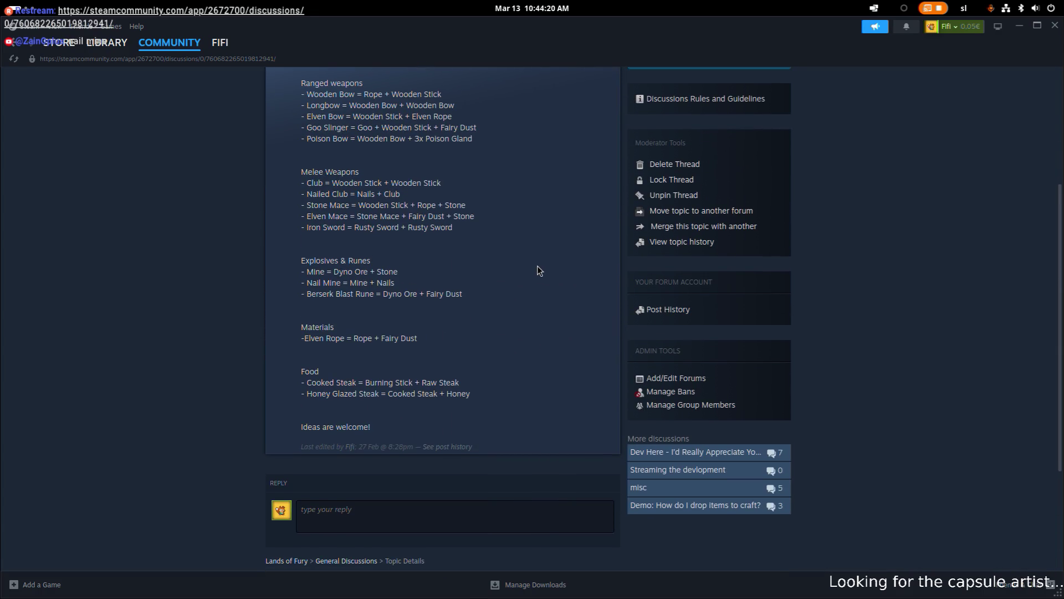
scroll(537, 265, up, 1)
scroll(538, 265, up, 1)
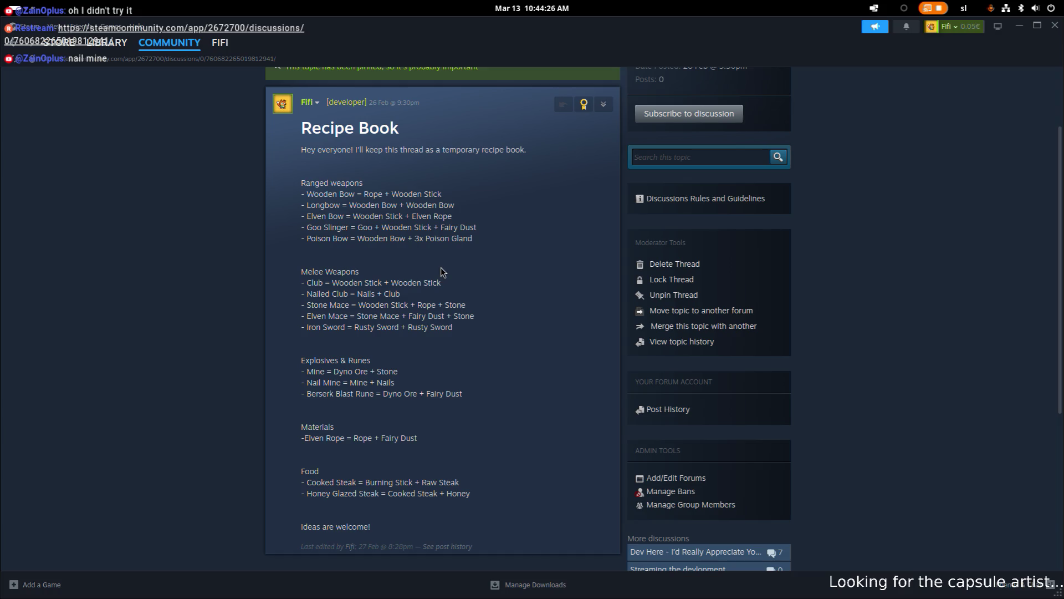
click(1020, 28)
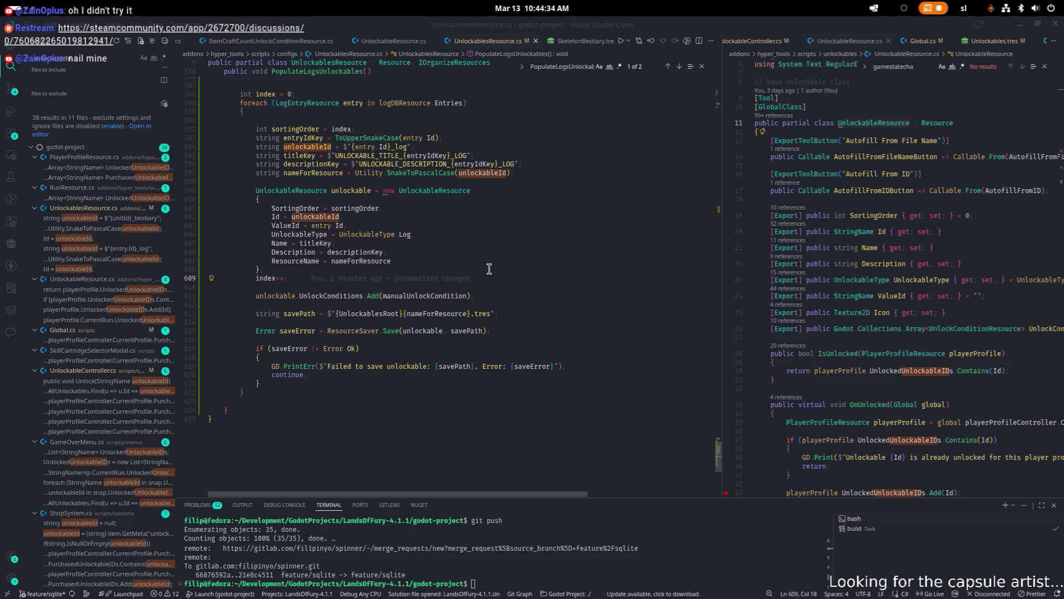
- Switch to the Godot editor and run the game
scroll(489, 266, down, 3)
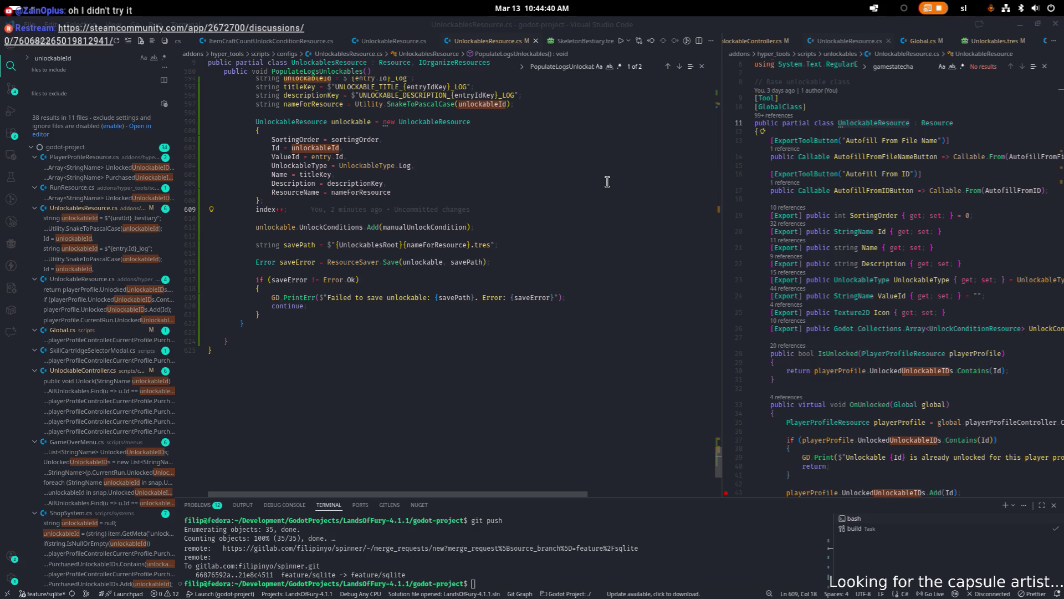
key(alt+Tab)
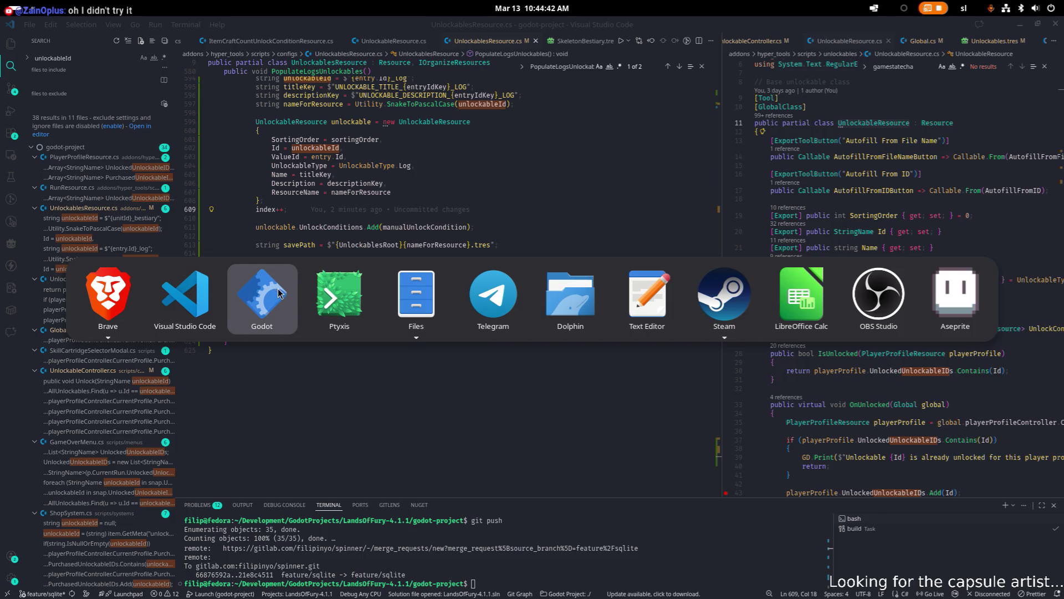
click(280, 293)
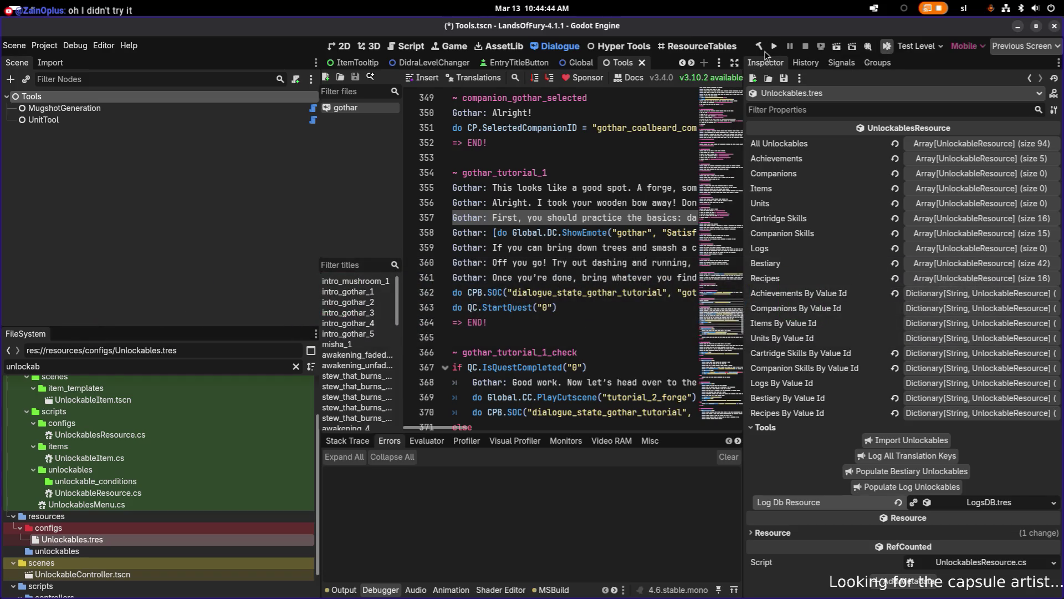
key(alt+Tab)
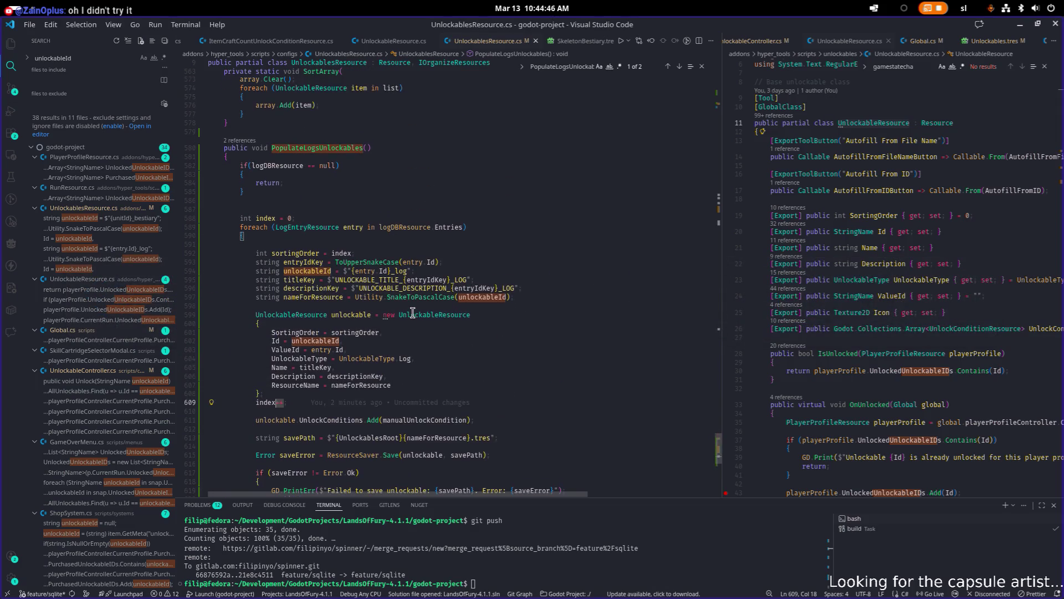
key(alt+Tab)
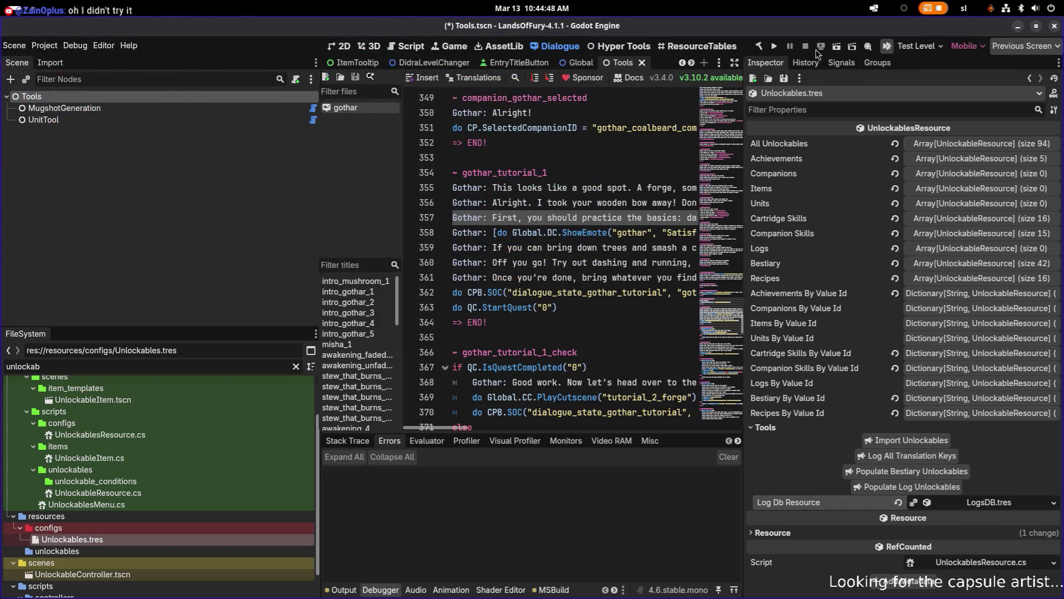
click(776, 46)
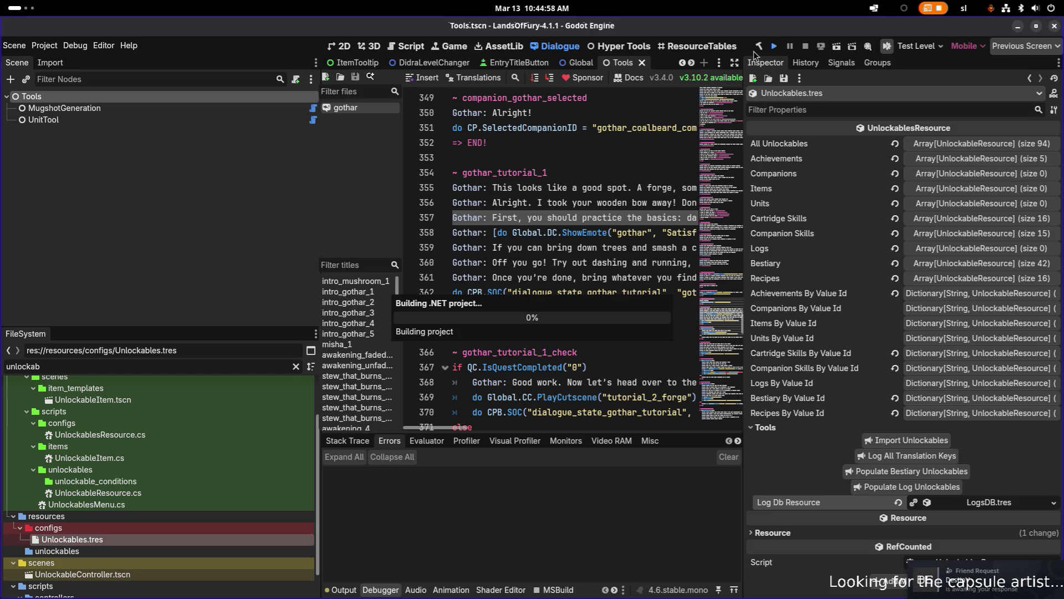
- Accept the pending Steam friend request, then hide Steam
click(984, 570)
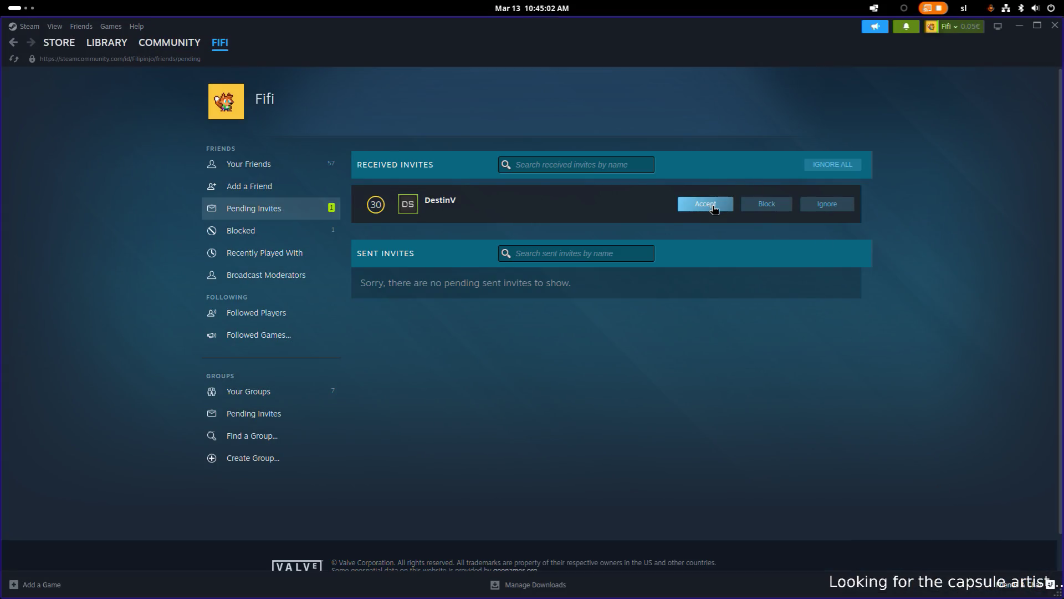
click(706, 204)
click(1023, 27)
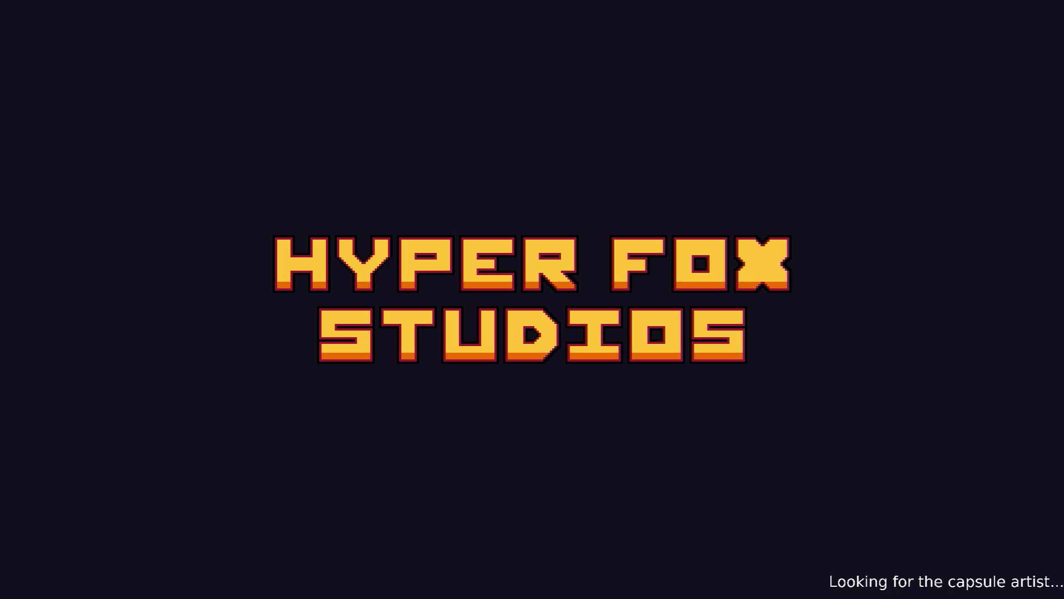
- Load a profile into The Glade and open the Journal from the inventory
key(Return)
key(Return)
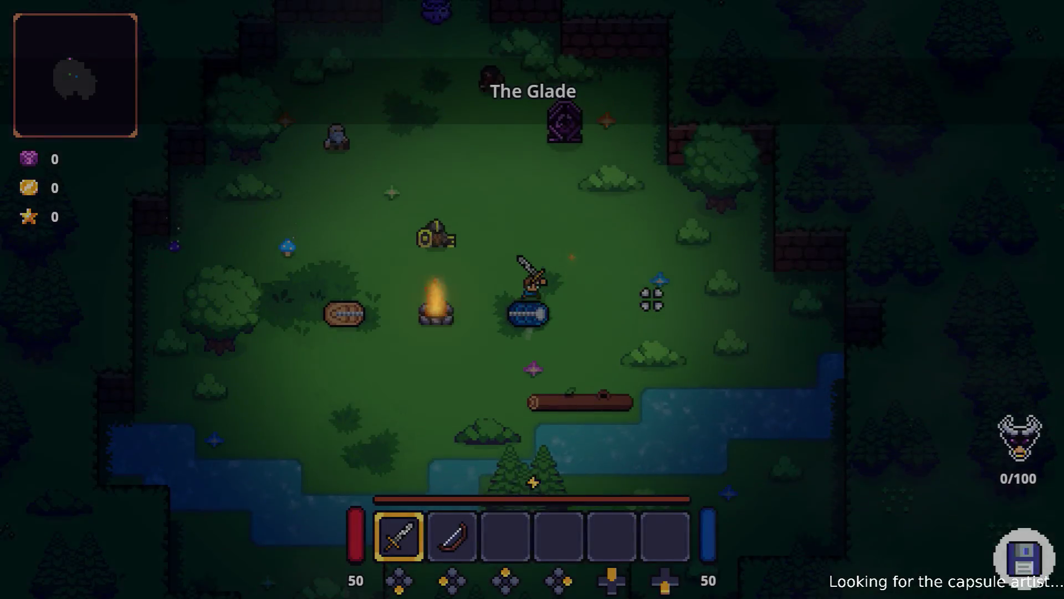
key(i)
key(Down)
key(Down)
key(Left)
key(Return)
- Step through the inventory slots (character, bin, Journal), then close the inventory
key(Escape)
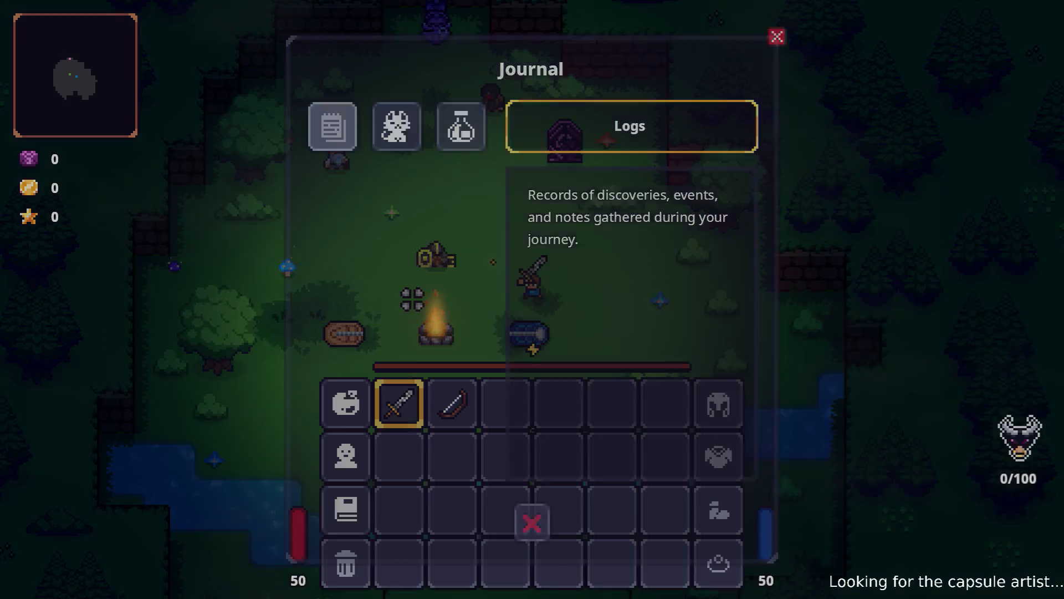
key(Up)
key(Down)
key(Down)
key(Up)
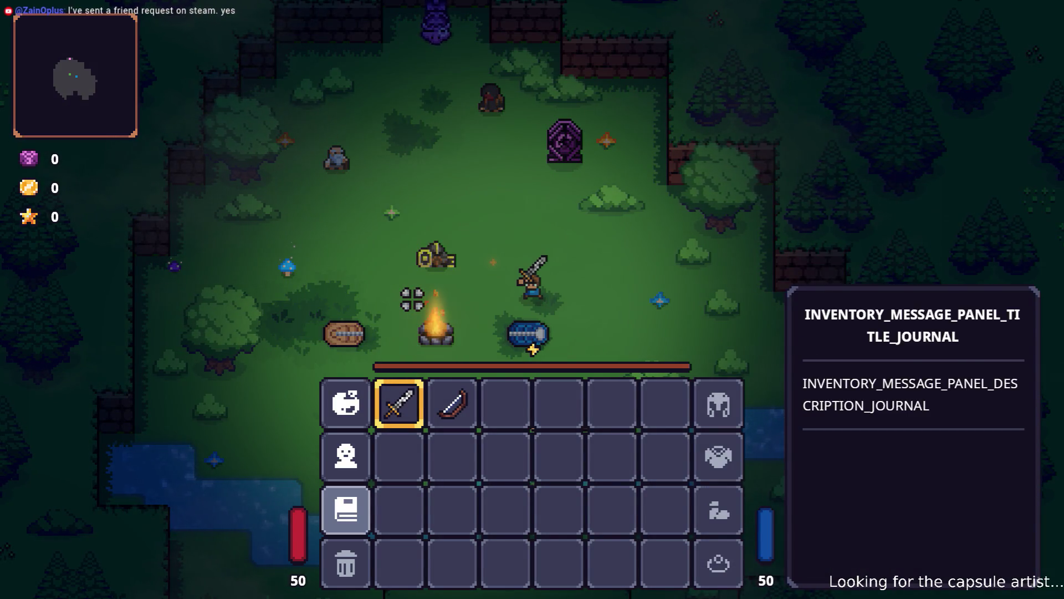
key(Down)
key(Up)
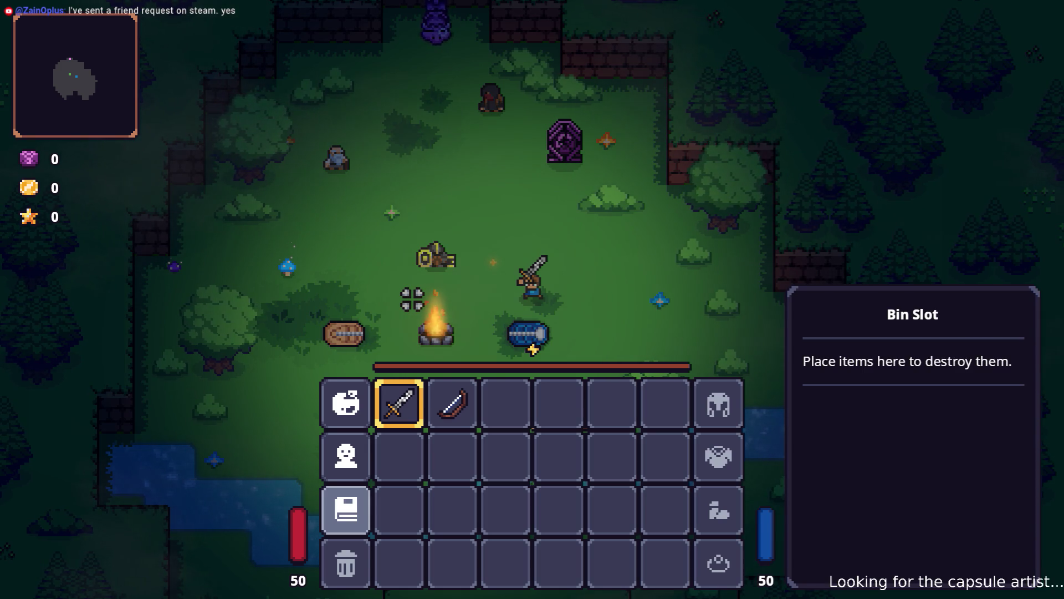
key(Up)
key(Down)
key(Right)
key(Left)
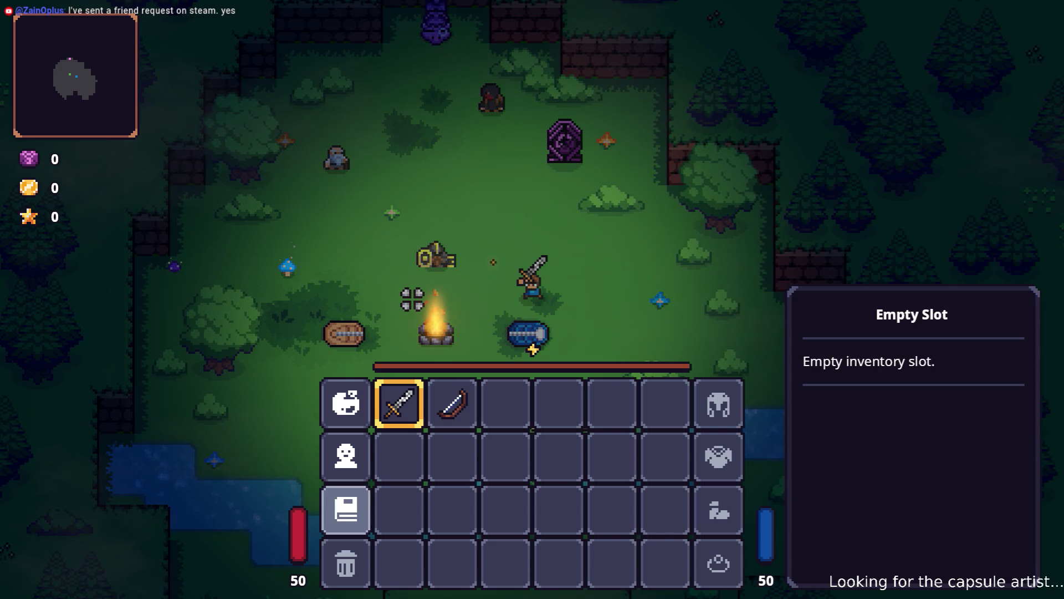
key(Up)
key(Down)
key(Escape)
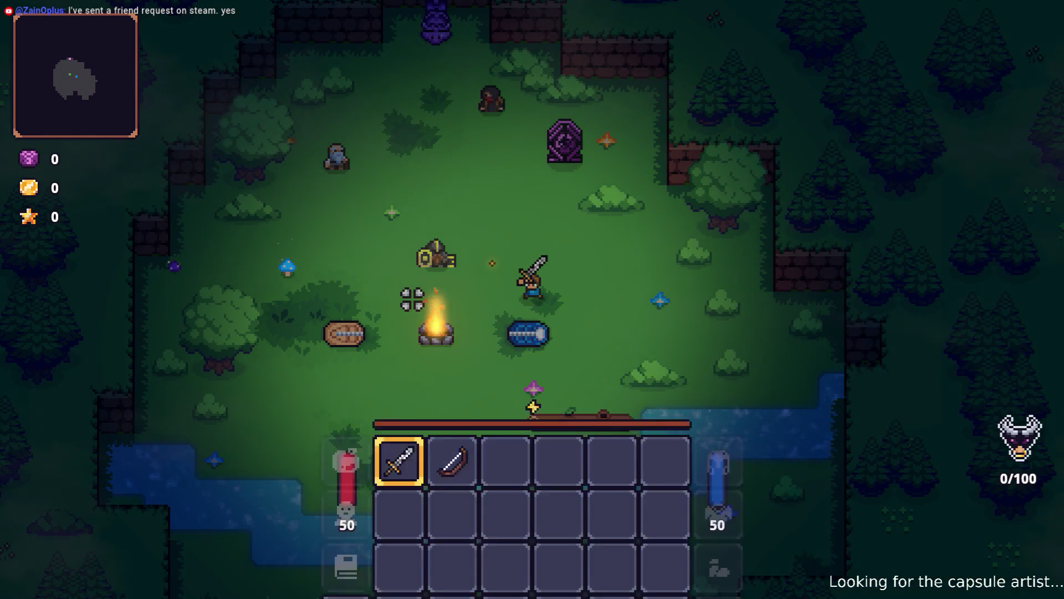
- Reopen the inventory and switch the Journal to its Bestiary page
key(i)
key(Down)
key(Down)
key(Return)
key(Right)
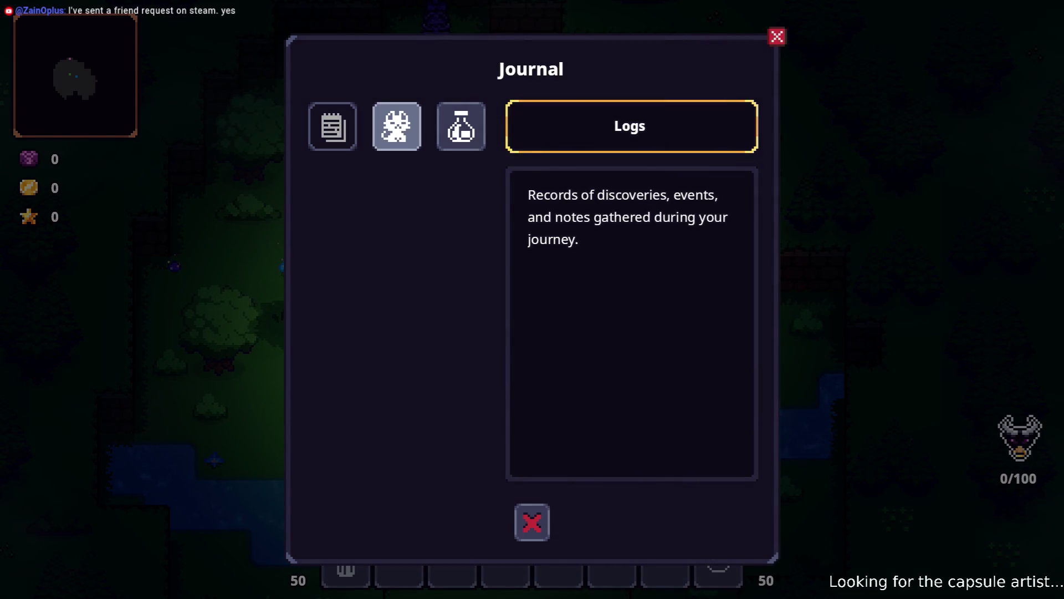
key(Return)
- Browse the Bestiary creature entries, including Bandit and Gothar
key(Down)
key(Down)
key(Down)
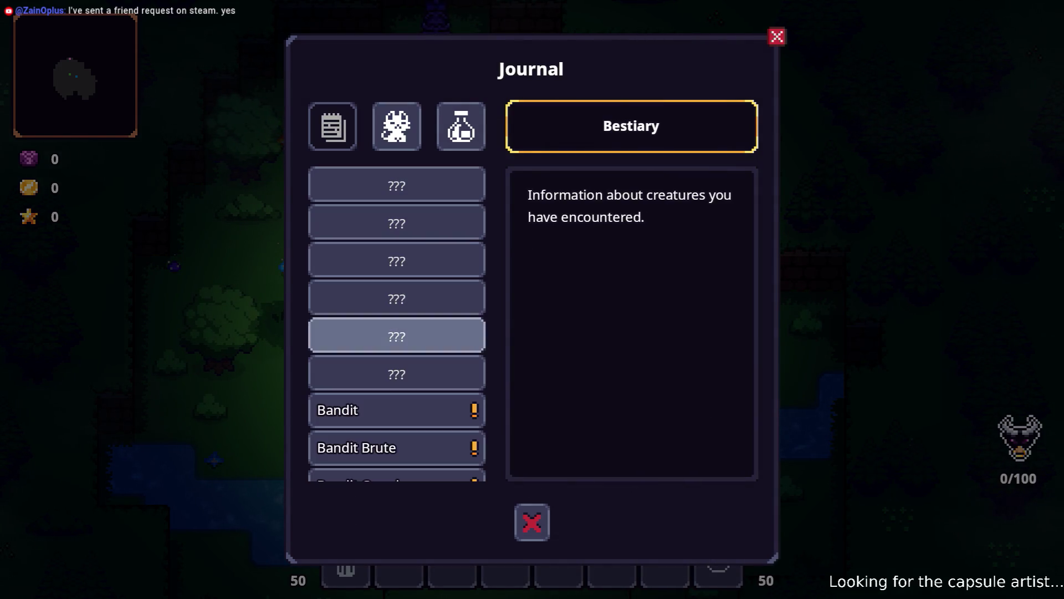
key(Return)
key(Down)
key(Down)
key(Down)
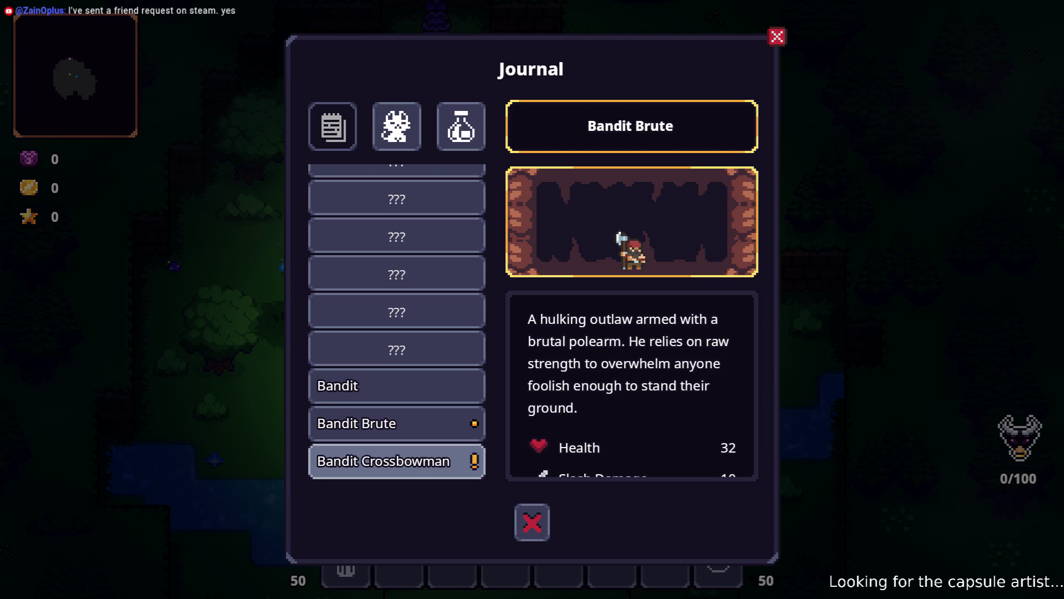
key(Down)
key(Down)
key(Down)
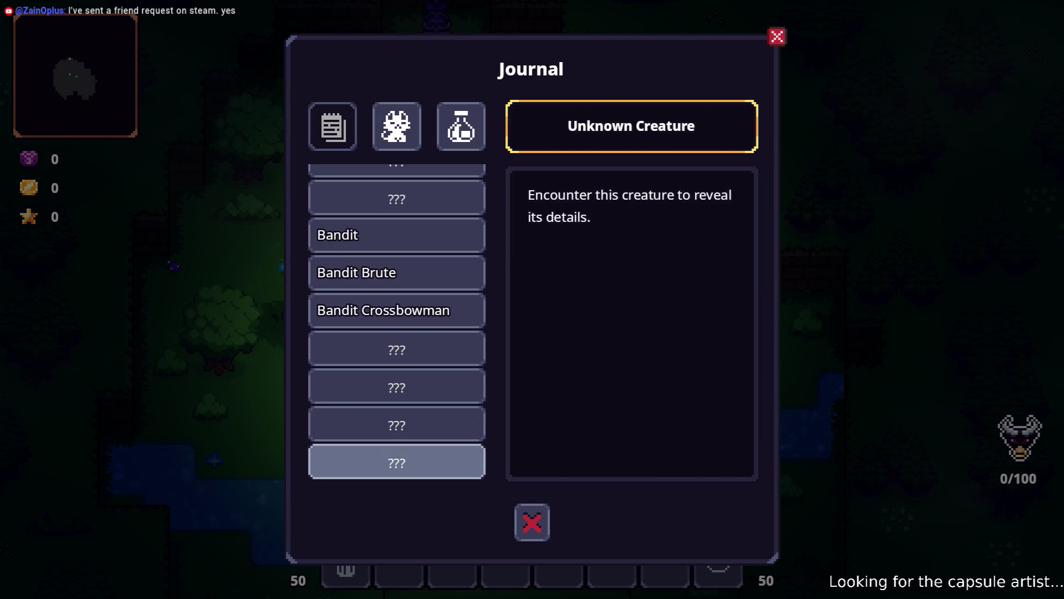
key(Down)
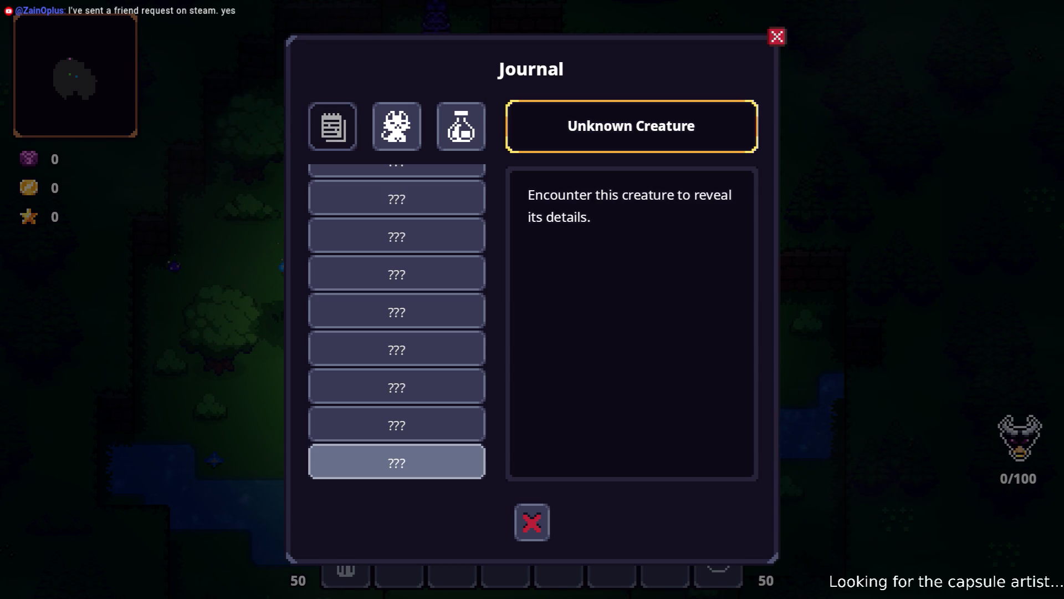
key(Up)
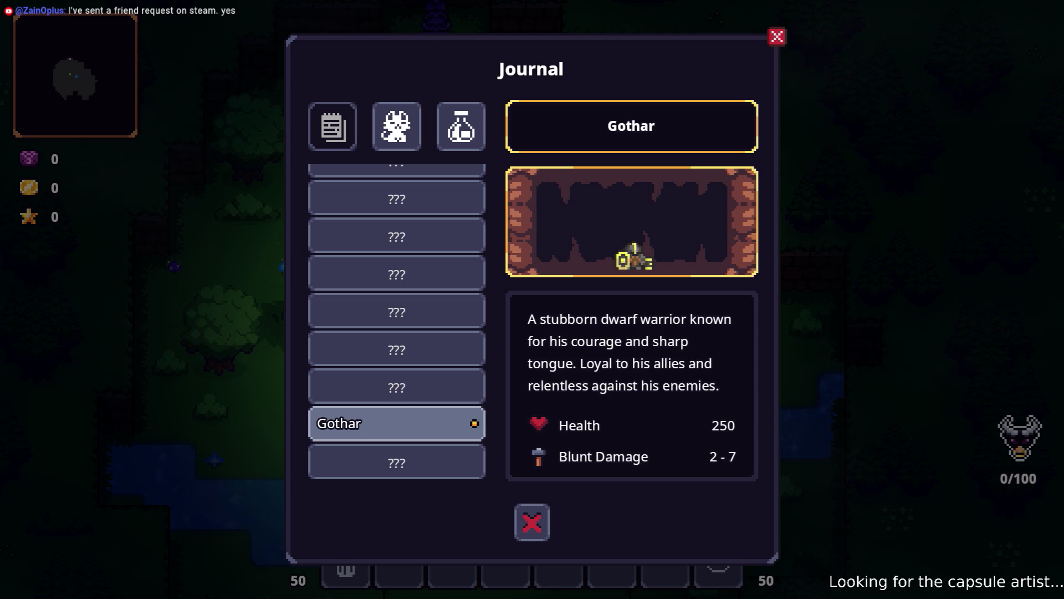
key(Down)
key(Down)
key(Down)
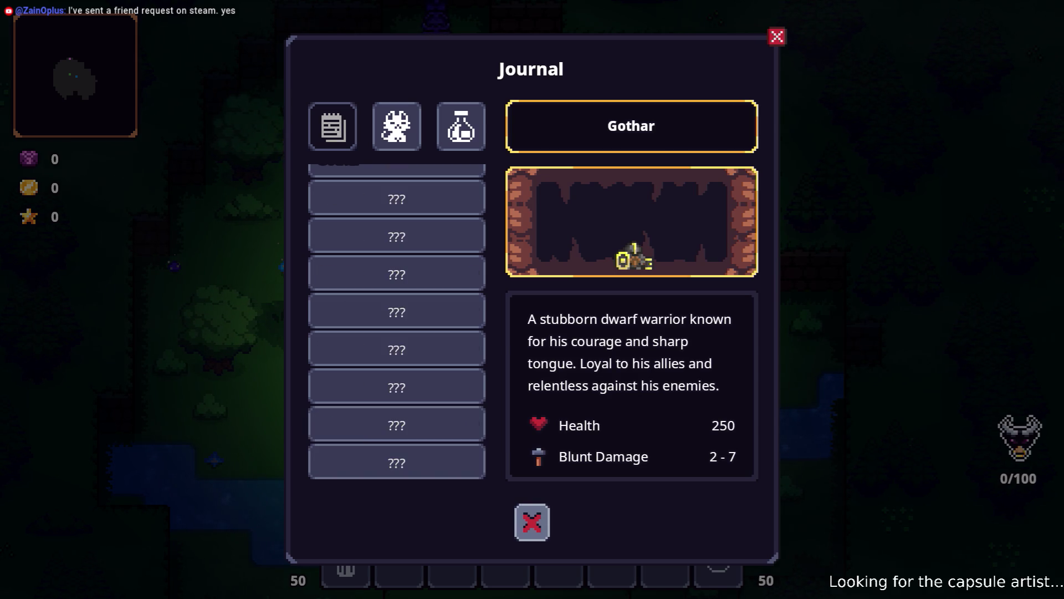
key(Up)
key(Up)
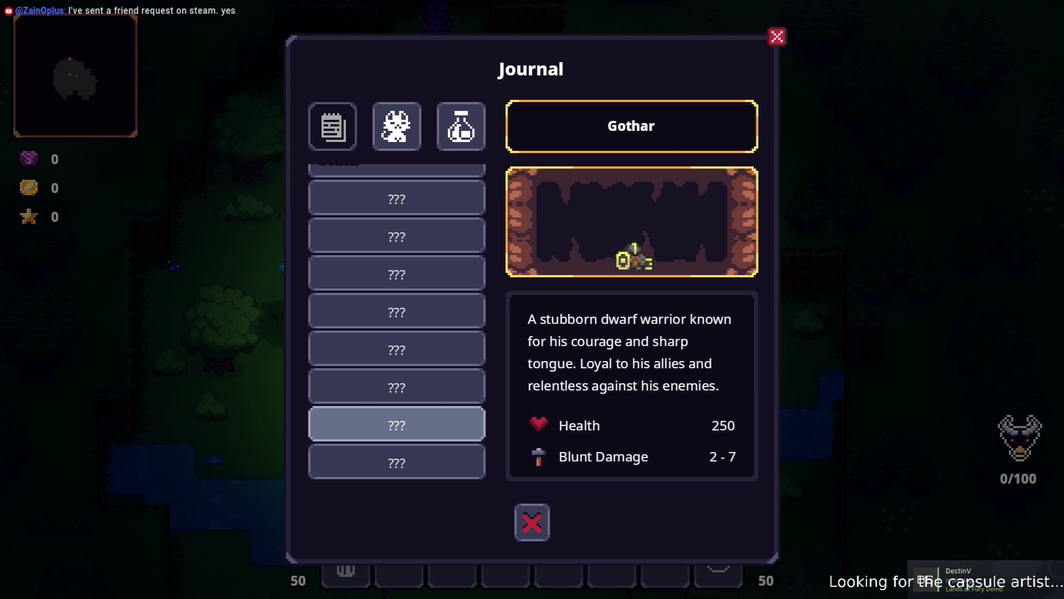
key(Up)
key(Up)
key(Up)
key(Up)
key(Up)
key(Up)
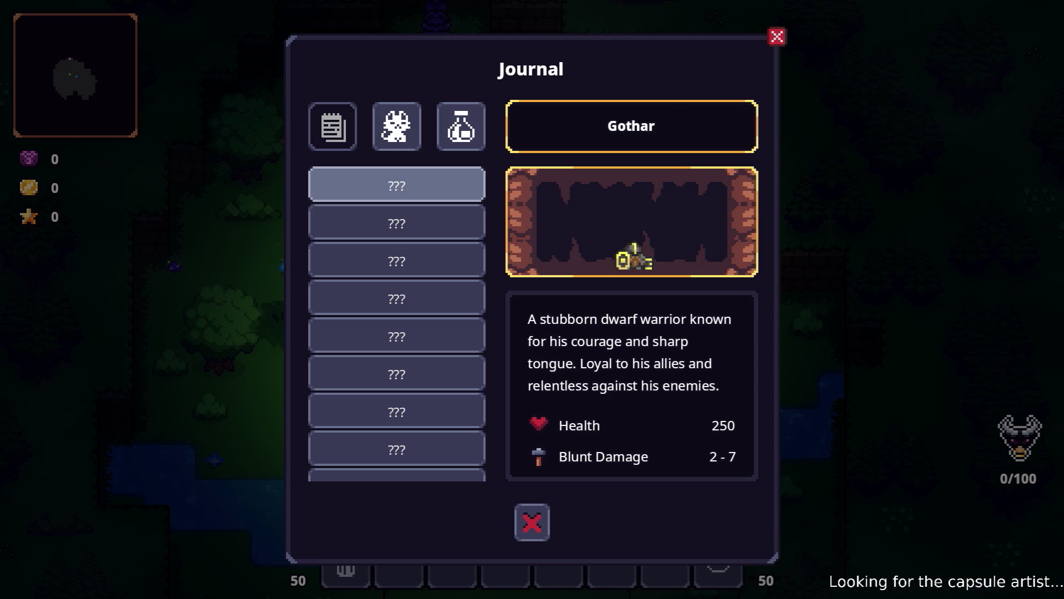
key(Up)
key(Up)
key(Up)
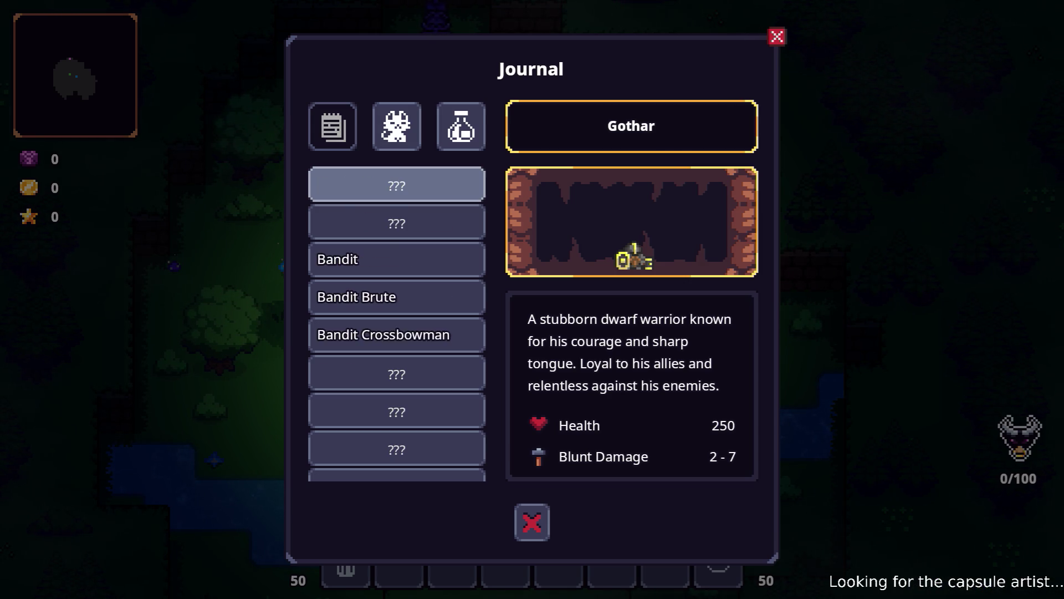
key(Up)
key(Up)
key(Up)
- Look through the Recipes page's unknown entries, then close the Journal and walk on
key(Down)
key(Right)
key(Down)
key(Down)
key(Down)
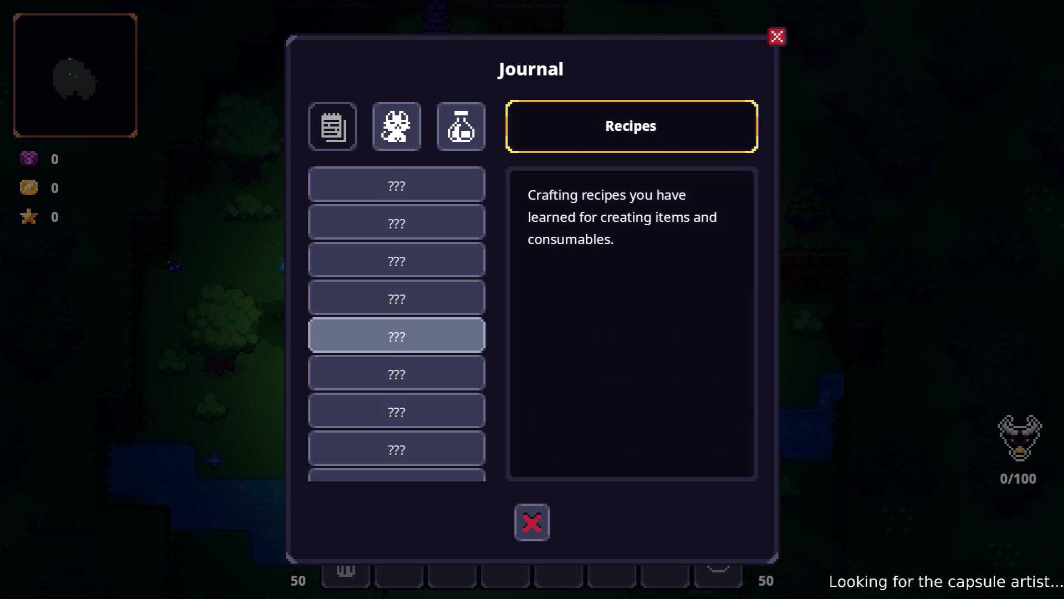
key(Down)
key(Down)
key(Down)
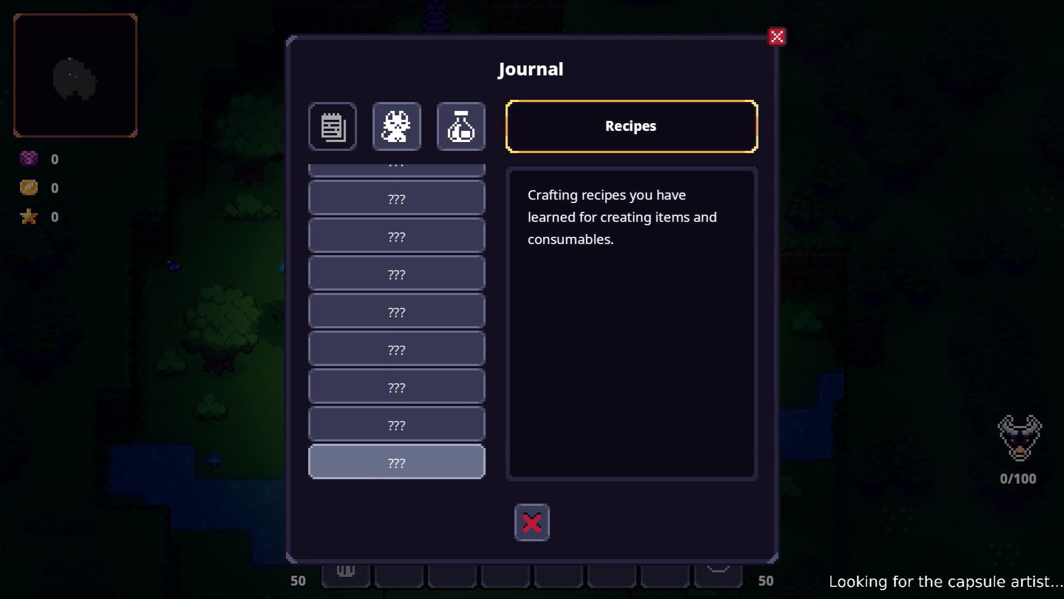
key(Down)
key(Return)
key(w)
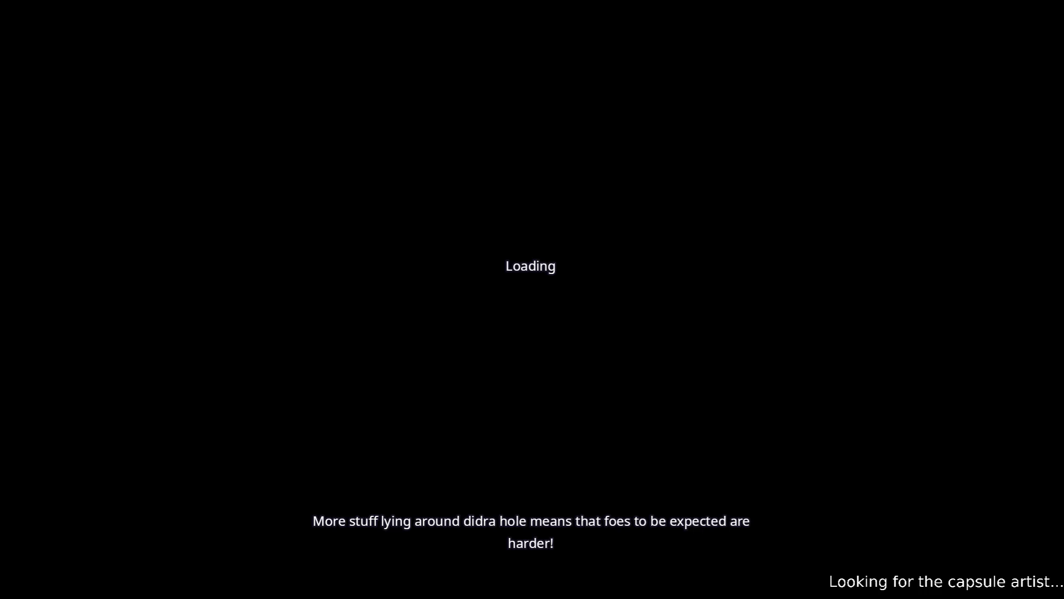
- Walk up the forest corridor and assign a skill to an empty quick slot
key(w)
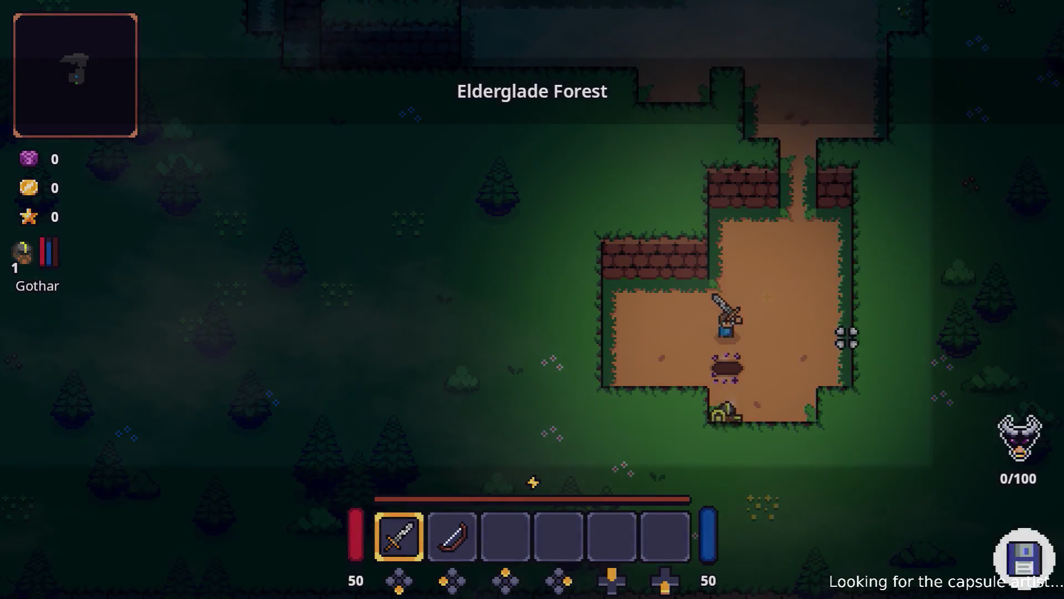
key(d)
key(w)
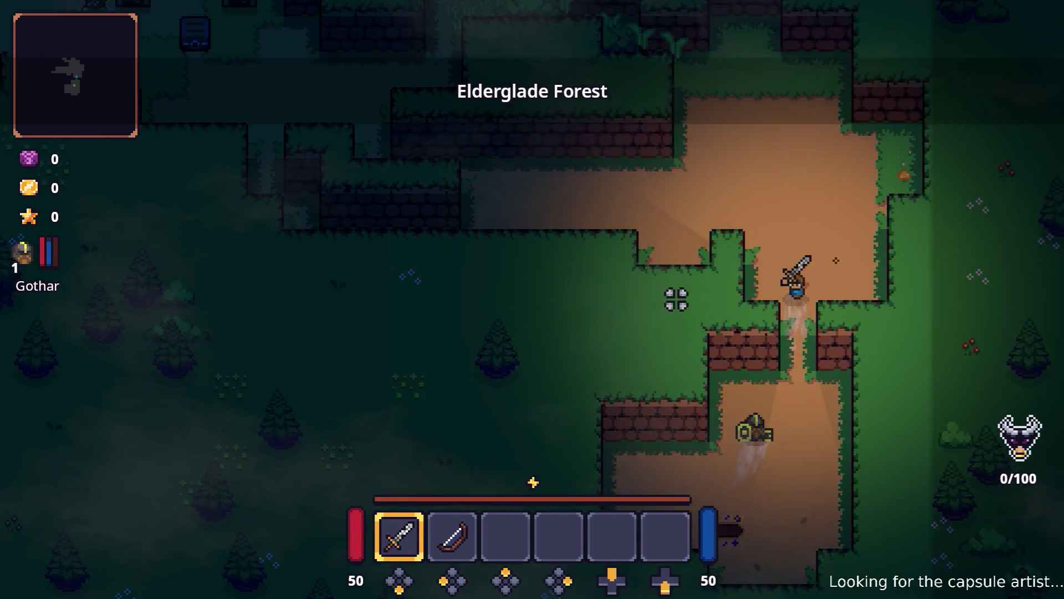
key(a)
key(a)
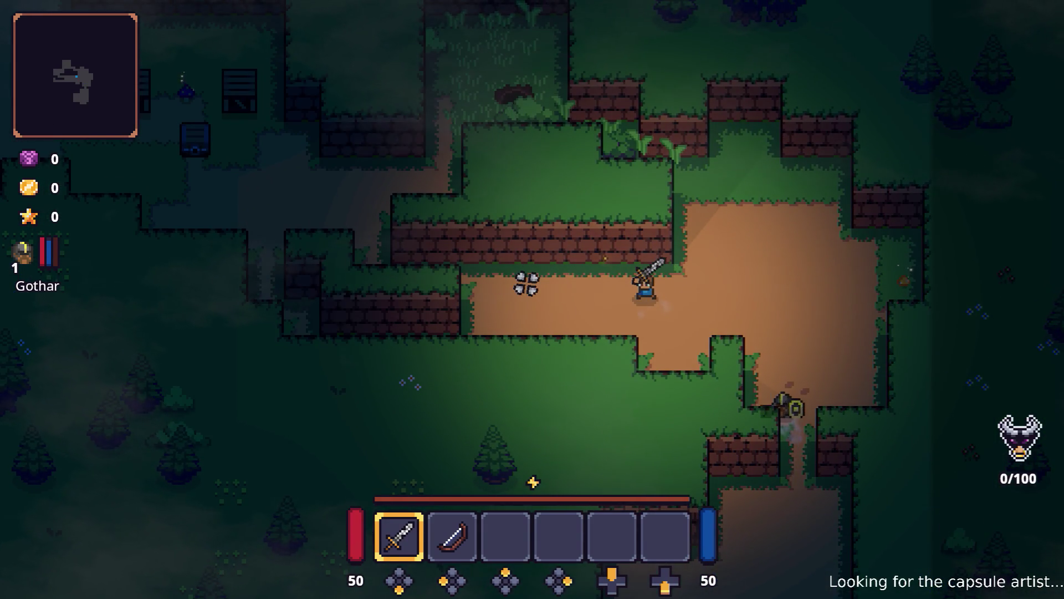
key(i)
key(Right)
key(Right)
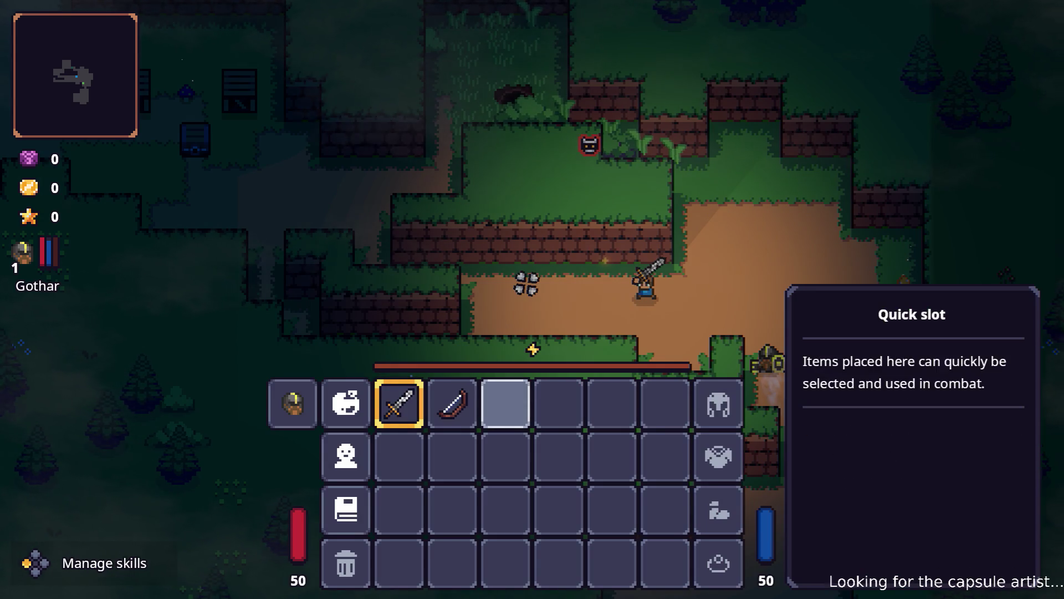
key(Return)
key(Return)
key(i)
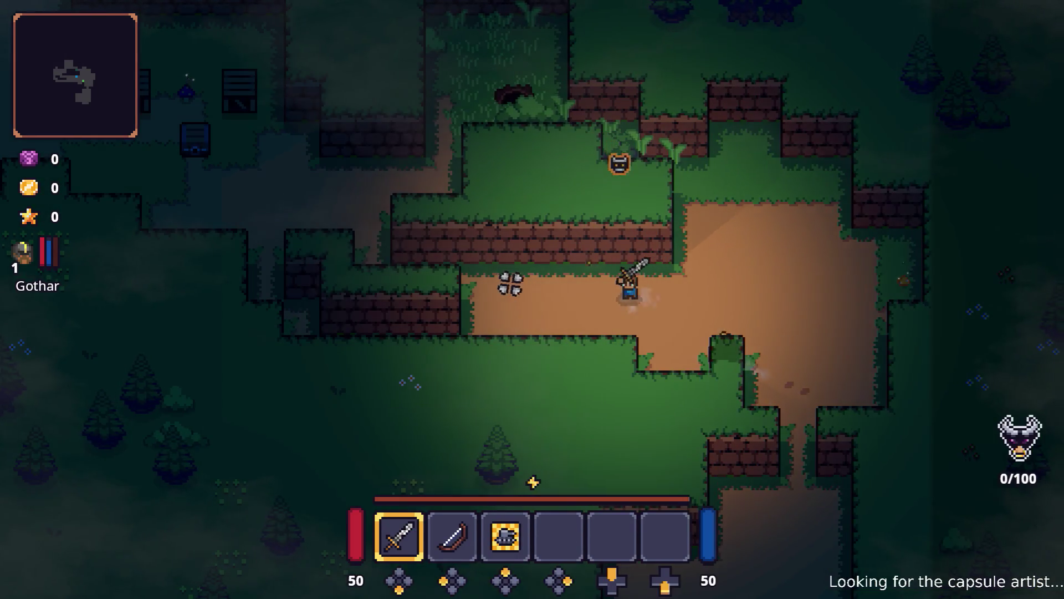
key(a)
- Fight the first enemies with the skill and pick up a Raw Steak
key(3)
key(3)
key(3)
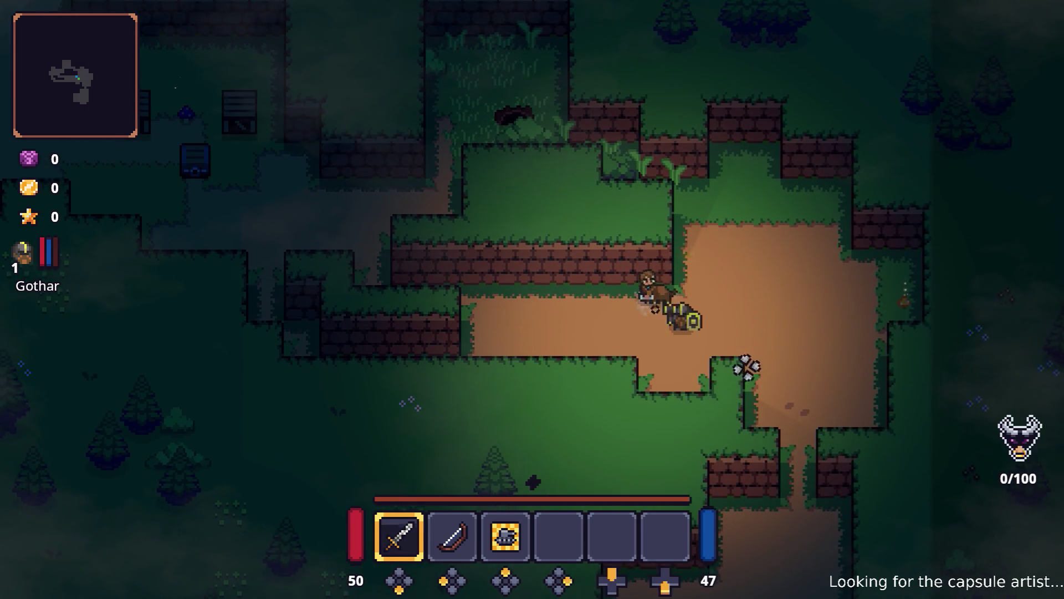
key(3)
key(3)
key(3)
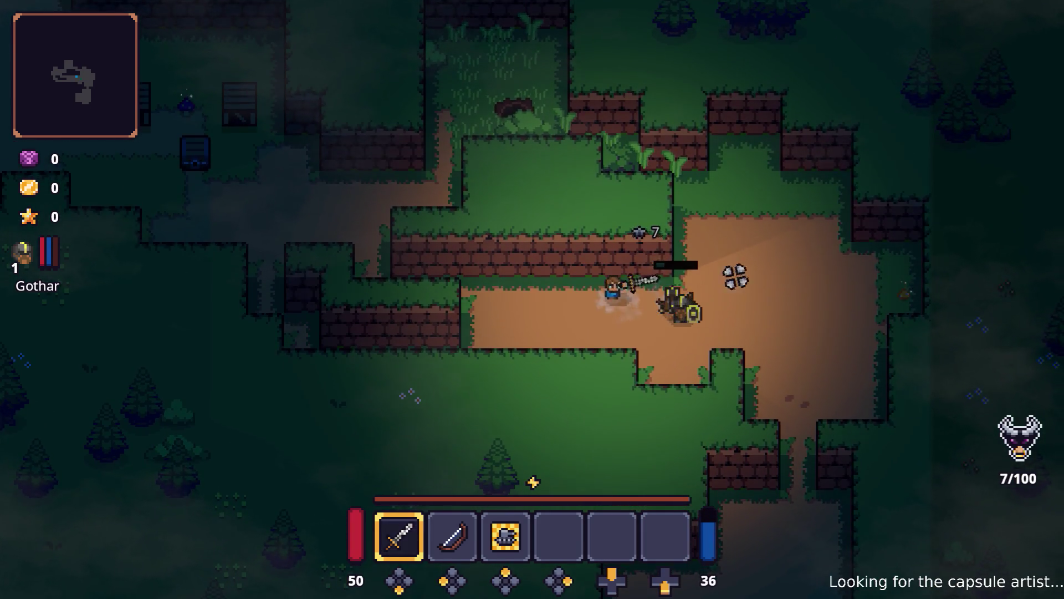
key(e)
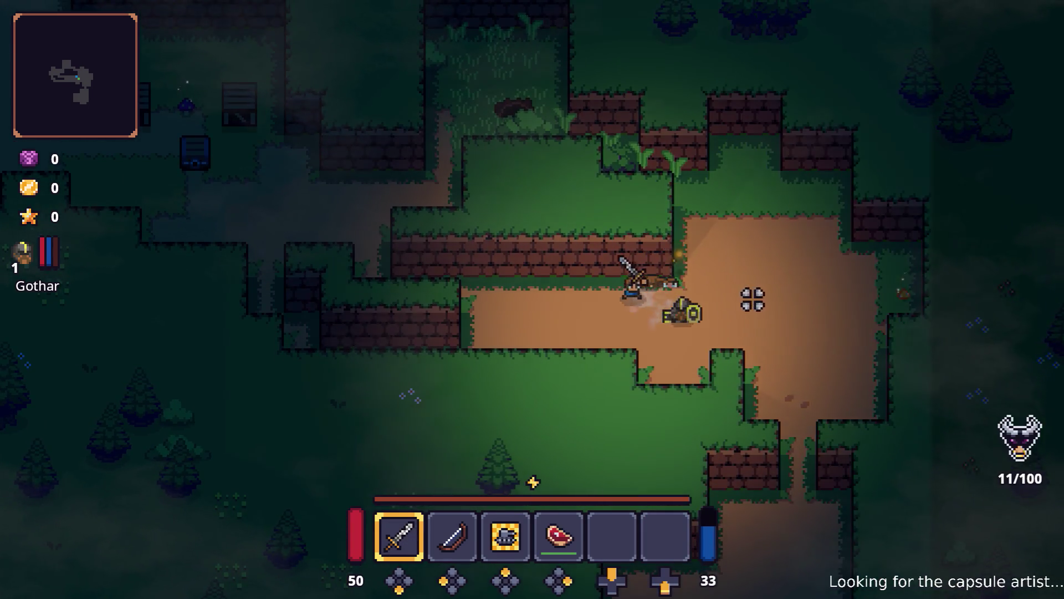
key(a)
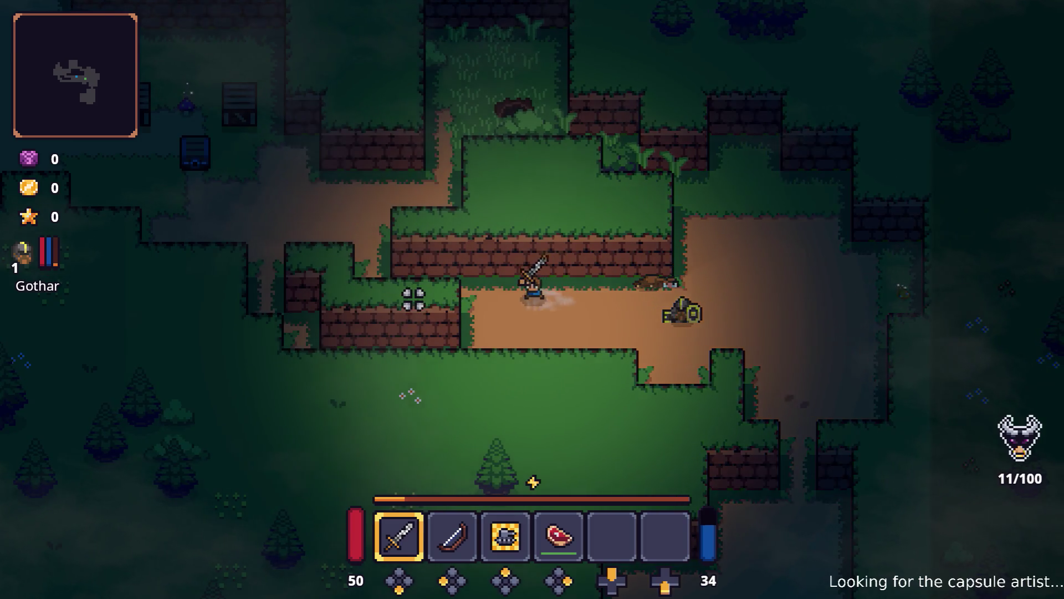
key(a)
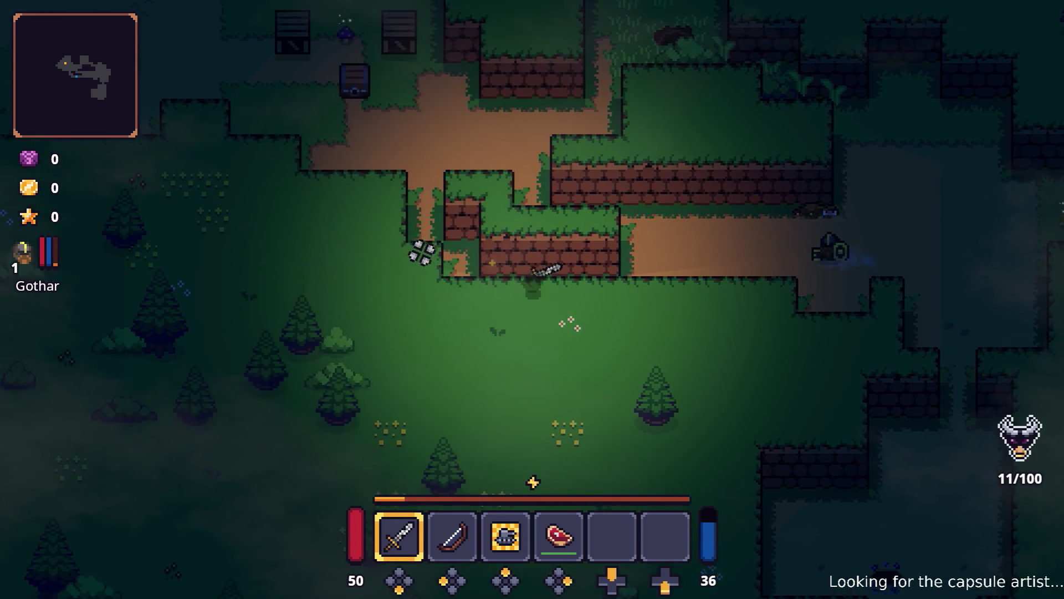
key(d)
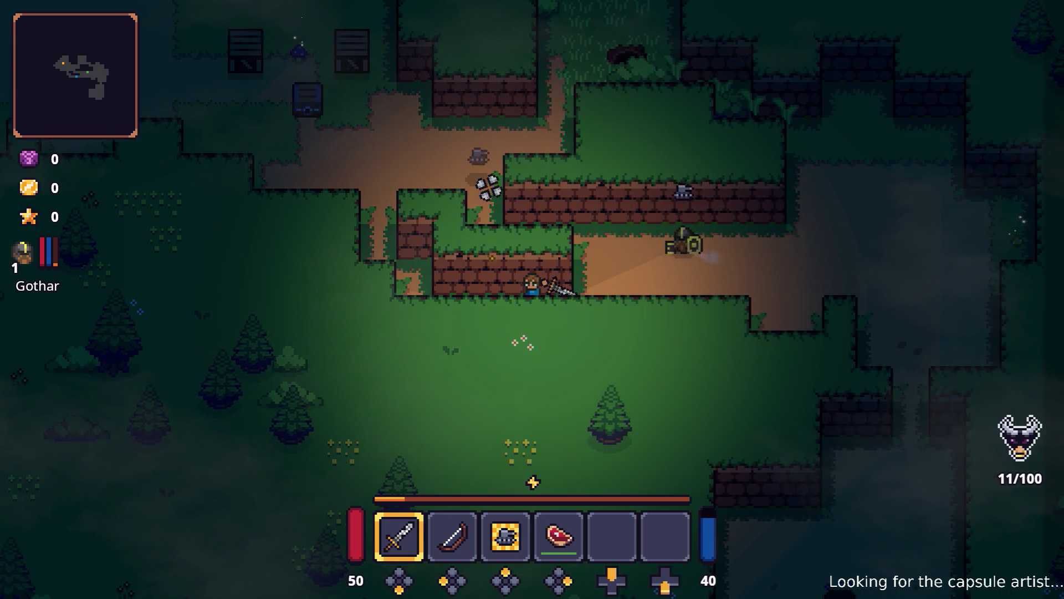
key(d)
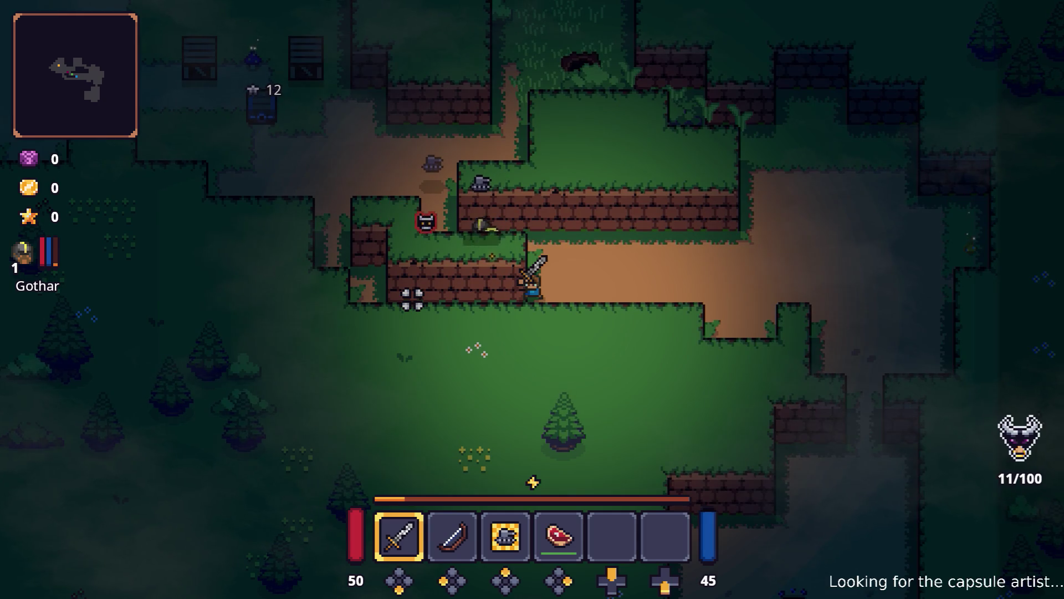
key(a)
key(a)
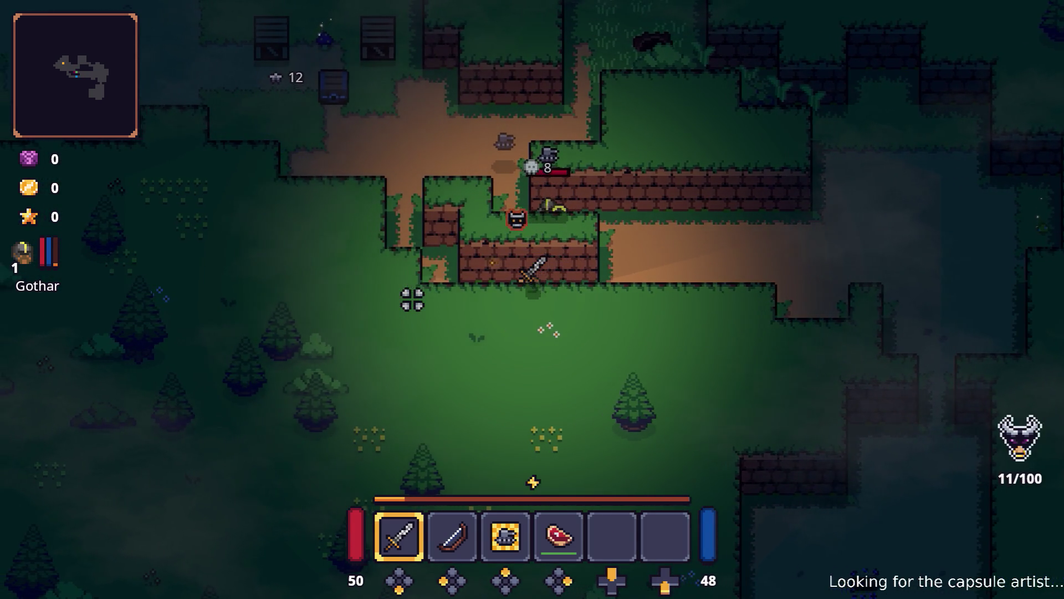
key(w)
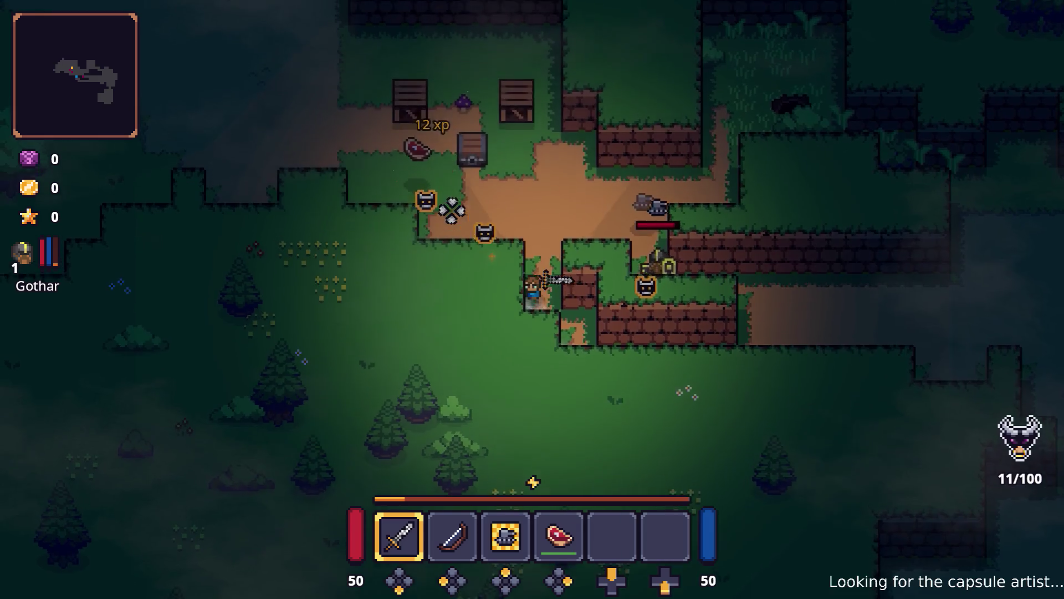
- Defeat the enemy group near the crates, grabbing a second Raw Steak for 54/100 kills and 32 gold
click(430, 357)
click(487, 399)
click(614, 391)
key(a)
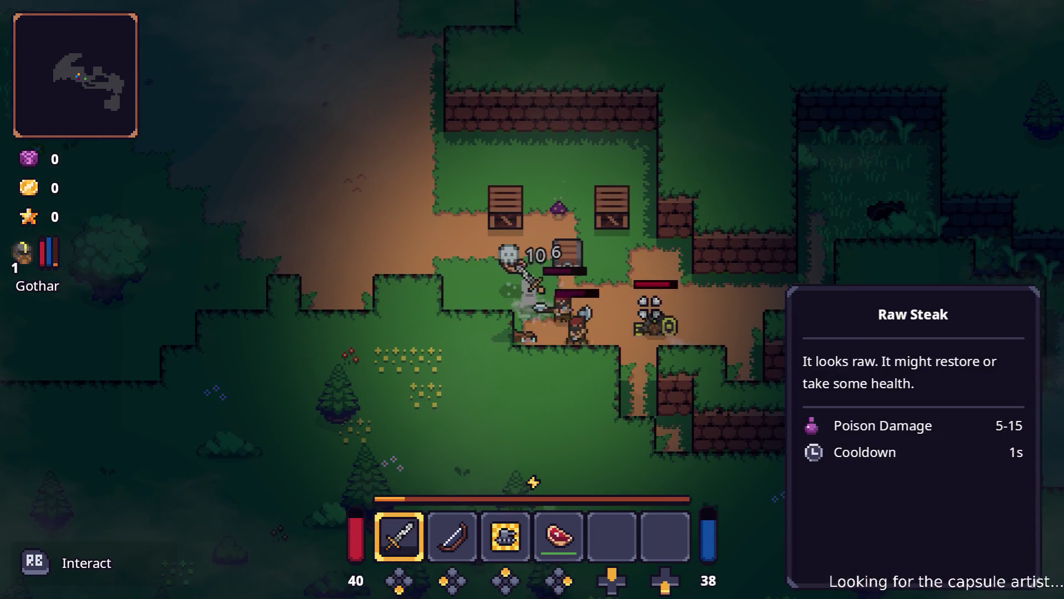
key(d)
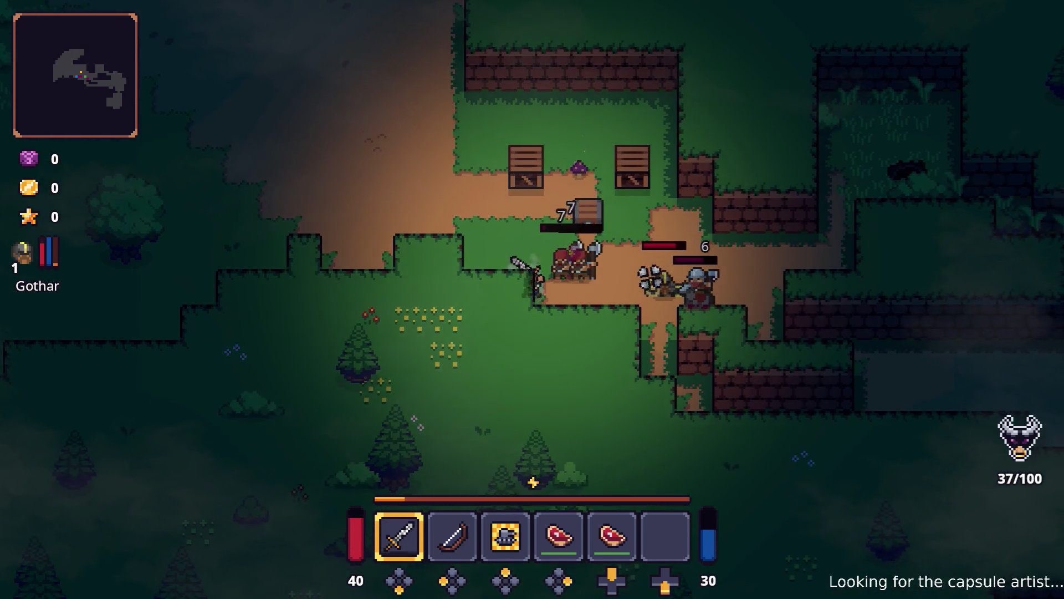
key(s)
click(446, 383)
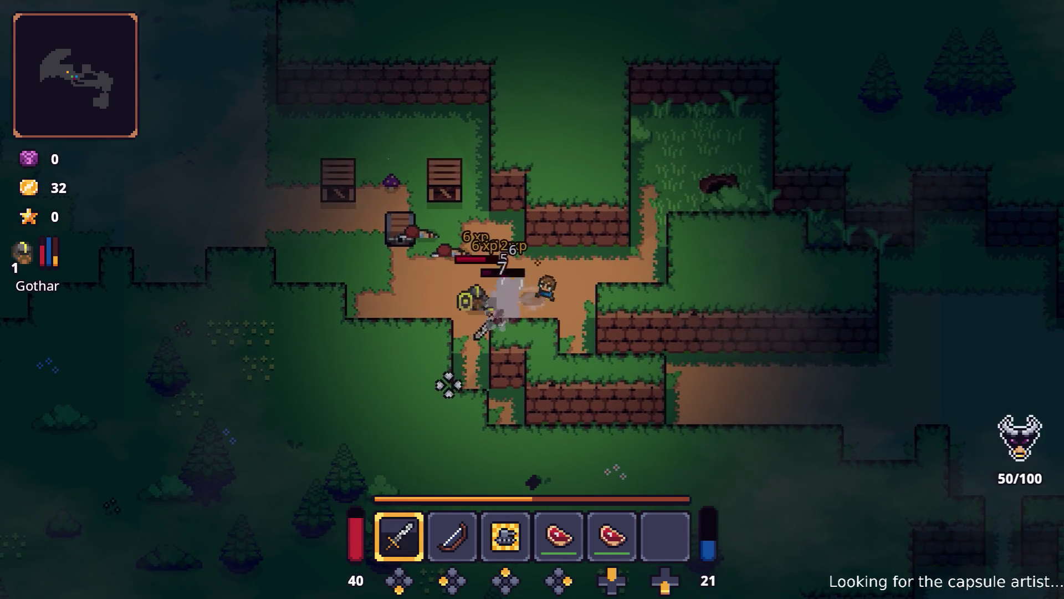
click(417, 251)
key(a)
click(643, 255)
- Grab the dropped item and smash the wooden crates to collect a Wooden Stick
key(w)
key(a)
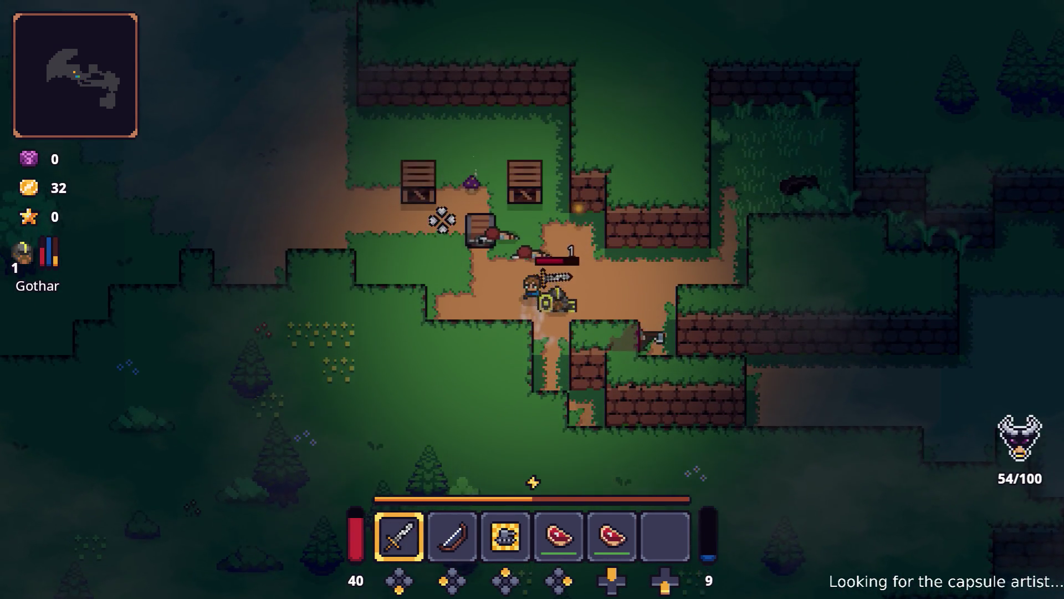
key(w)
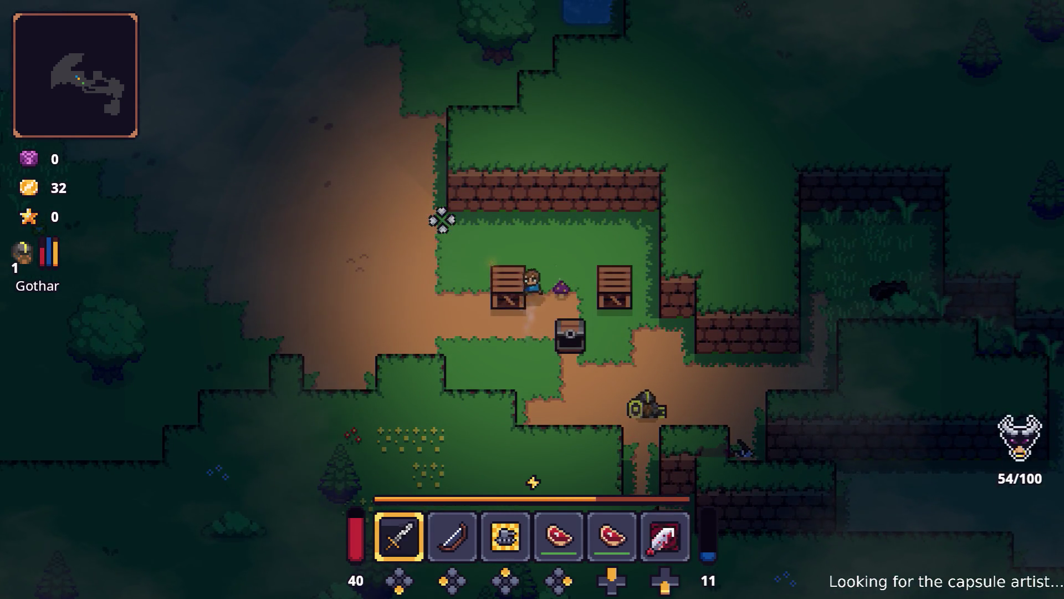
click(441, 218)
key(d)
click(638, 354)
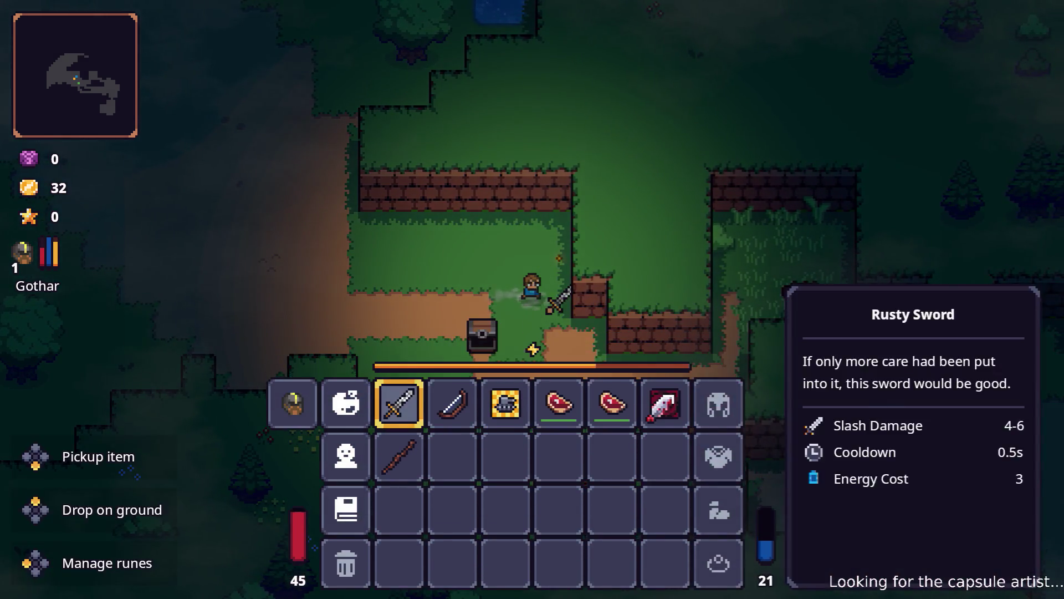
- Assign the Bleeding Slash Rune to the Rusty Sword
key(r)
key(Return)
key(Return)
key(Escape)
key(Escape)
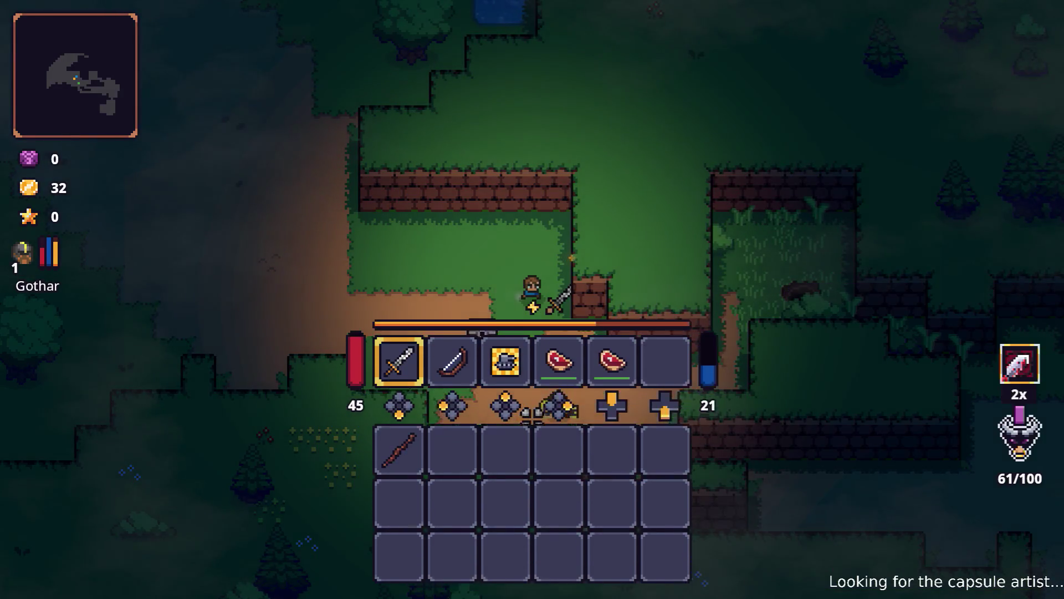
key(a)
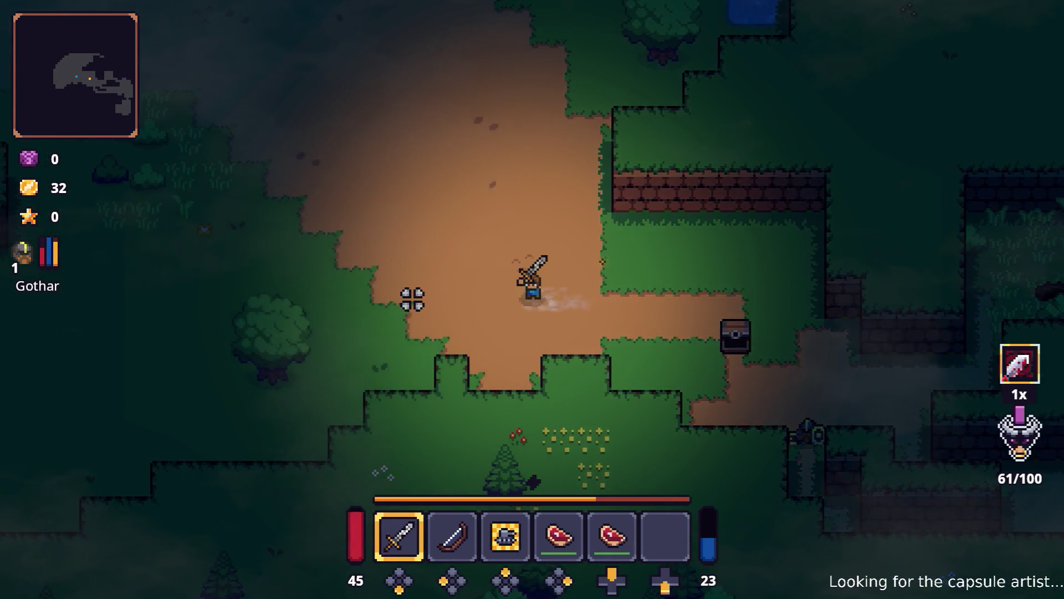
- Strike the tree and pick up the apple it drops
key(w)
key(s)
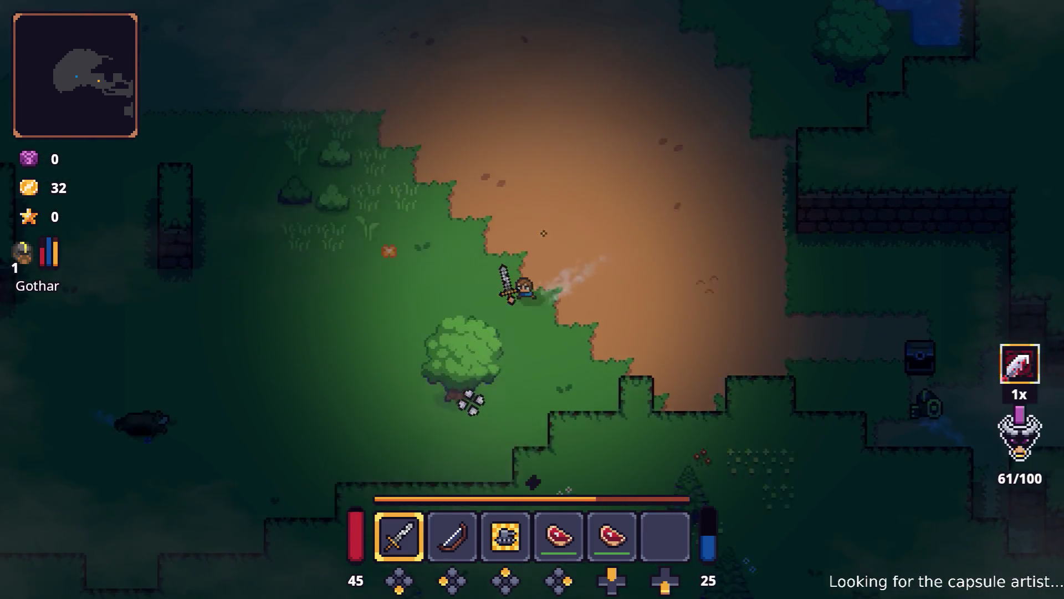
key(s)
click(503, 417)
key(s)
key(d)
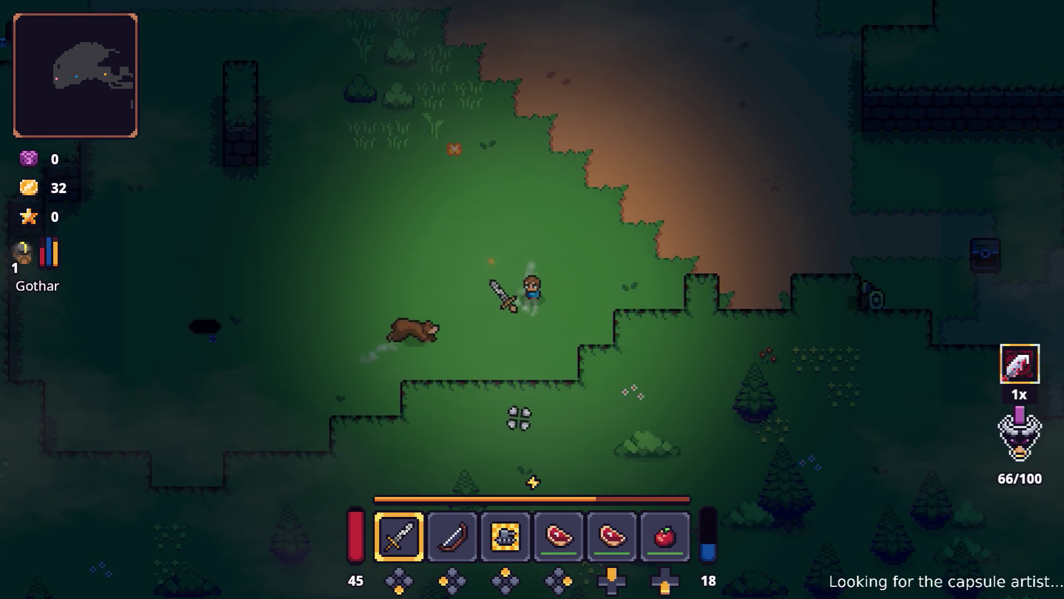
- Walk up-right past the pond toward the bear and the hive
key(w)
key(w)
key(d)
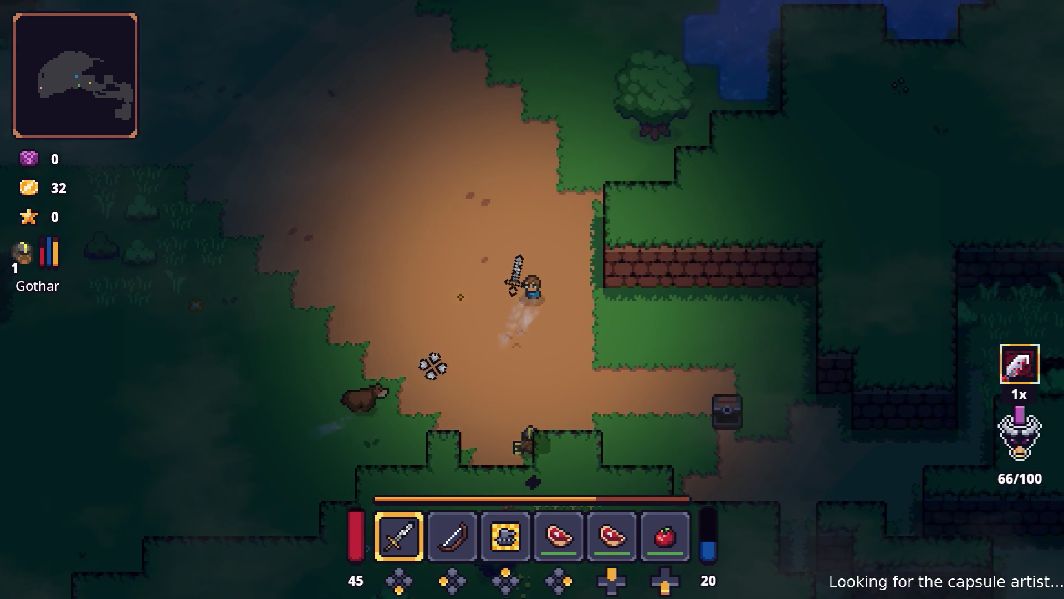
key(w)
key(d)
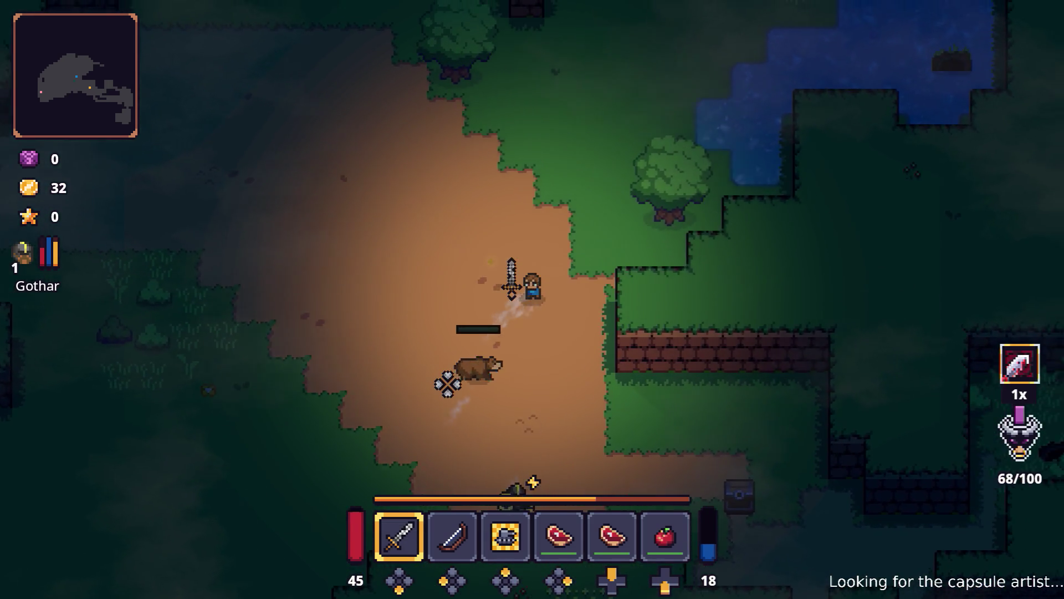
key(w)
key(d)
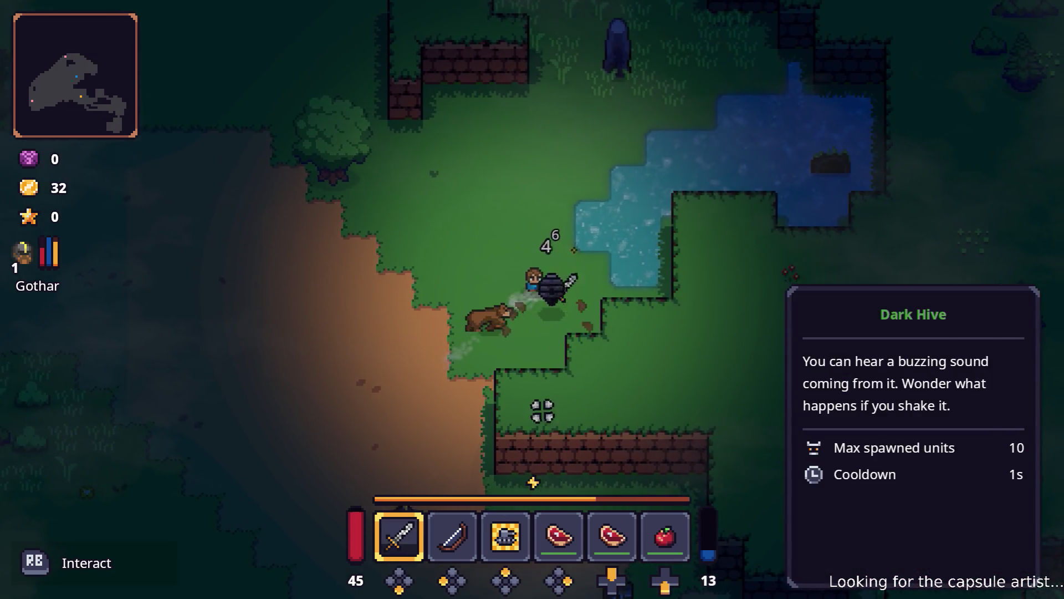
- Circle around the bear while keeping away from the hive
key(a)
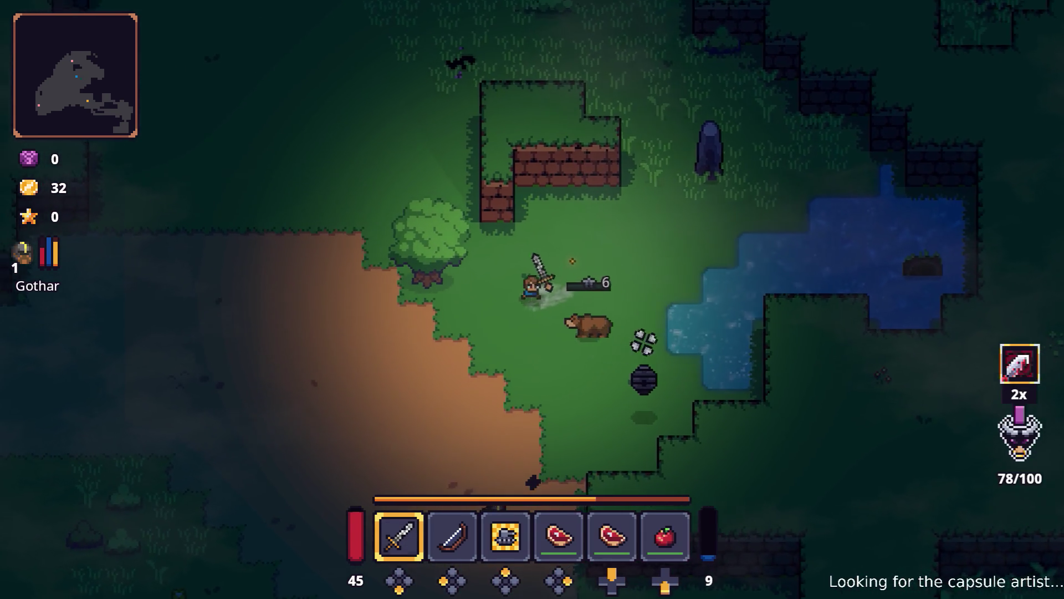
key(s)
key(d)
key(w)
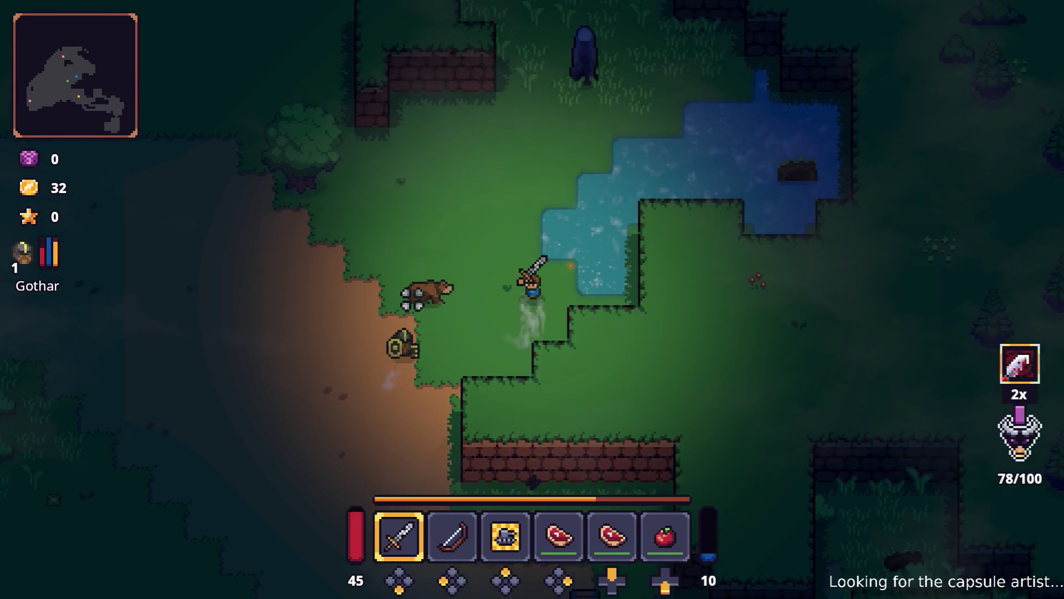
key(a)
key(w)
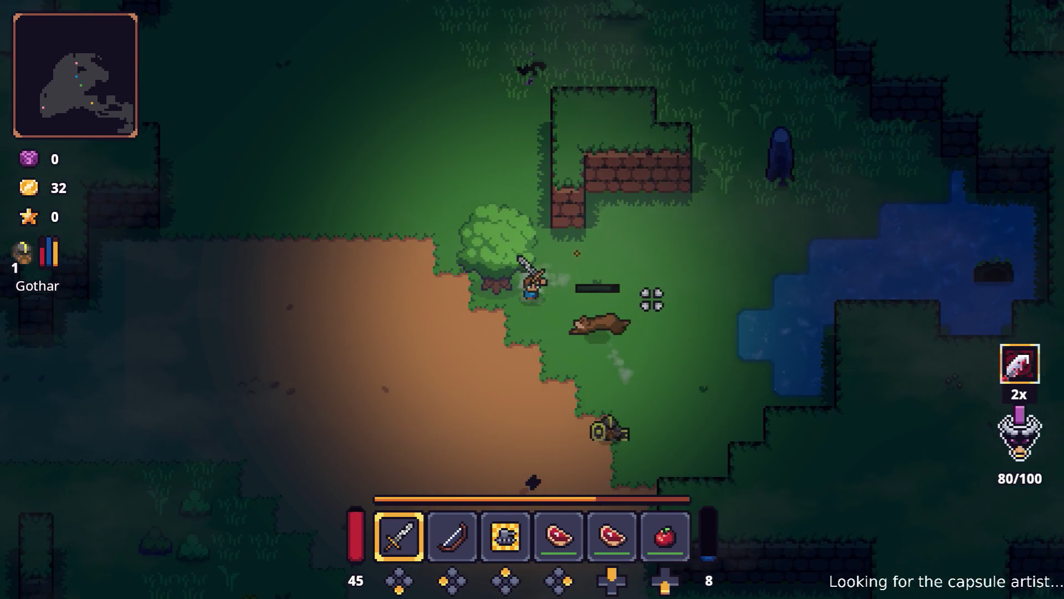
- Slash the bear repeatedly with the sword and hit it with the charged special attack
click(652, 299)
key(a)
key(s)
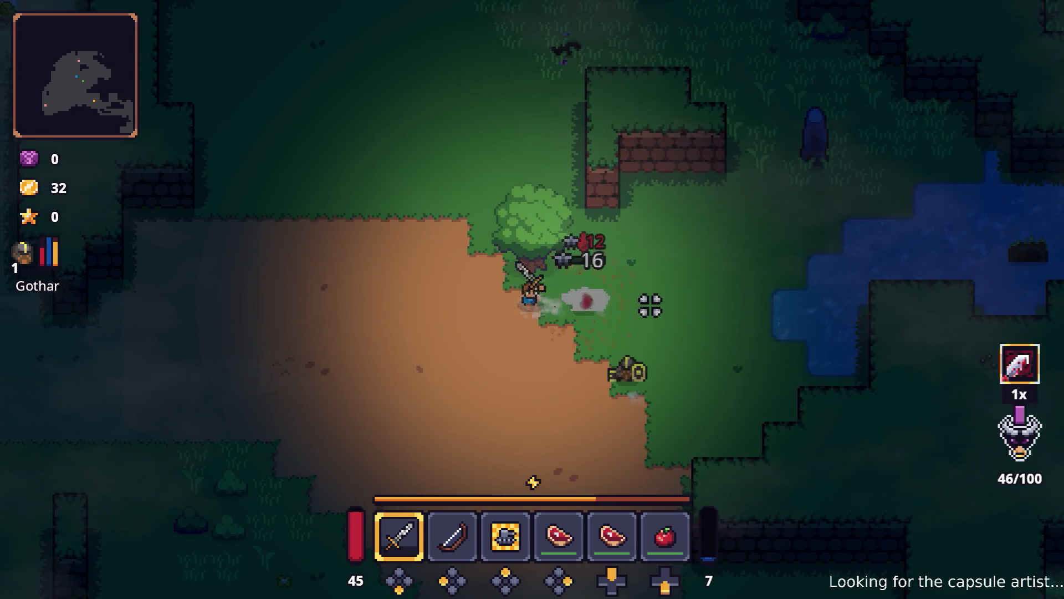
key(a)
click(648, 297)
click(652, 300)
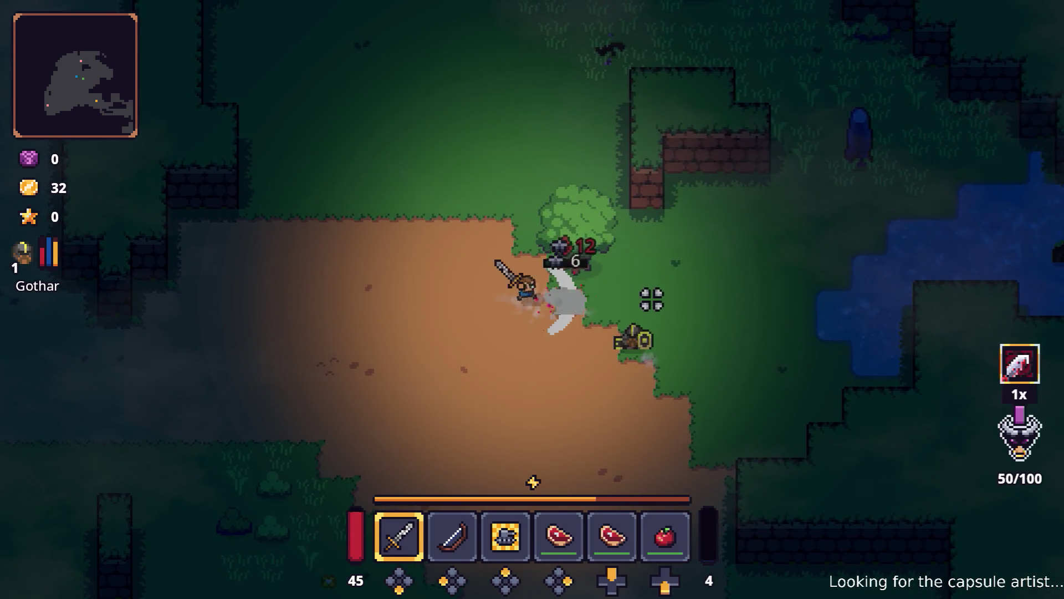
key(a)
click(652, 302)
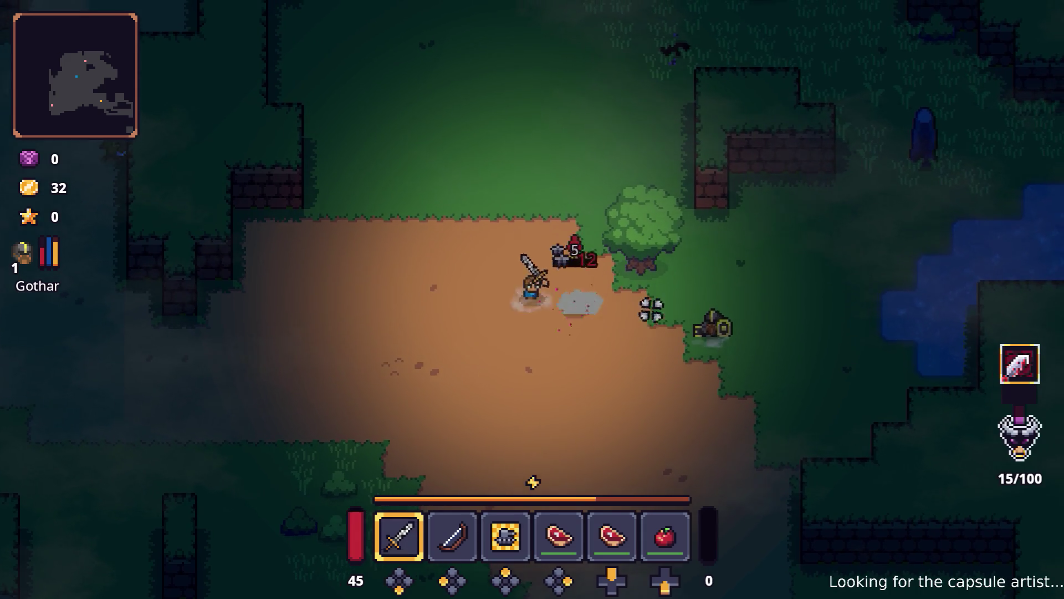
- Land the killing blow on the bear and step away from its body
click(652, 309)
key(d)
key(s)
click(652, 300)
- Raise Gothar's Hammer from 1 to 2 in Gothar's skills and confirm the upgrade
key(Tab)
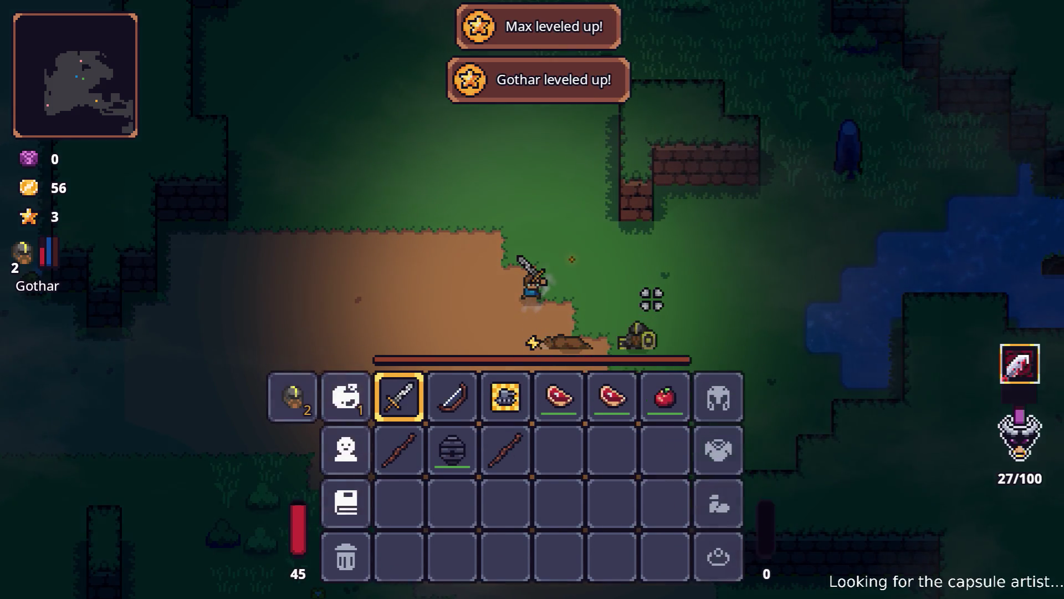
key(k)
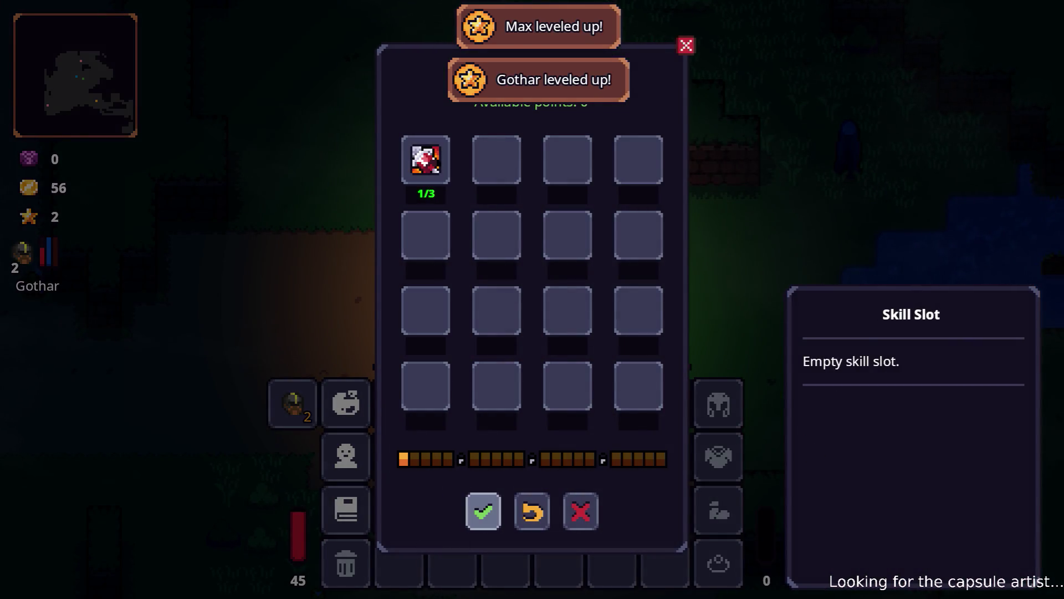
key(k)
key(Return)
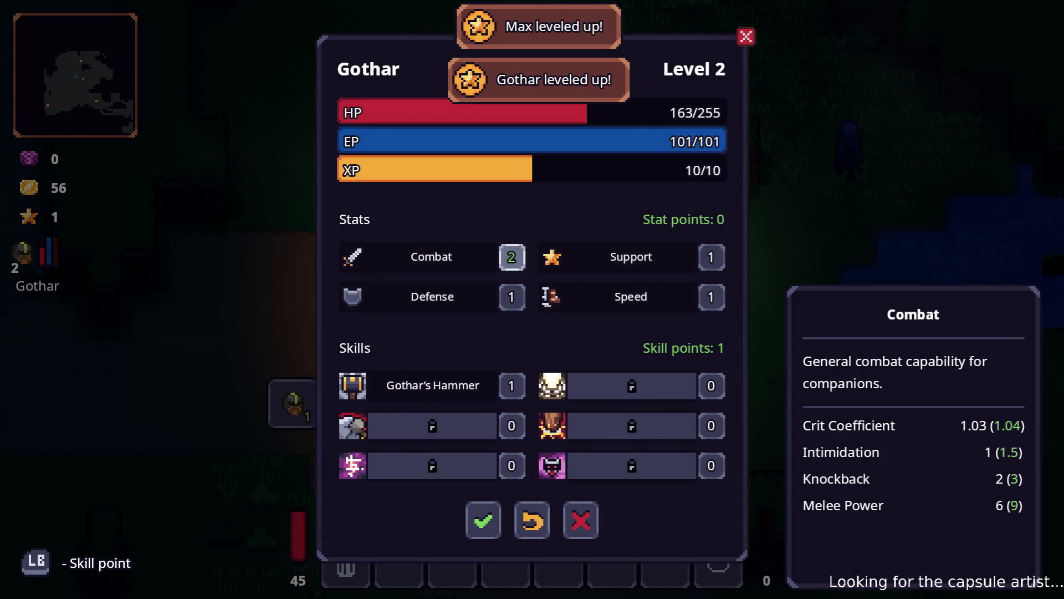
key(Down)
key(Down)
key(Return)
key(Down)
key(Down)
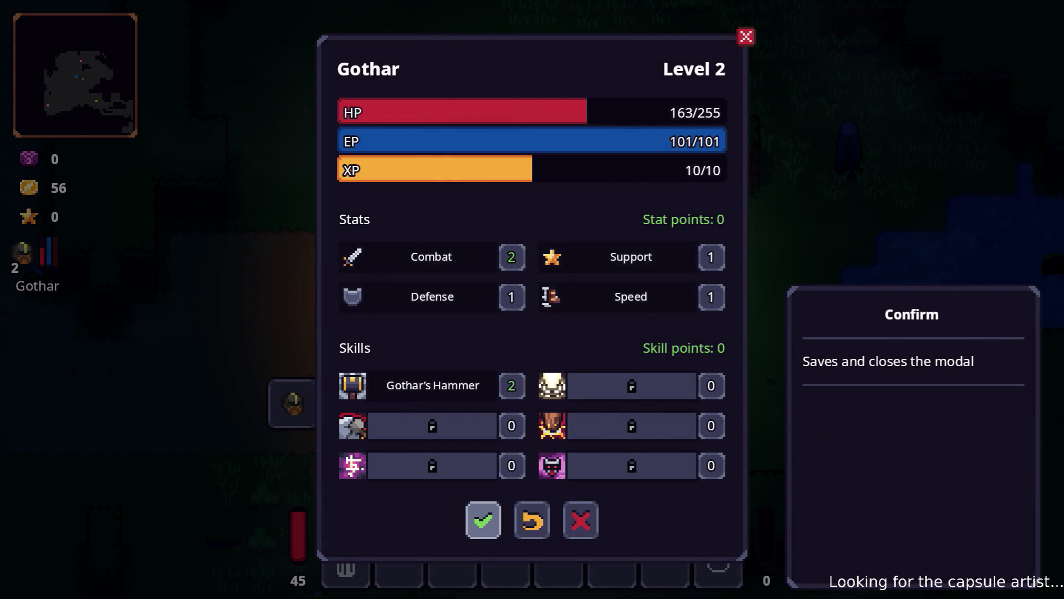
key(Return)
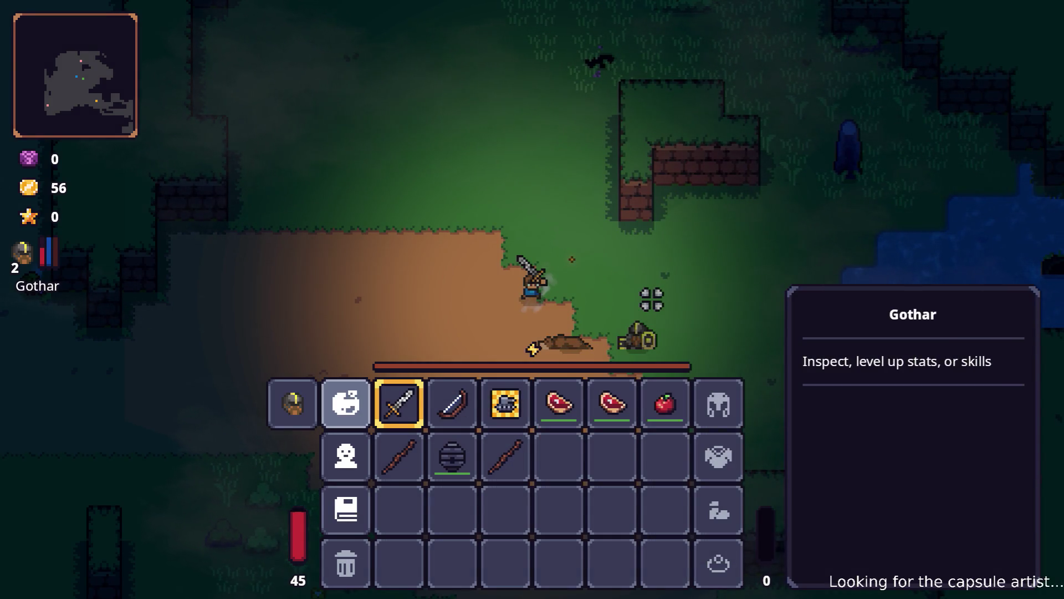
- Break the first stone to the right with four sword strikes
key(Escape)
key(d)
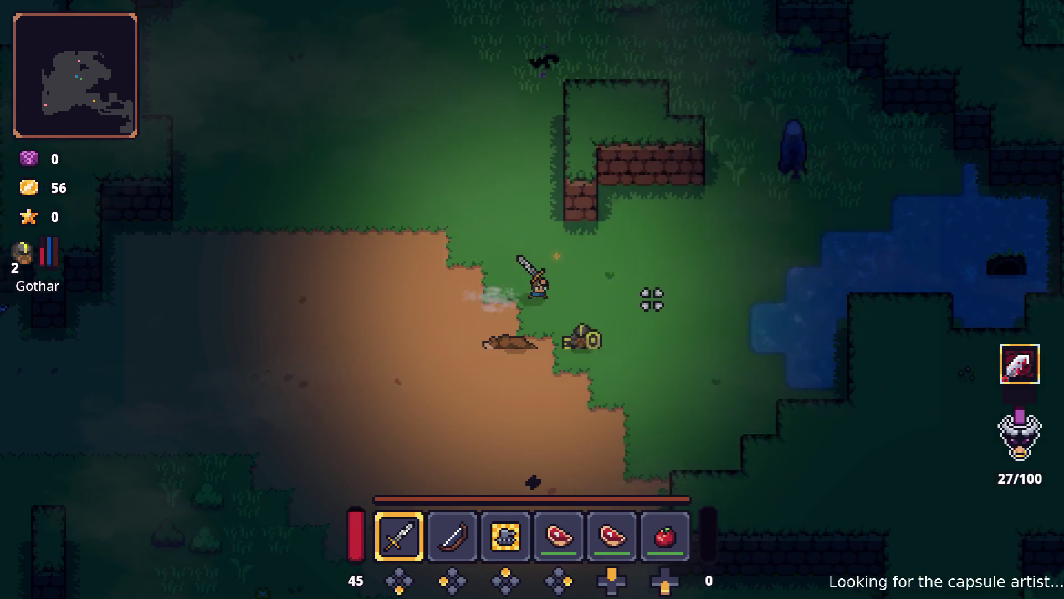
key(w)
key(d)
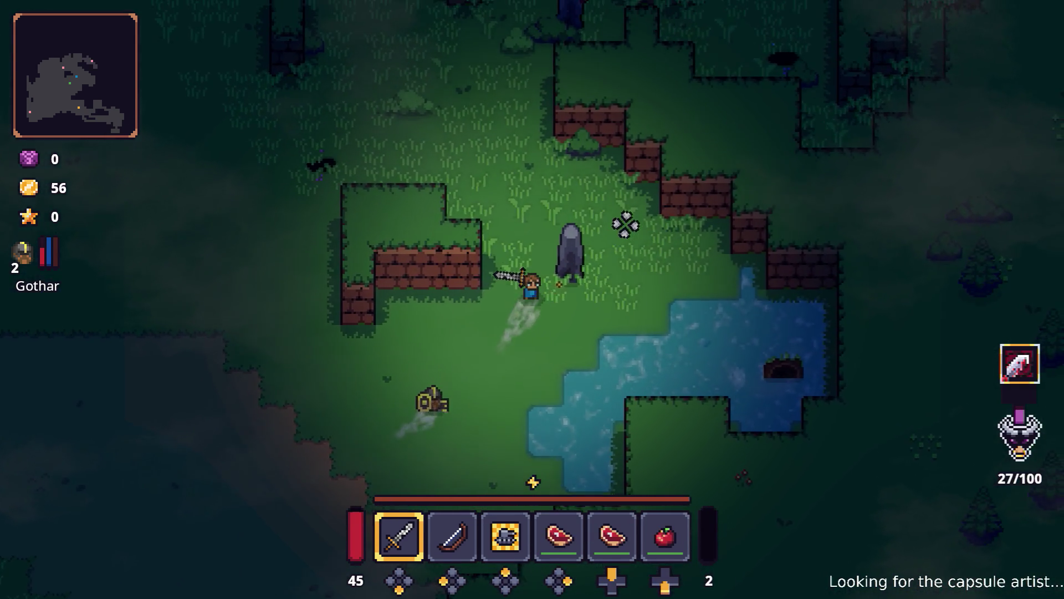
click(625, 229)
click(632, 238)
click(641, 242)
click(636, 257)
- Mine the Dyno Ore stones further up until they are destroyed
key(w)
key(w)
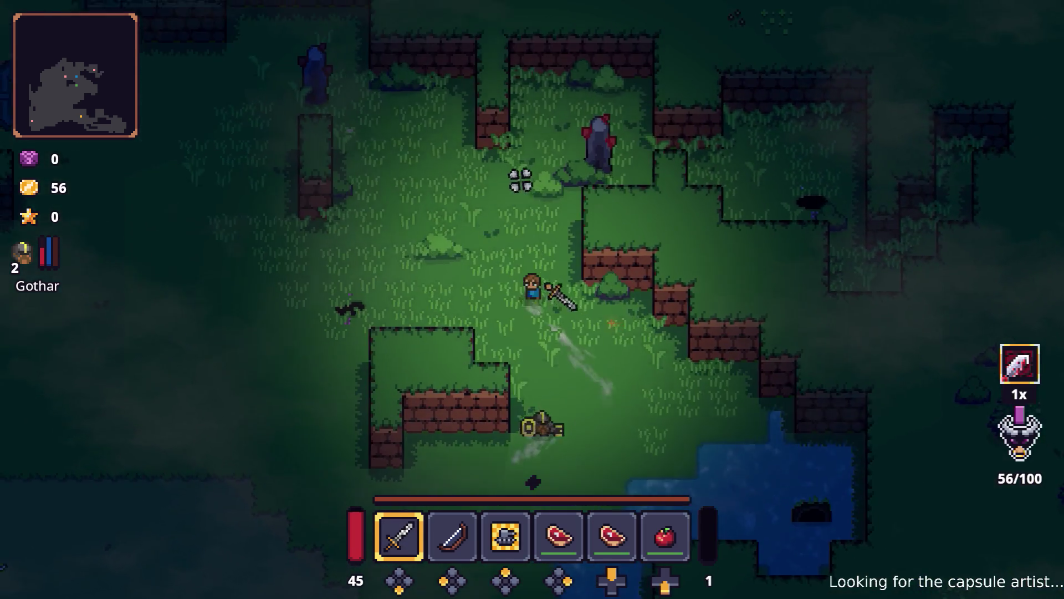
key(w)
key(d)
click(603, 202)
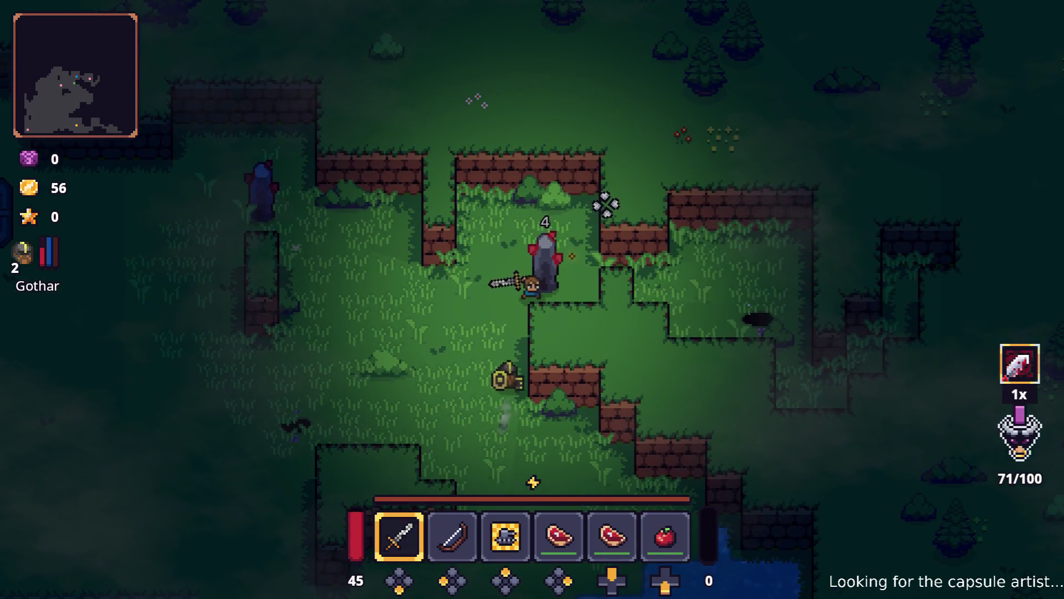
click(605, 204)
key(a)
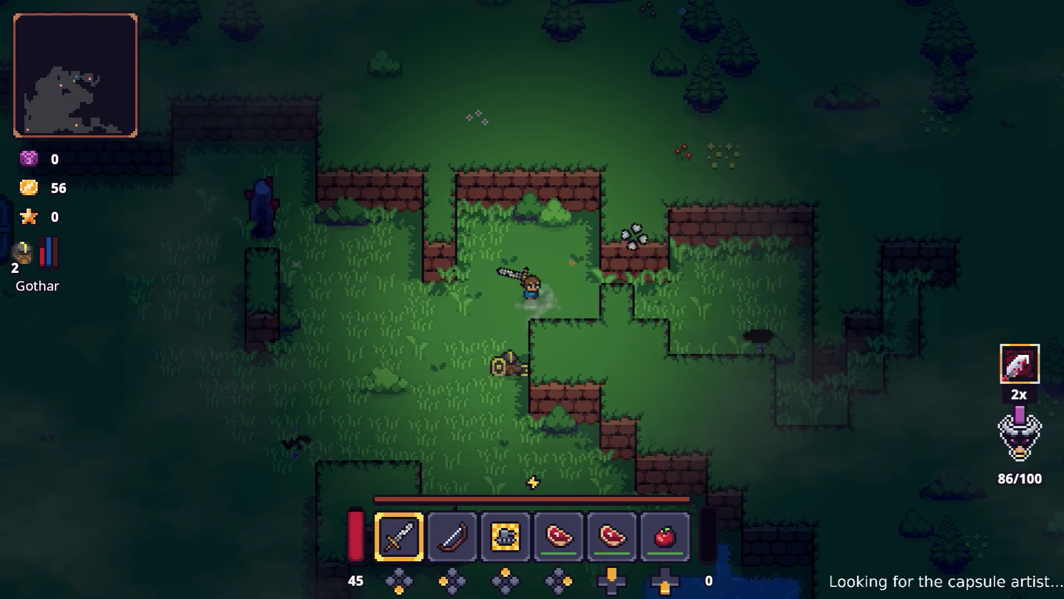
key(d)
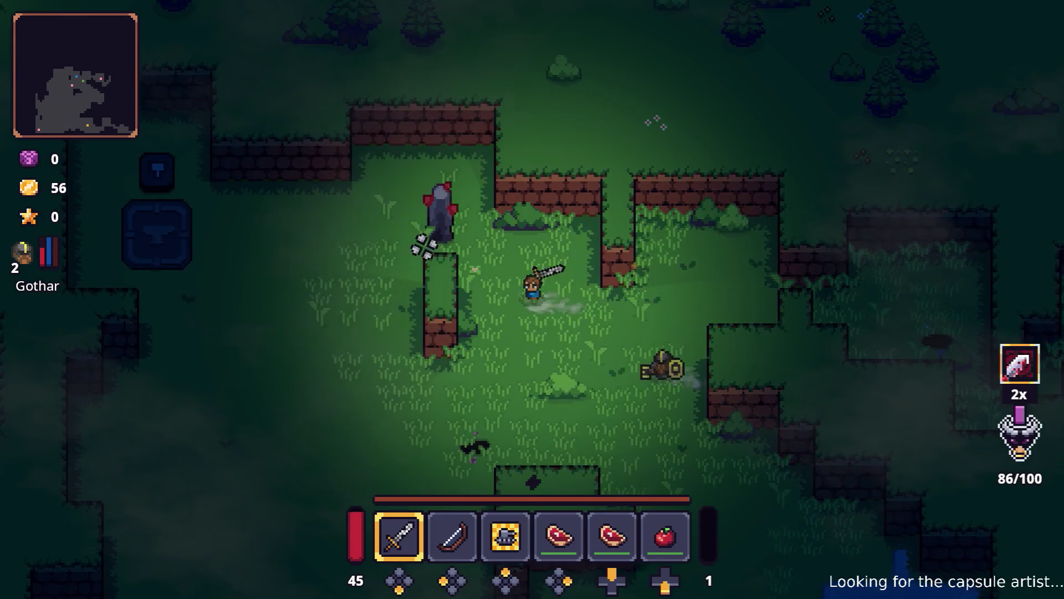
key(w)
key(a)
click(437, 221)
click(438, 222)
click(437, 222)
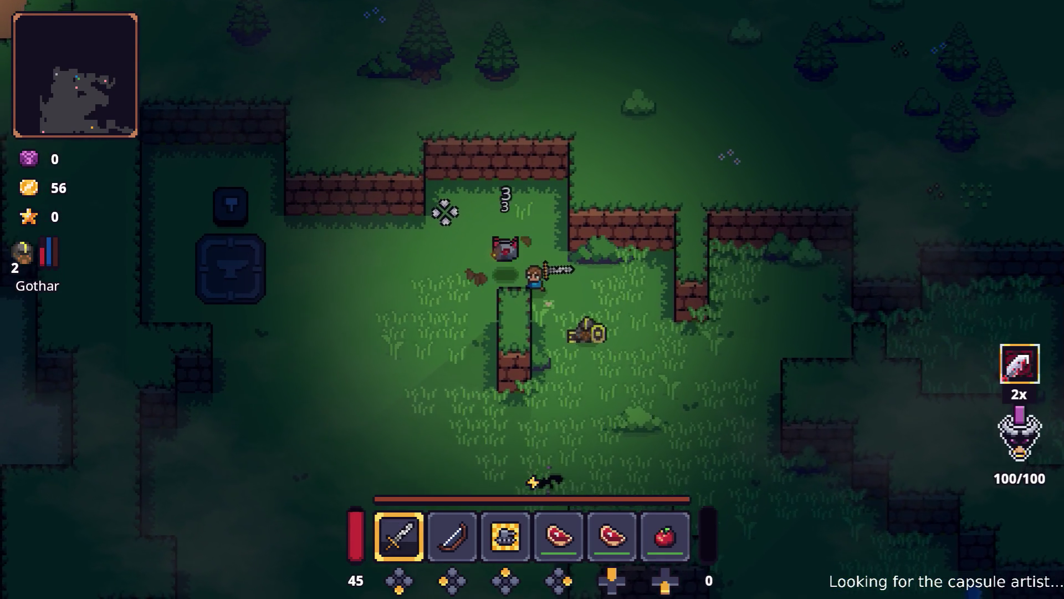
- Walk down across the grass, then follow the dirt path up and left
key(a)
key(s)
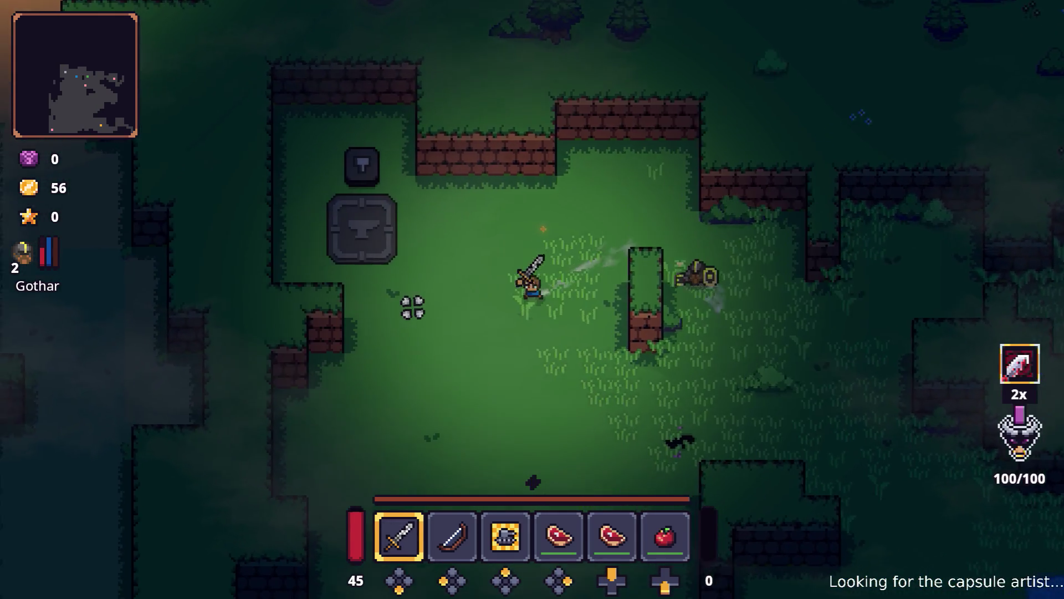
key(a)
key(s)
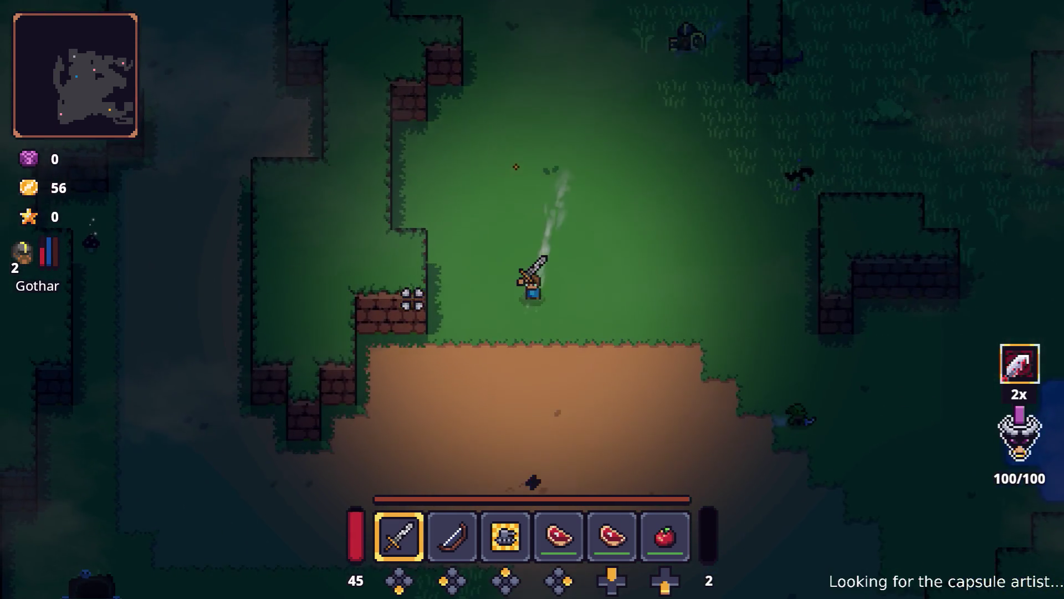
key(s)
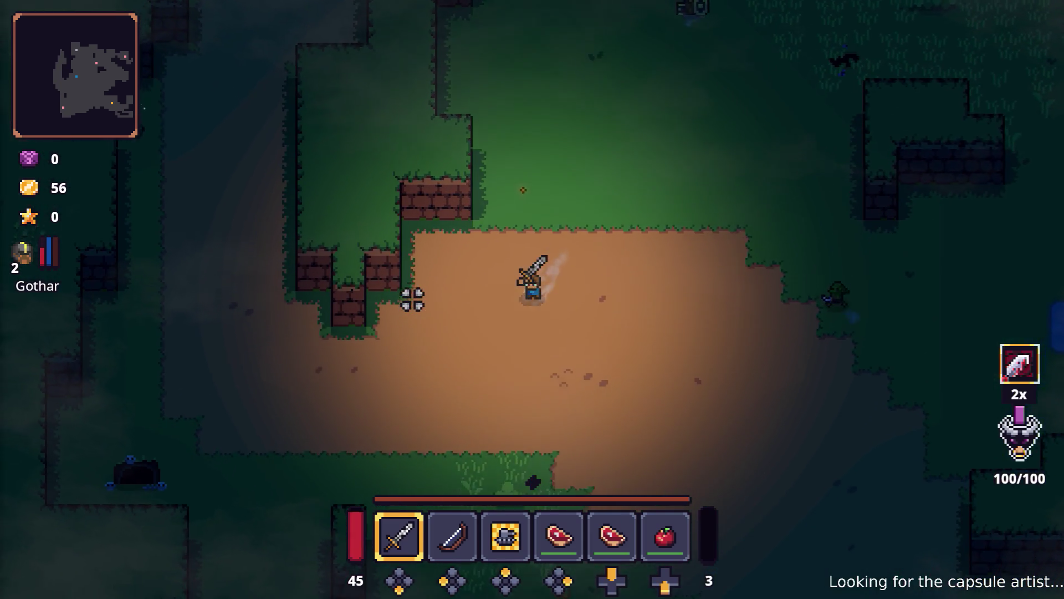
key(s)
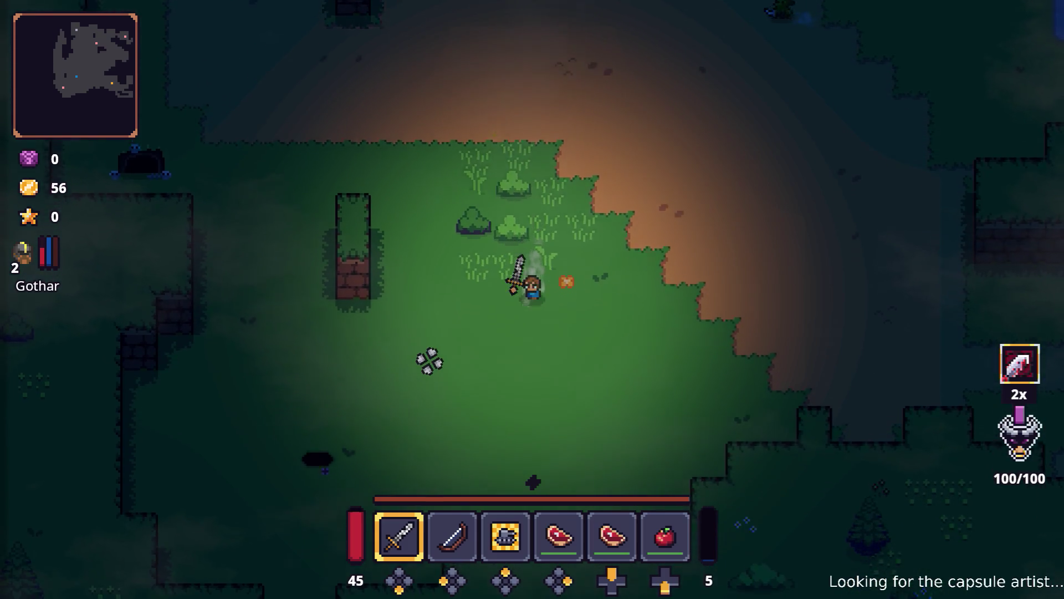
key(a)
key(w)
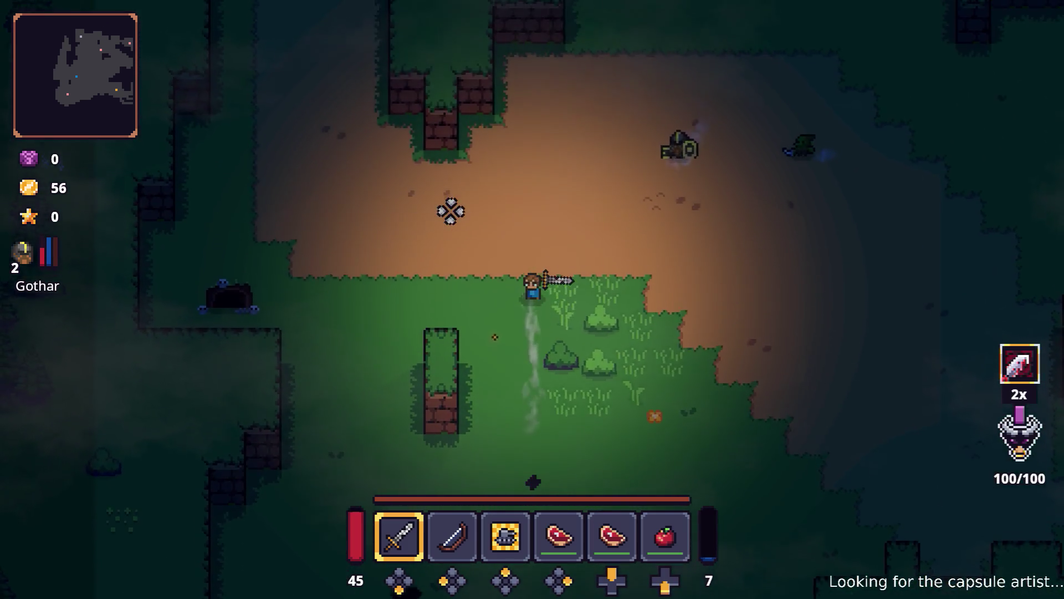
key(w)
key(a)
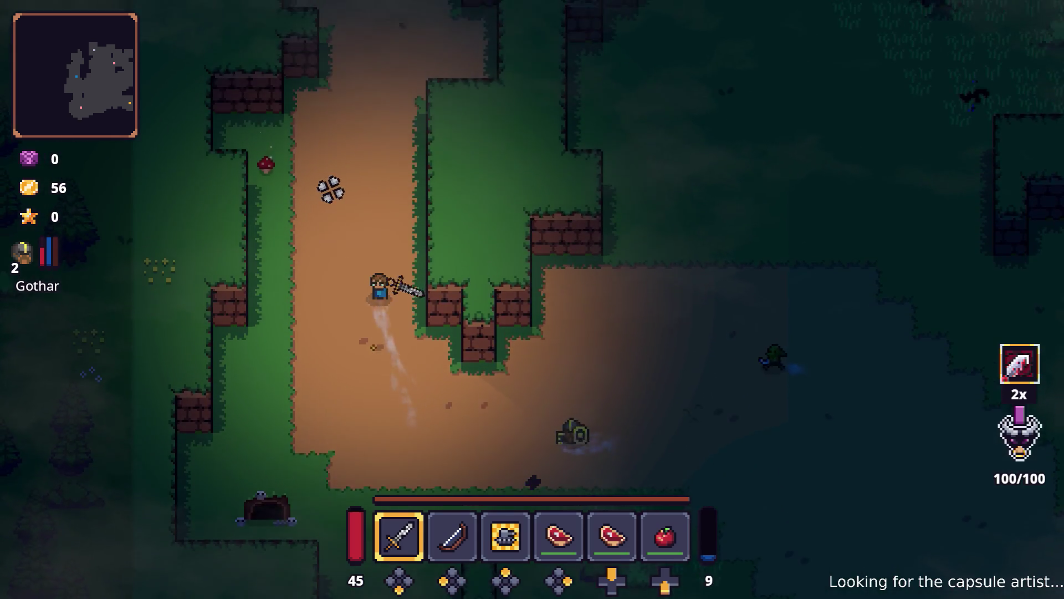
key(w)
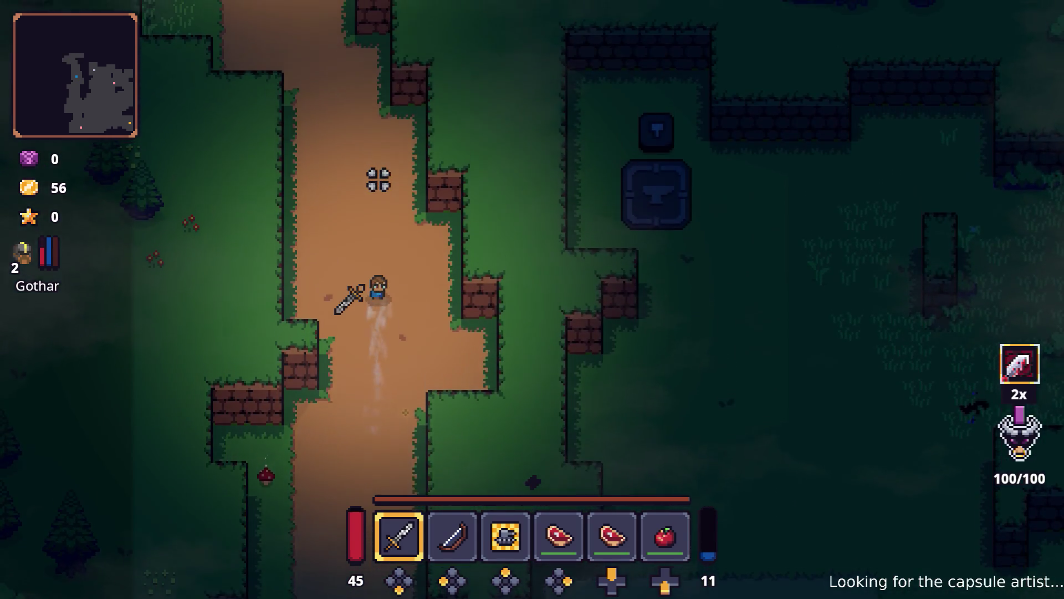
key(w)
- Switch to the bow and shoot an arrow at the approaching enemy
key(2)
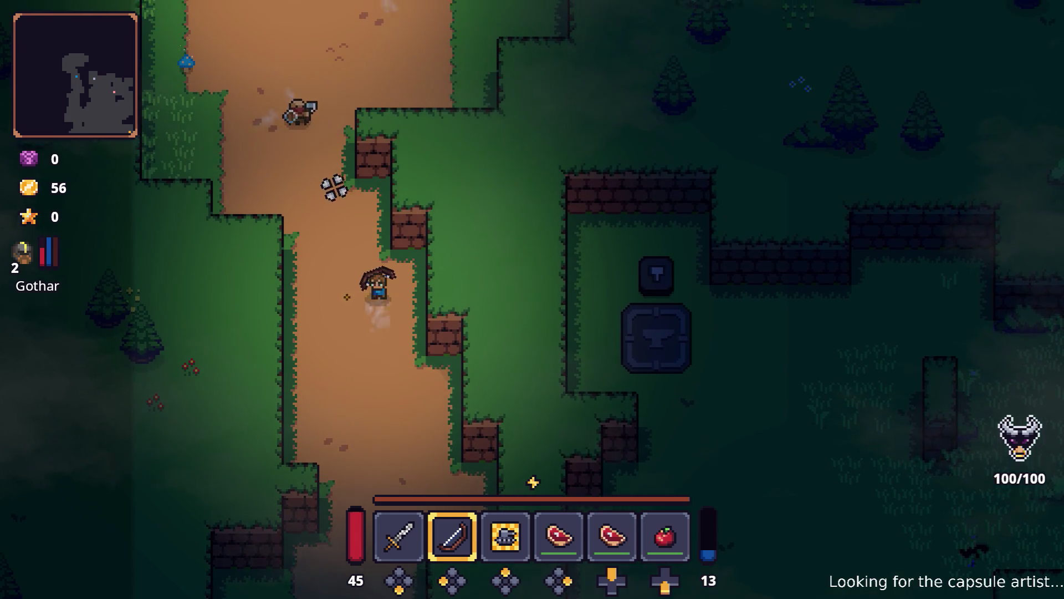
key(w)
key(a)
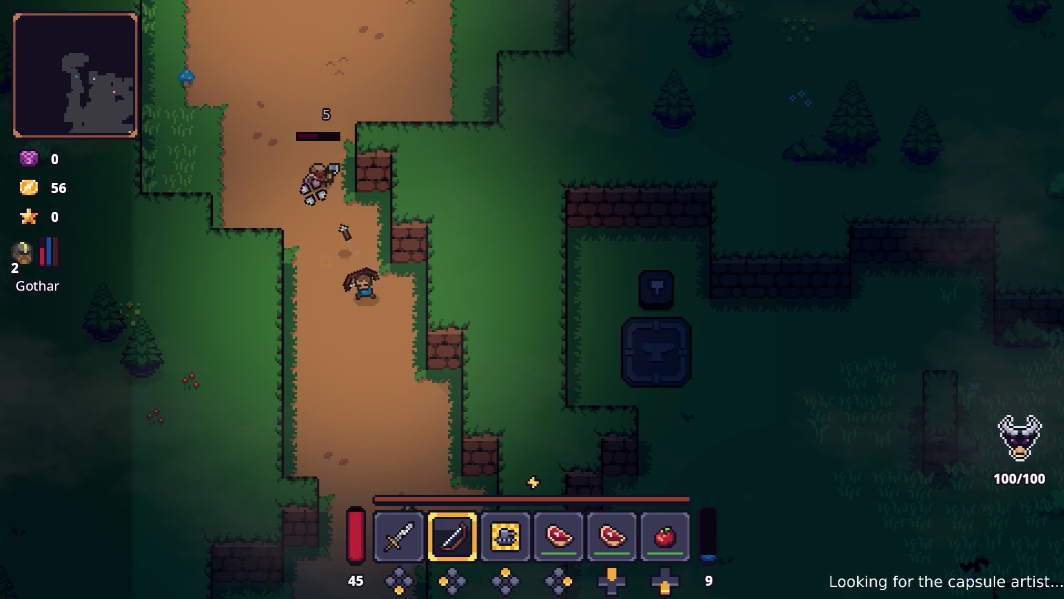
click(314, 189)
- Head up toward the campfire with the sword back in hand
key(w)
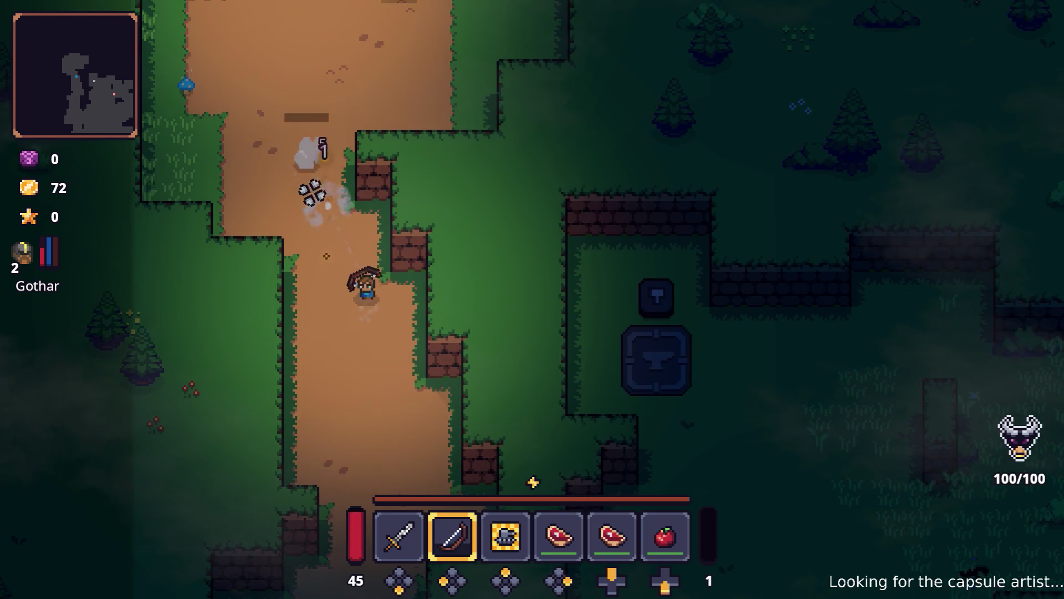
key(a)
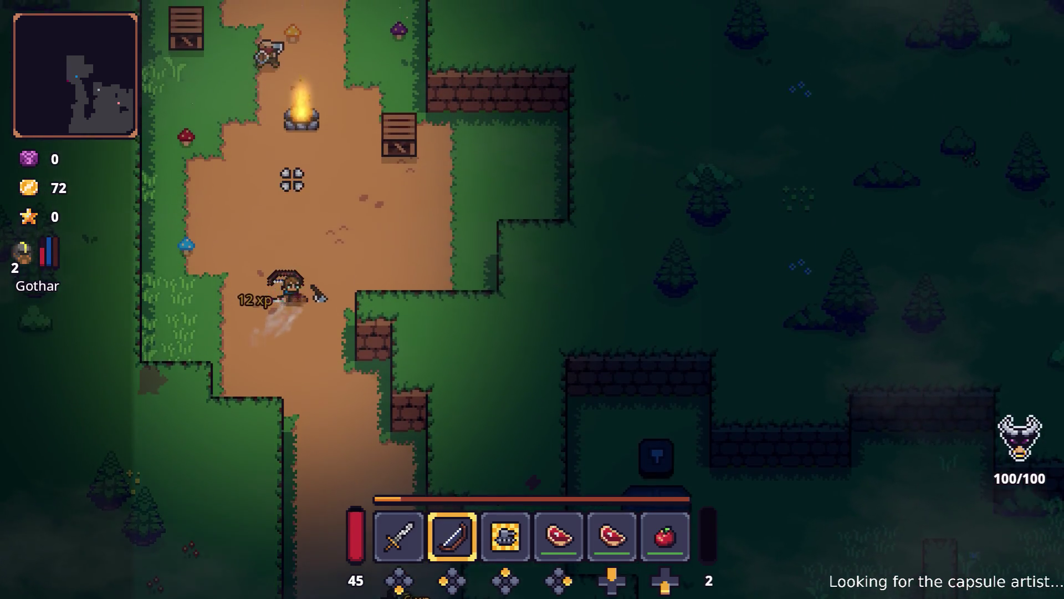
key(w)
key(d)
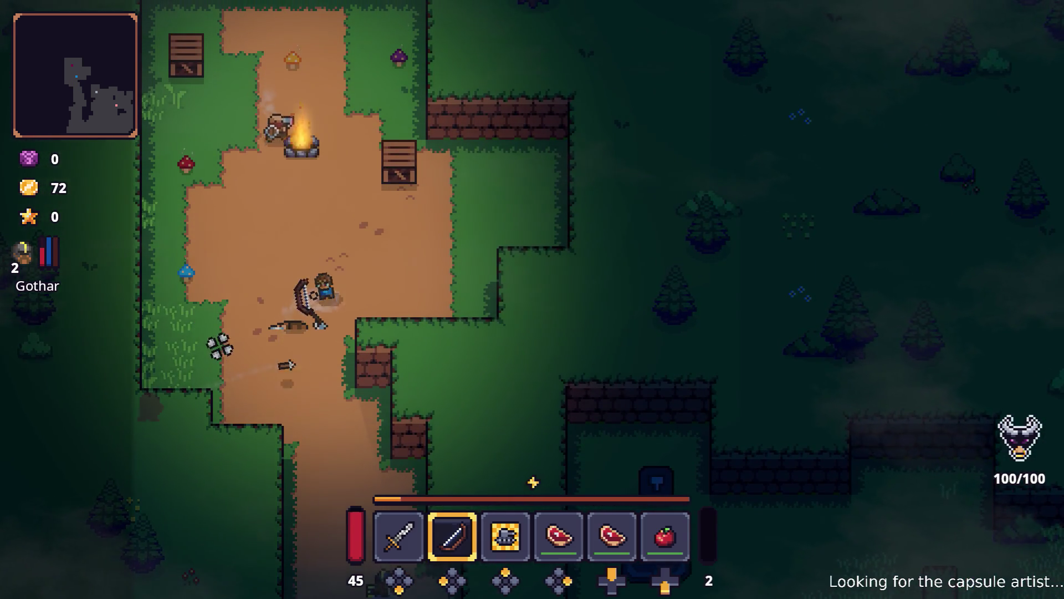
key(d)
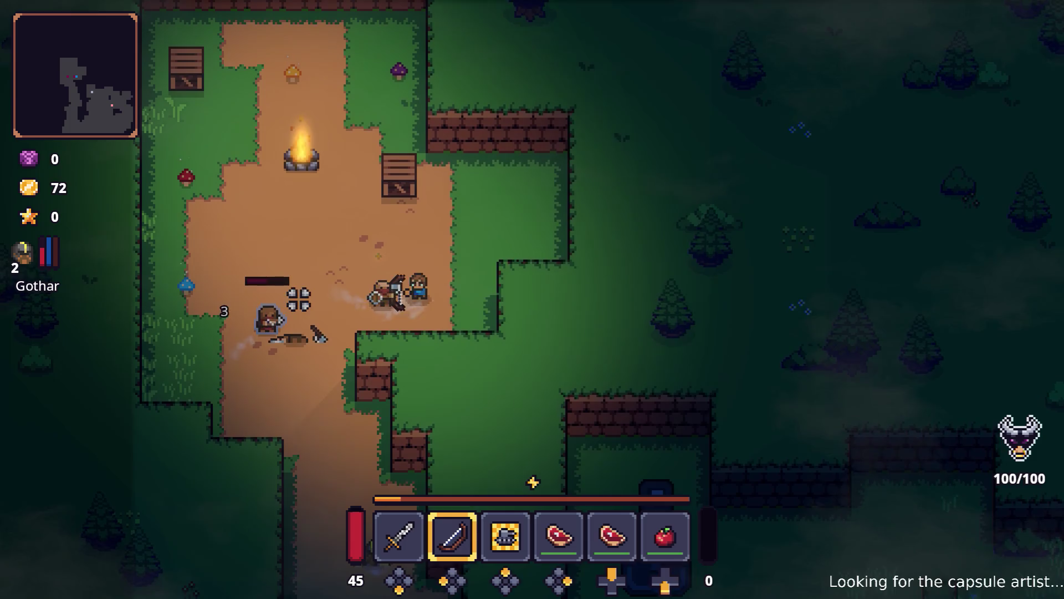
key(1)
key(w)
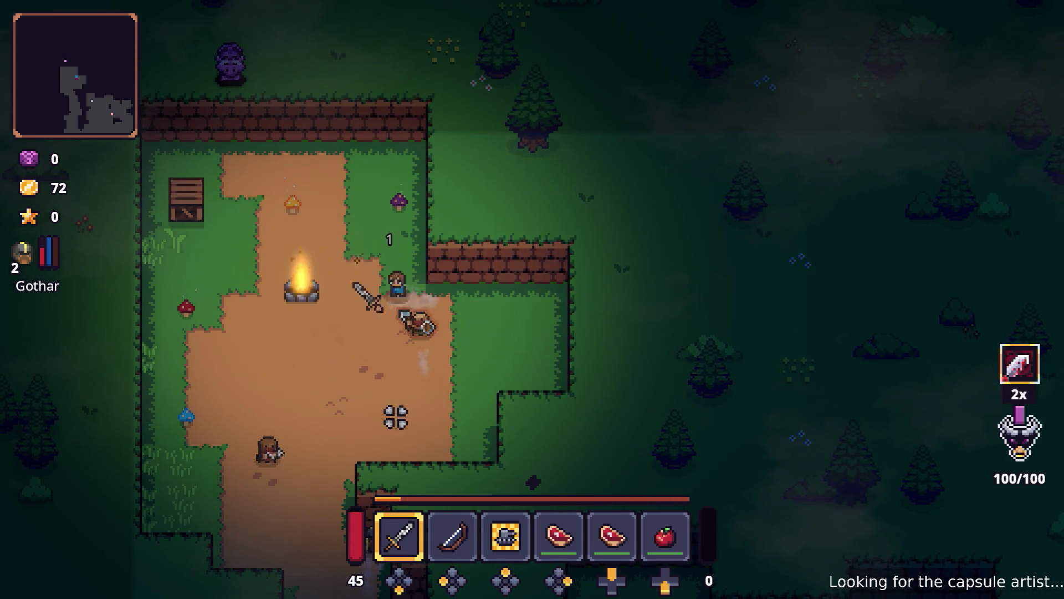
key(s)
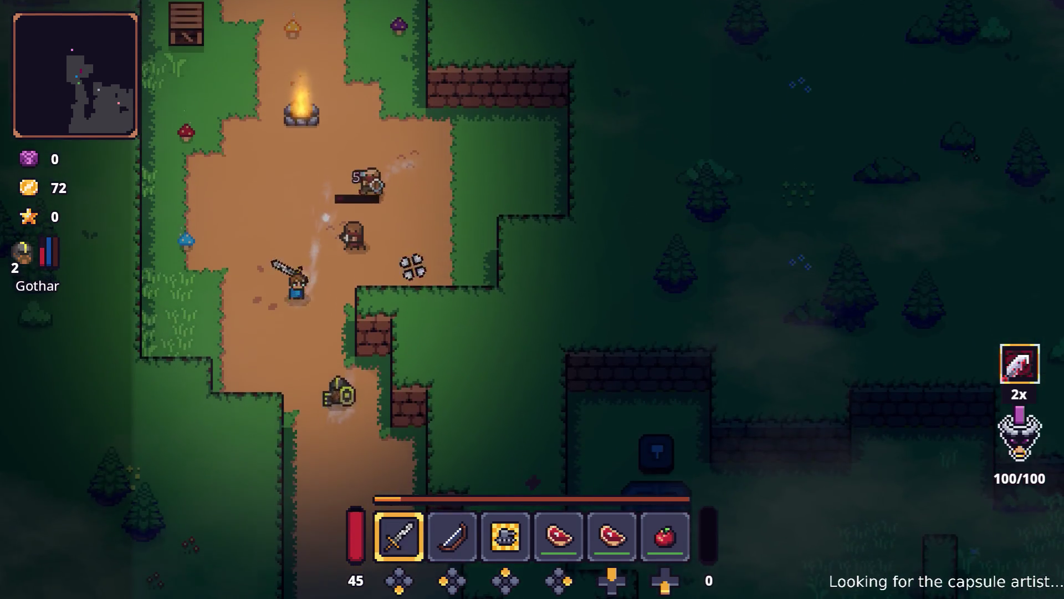
- Cut down the enemies by the campfire with the sword
click(345, 186)
key(w)
key(a)
click(390, 302)
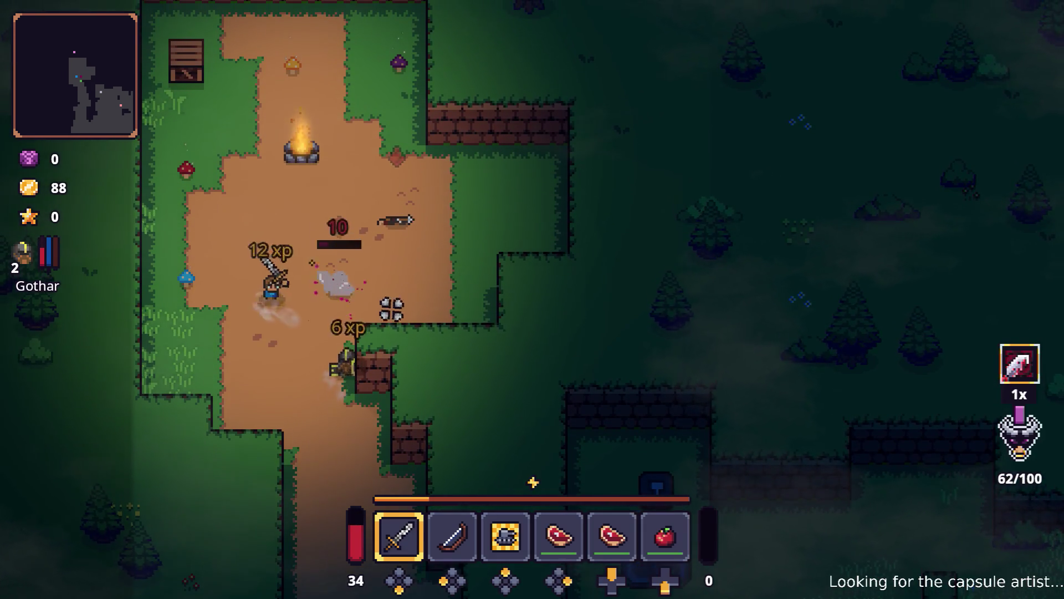
- Collect the loot dropped near the campfire
key(w)
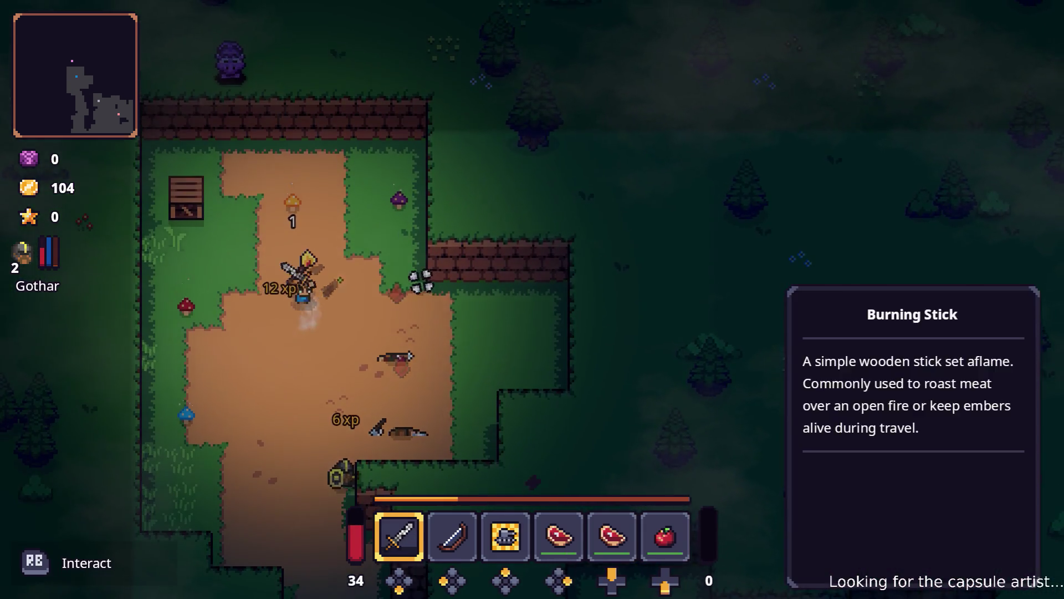
key(e)
key(w)
key(a)
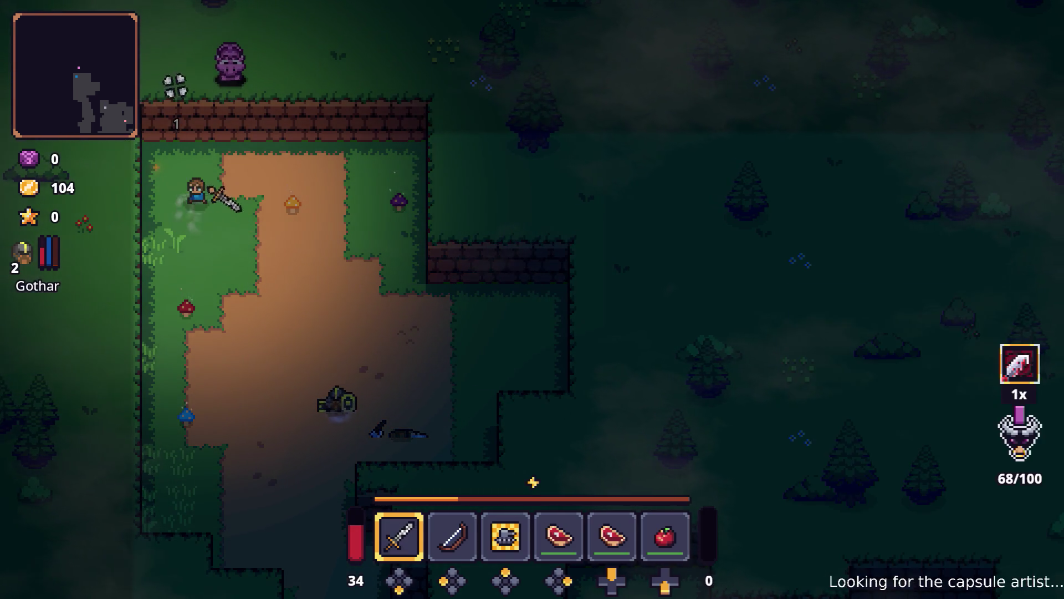
- Walk down the dirt path and slash the approaching enemy
key(d)
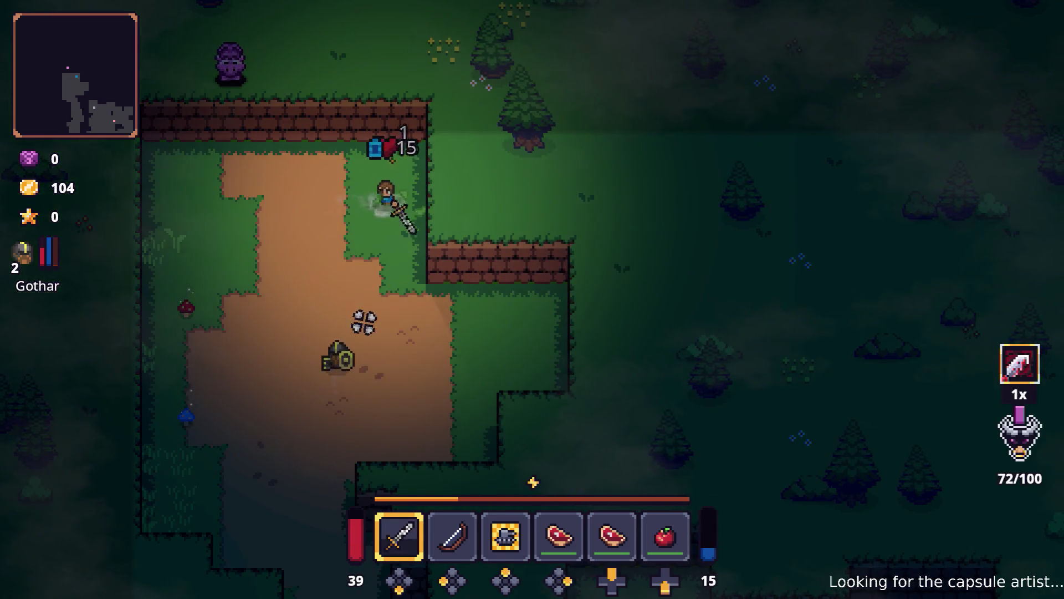
key(s)
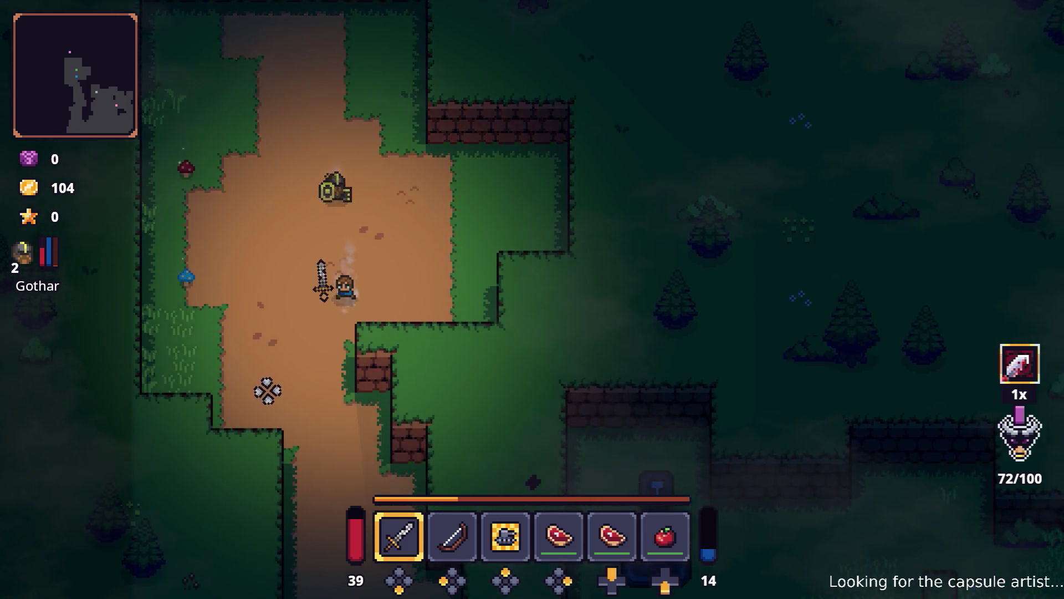
key(s)
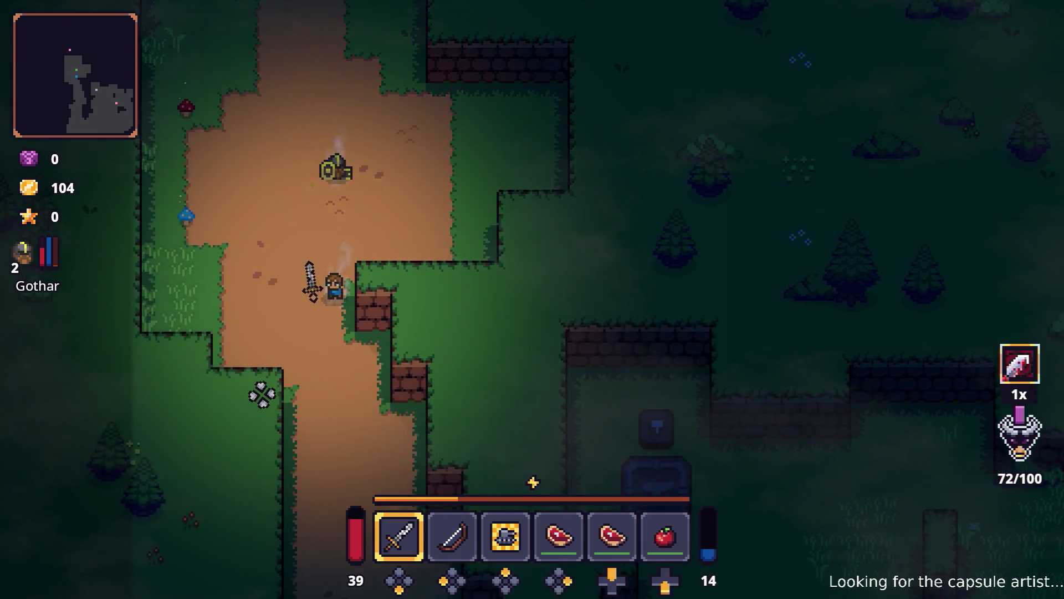
key(a)
key(w)
click(96, 285)
- Walk down the path to the goblin merchant Snip
key(s)
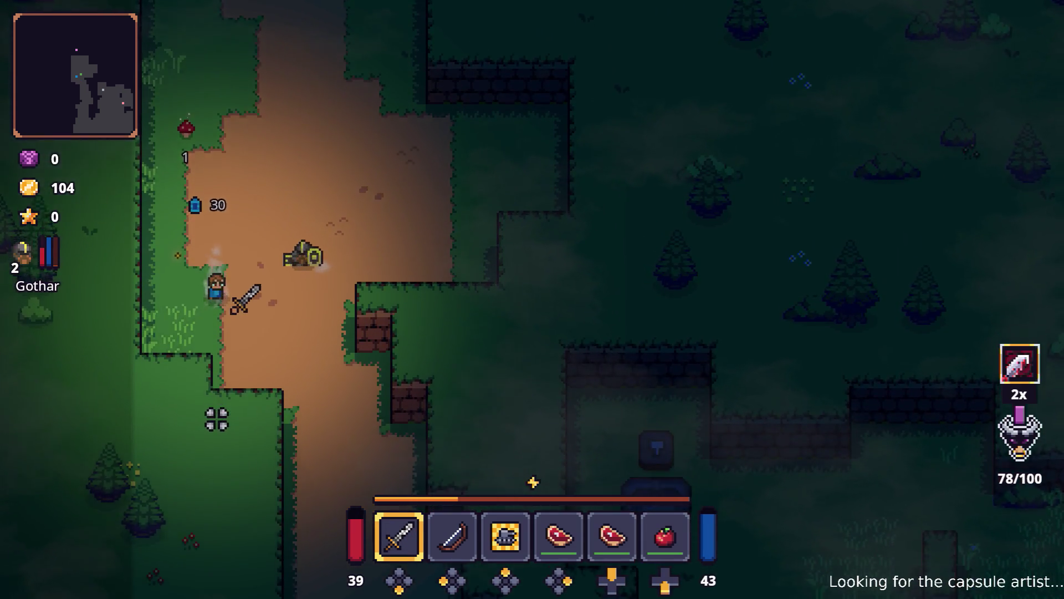
key(d)
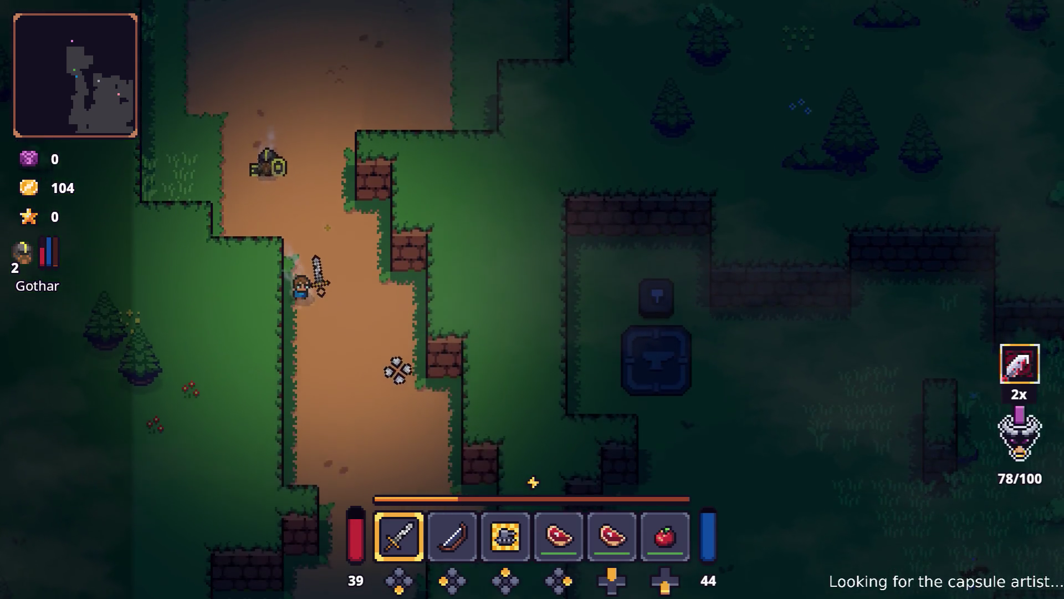
key(s)
key(d)
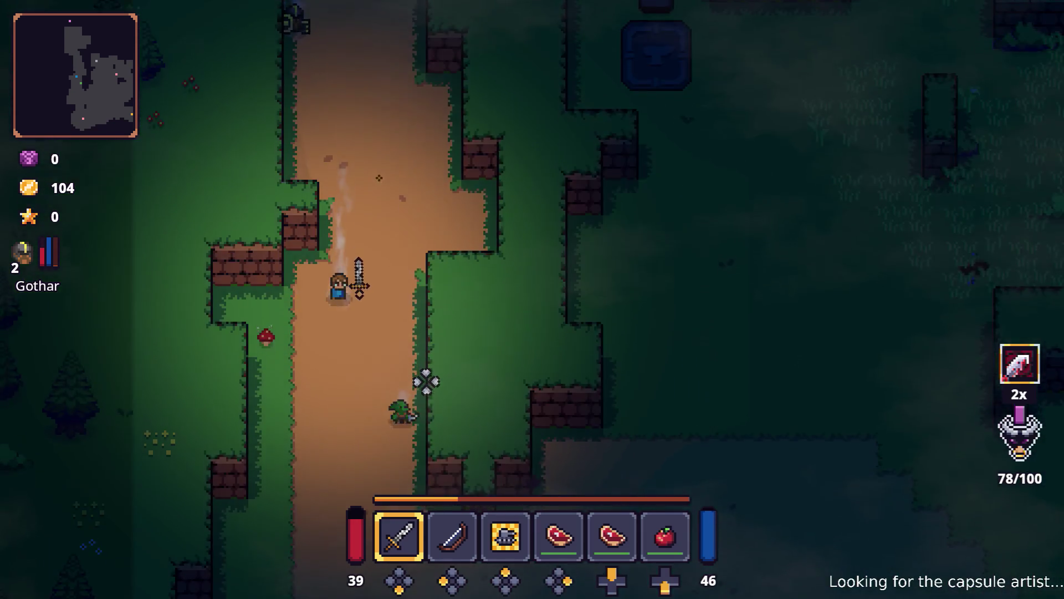
key(s)
key(d)
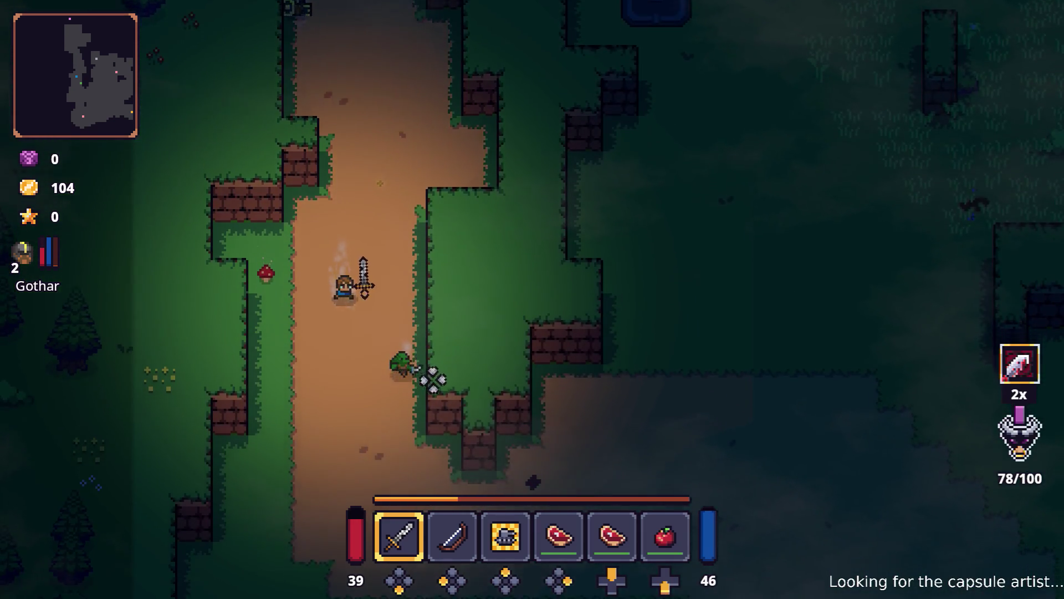
- Browse the items in Snip's shop and leave without buying
key(e)
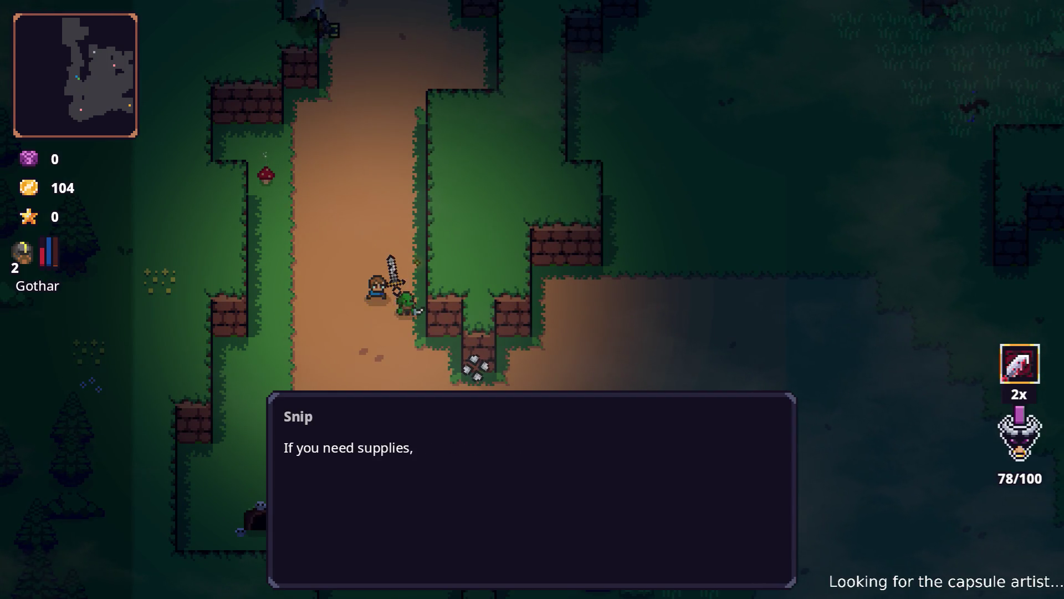
key(e)
key(w)
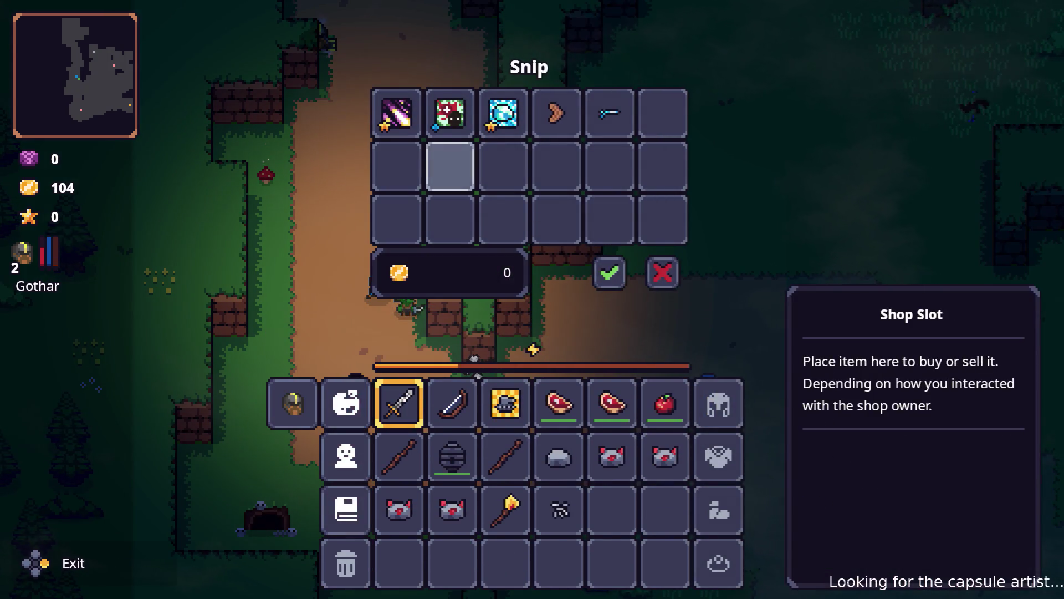
key(w)
key(s)
key(s)
key(Escape)
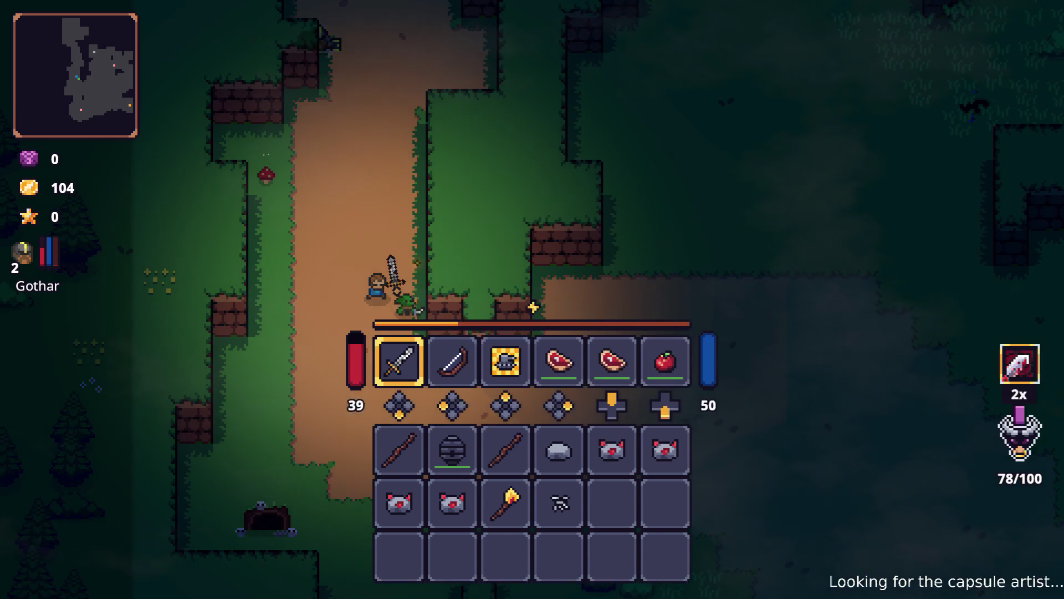
- Walk past the goblin and north onto the anvil shrine
key(d)
key(s)
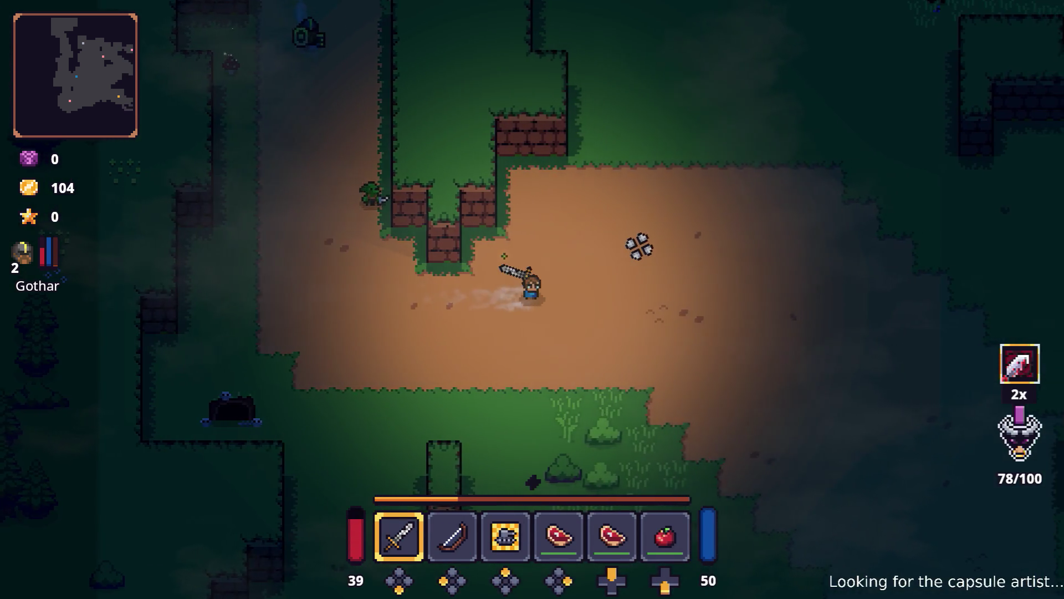
key(w)
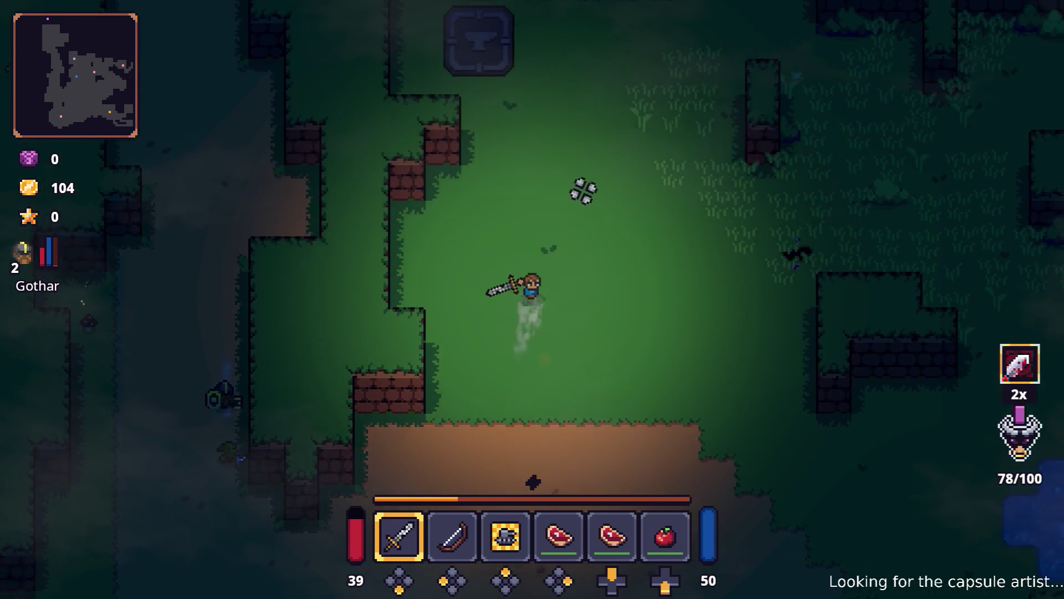
key(w)
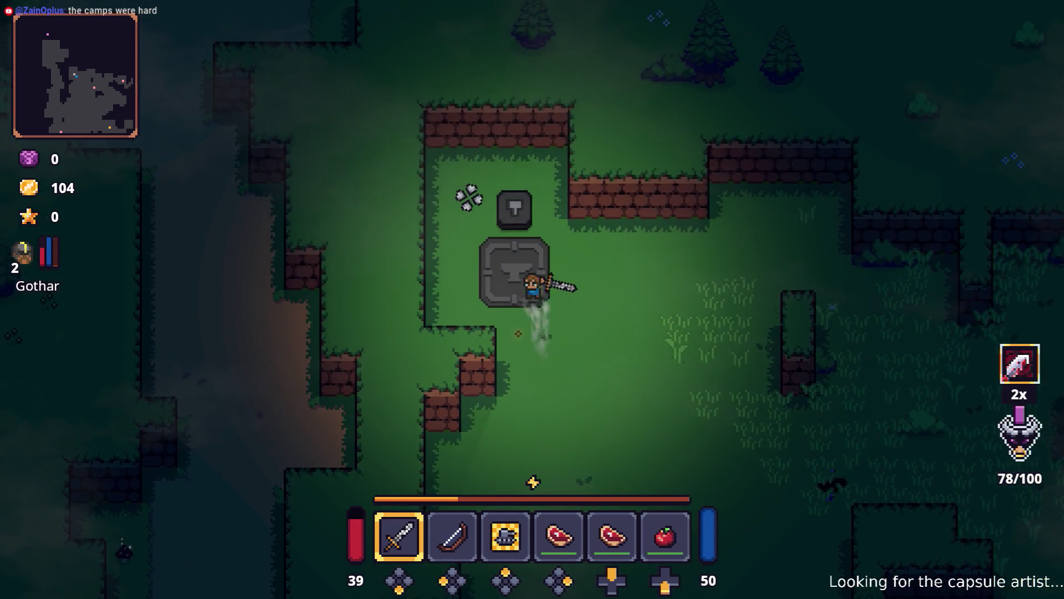
- Drop both Raw Steaks from the inventory onto the anvil
key(a)
key(Tab)
key(Right)
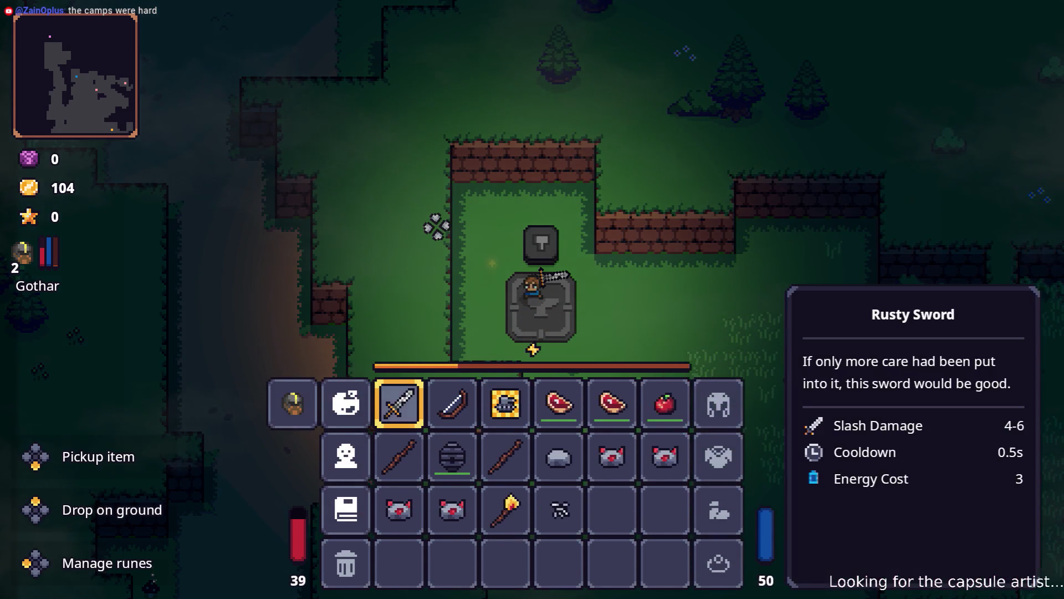
key(Right)
key(Right)
key(q)
key(Down)
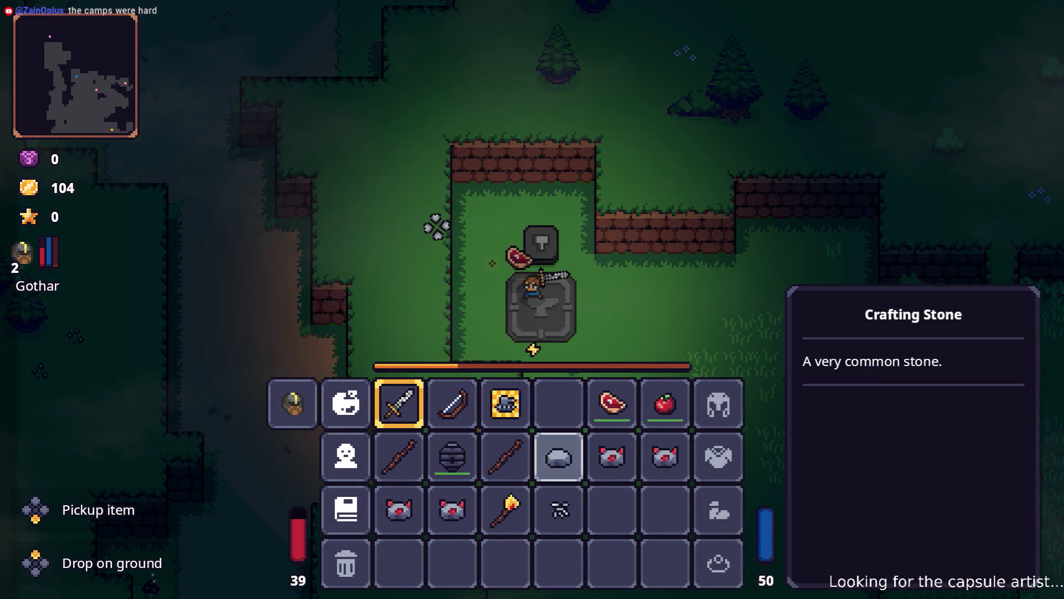
key(Right)
key(Up)
key(q)
key(Left)
key(Left)
key(Down)
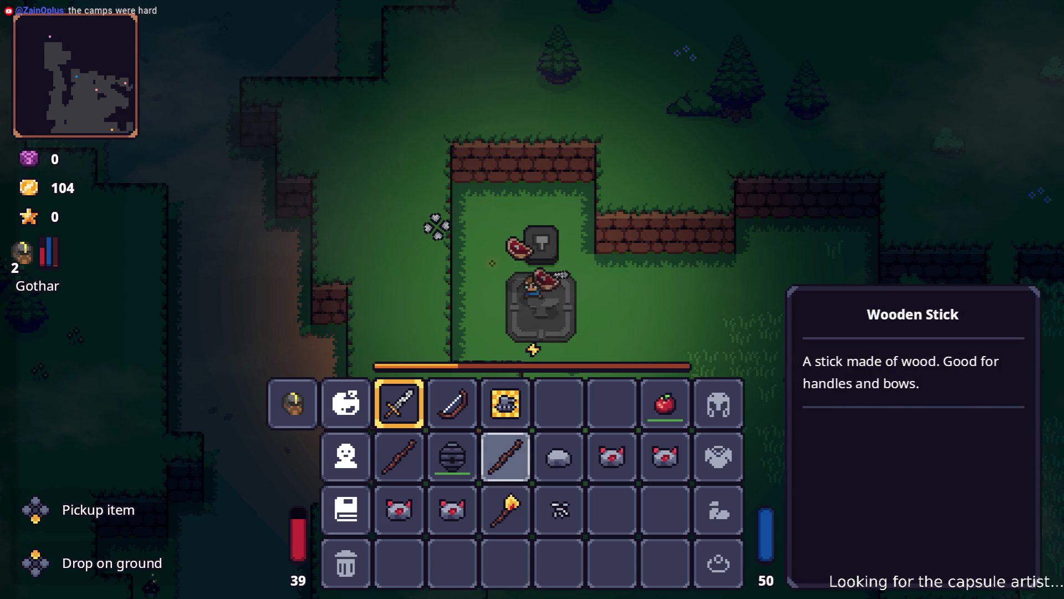
key(Down)
- Cook the steaks at the anvil and pick up the two Cooked Steaks
key(Tab)
key(e)
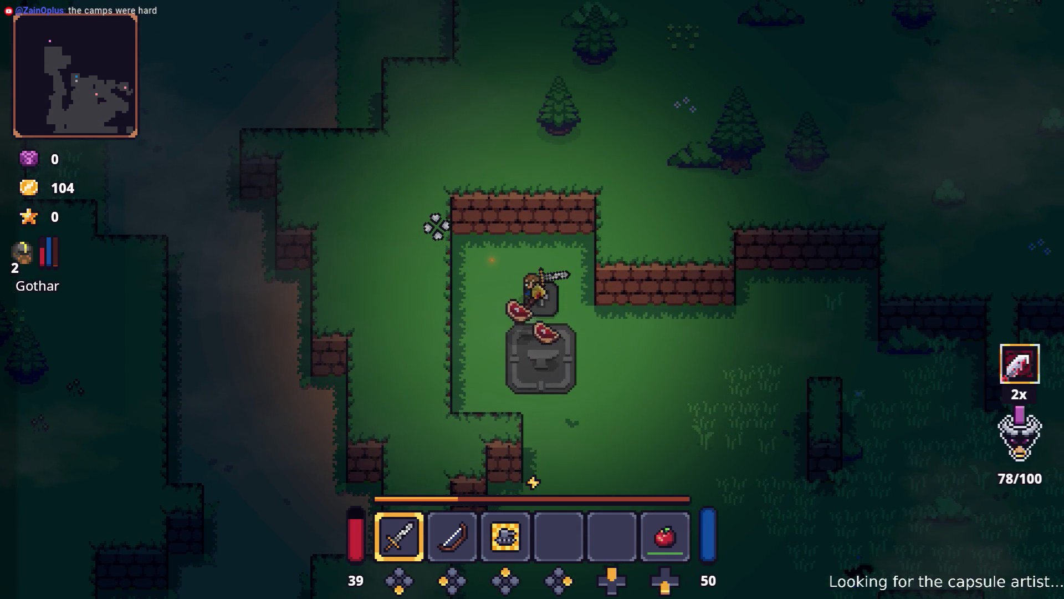
key(s)
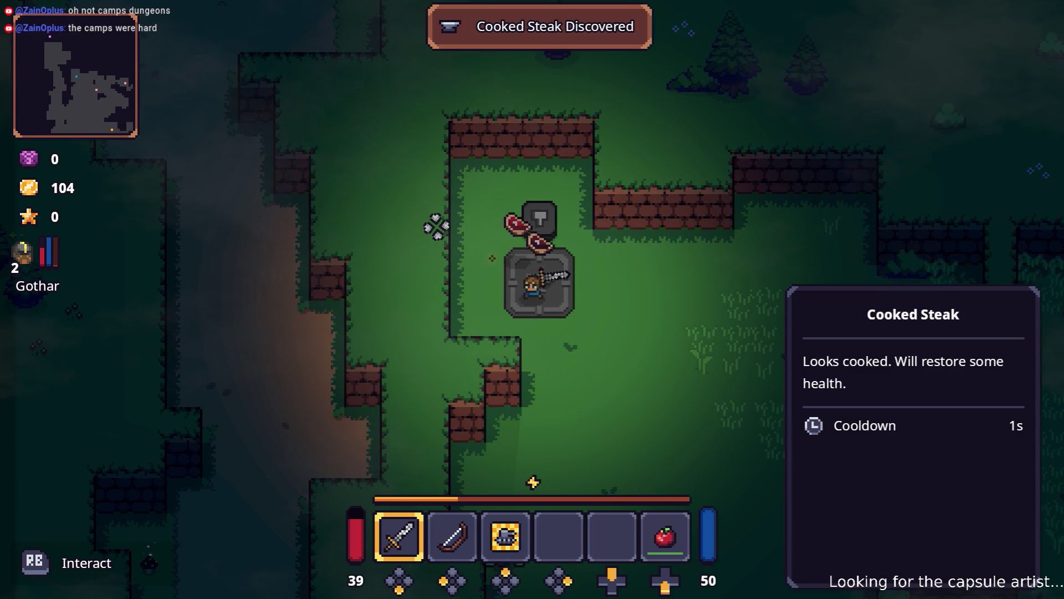
key(w)
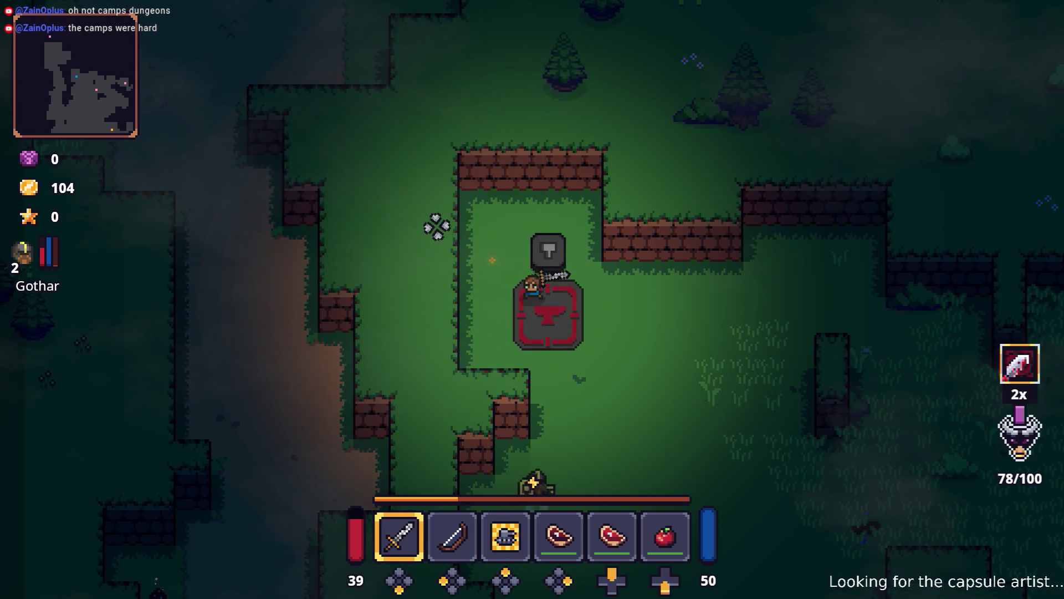
- Select the remaining Wooden Stick in the inventory as the next ingredient
key(Tab)
key(Right)
key(Right)
key(Right)
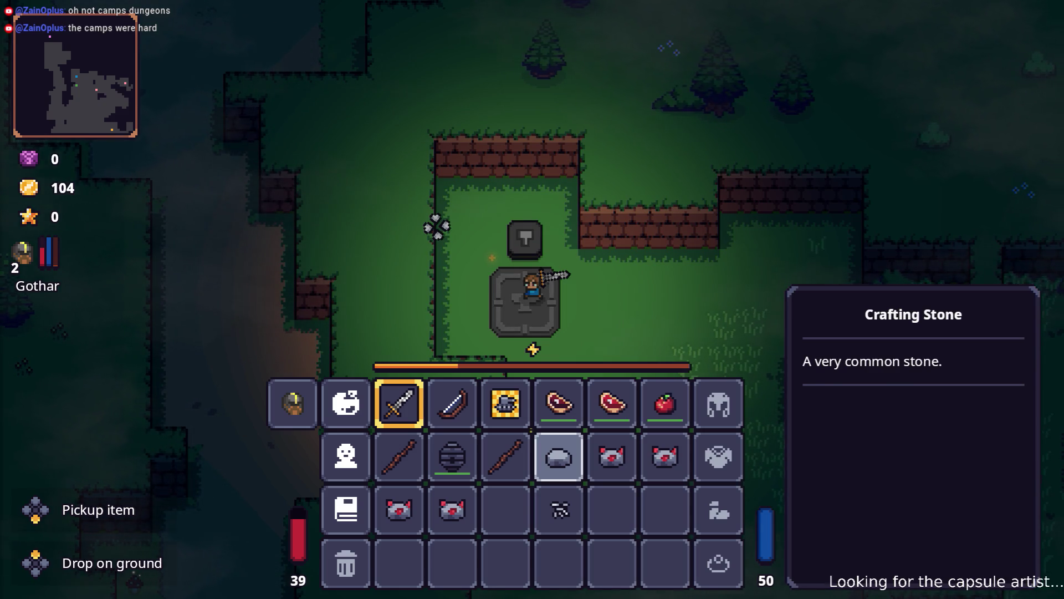
key(Left)
key(Left)
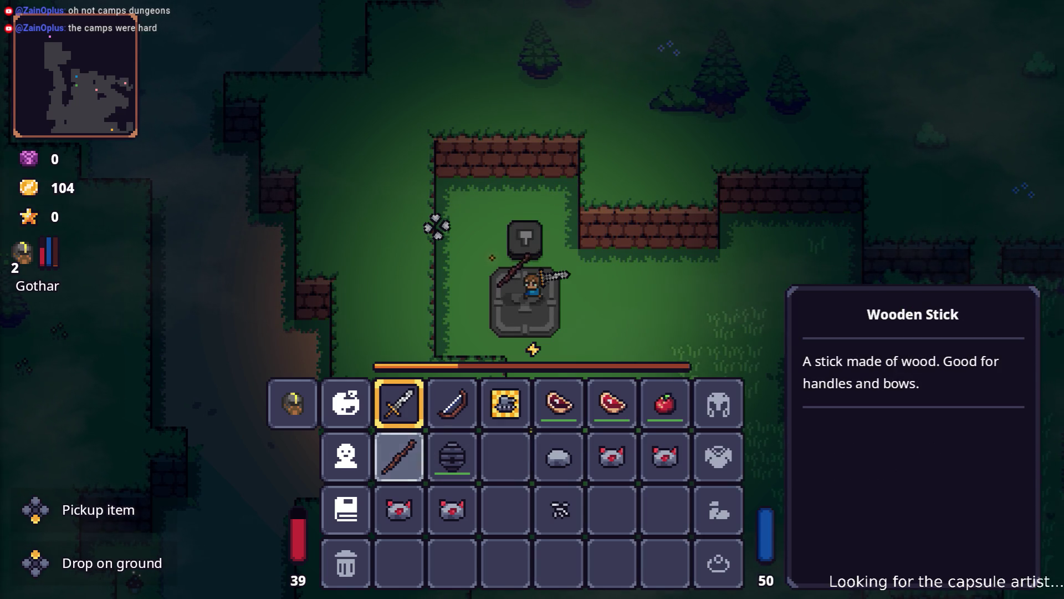
- Drop the Wooden Stick on the anvil to craft a Club
key(Return)
key(Escape)
key(w)
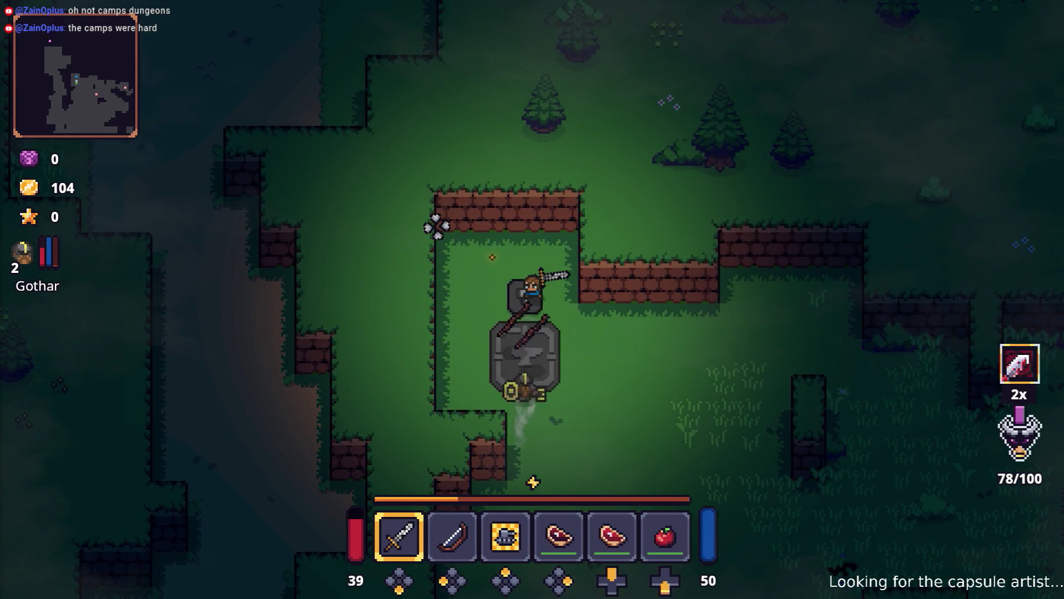
key(e)
key(s)
- Add the nails to the Club at the anvil to craft a Nailed Club
key(Tab)
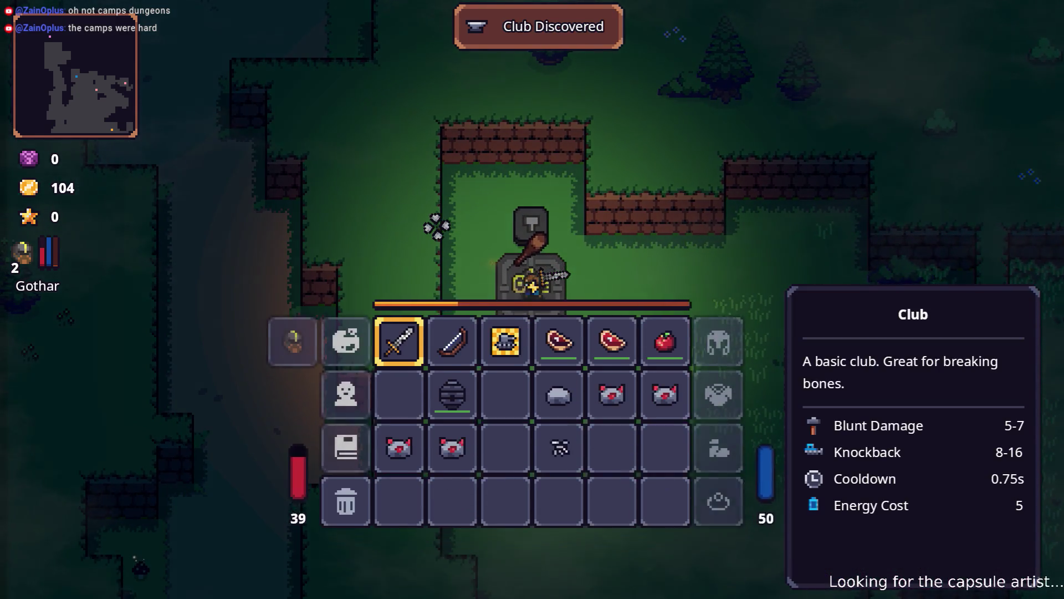
key(Right)
key(Down)
key(Down)
key(Right)
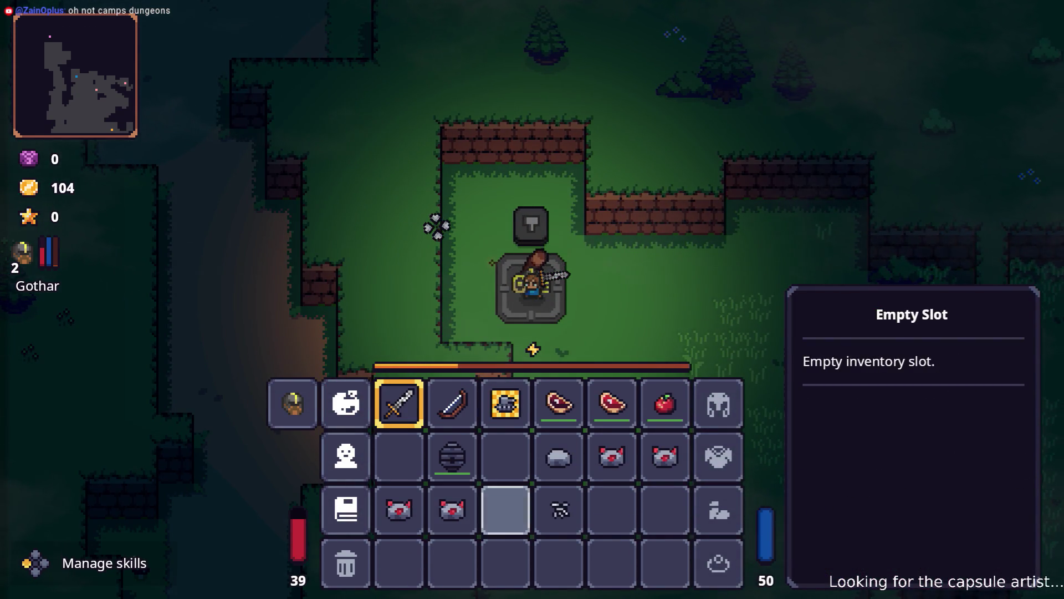
key(Escape)
key(e)
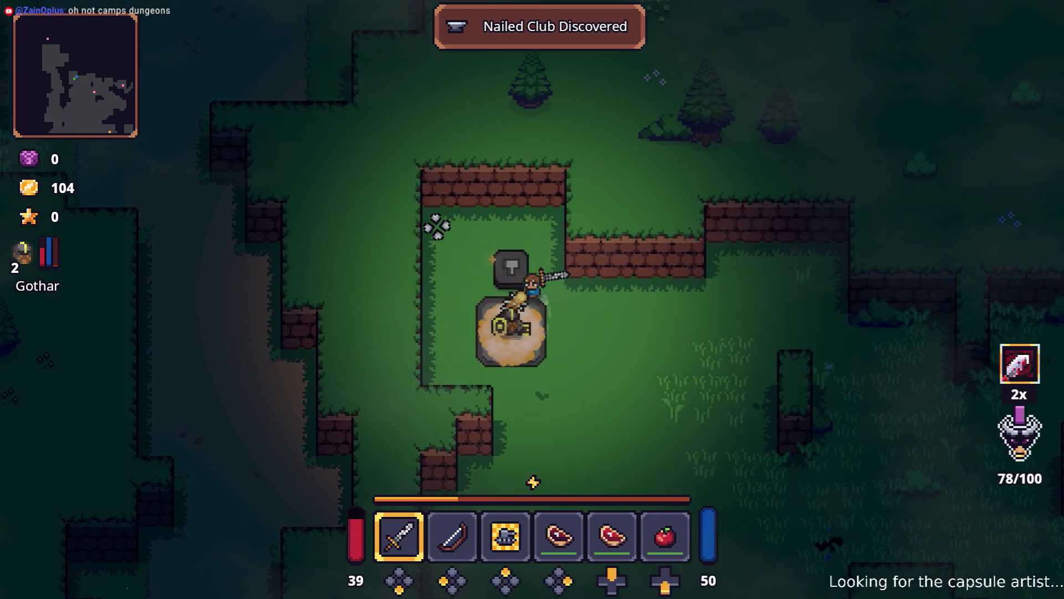
- Compare the new Nailed Club's stats with the Rusty Sword in the inventory
key(Tab)
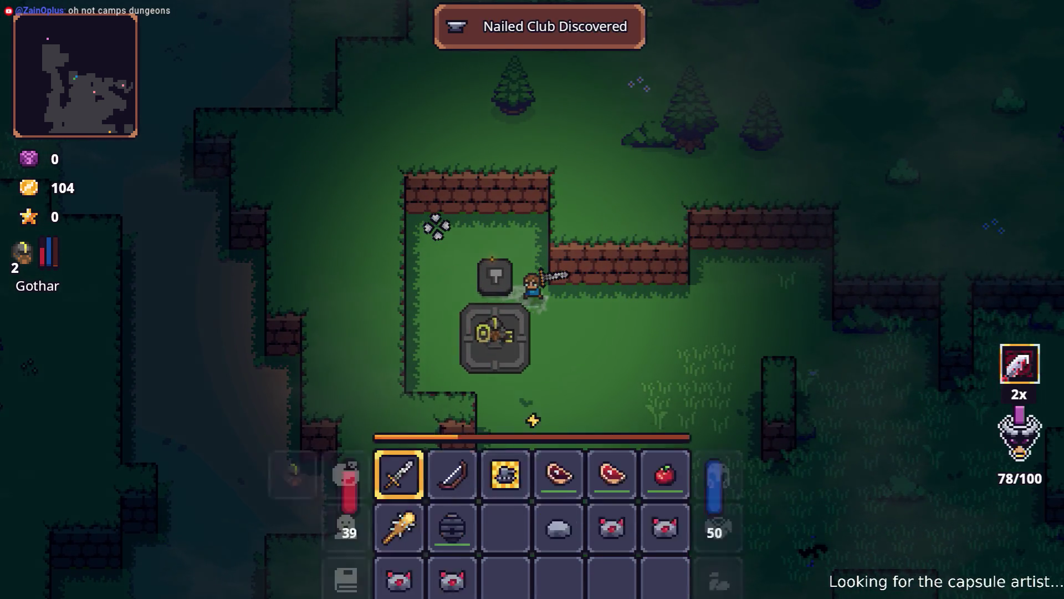
key(Down)
key(Up)
key(Right)
key(Left)
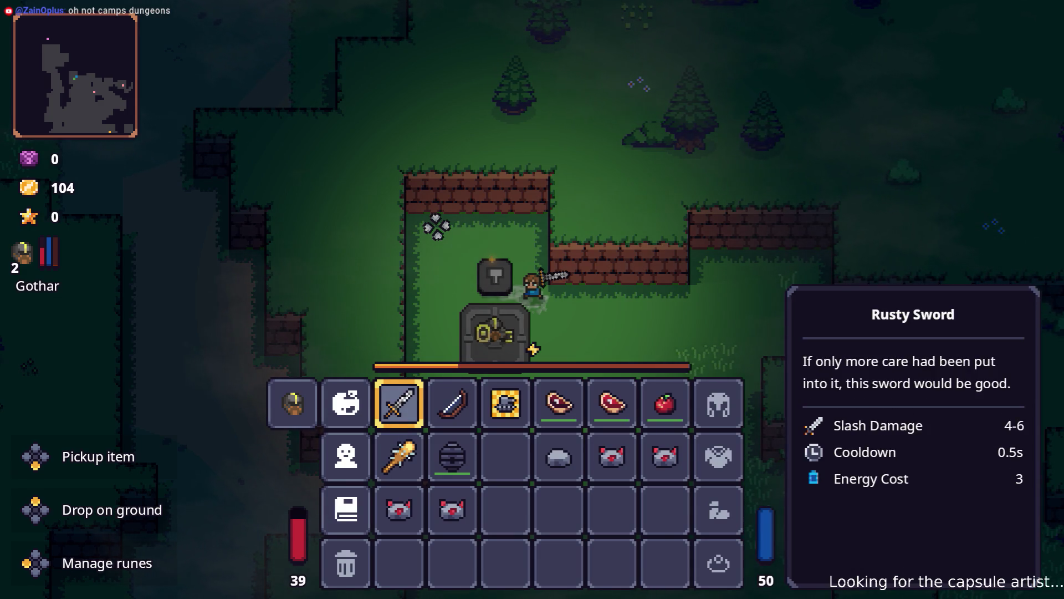
- Move the Bleeding Slash Rune from the Rusty Sword onto the Nailed Club
key(r)
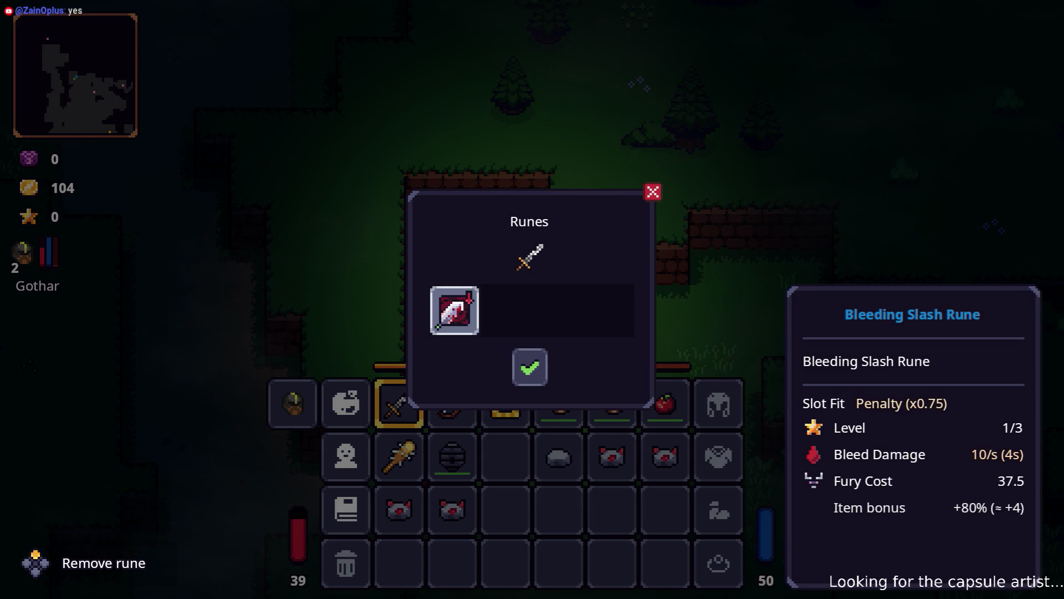
key(x)
key(Escape)
key(Down)
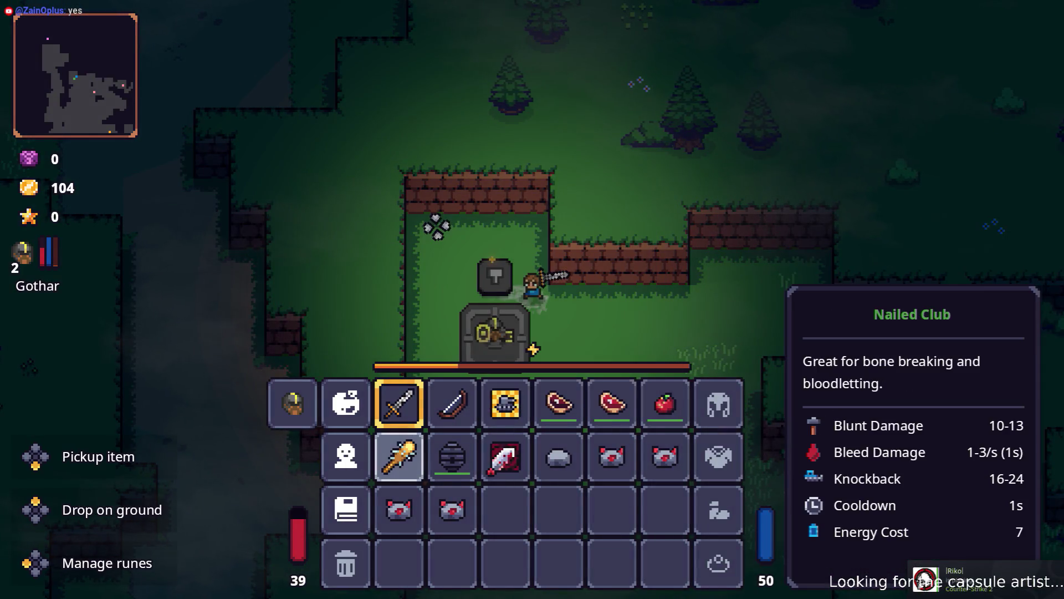
key(r)
key(Return)
key(Return)
key(Escape)
key(Escape)
key(d)
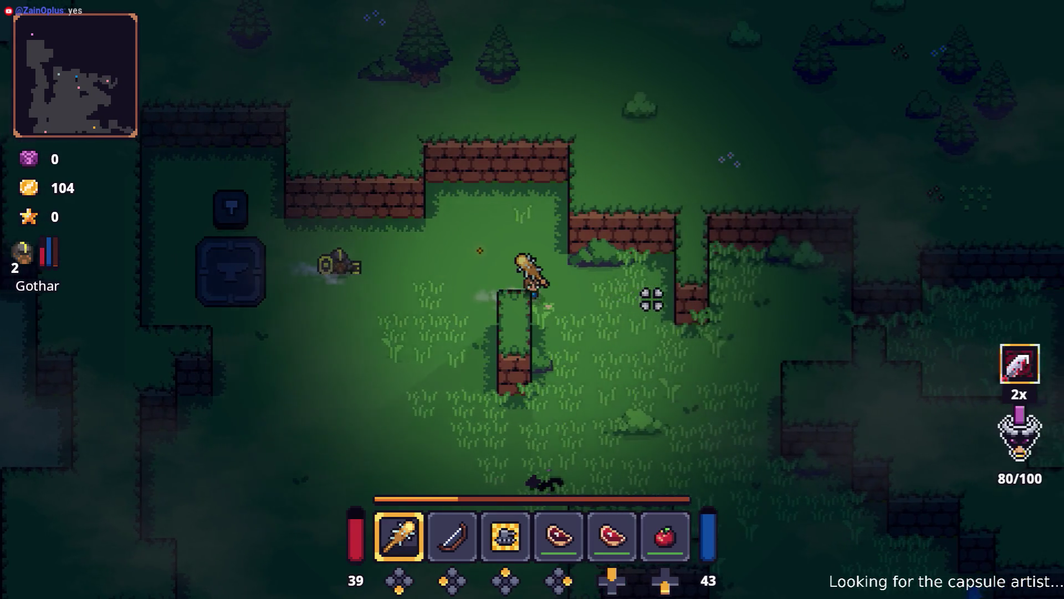
- Walk the hero through the clearing, toggling the inventory on and off along the way
key(w)
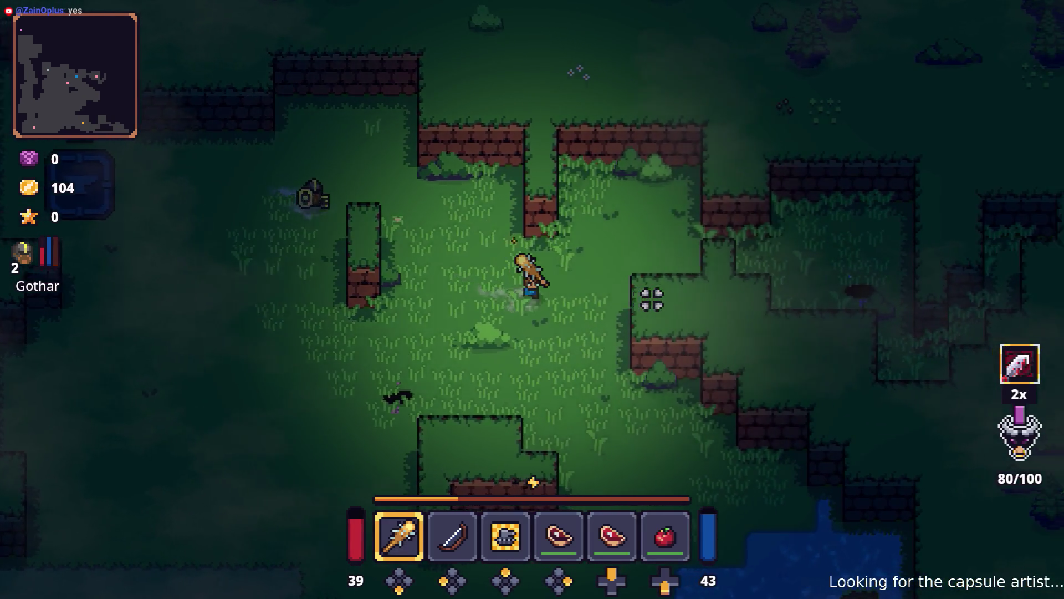
key(d)
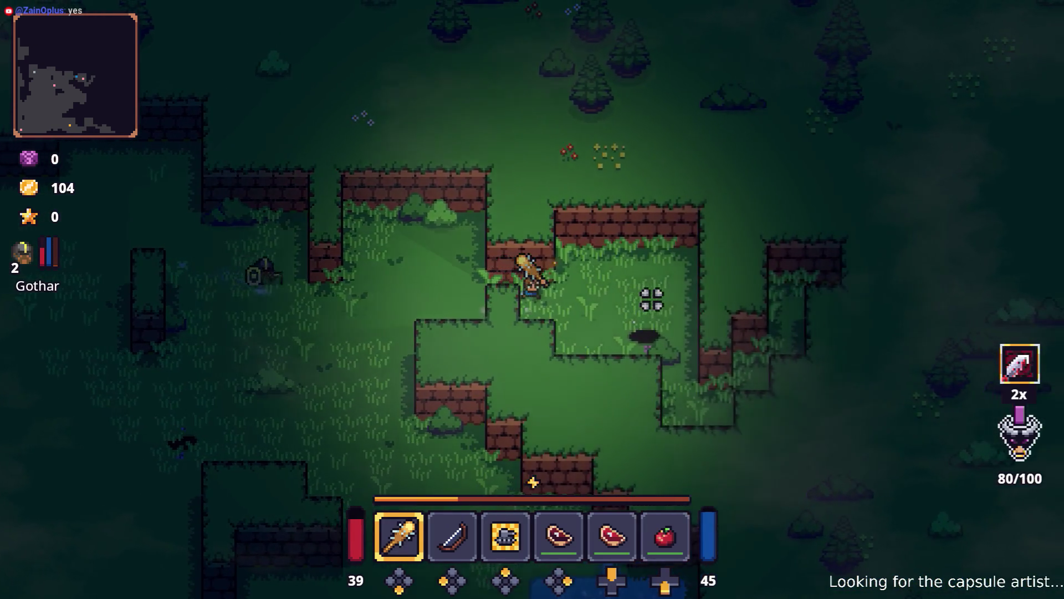
key(d)
key(Tab)
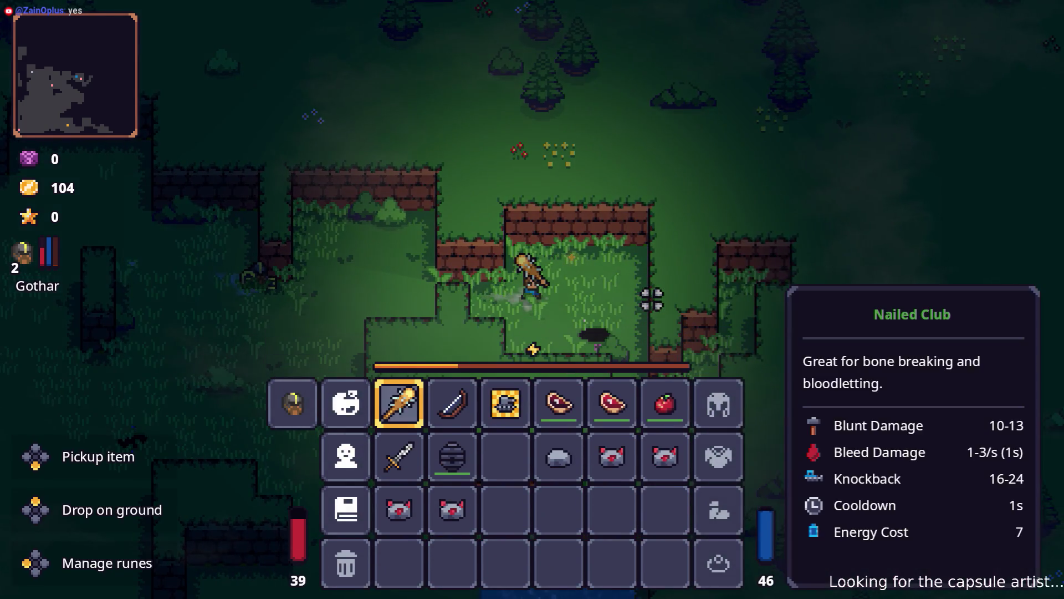
key(Tab)
key(a)
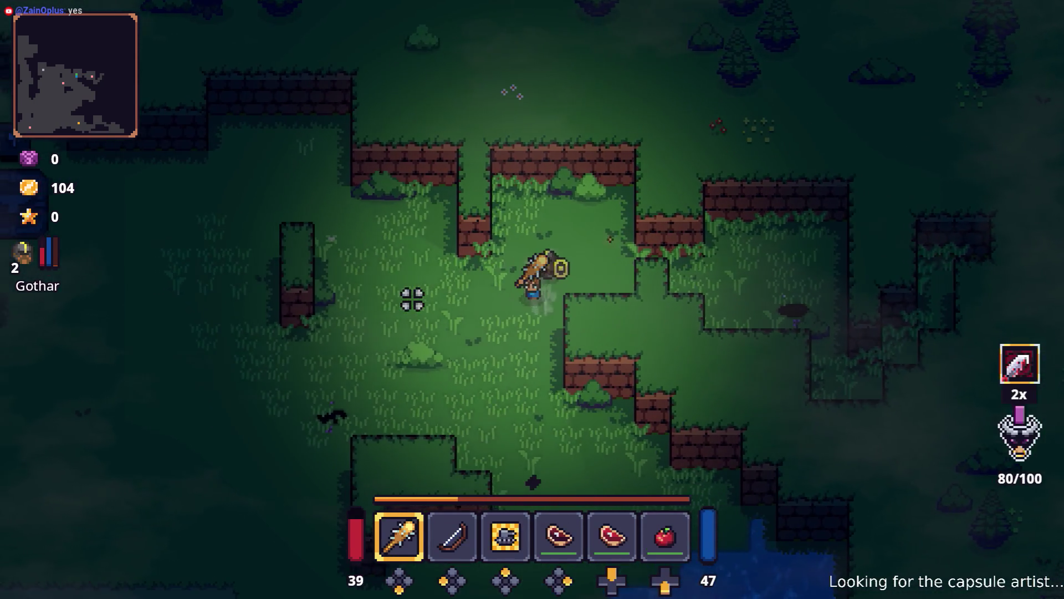
key(Tab)
key(Tab)
- Walk back west onto the anvil and use it through the inventory
key(a)
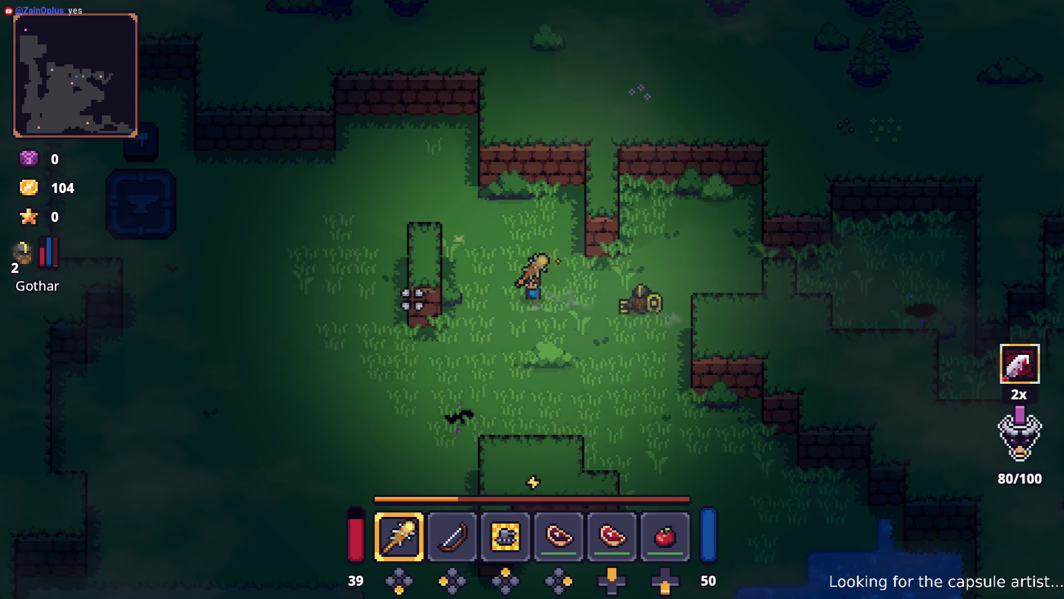
key(w)
key(a)
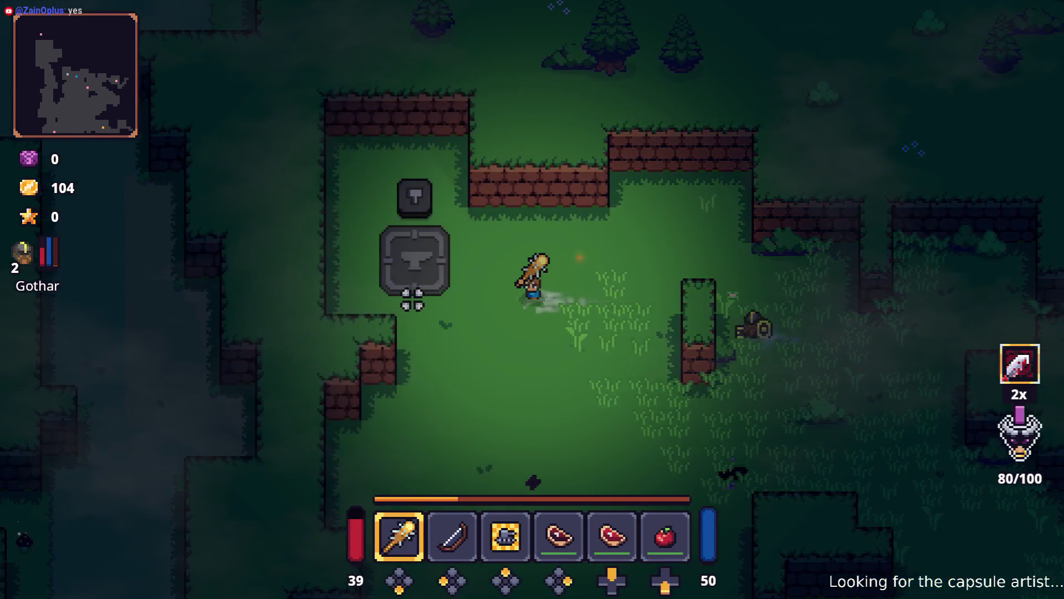
key(a)
key(w)
key(Tab)
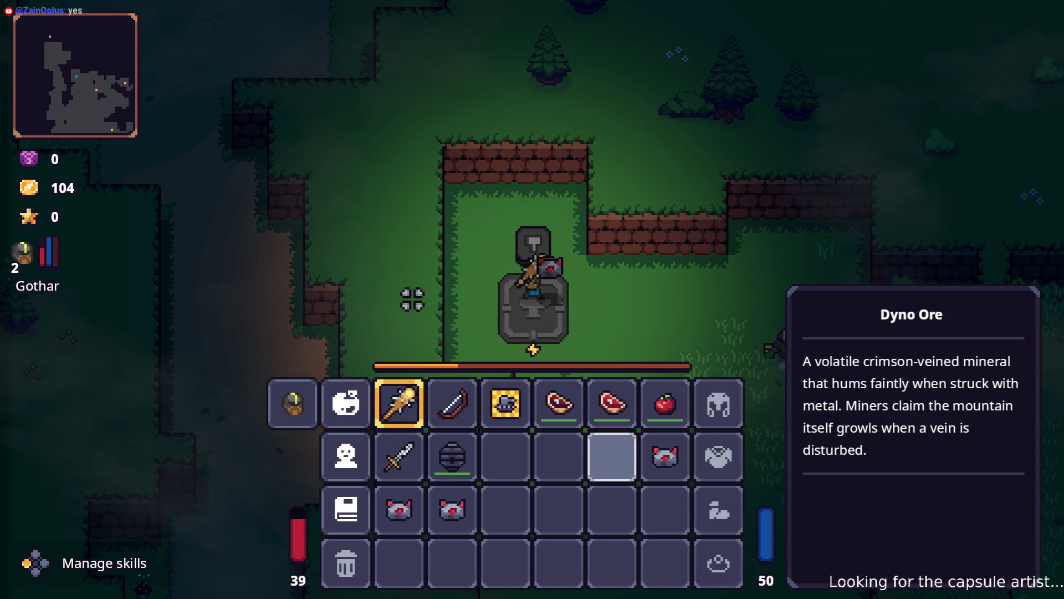
key(Tab)
key(w)
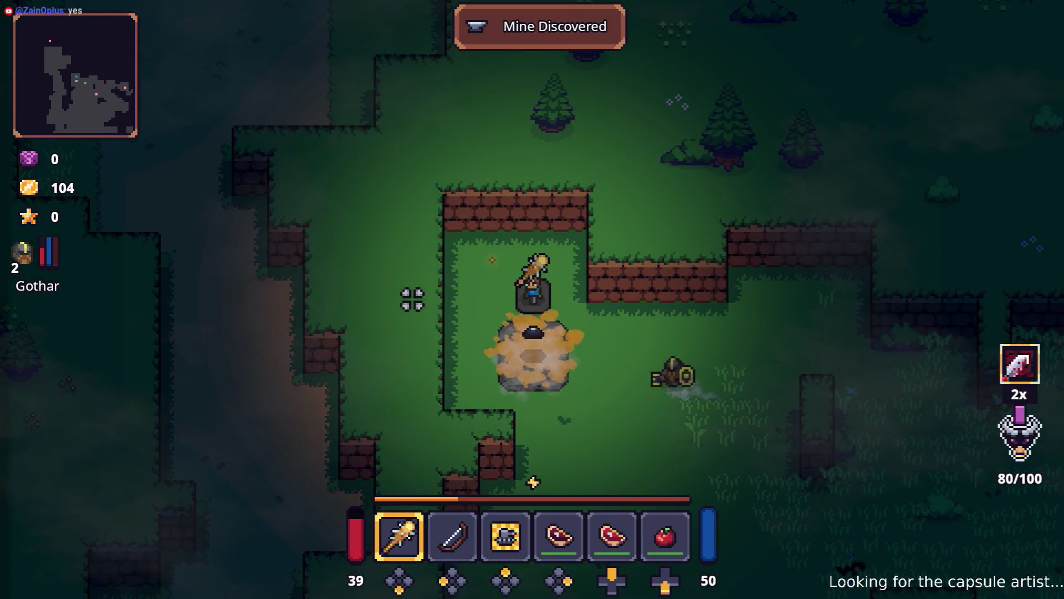
- Reopen the inventory beside the anvil and browse the slots around the Dyno Ore
key(s)
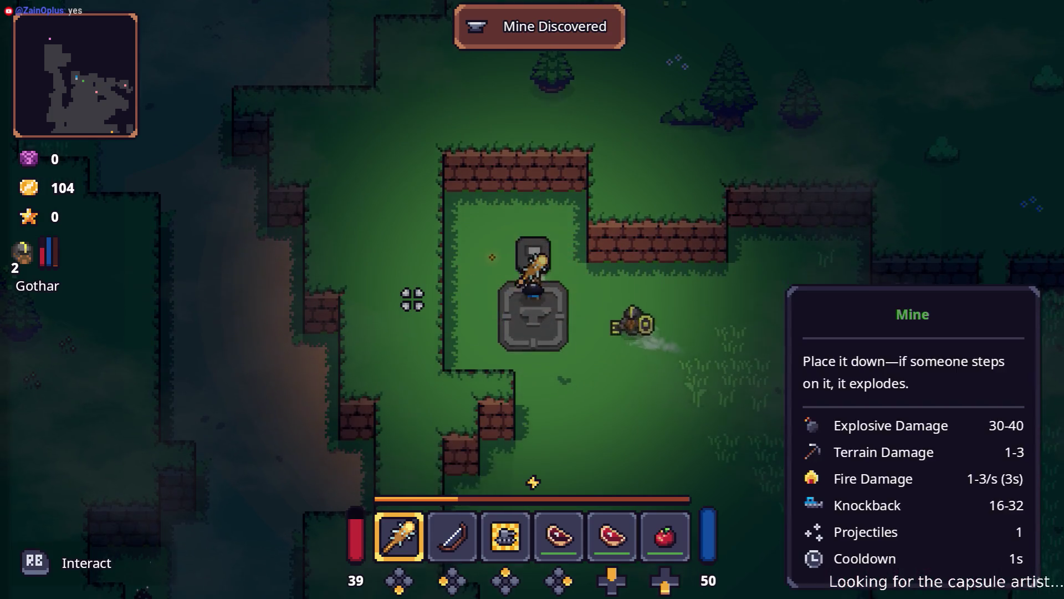
key(d)
key(Tab)
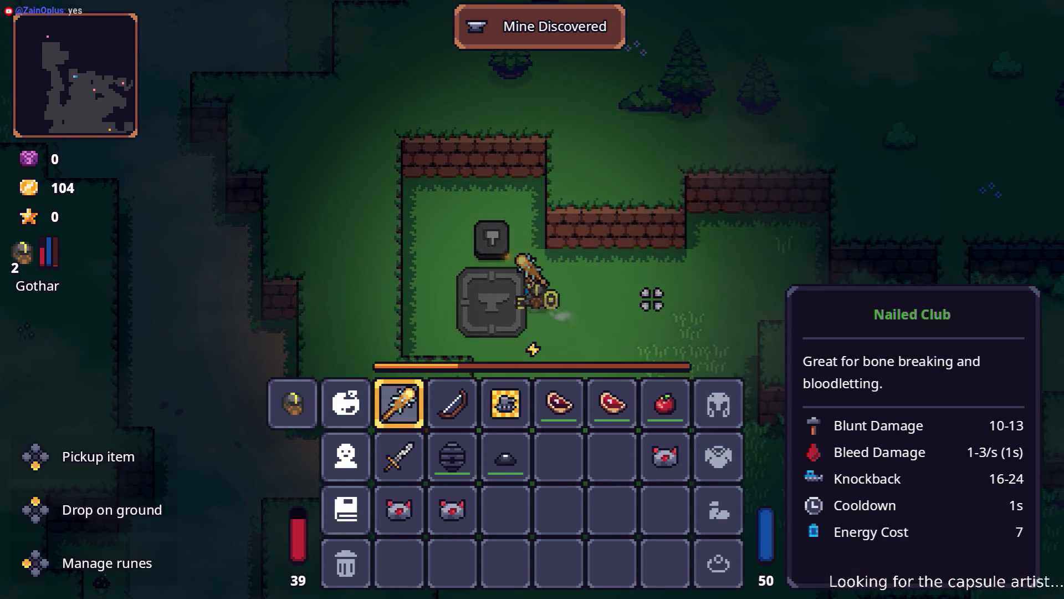
key(Down)
key(Down)
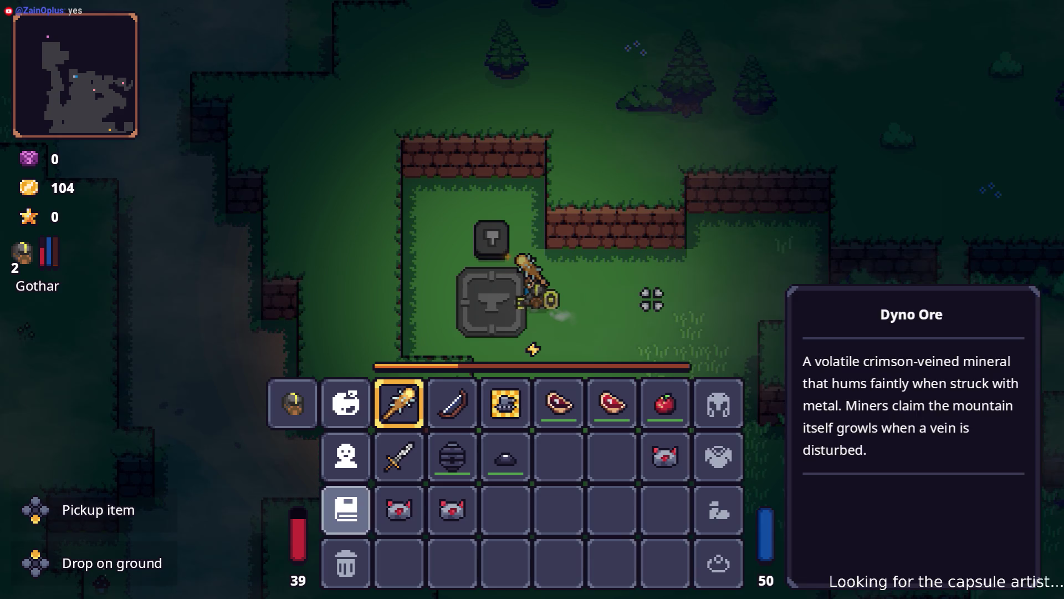
key(Right)
key(Right)
key(Right)
key(Left)
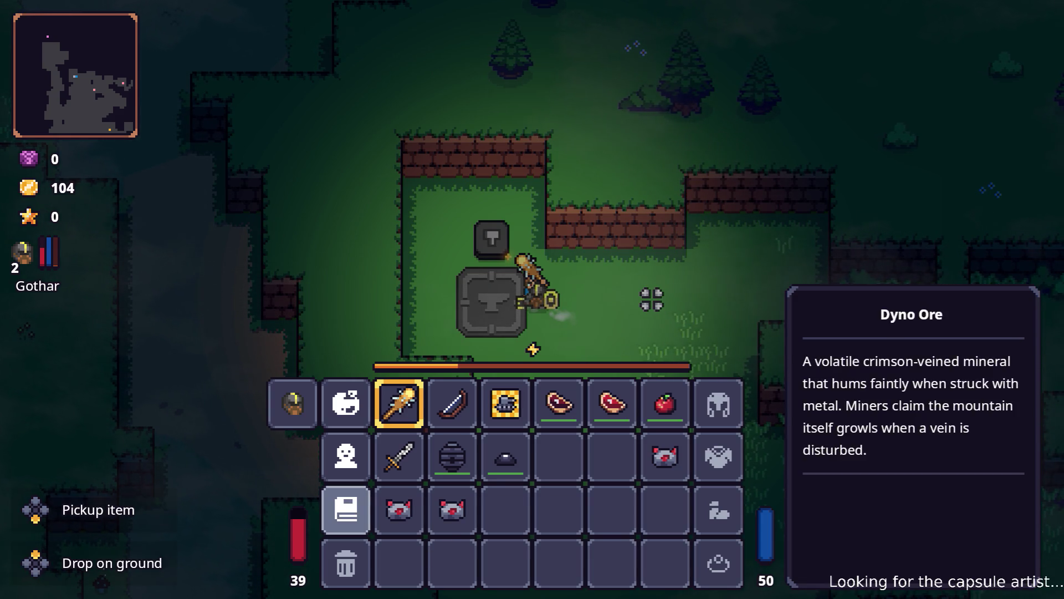
key(Down)
key(Down)
key(Right)
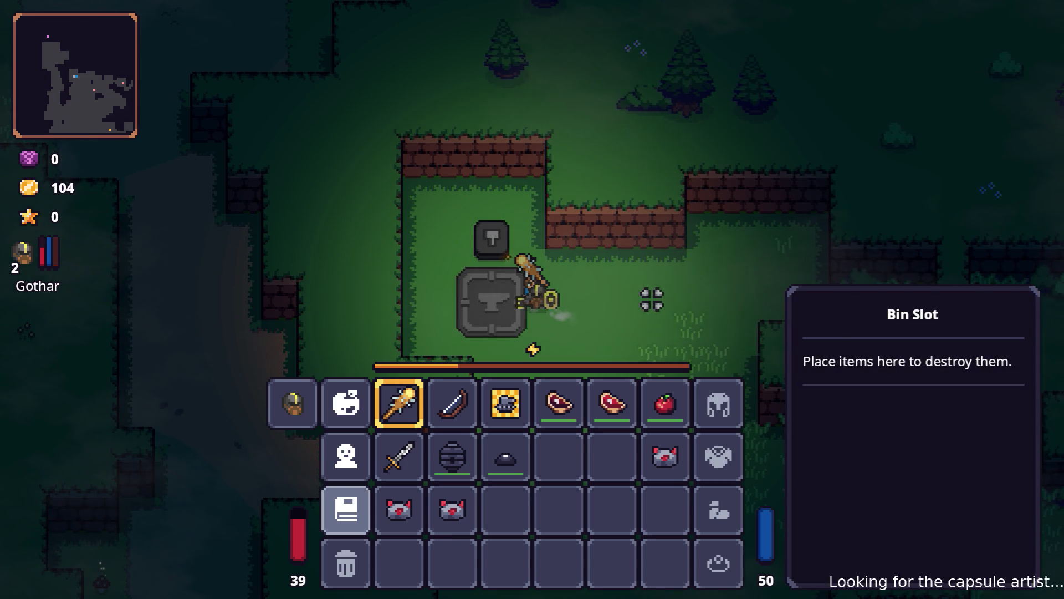
- Step left, browse past the Dyno Ore to the Nailed Club, and open the Journal
key(Tab)
key(a)
key(Tab)
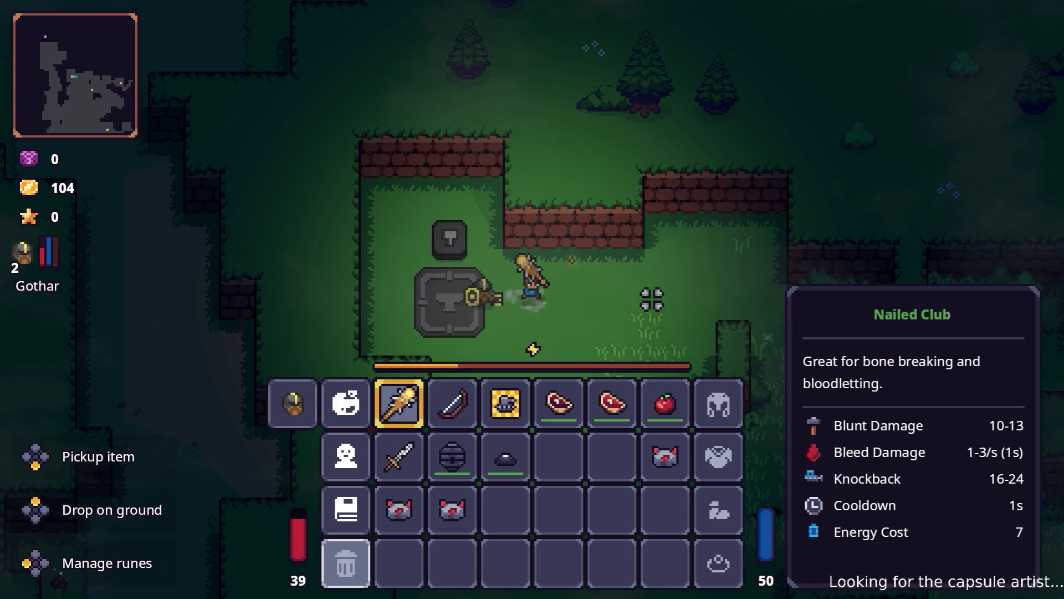
key(Down)
key(Down)
key(Up)
key(Down)
key(Tab)
key(Tab)
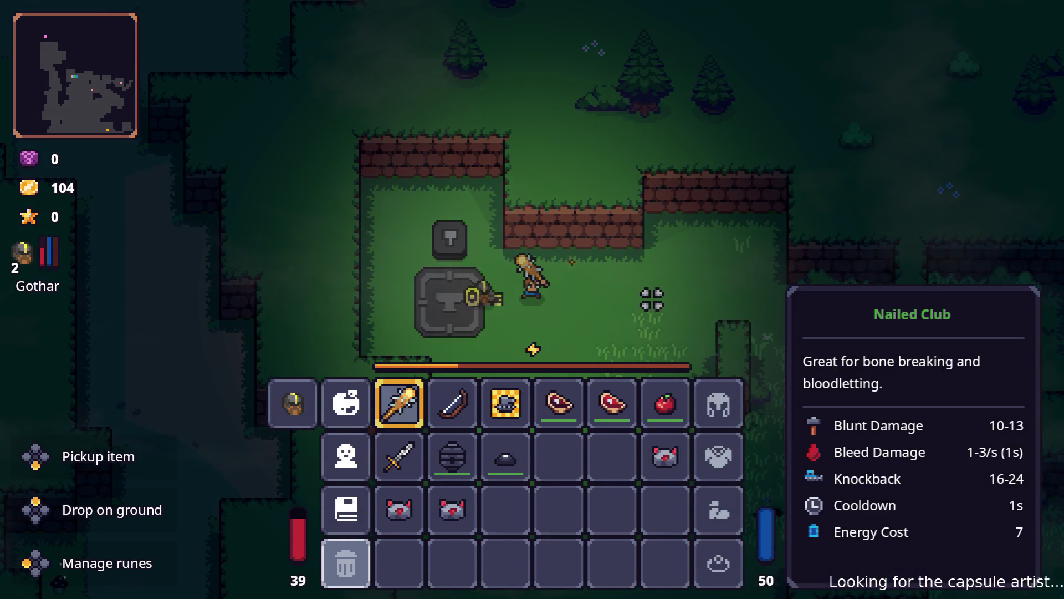
key(Left)
key(Down)
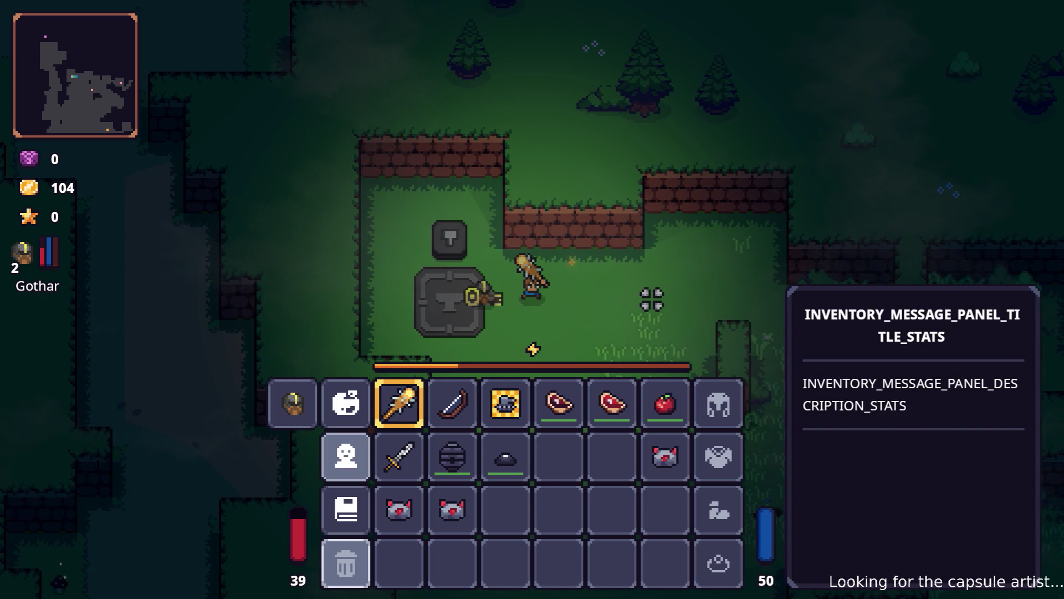
key(Return)
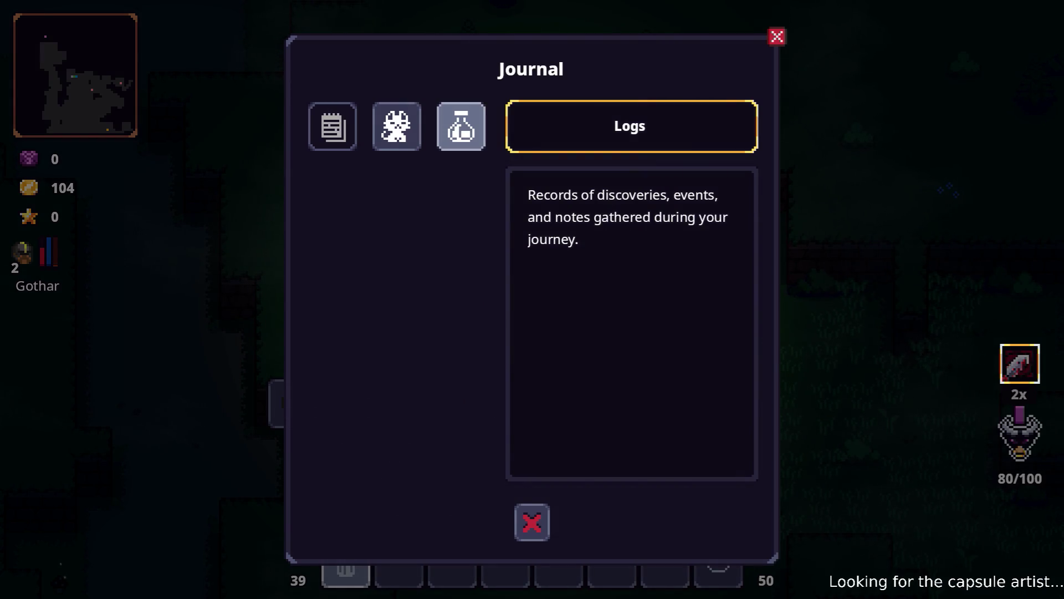
- Switch the Journal to its Recipes page and view the Cooked Steak recipe
key(Return)
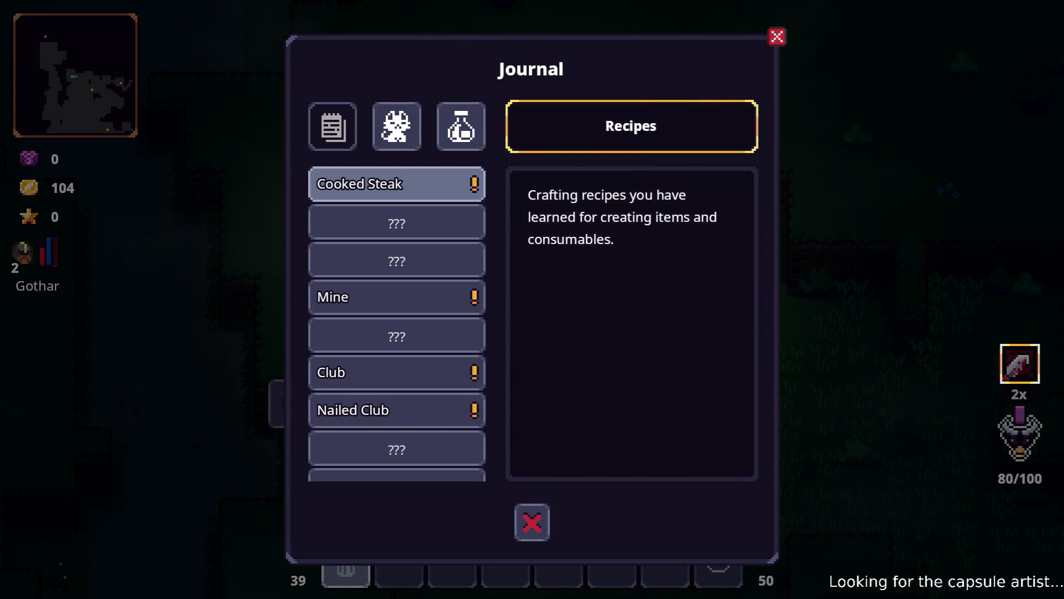
key(Return)
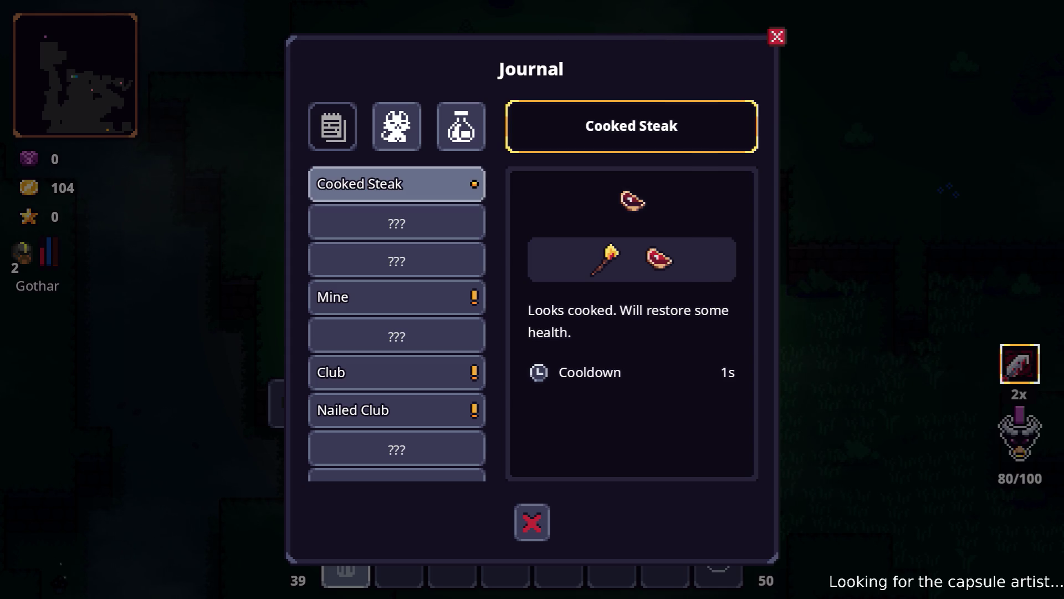
scroll(632, 332, down, 2)
scroll(632, 333, up, 2)
scroll(632, 332, down, 2)
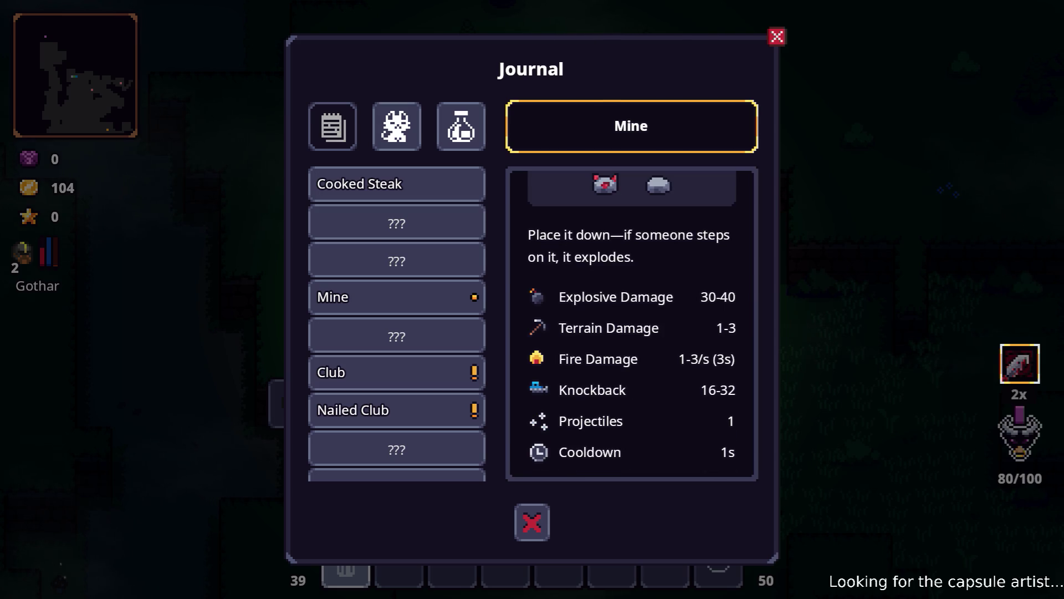
- View the Club and Nailed Club recipes, then close the Journal and inventory
click(397, 372)
scroll(632, 332, down, 1)
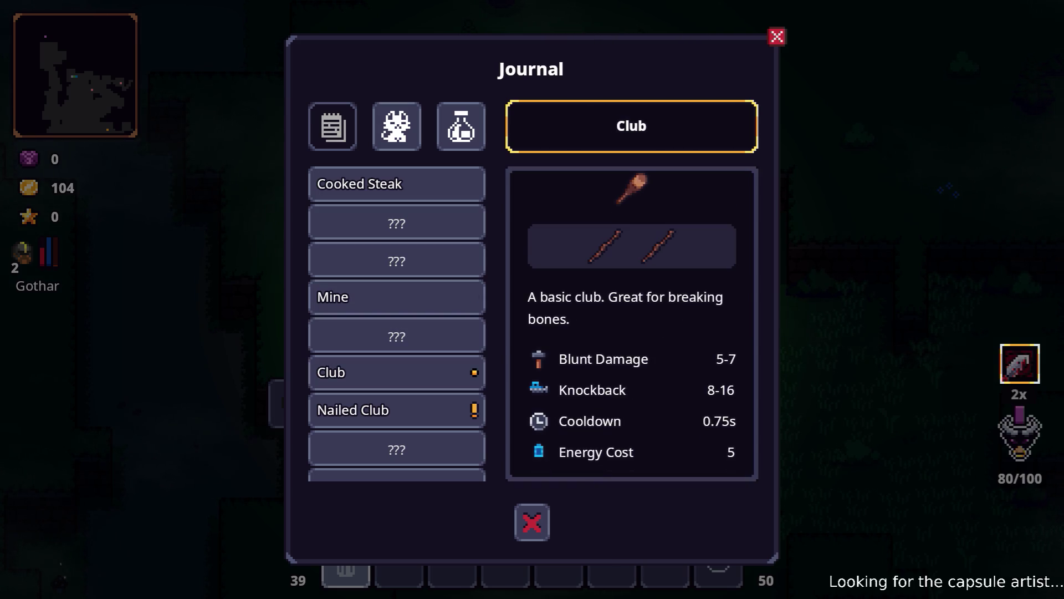
click(396, 410)
scroll(632, 332, down, 2)
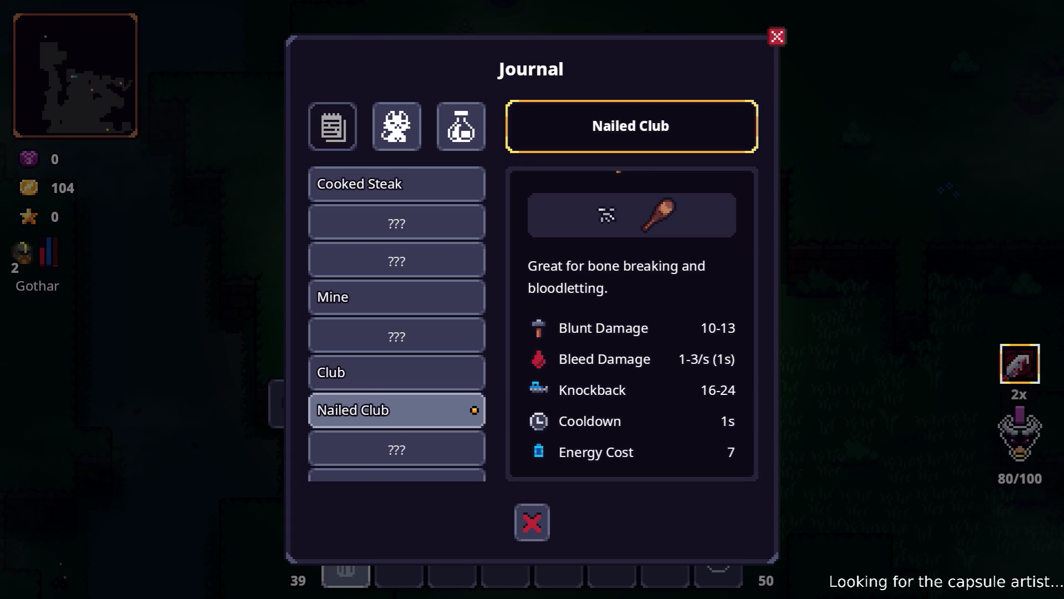
key(Down)
key(Down)
key(Down)
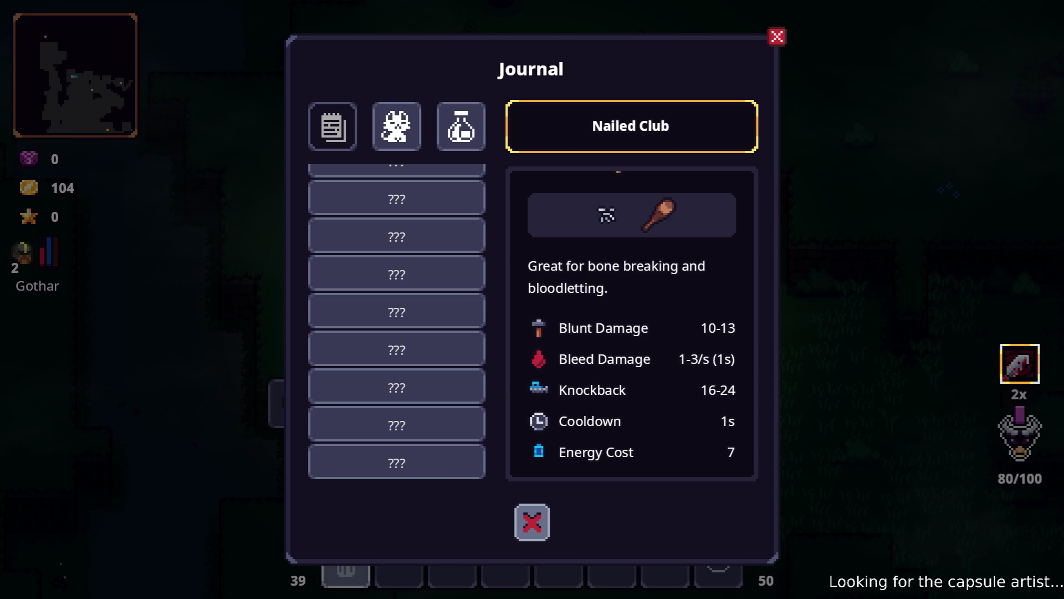
key(Escape)
key(Escape)
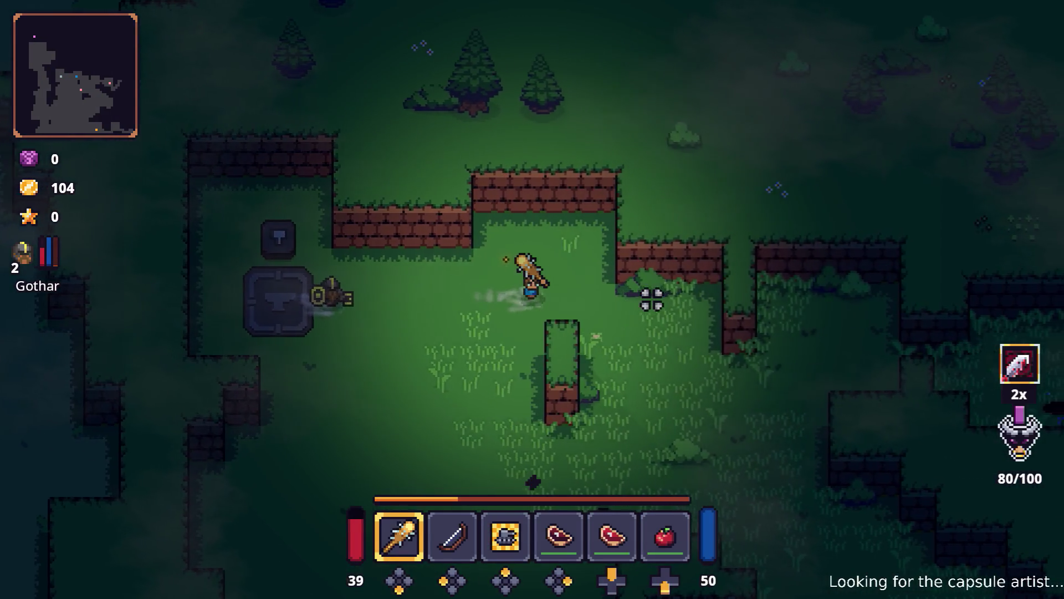
- Walk east toward the hole and swing the Nailed Club at a nearby enemy
key(d)
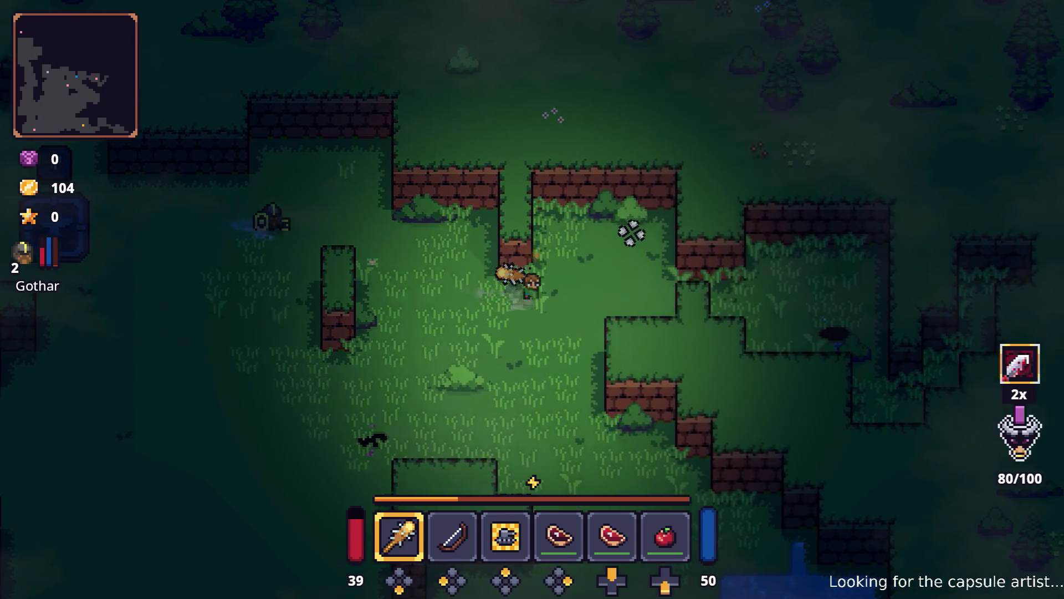
key(d)
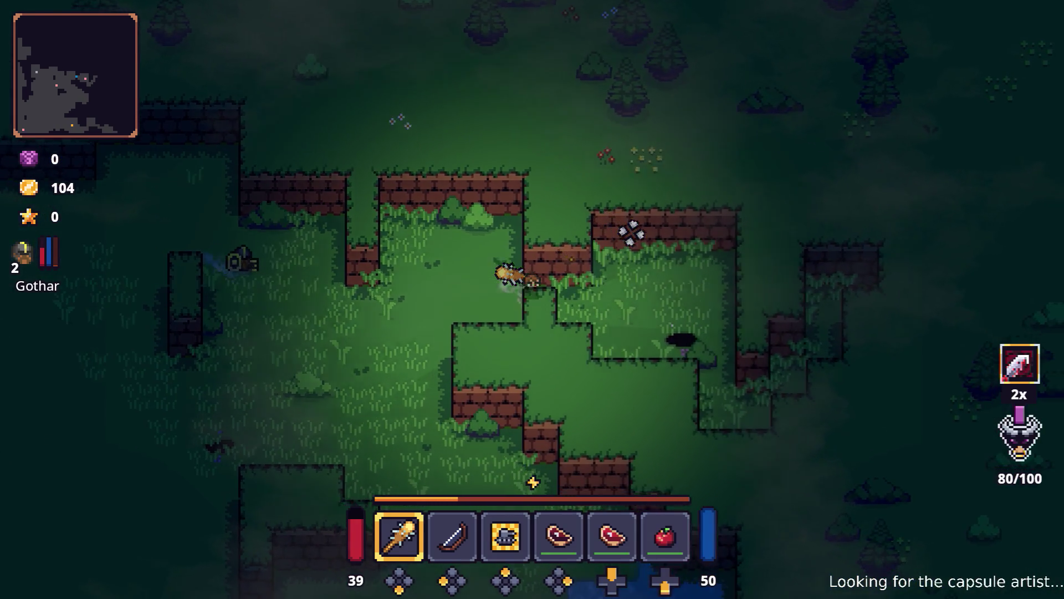
key(d)
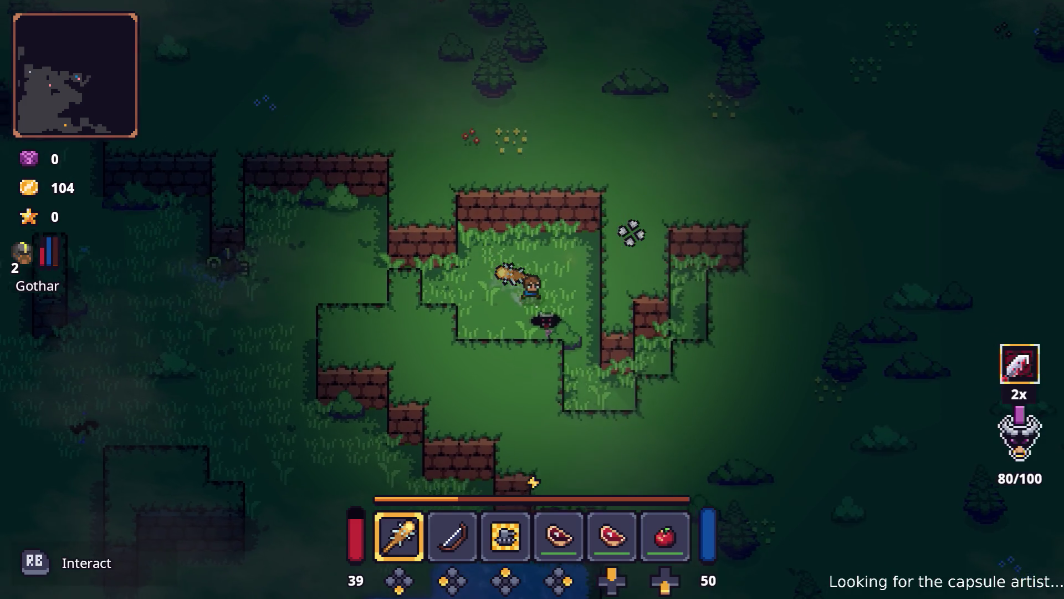
key(s)
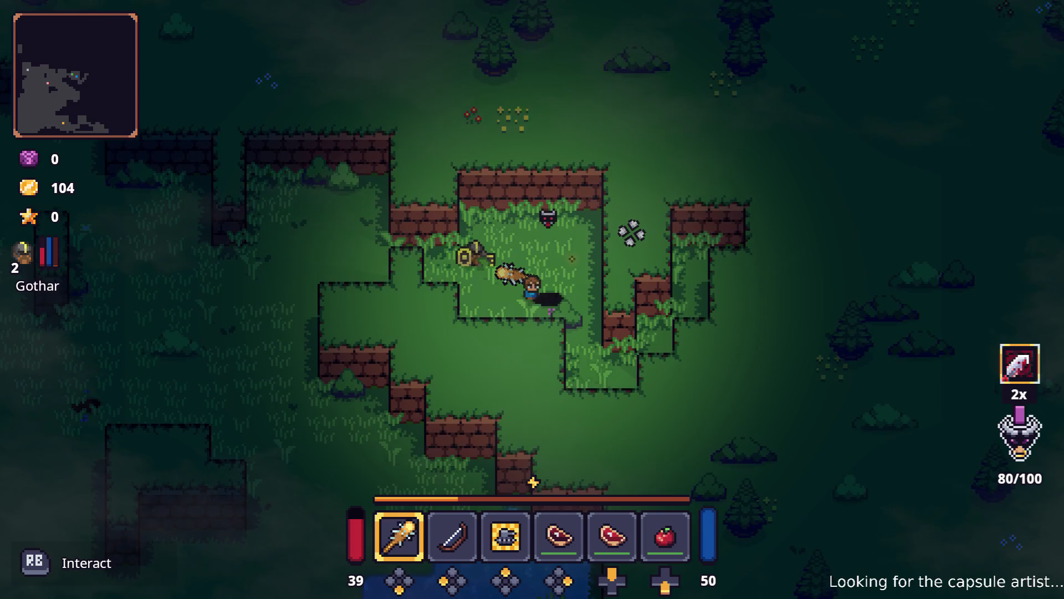
key(a)
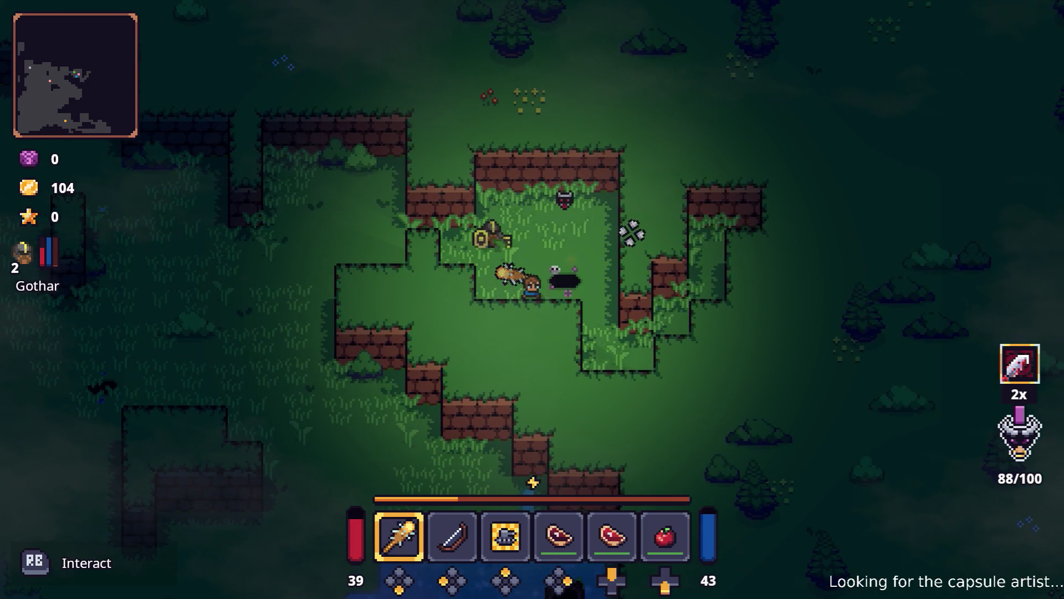
key(a)
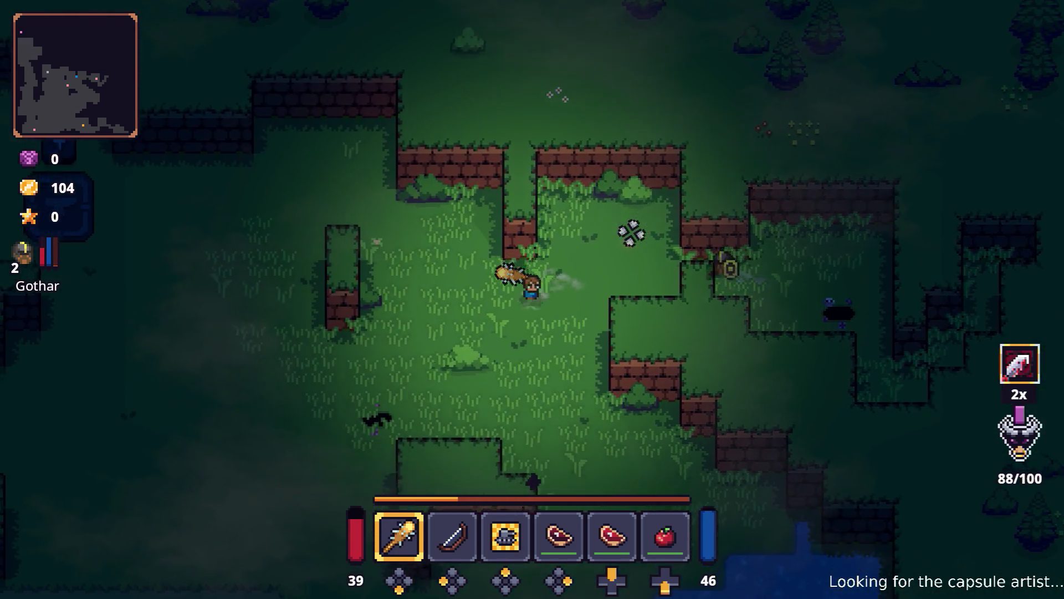
key(s)
click(435, 373)
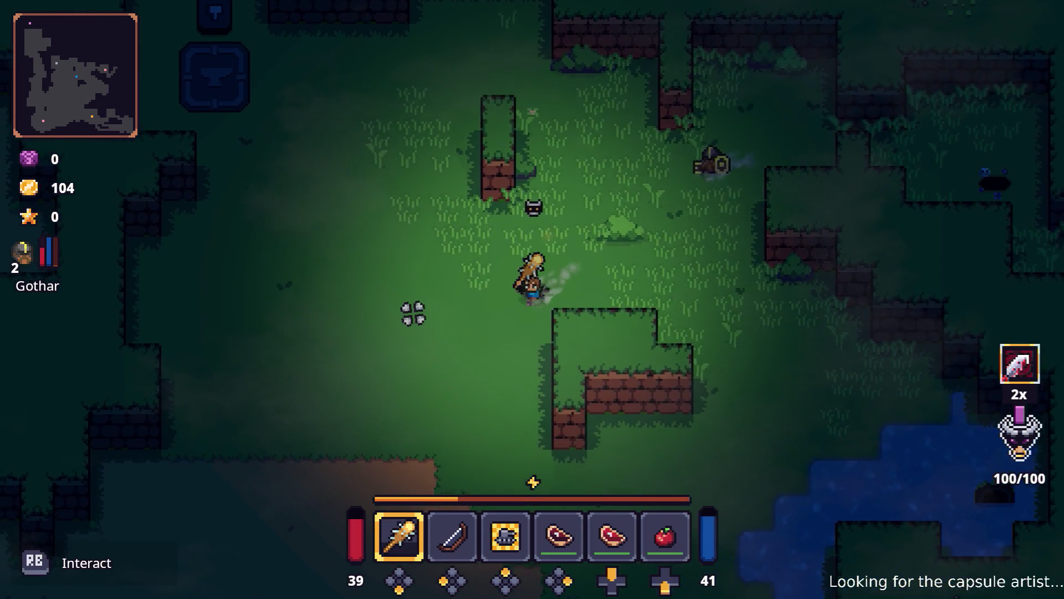
- Walk southwest across the dirt and grass to enter the Lesser Didra Pit
key(a)
key(s)
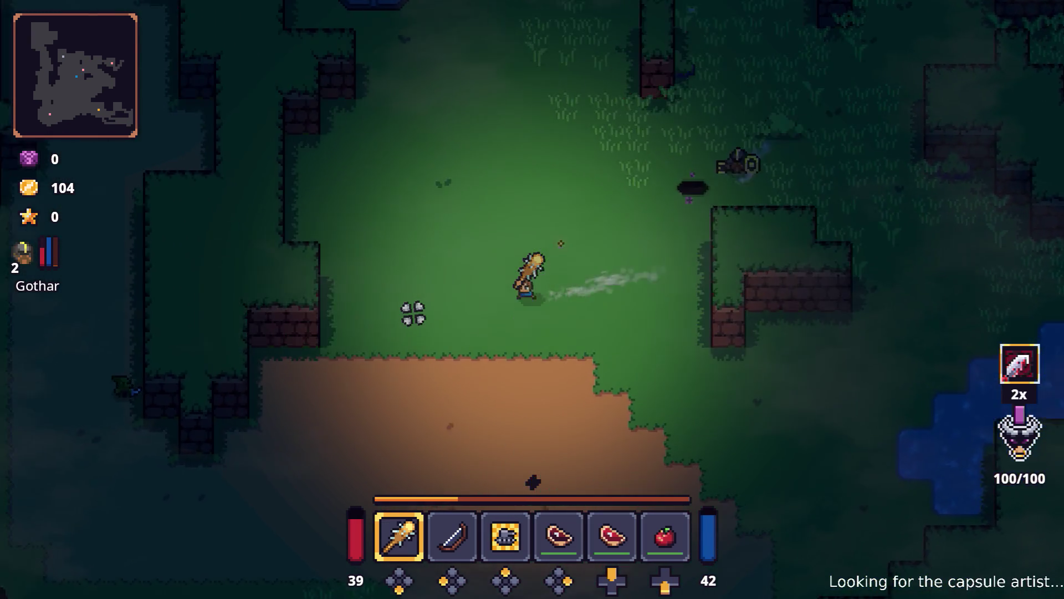
key(s)
key(a)
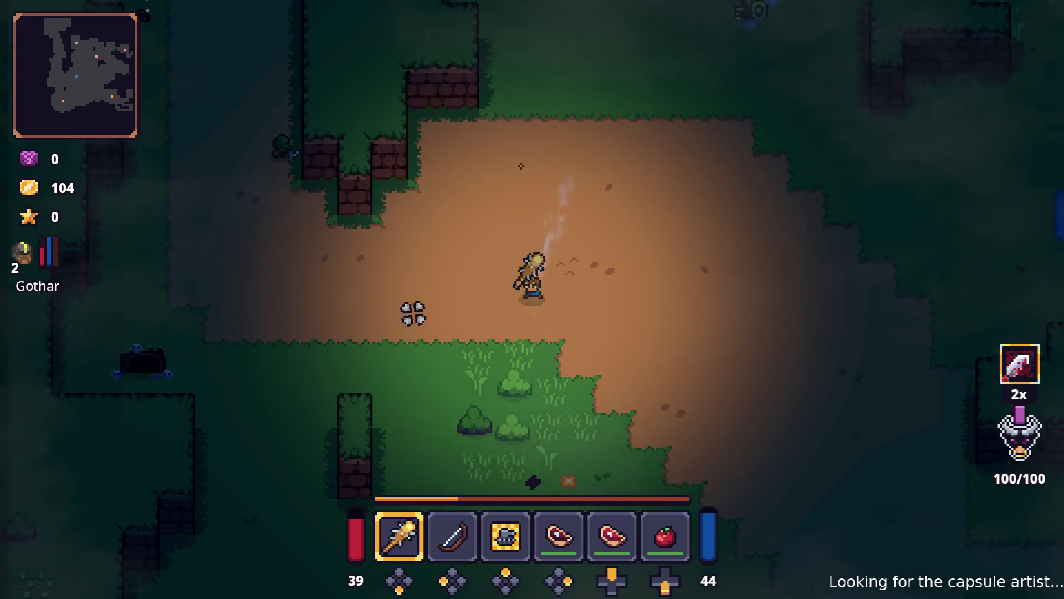
key(s)
key(a)
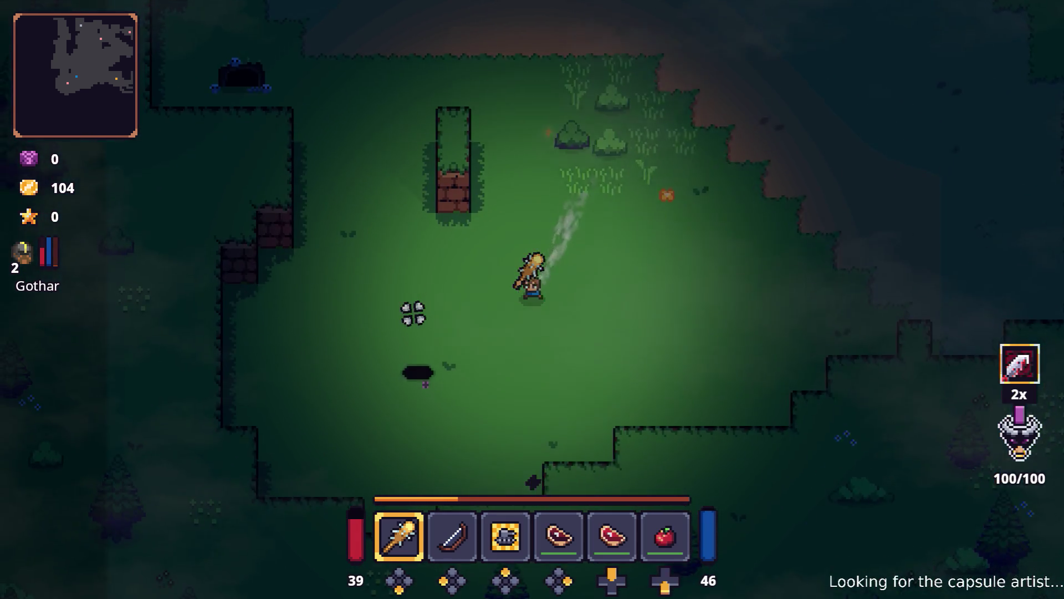
key(s)
key(a)
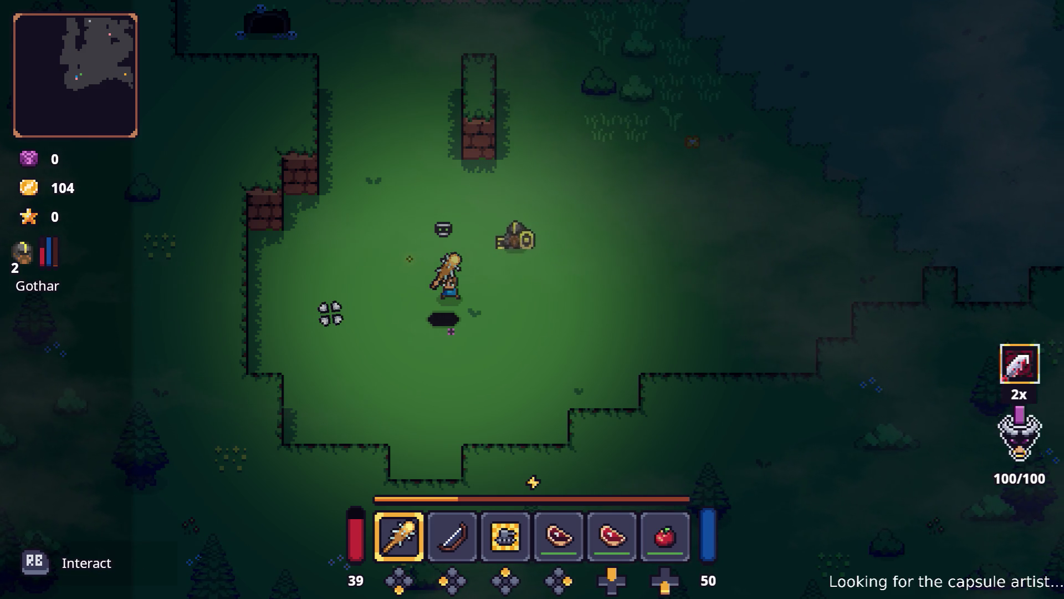
key(e)
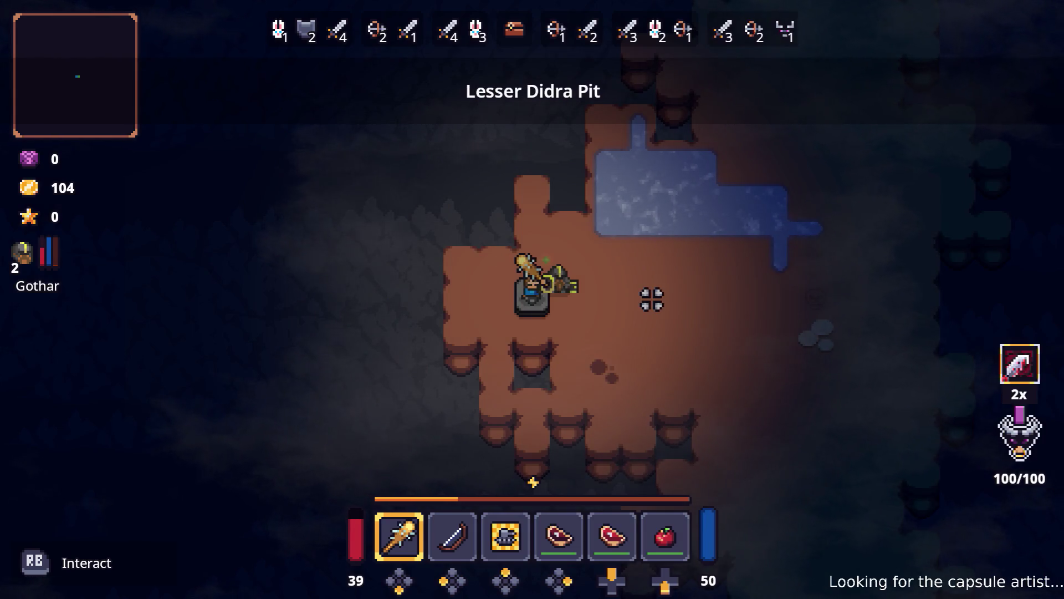
- Walk into the pit and attack the first wave of enemies
key(d)
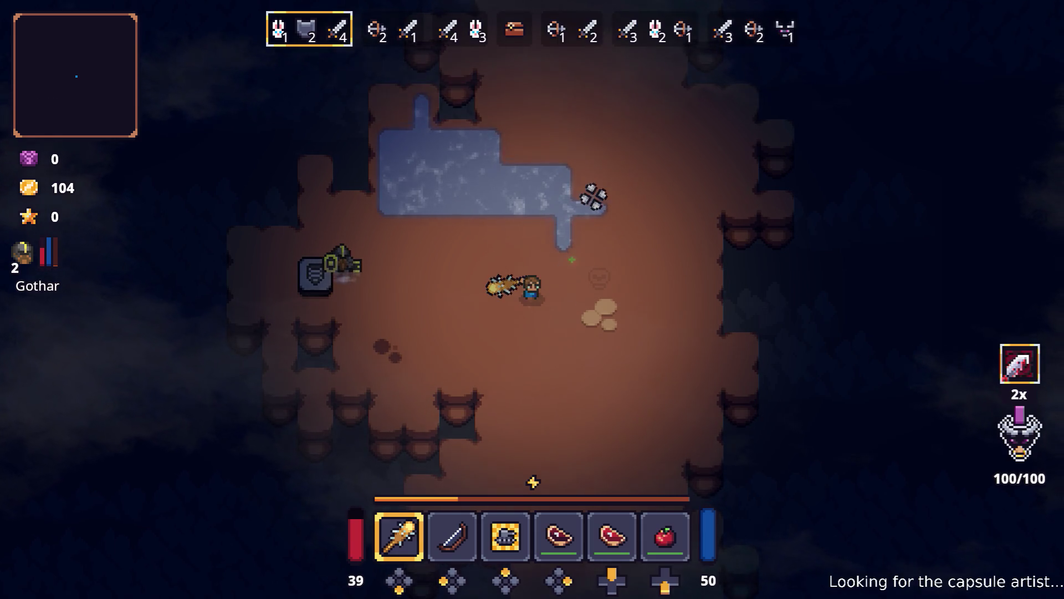
key(d)
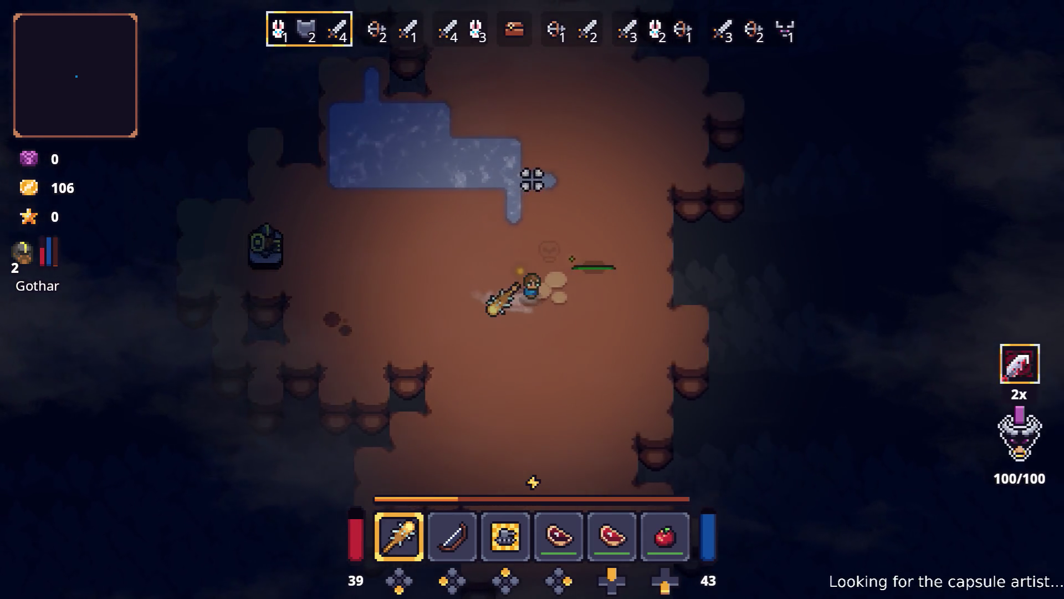
key(w)
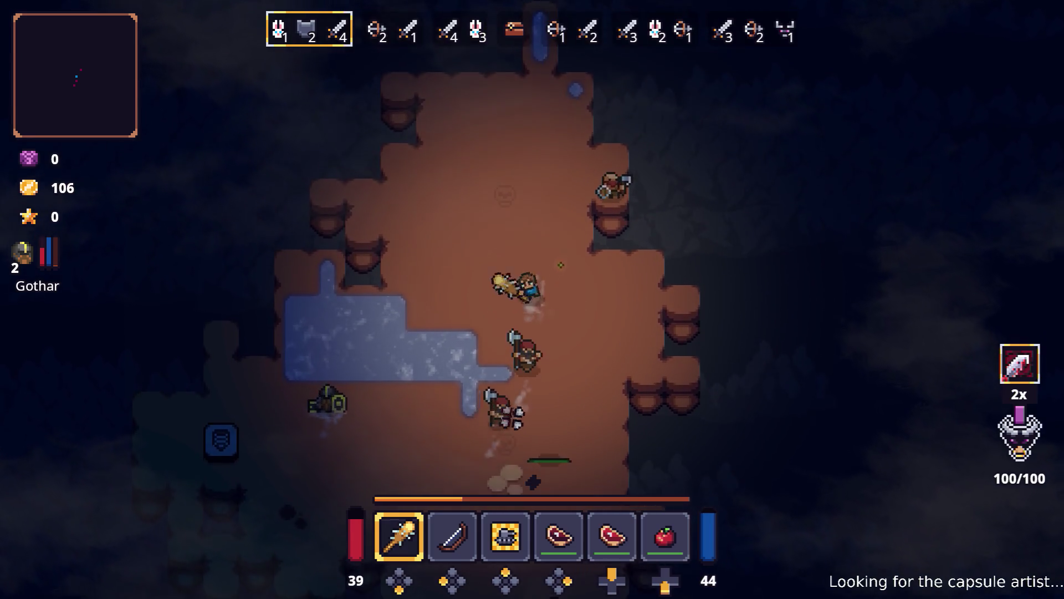
key(s)
click(409, 297)
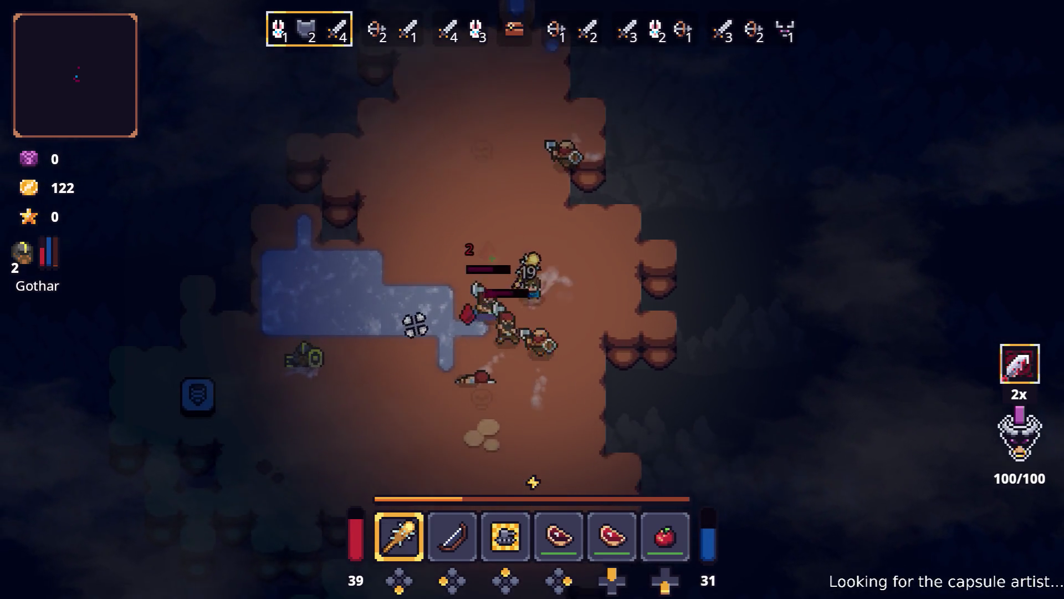
key(w)
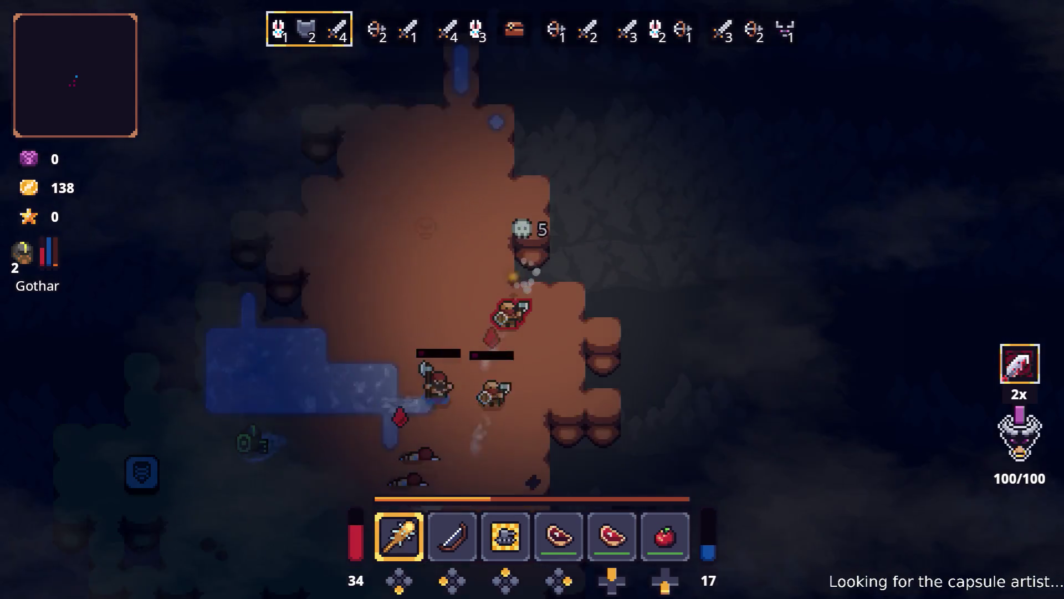
key(a)
click(630, 364)
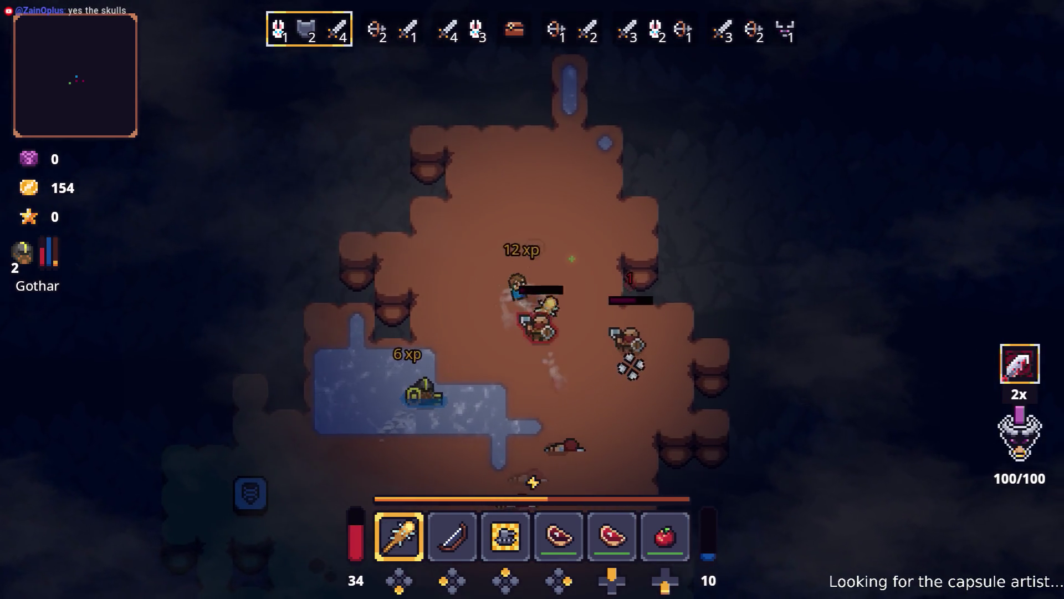
key(s)
click(646, 304)
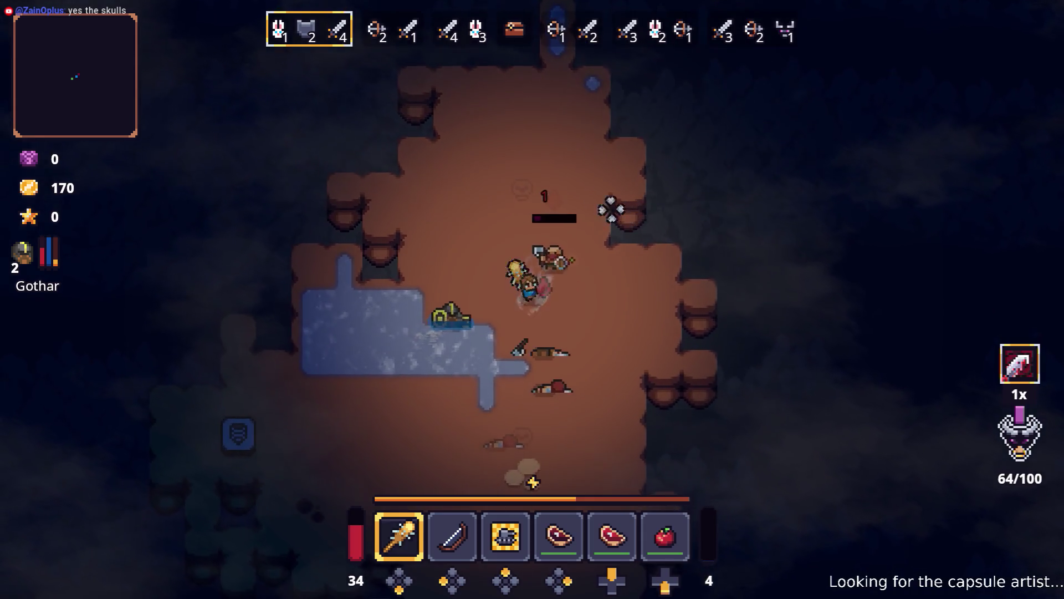
- Finish the first wave with a special attack and club swings
key(s)
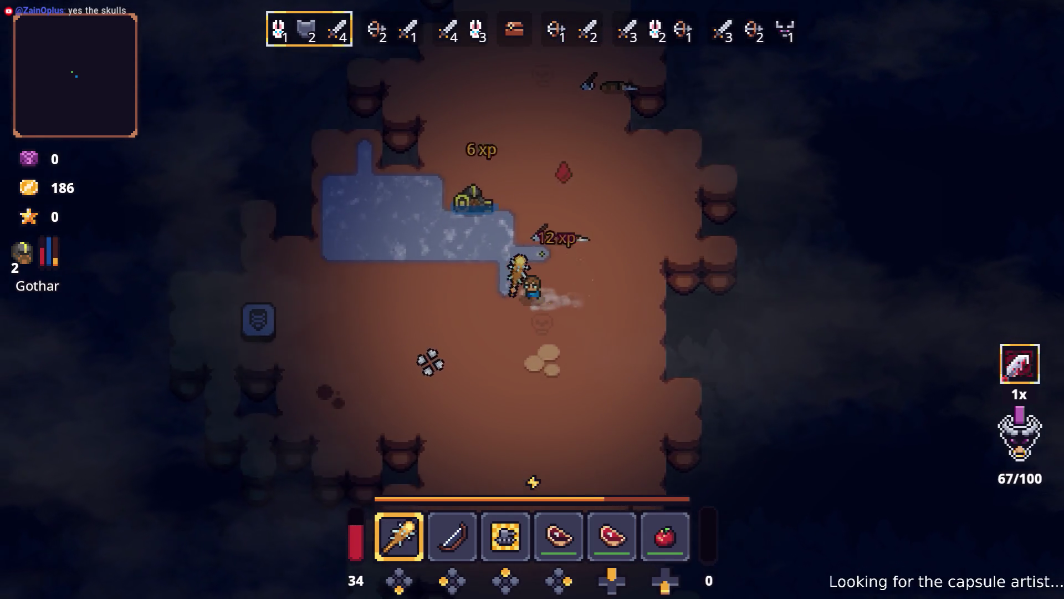
key(a)
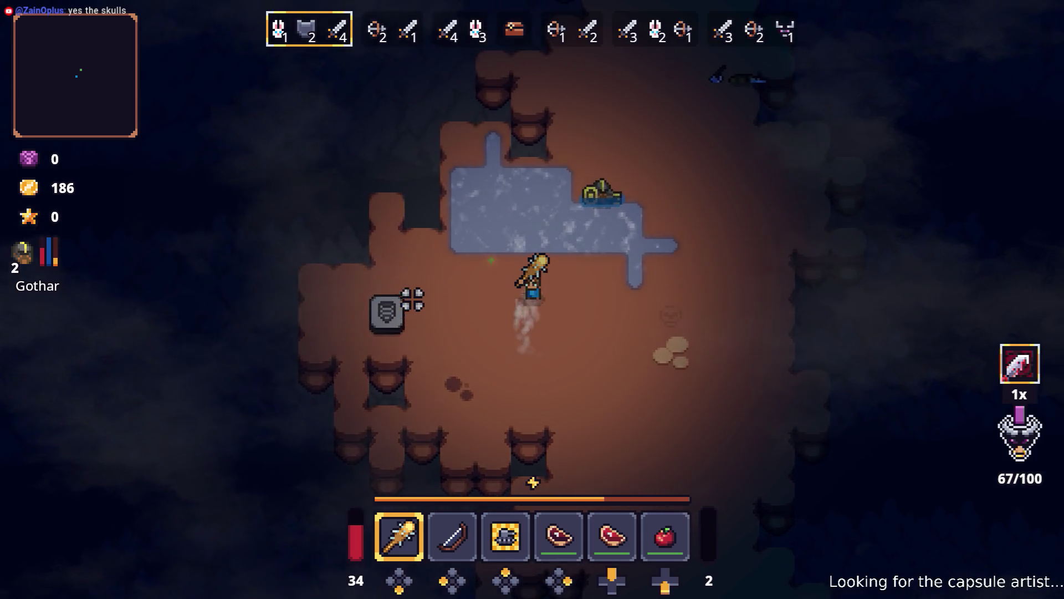
key(d)
key(s)
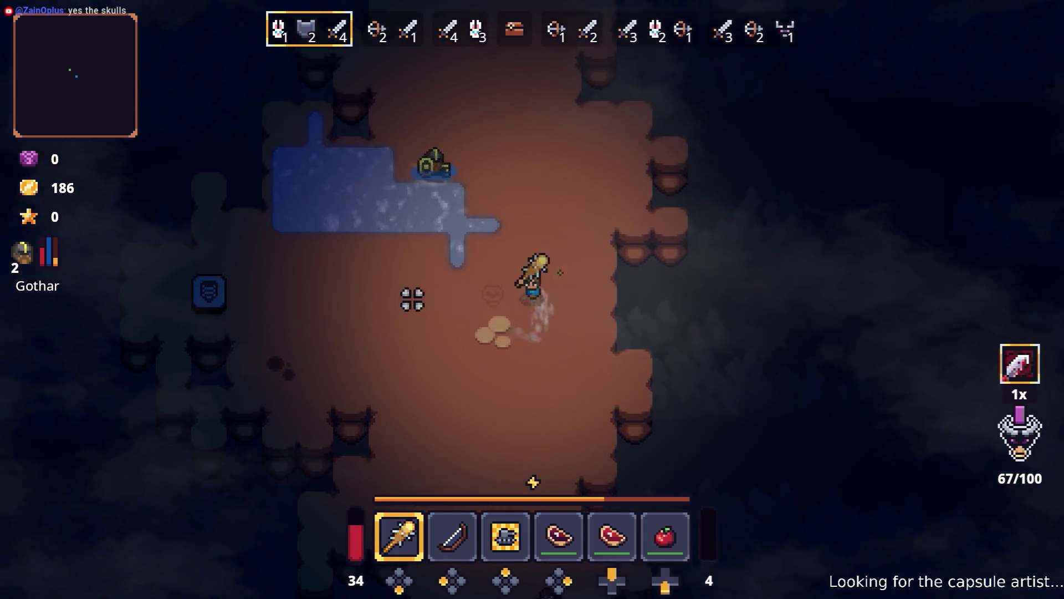
key(s)
right_click(610, 310)
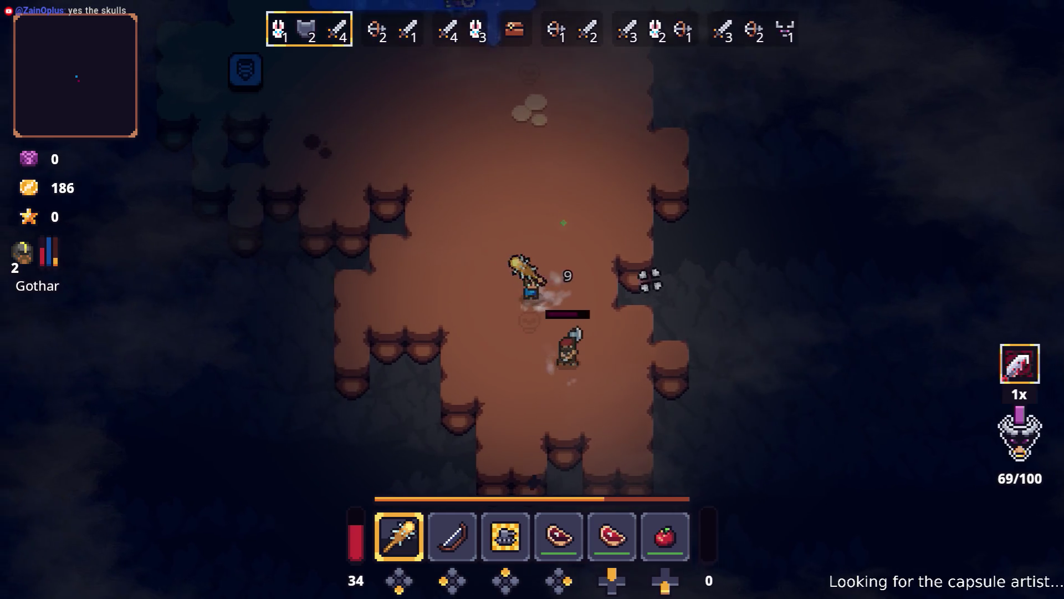
click(533, 482)
key(w)
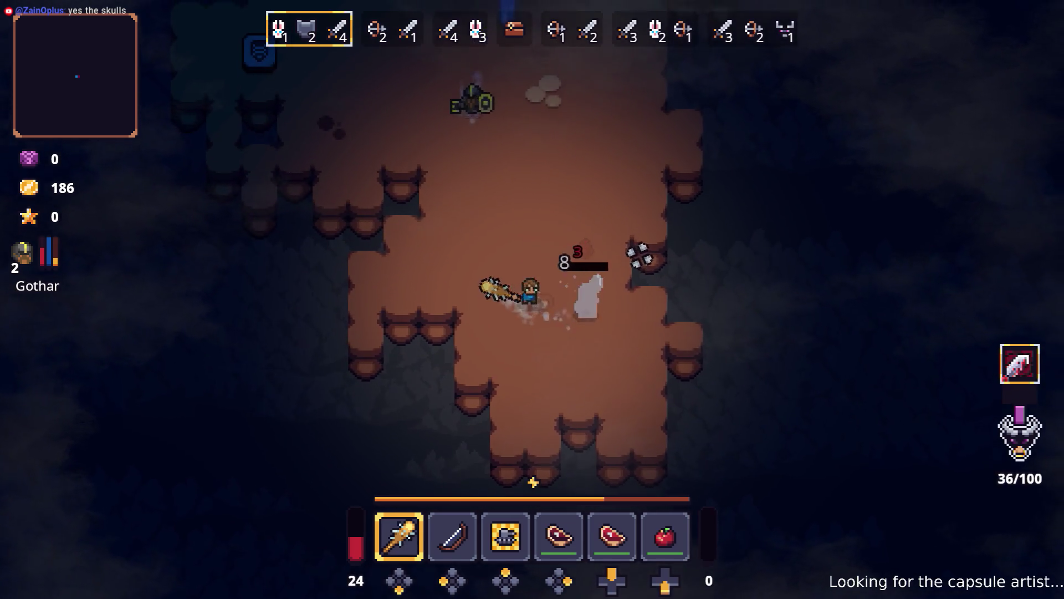
key(d)
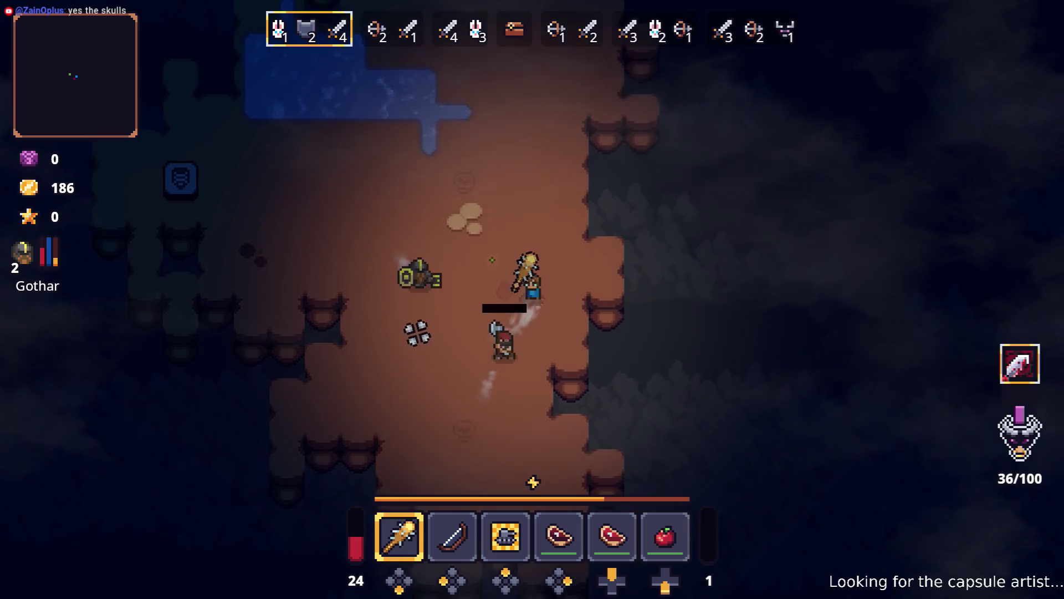
key(w)
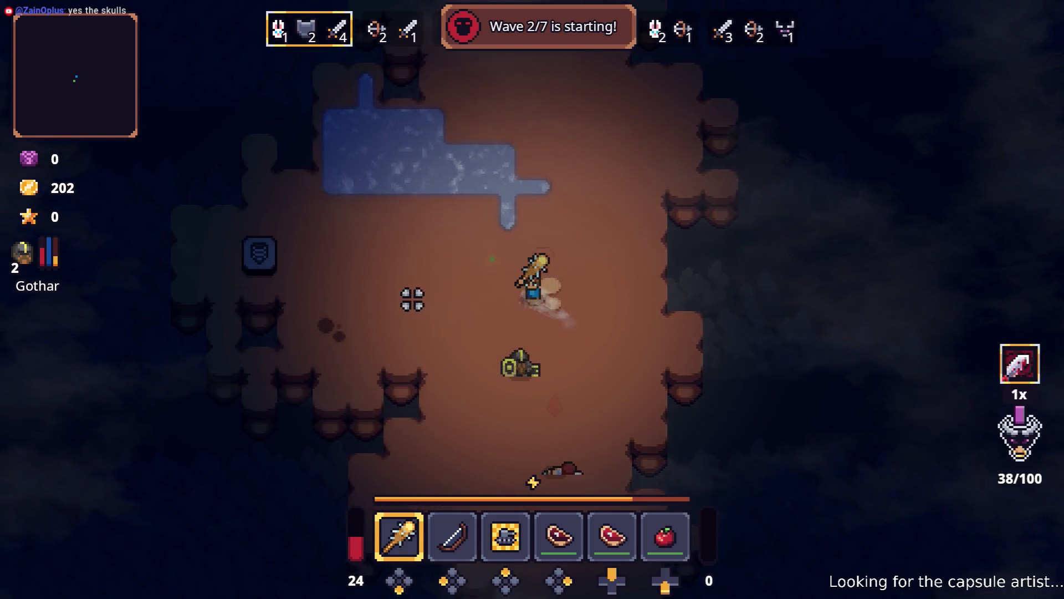
key(a)
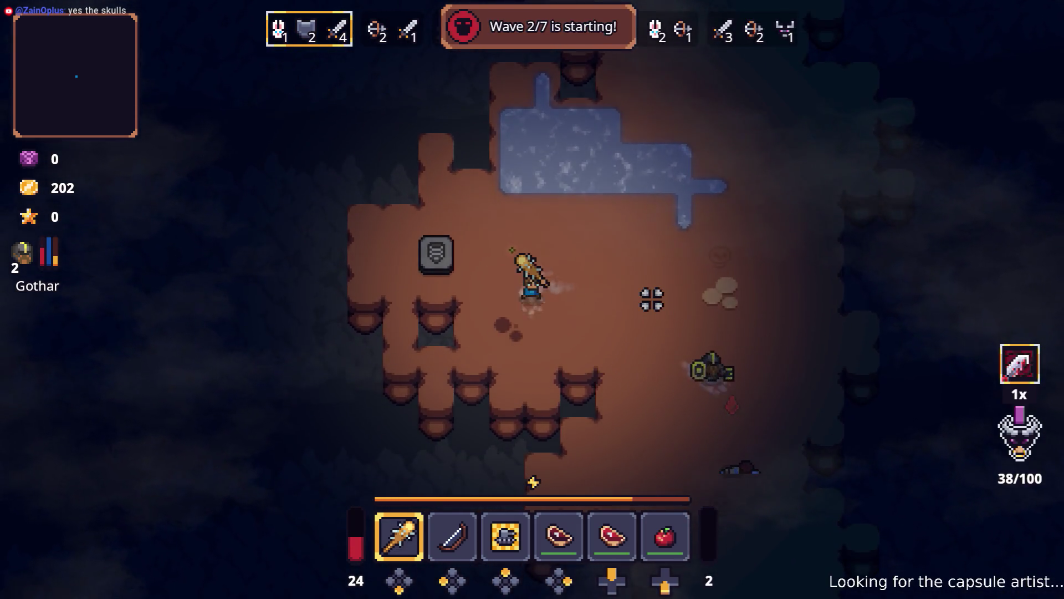
key(d)
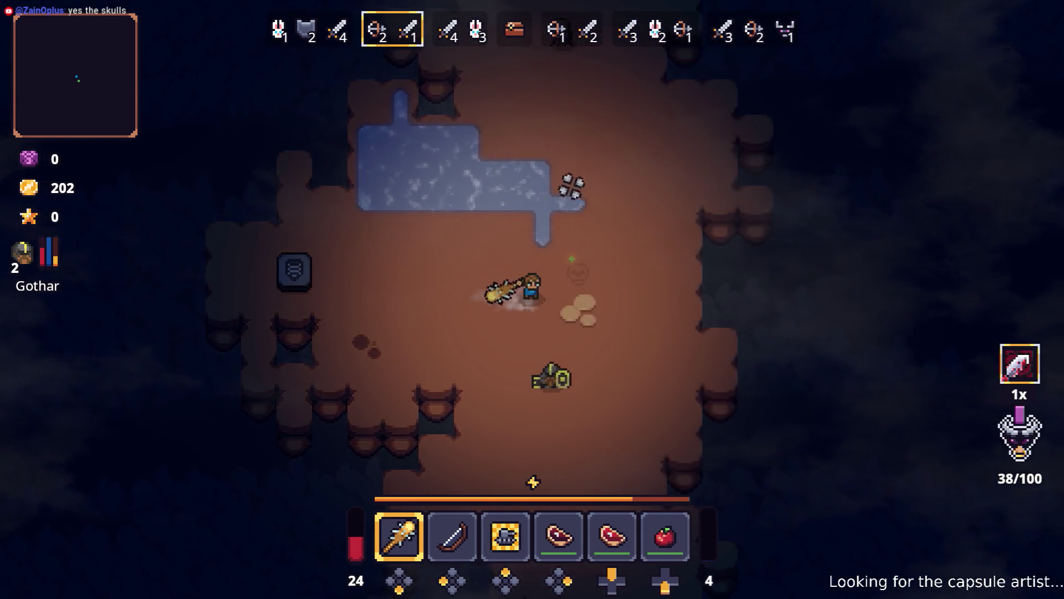
- Clear the second wave, finishing off the frog, and open the inventory
key(w)
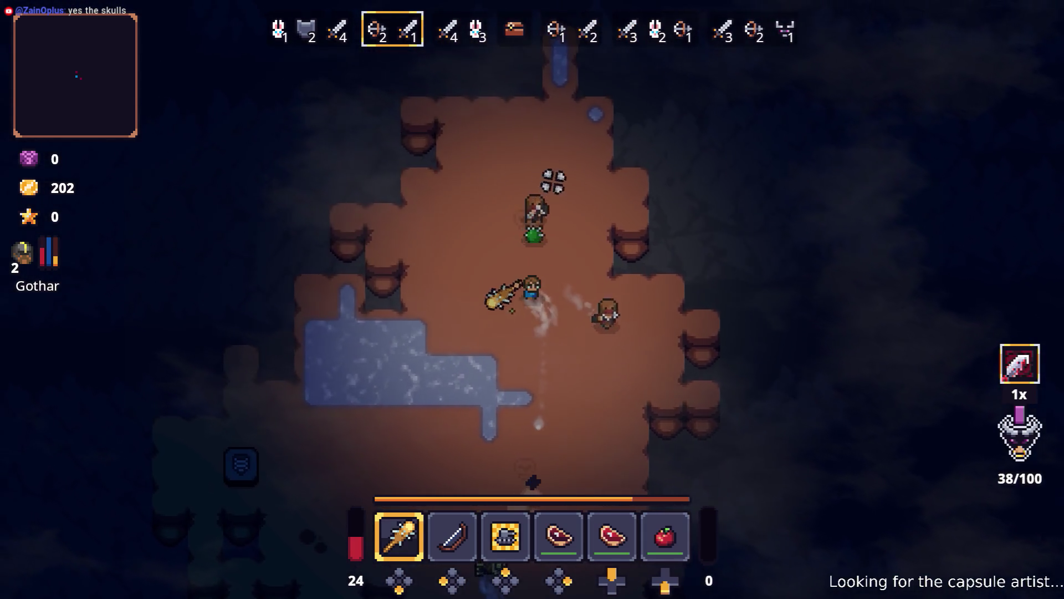
key(a)
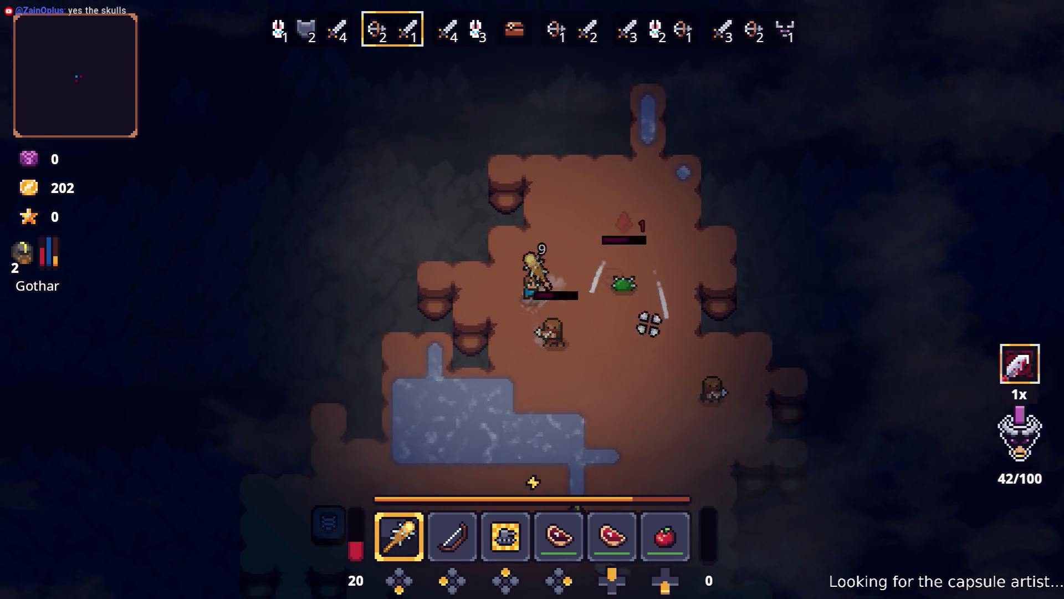
click(652, 300)
key(d)
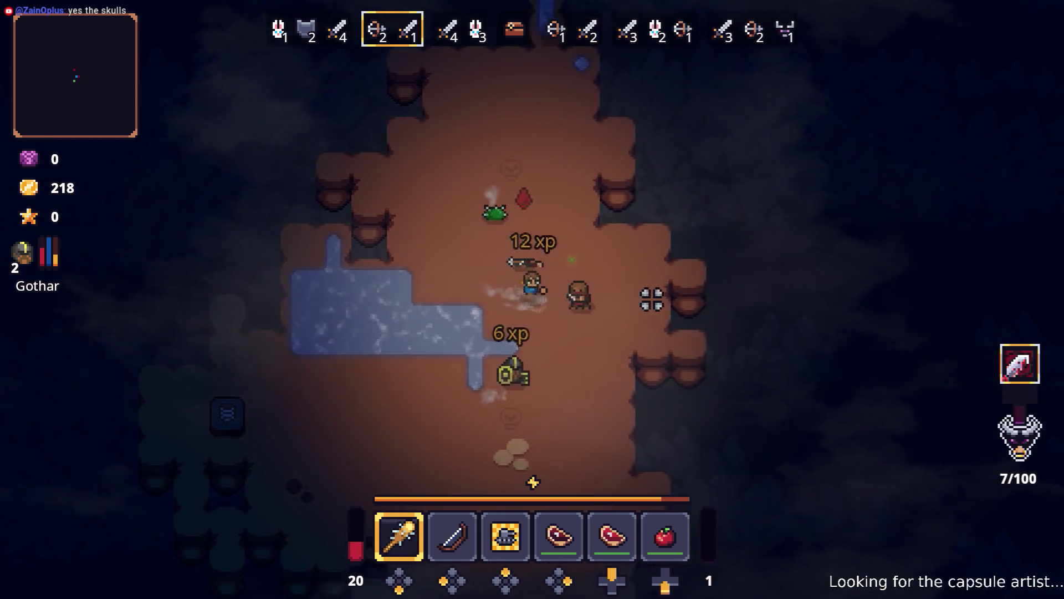
key(s)
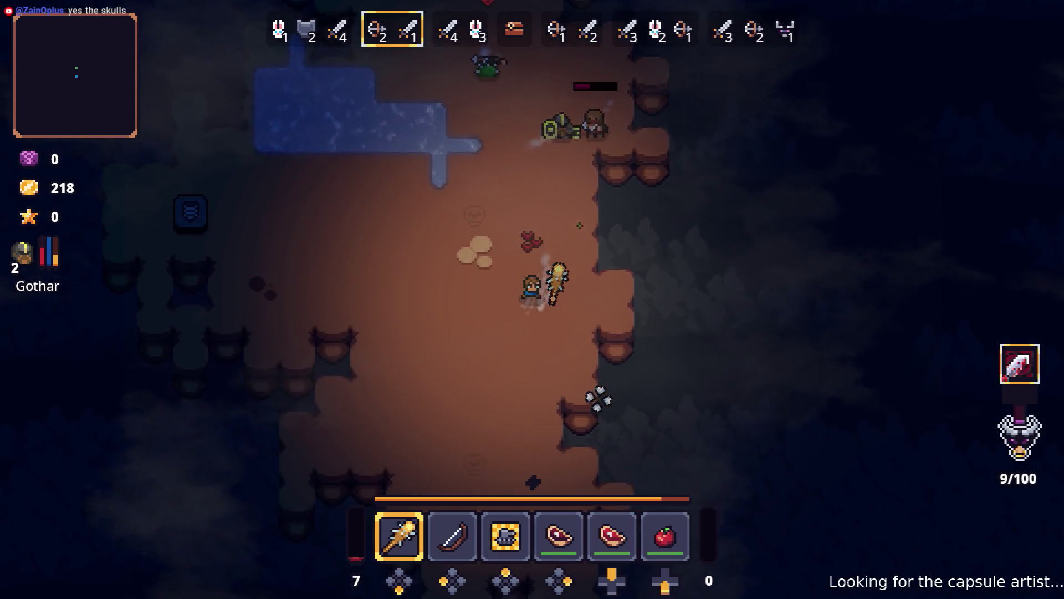
key(a)
key(w)
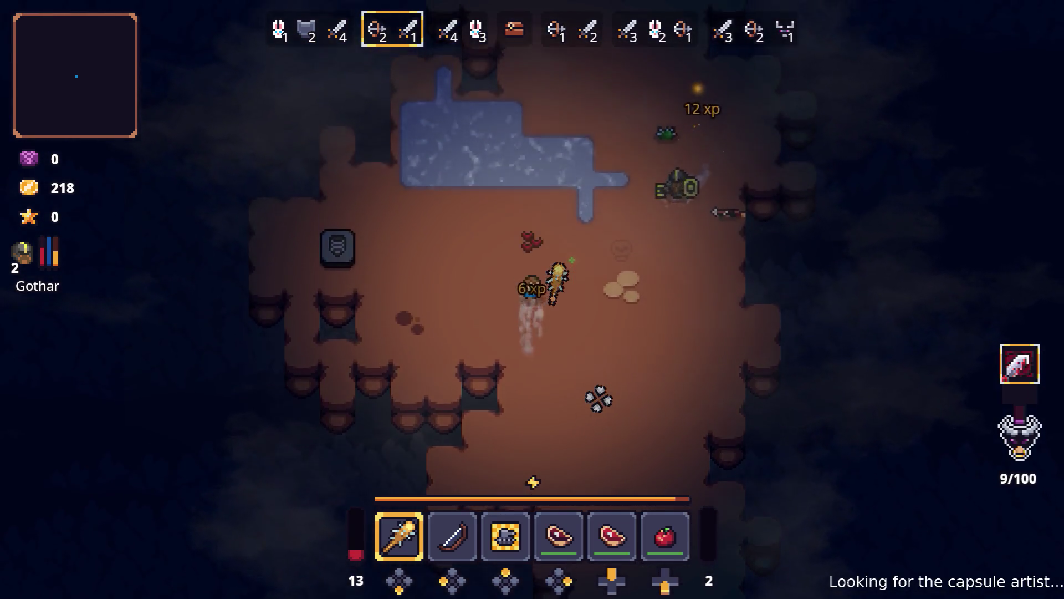
key(d)
key(w)
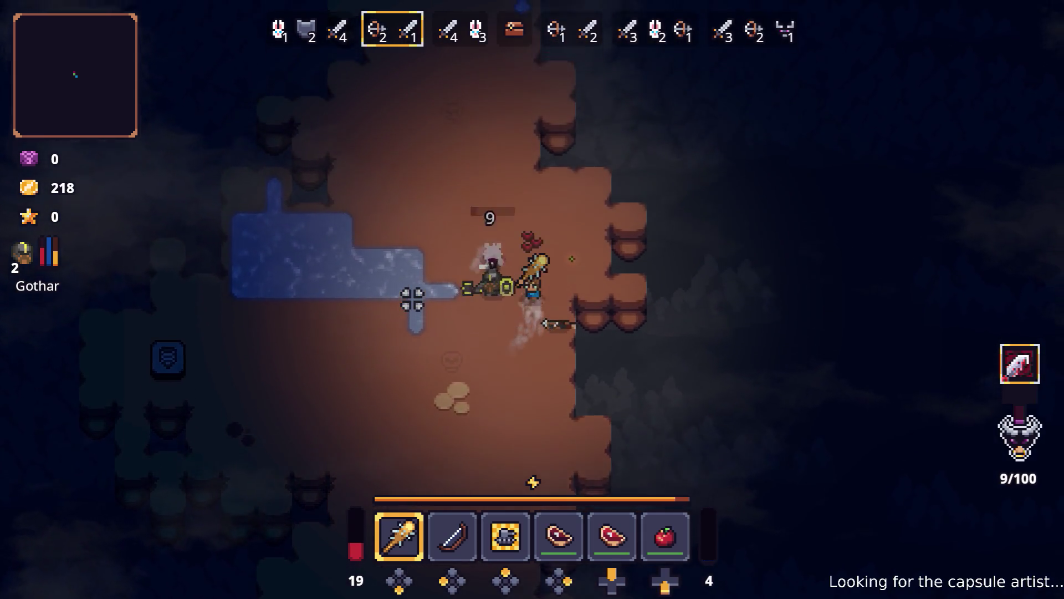
key(a)
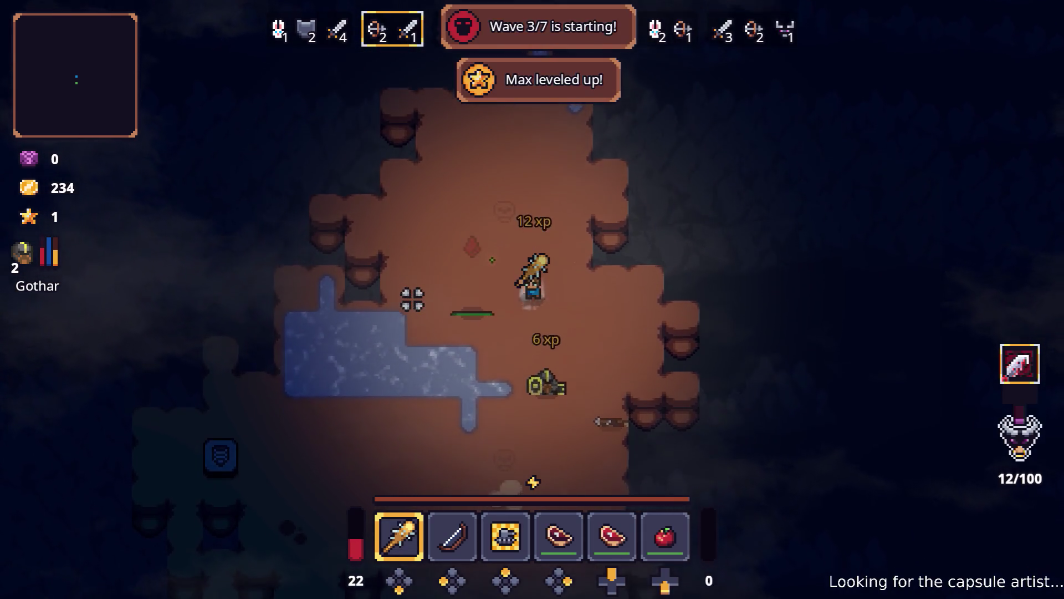
key(s)
key(Tab)
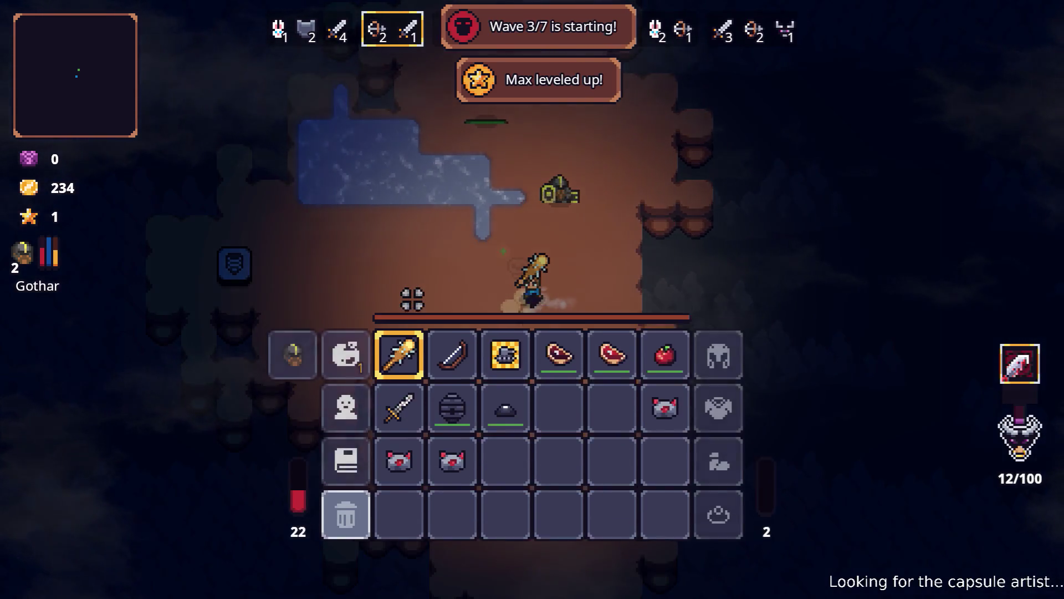
- Spend Alma's skill point to raise Second Wind to 2/3, then select the third loadout
key(d)
key(a)
key(e)
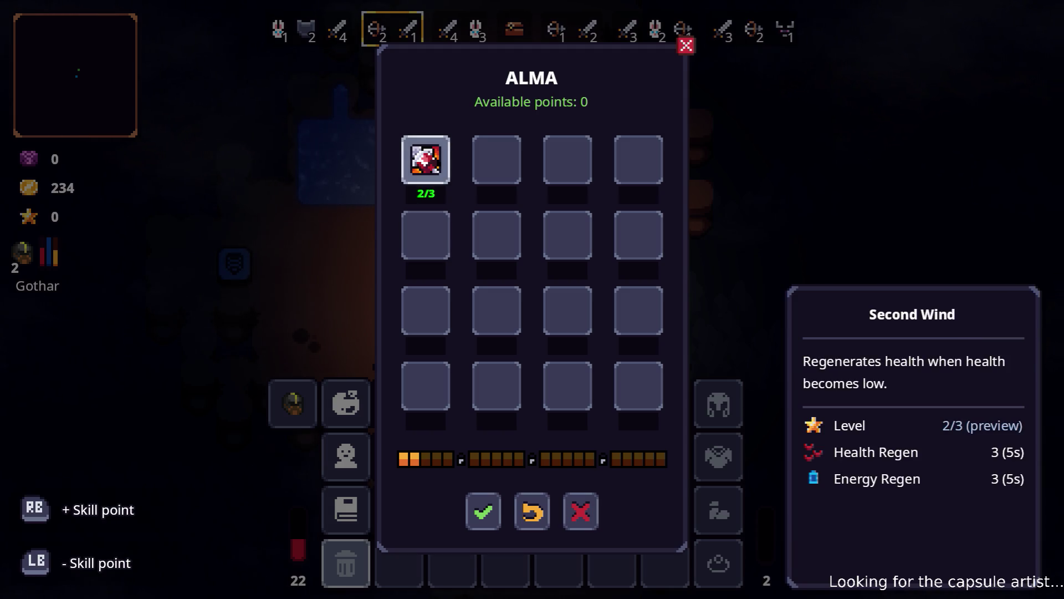
key(Escape)
key(Escape)
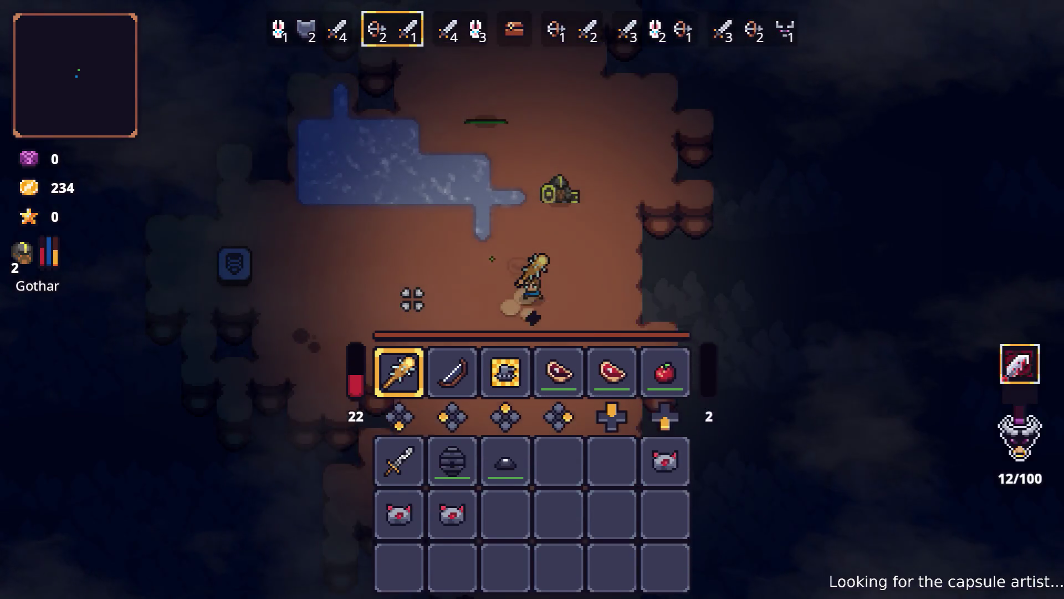
key(e)
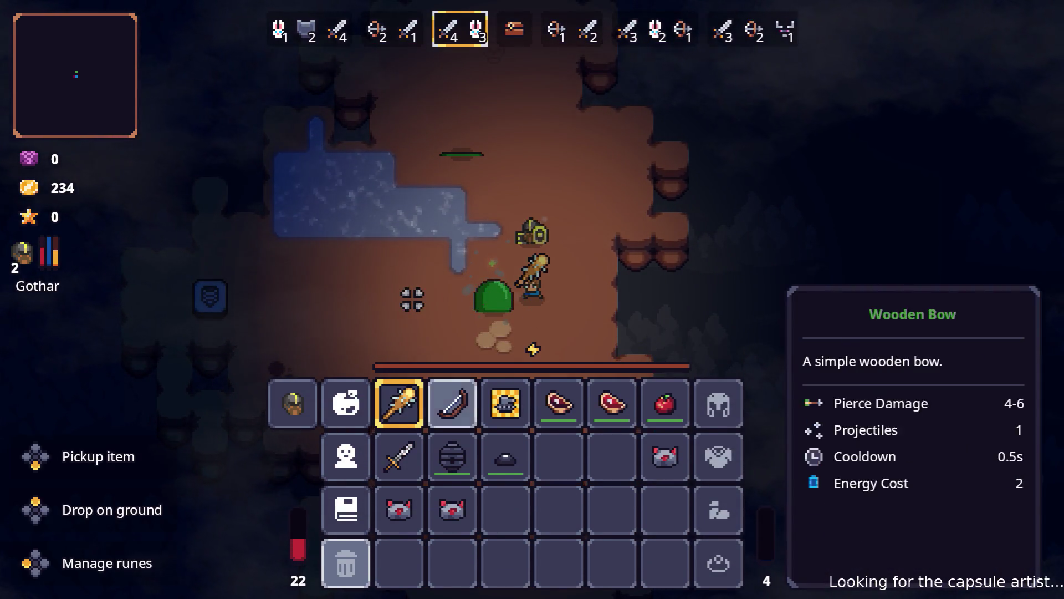
- Eat a Cooked Steak to raise health from 22 to 47 and engage the enemies
key(Escape)
key(s)
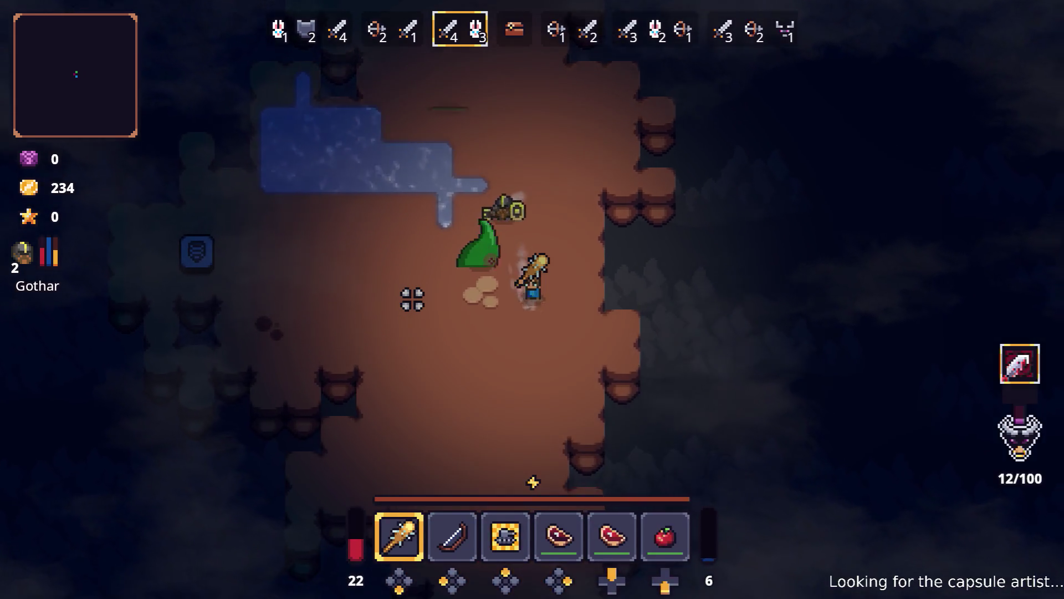
key(f)
key(w)
key(a)
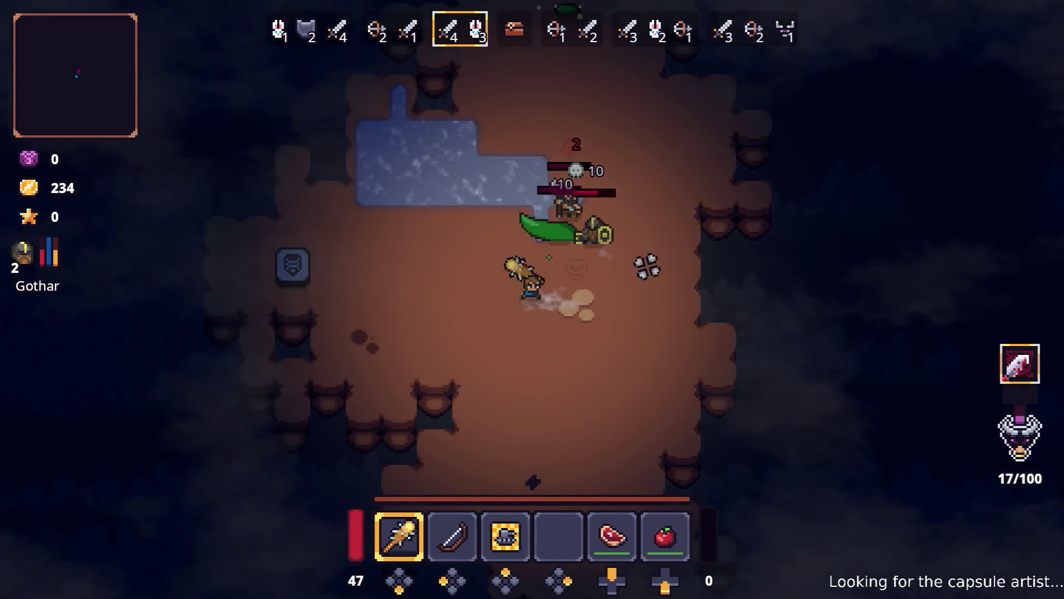
key(w)
key(d)
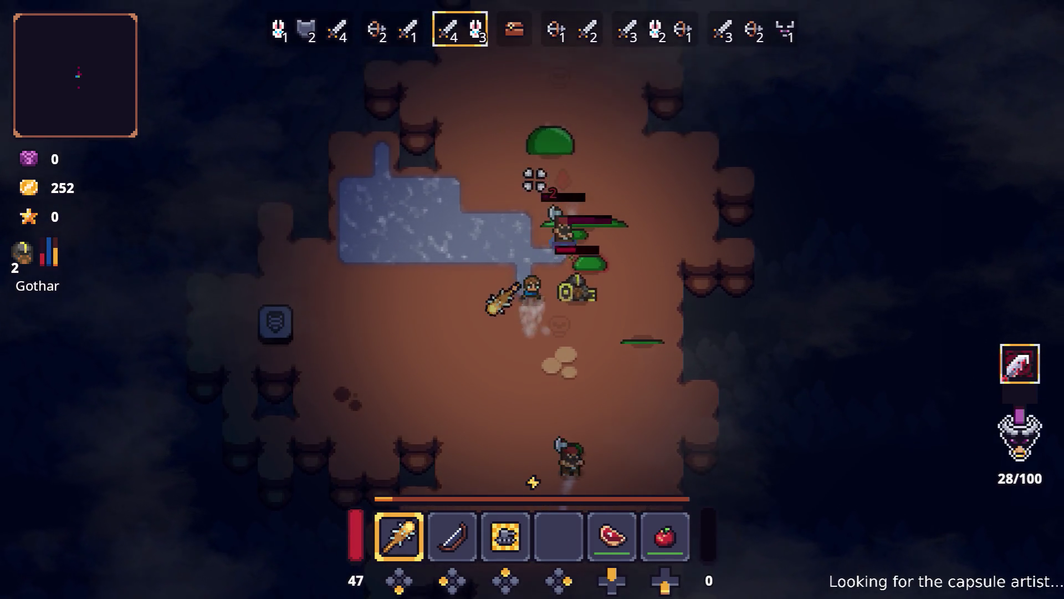
- Keep clubbing the pit enemies and slime until gold reaches 288
key(d)
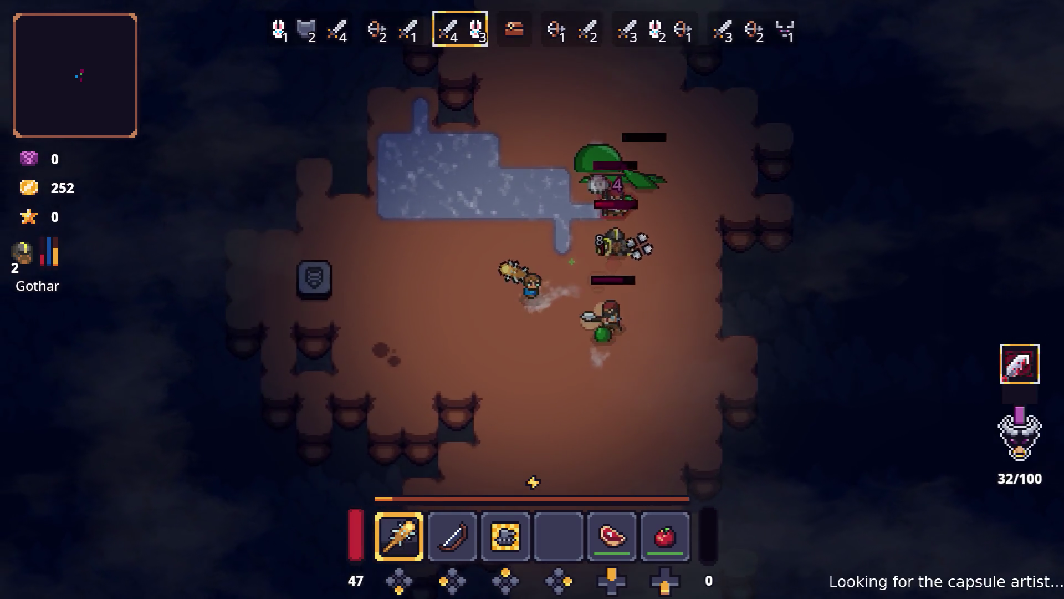
key(w)
key(a)
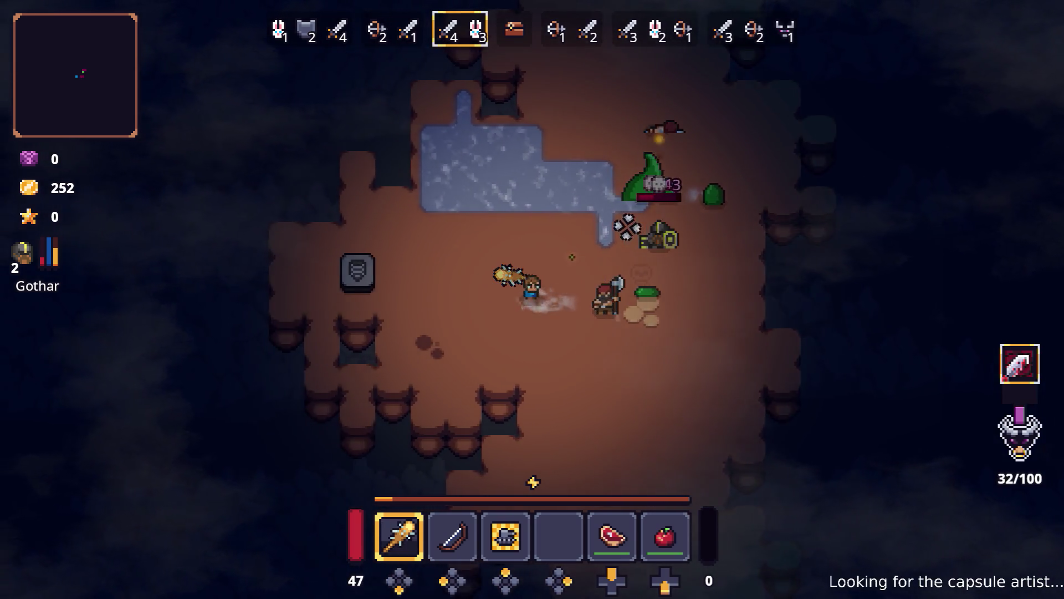
key(d)
key(w)
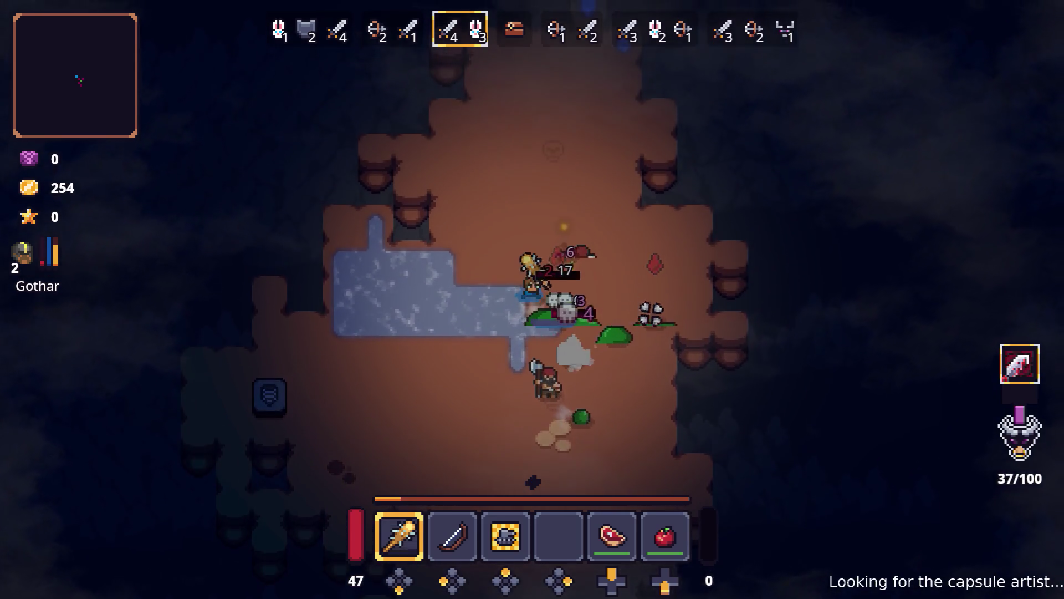
key(d)
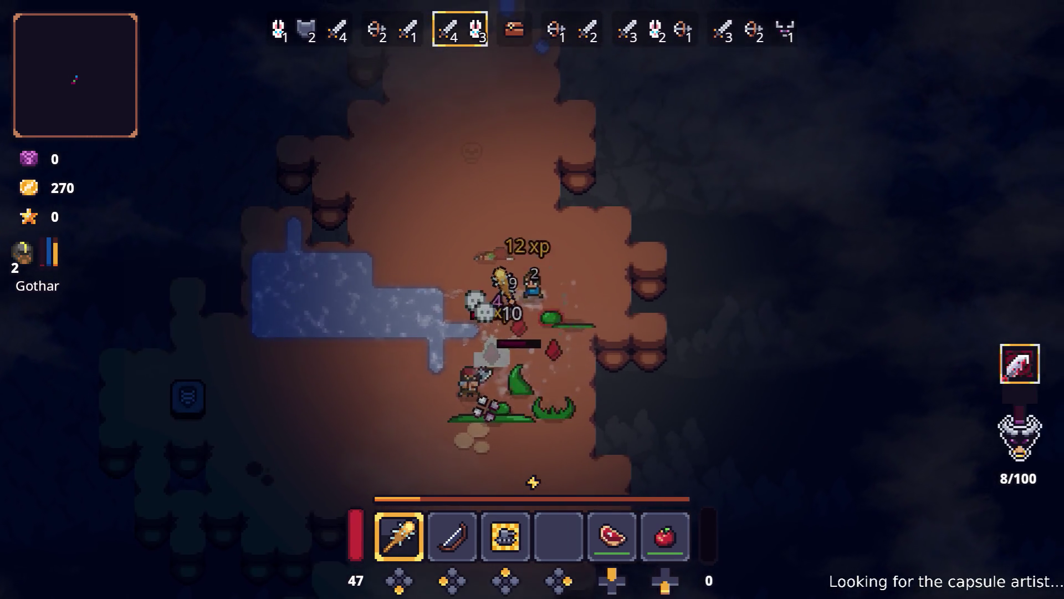
key(s)
key(a)
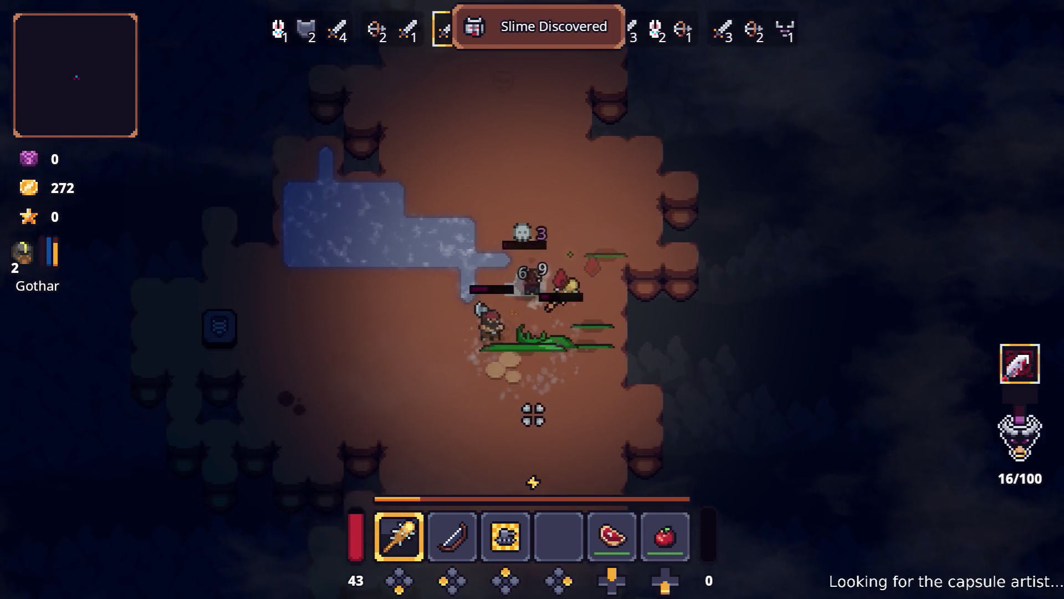
- Finish off the remaining enemies on the right side of the pit
key(d)
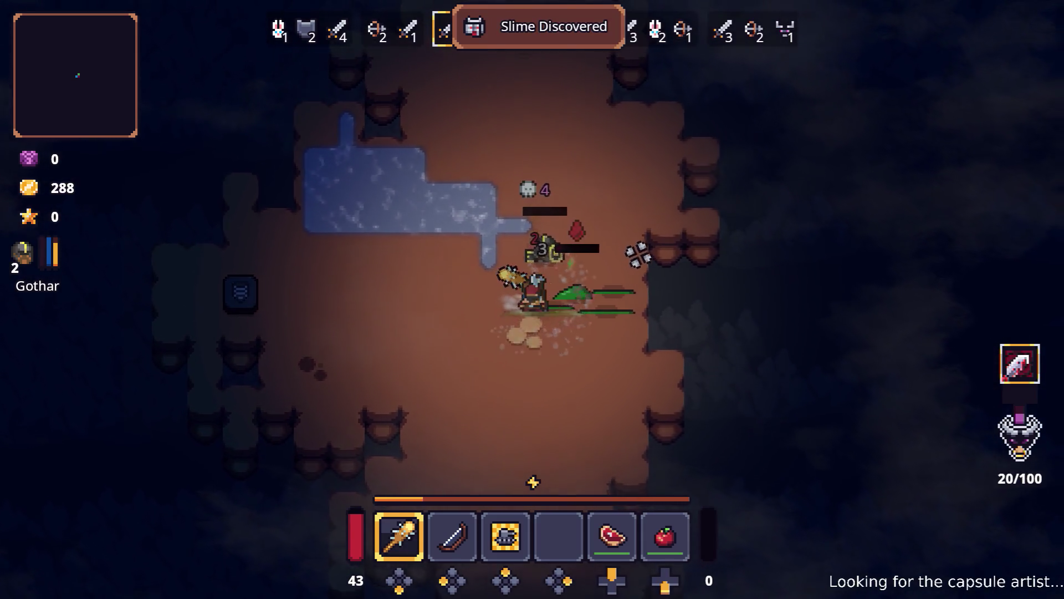
key(s)
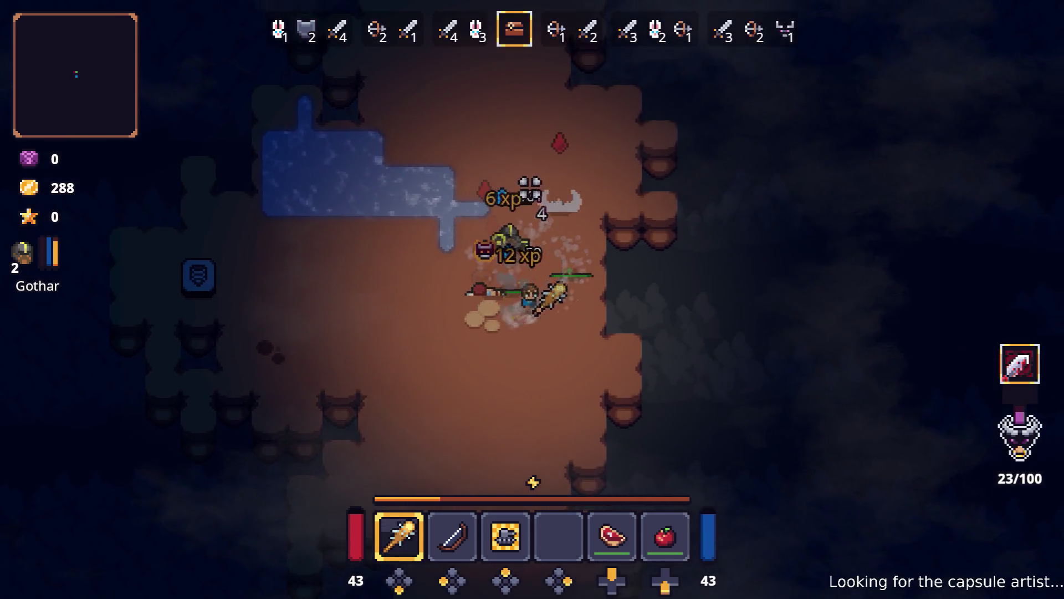
key(w)
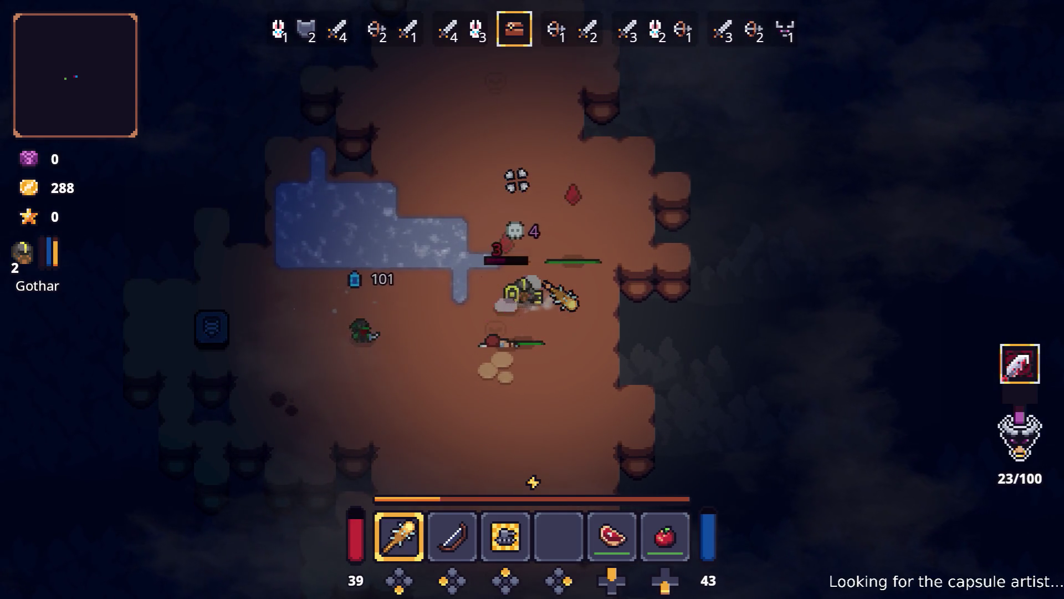
key(a)
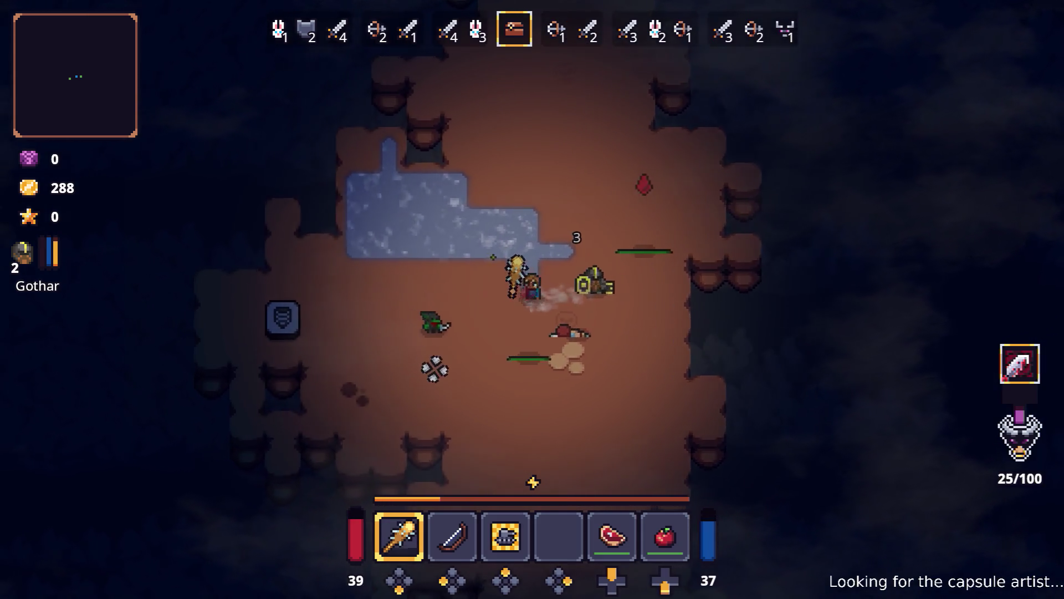
key(a)
- Start trading with Snap and move the Small Health Potion into the hotbar
key(e)
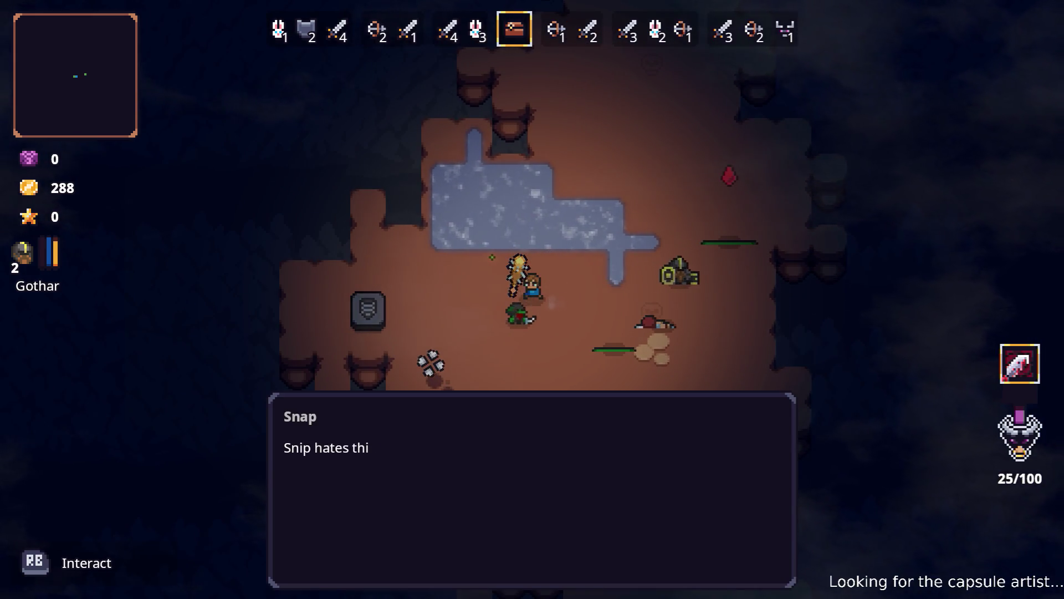
key(e)
key(w)
key(w)
key(d)
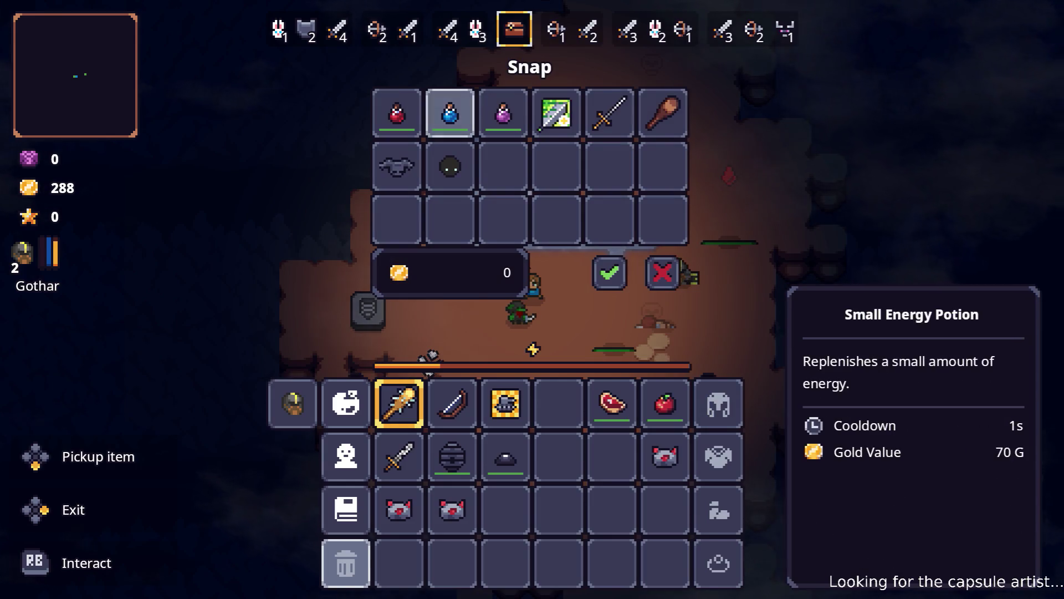
key(s)
key(s)
key(s)
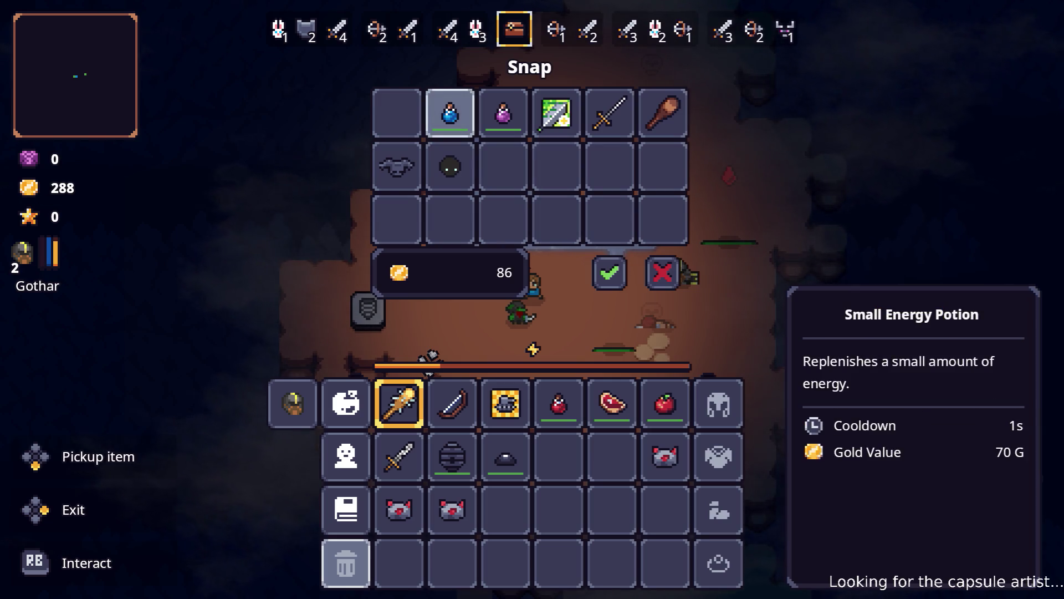
- Add the purple potion and buy both for 172 gold, leaving 116, then close the shop
key(s)
key(s)
key(s)
key(d)
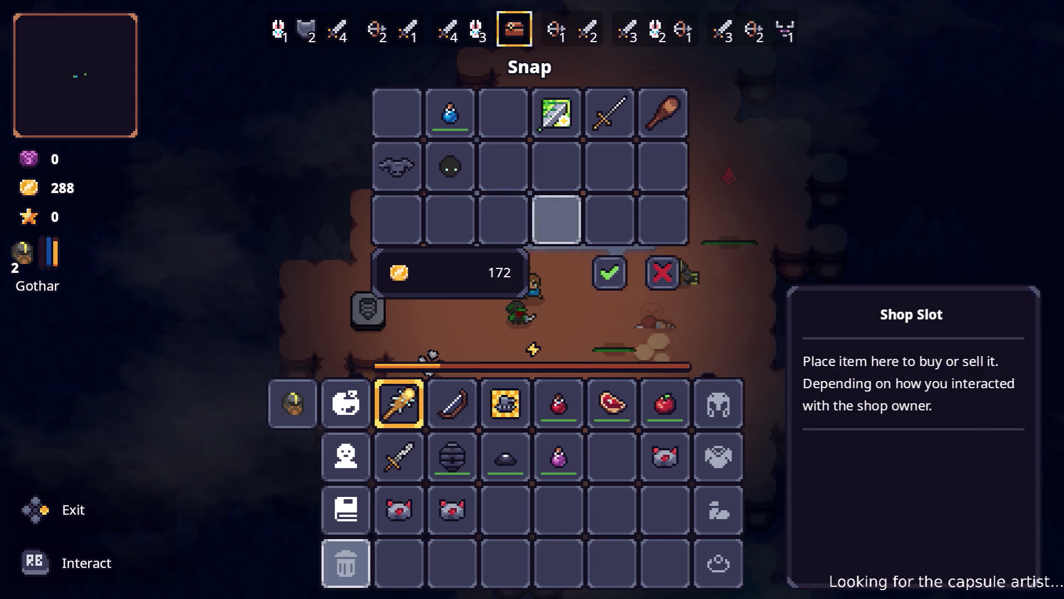
key(Escape)
key(Tab)
key(Tab)
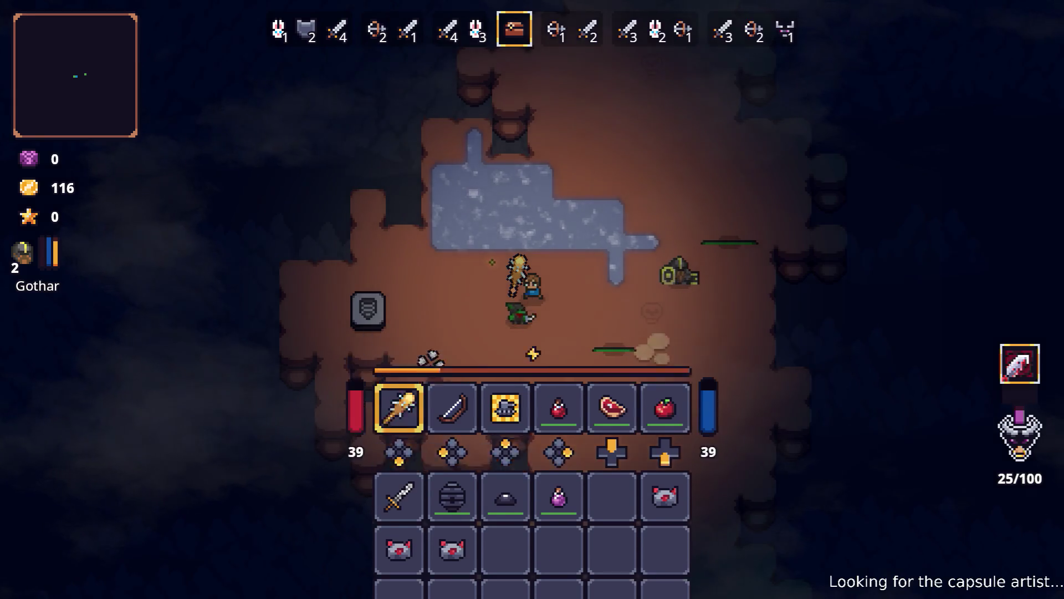
- Clear the Raw Steak and Small Health Potion from the hotbar, keeping gold at 116
key(d)
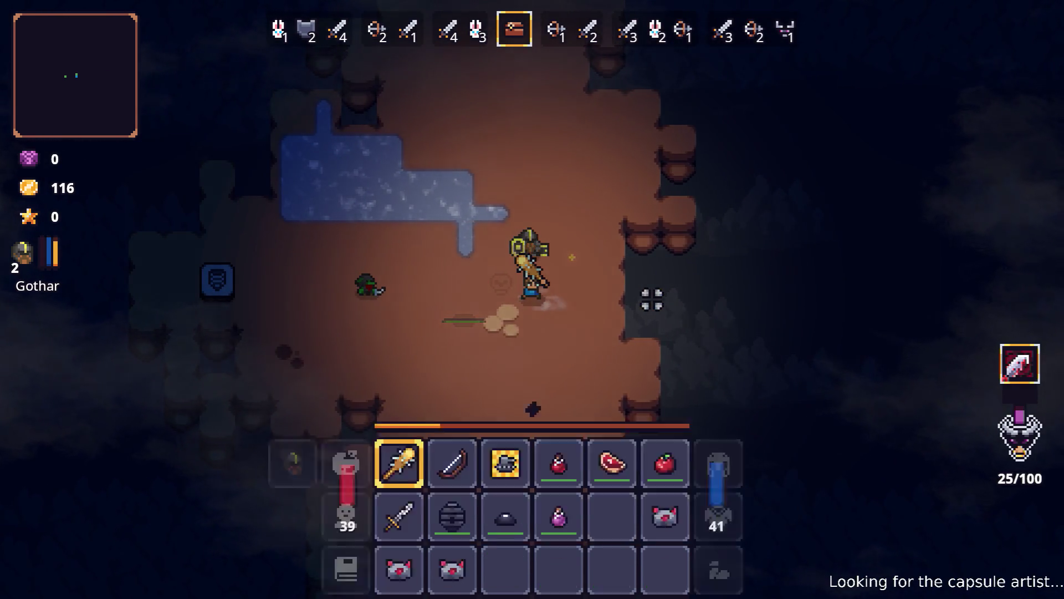
key(Tab)
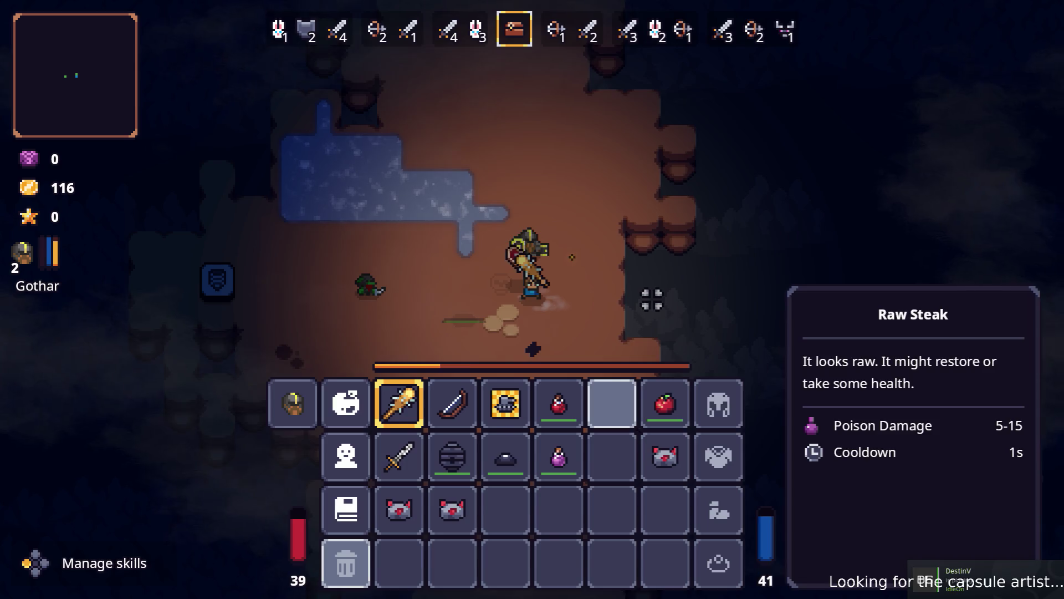
key(Tab)
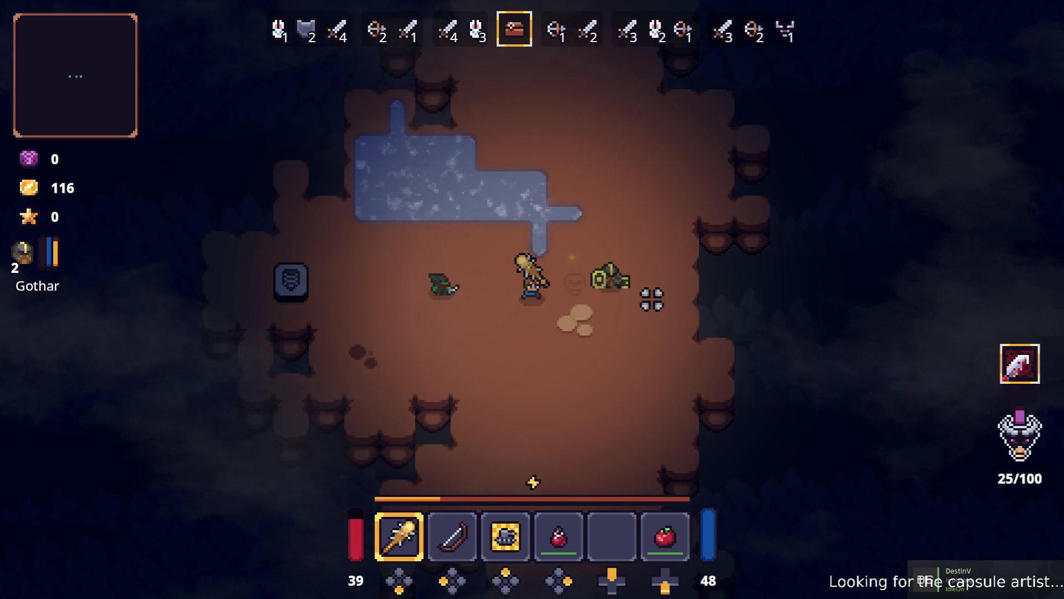
key(a)
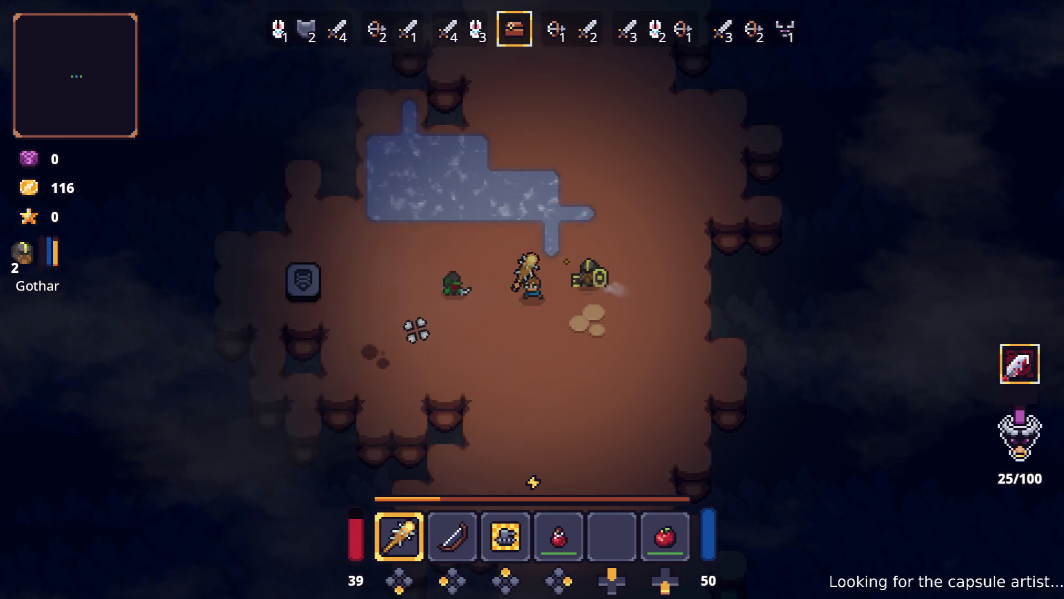
key(d)
key(Tab)
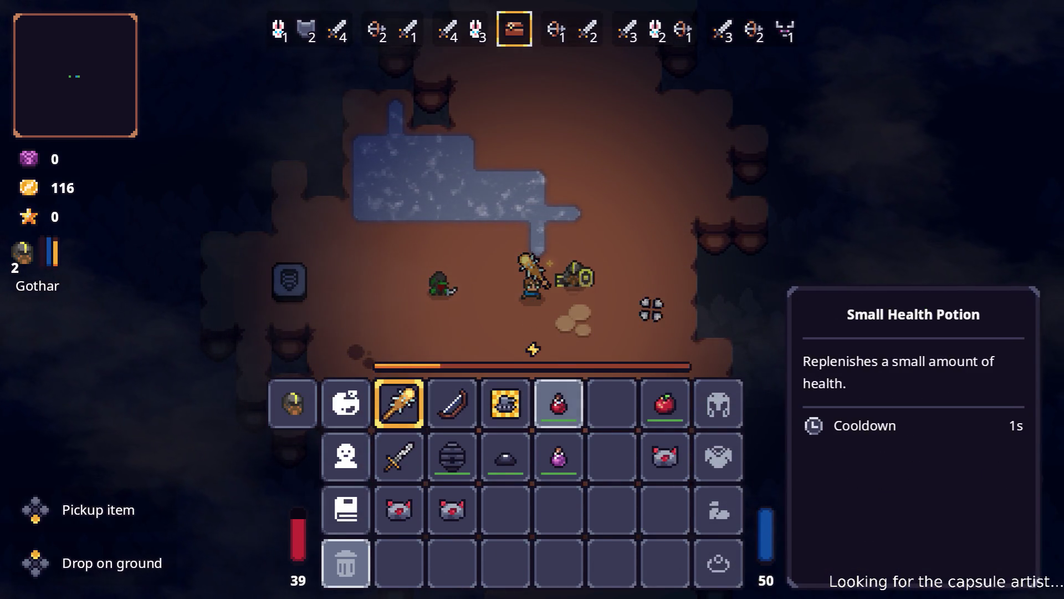
key(Tab)
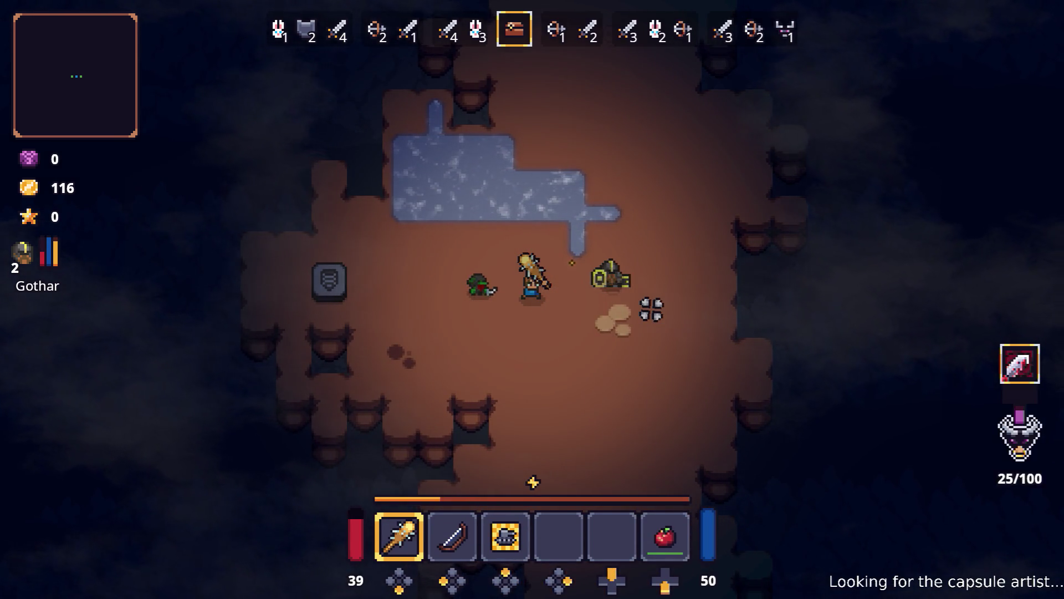
- Start the next wave from the stone pedestal and advance into the enemies with the club
key(a)
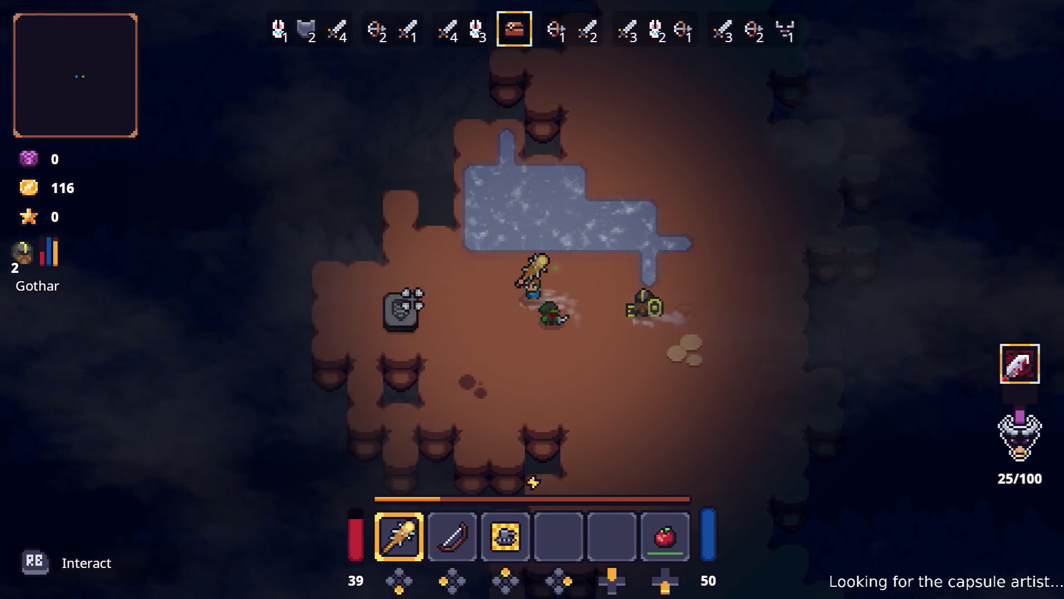
key(e)
key(d)
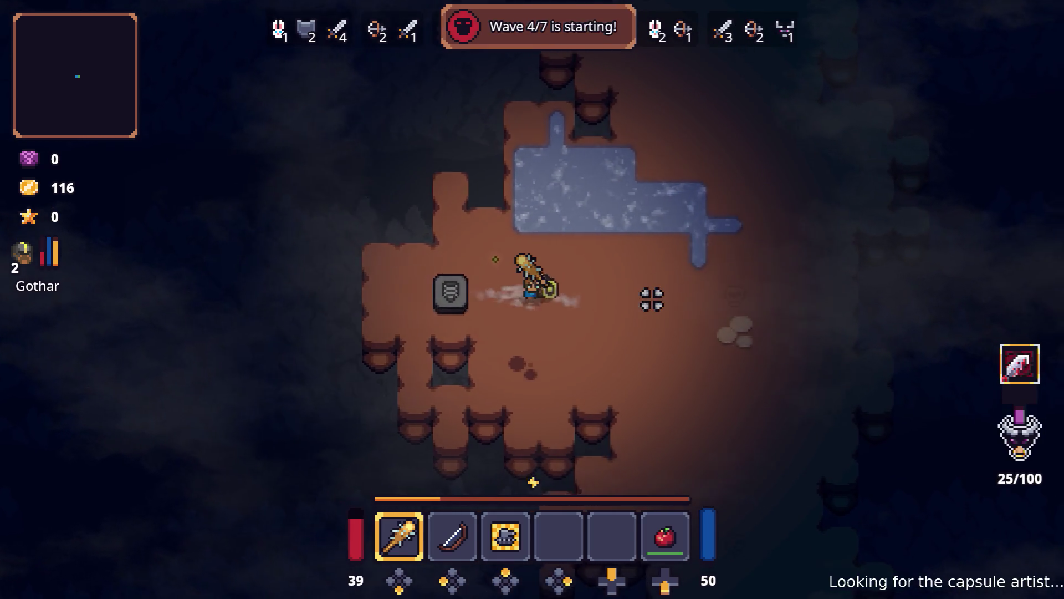
key(s)
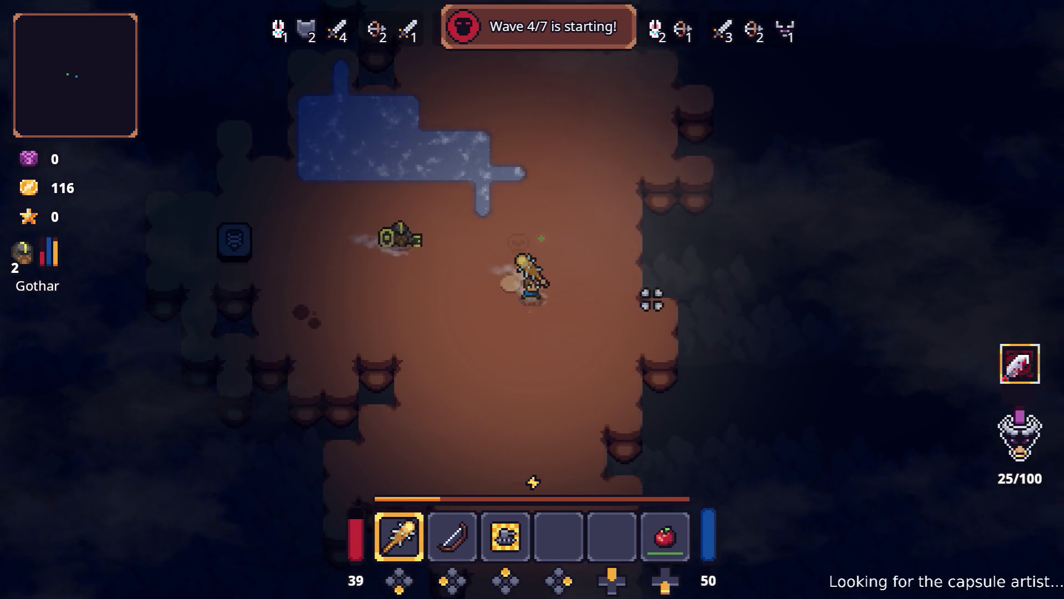
key(d)
key(w)
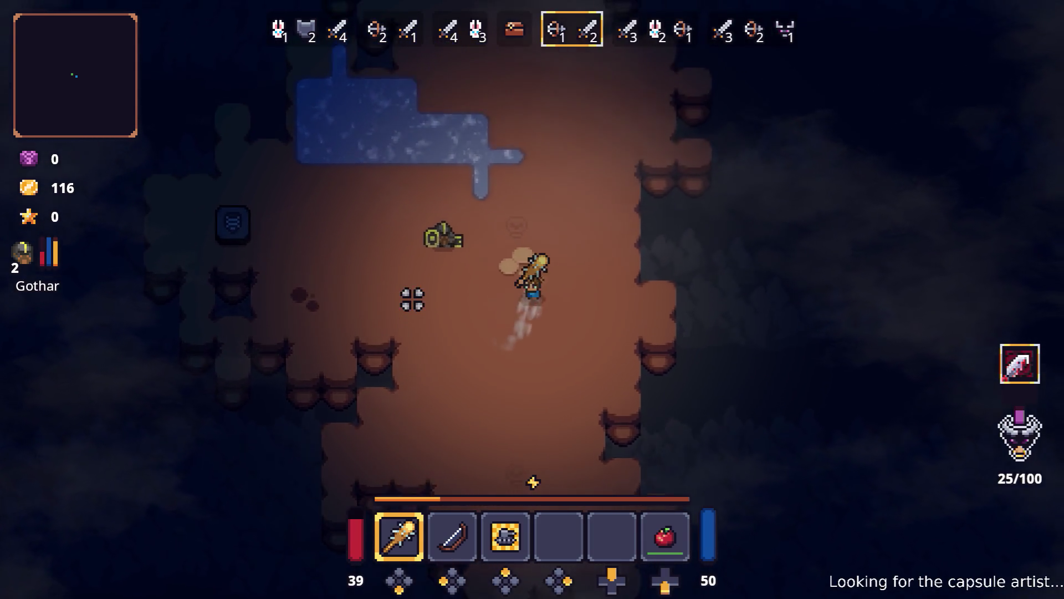
key(a)
key(w)
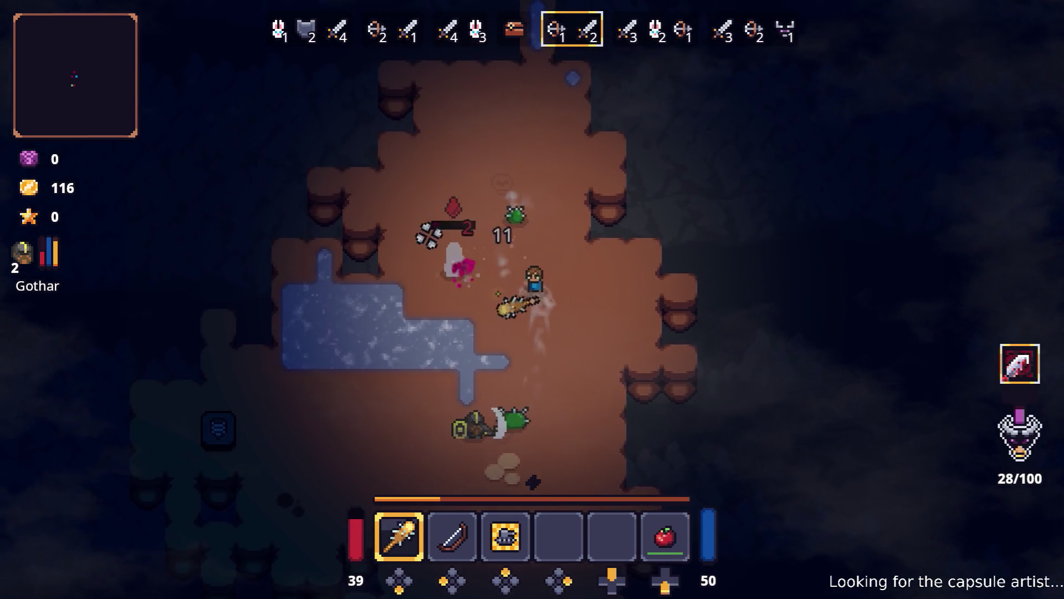
- Fight the wave 5 slimes while circling down and around the pit
key(d)
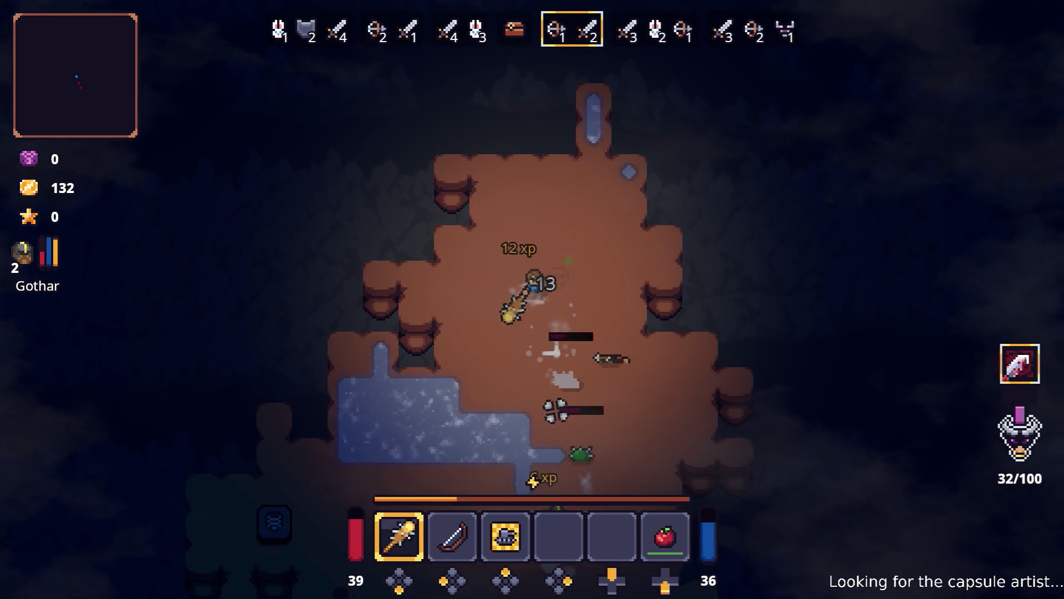
key(s)
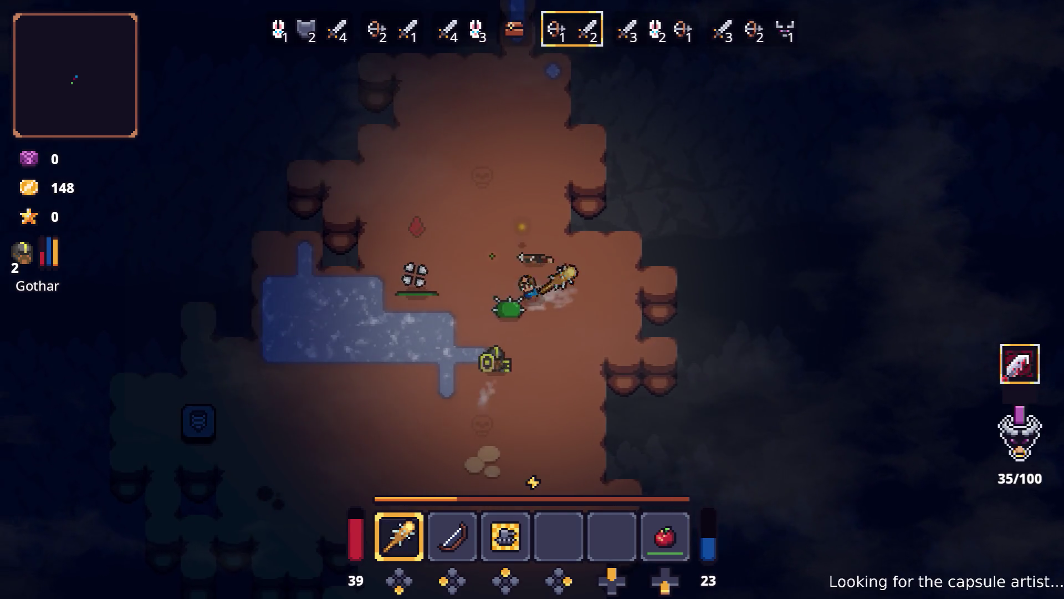
key(s)
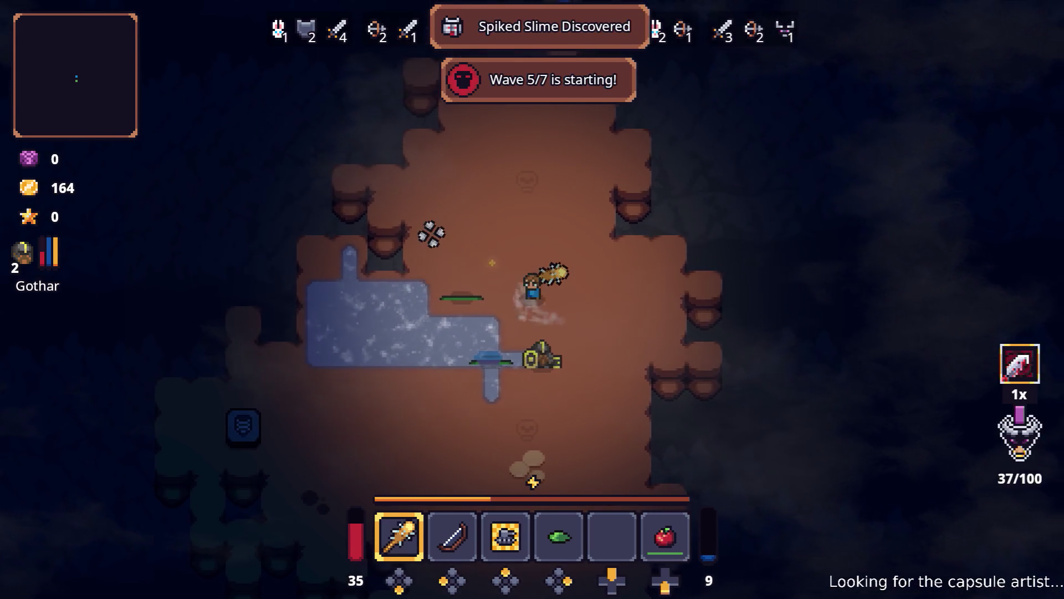
key(s)
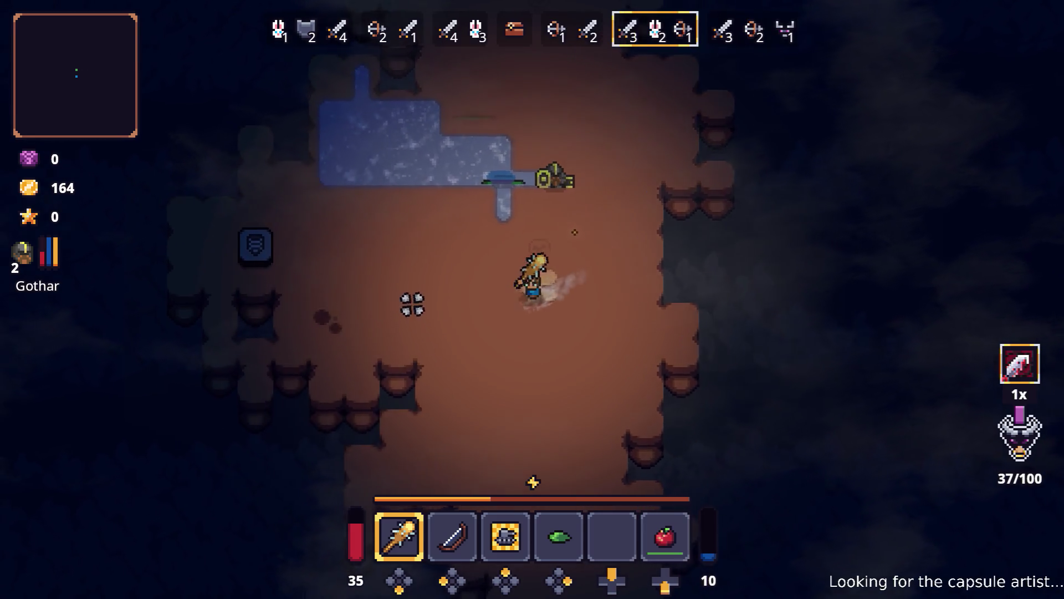
key(a)
key(s)
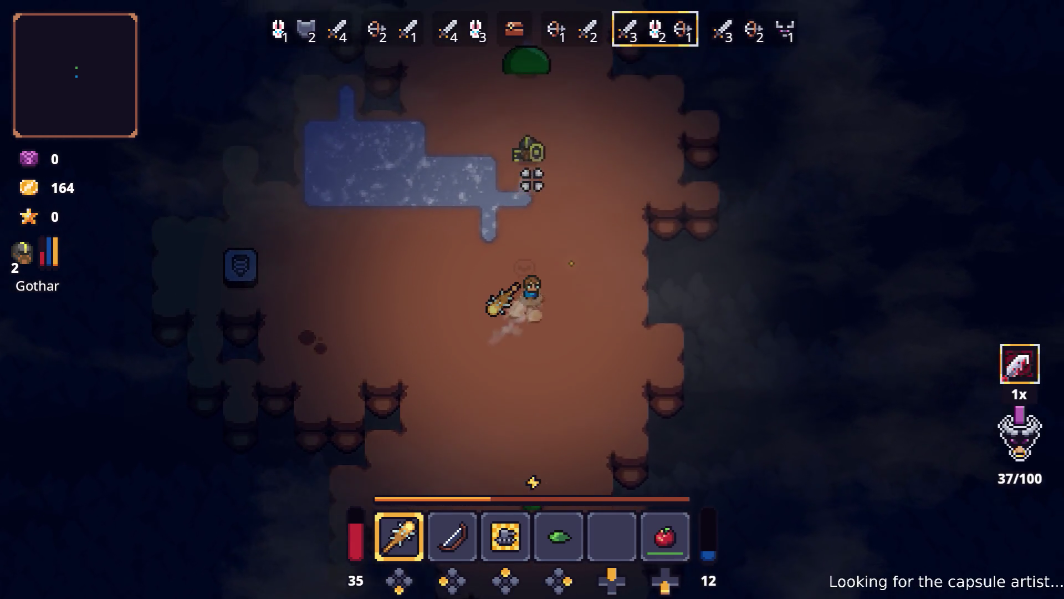
key(w)
key(d)
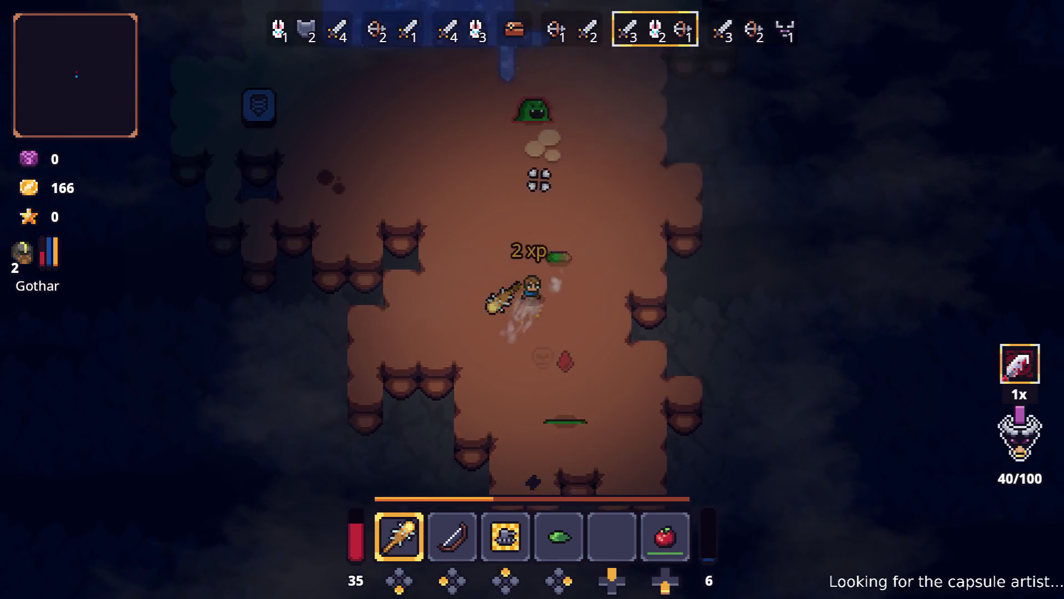
- Chase down the remaining slimes until Wave 6/7 begins, with Gothar levelling up
key(w)
key(a)
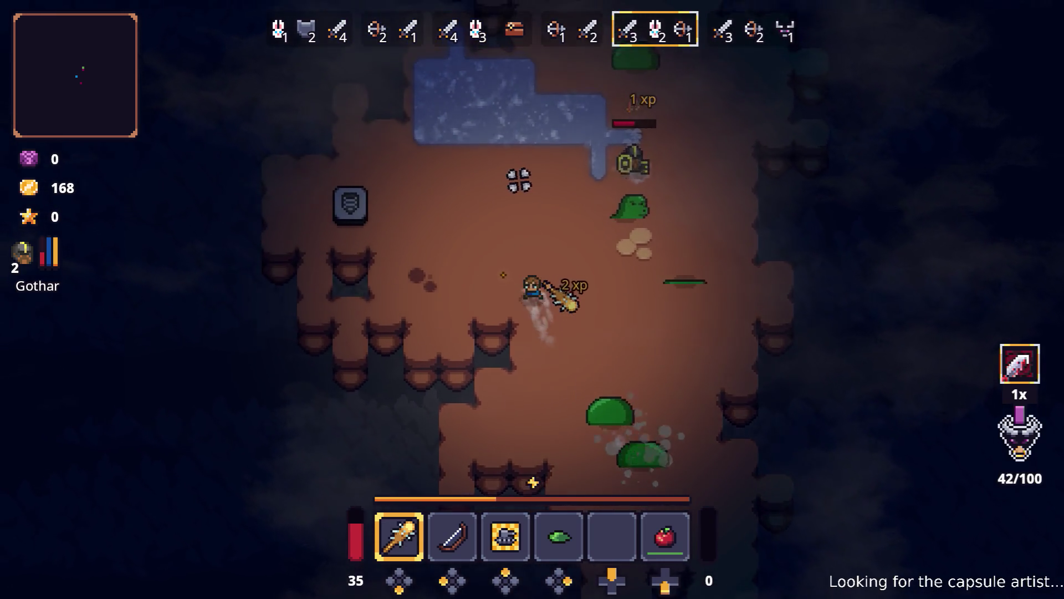
key(d)
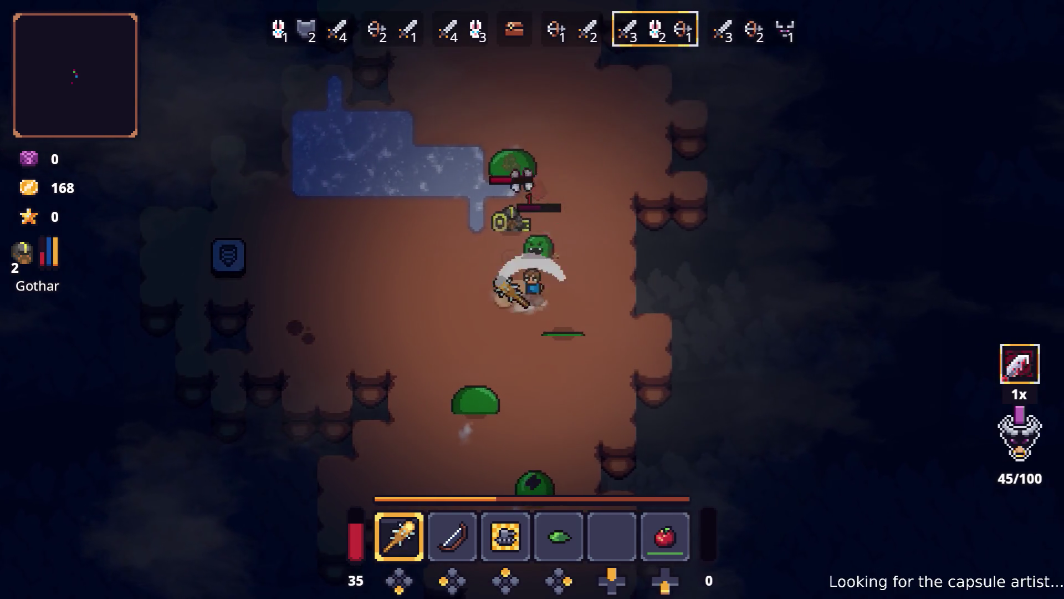
key(w)
key(d)
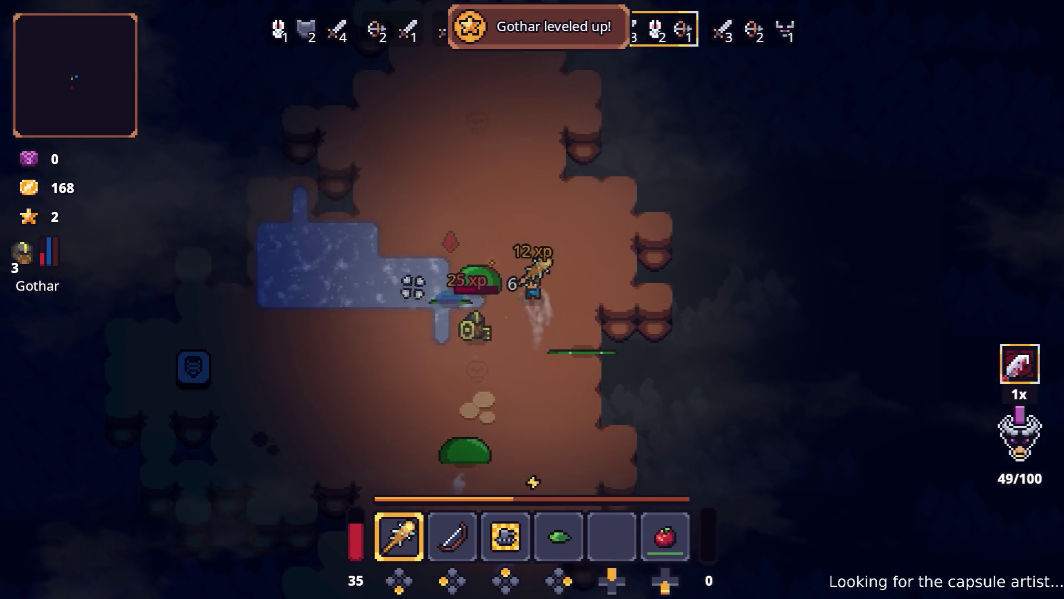
key(a)
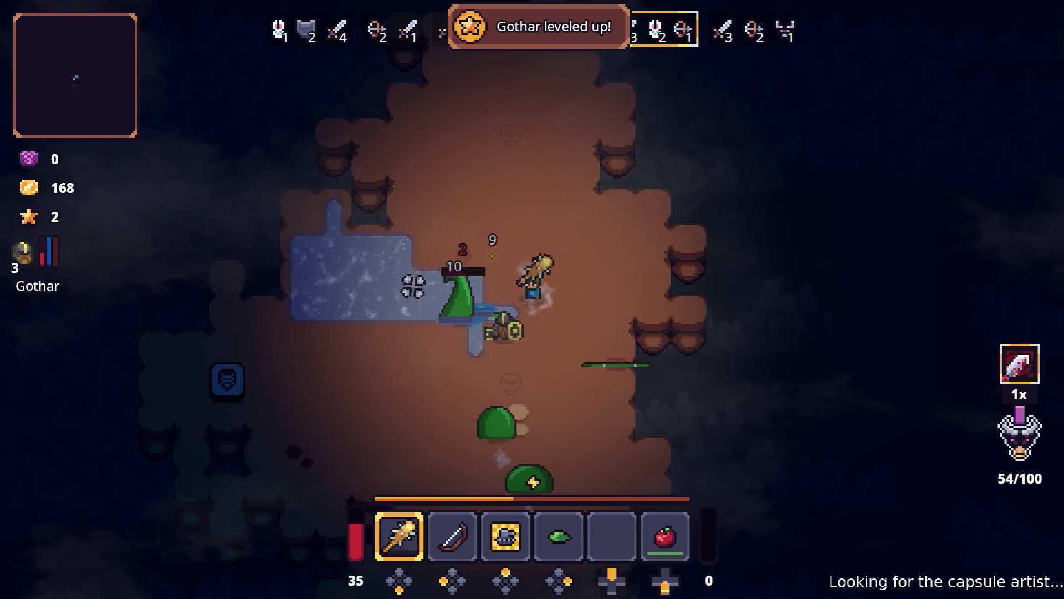
key(s)
key(d)
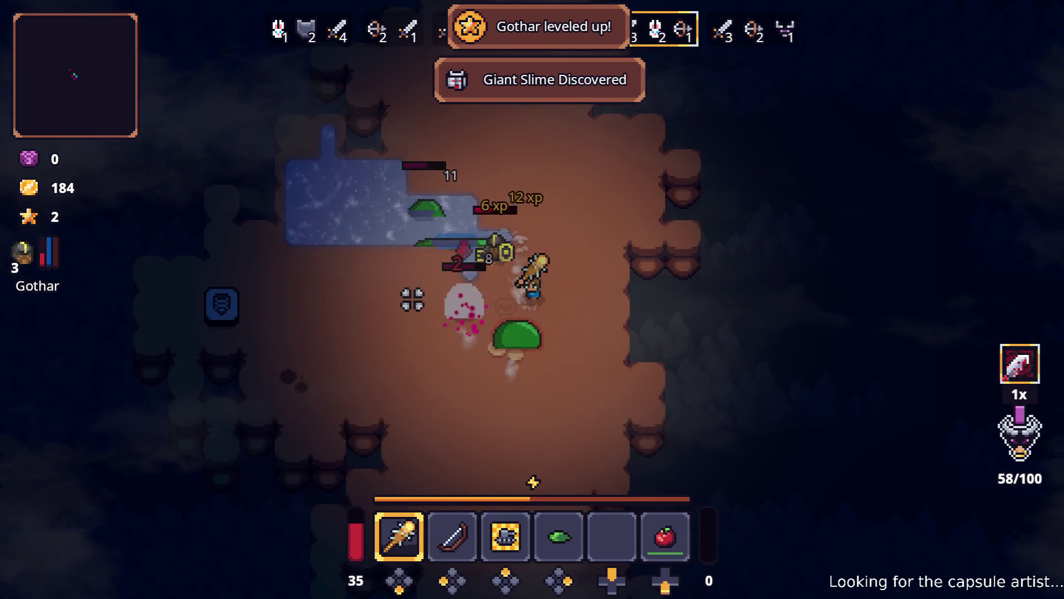
key(a)
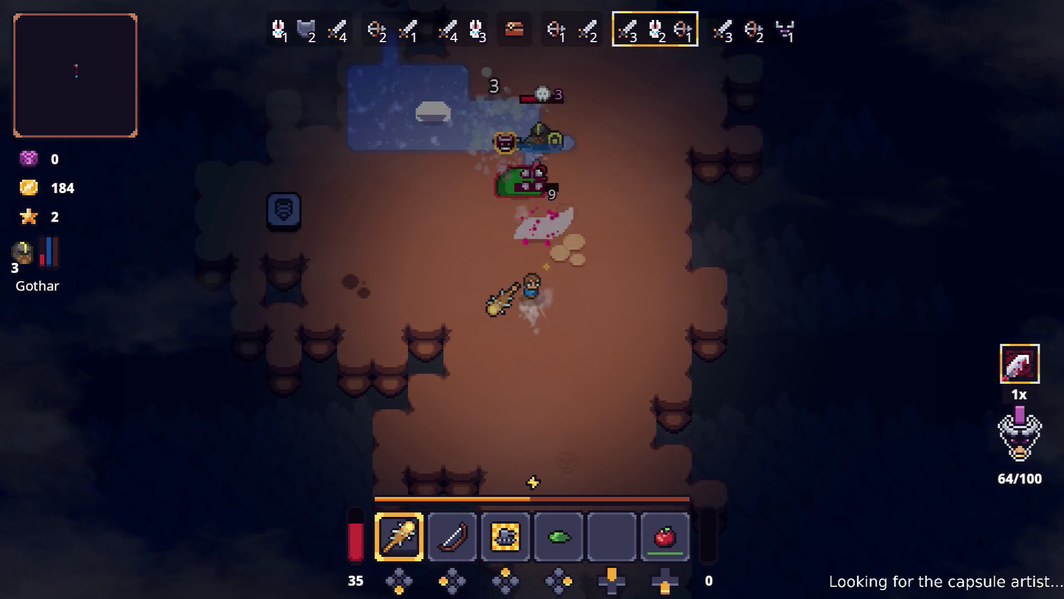
key(w)
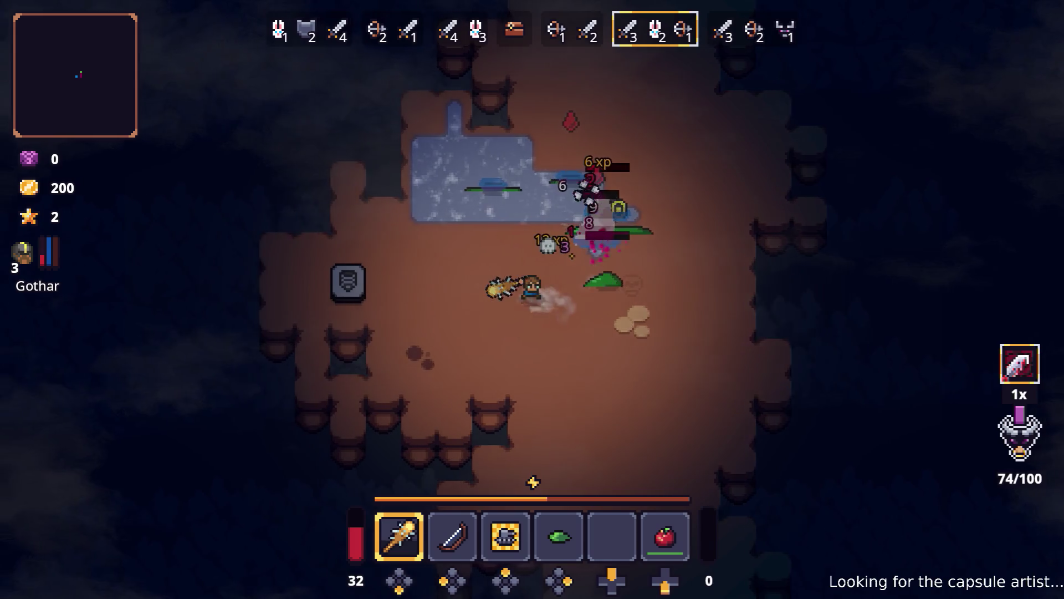
key(d)
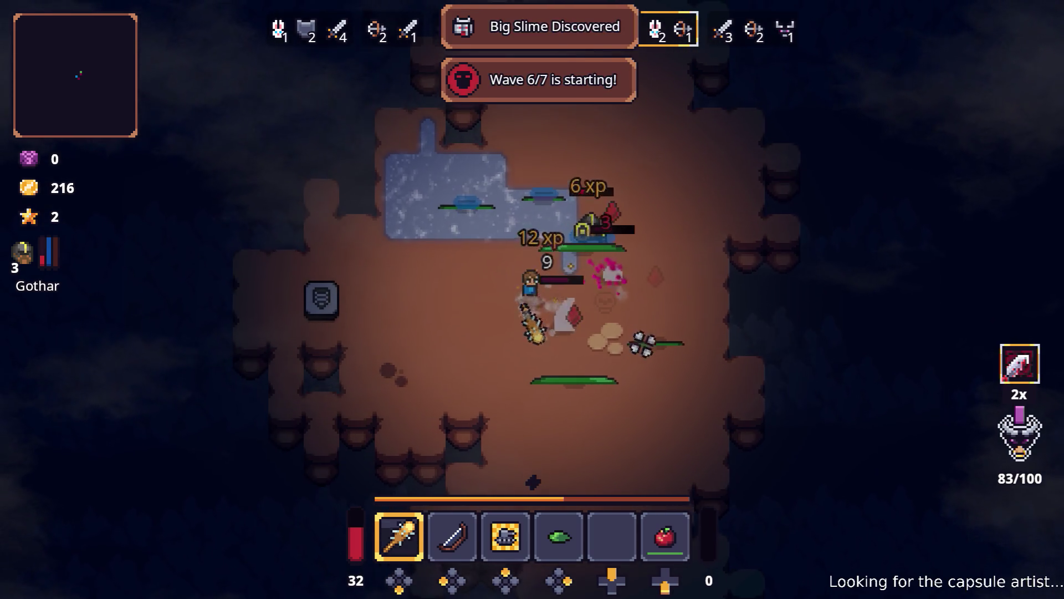
- Fight the wave 6 slimes, retreating through the water pool before engaging the bandits
key(s)
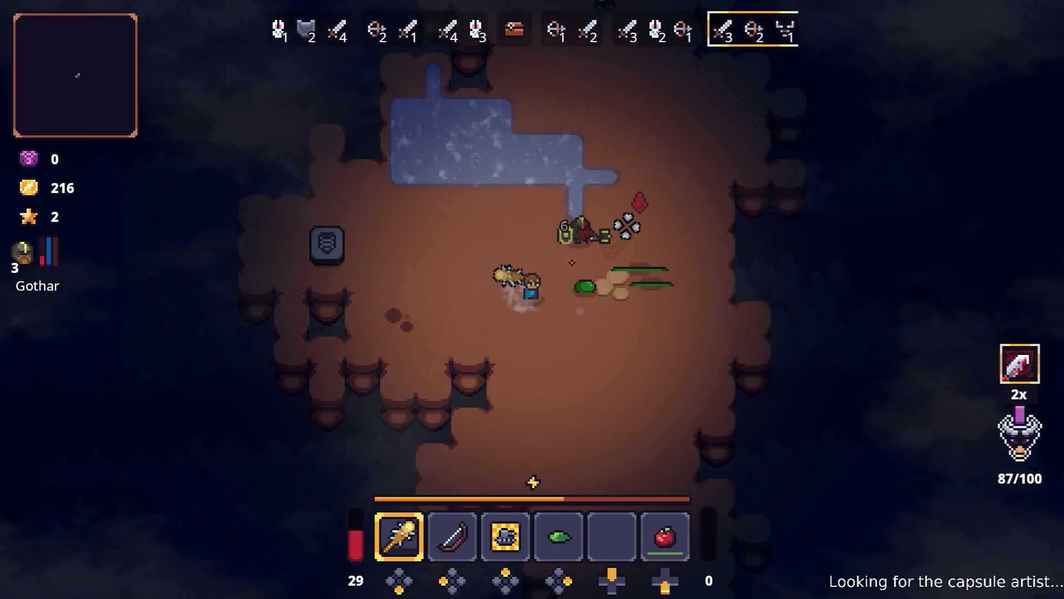
key(d)
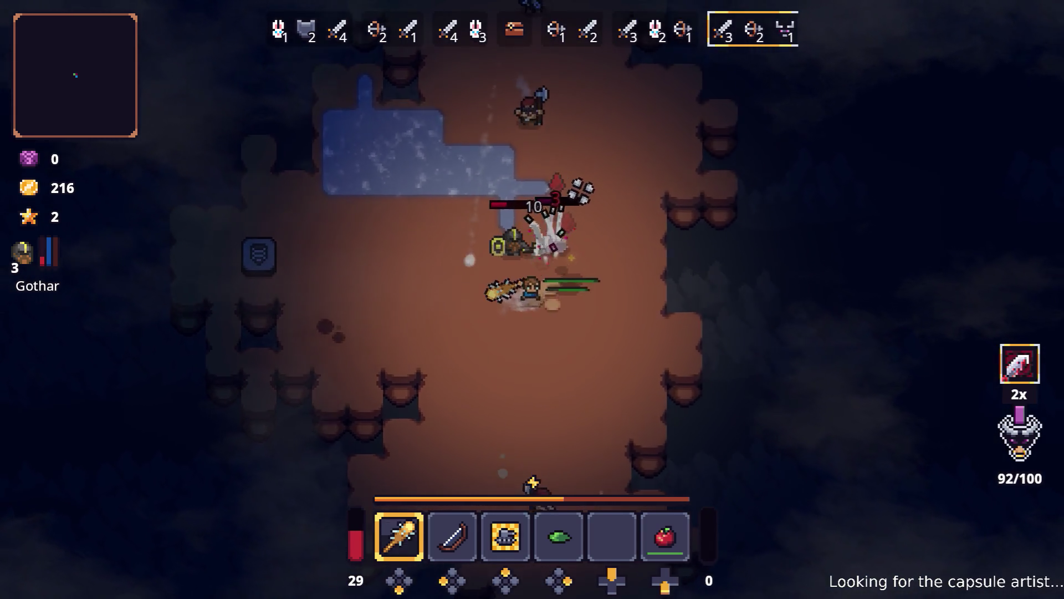
key(w)
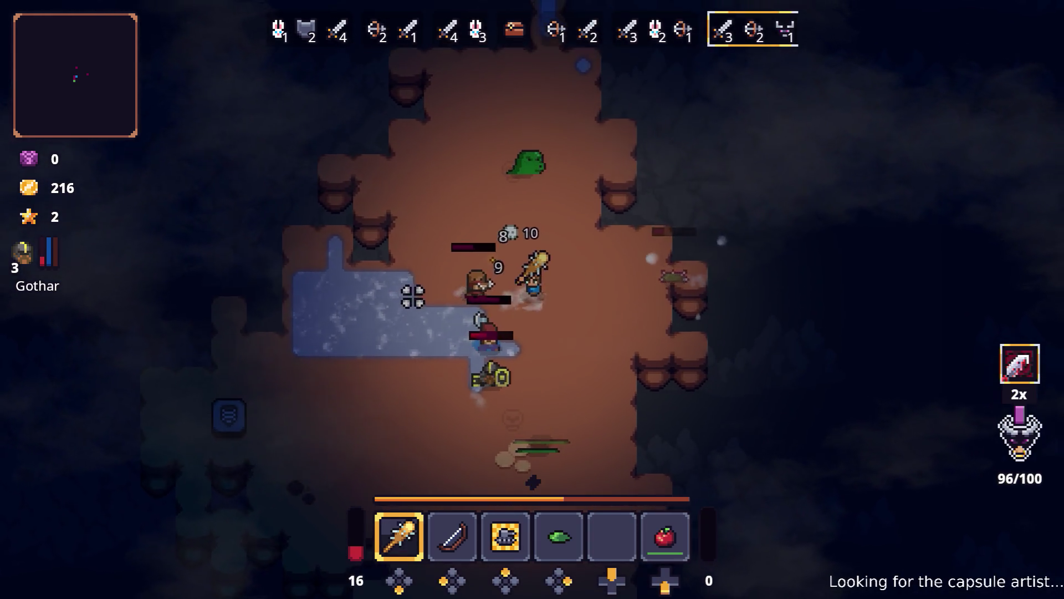
key(w)
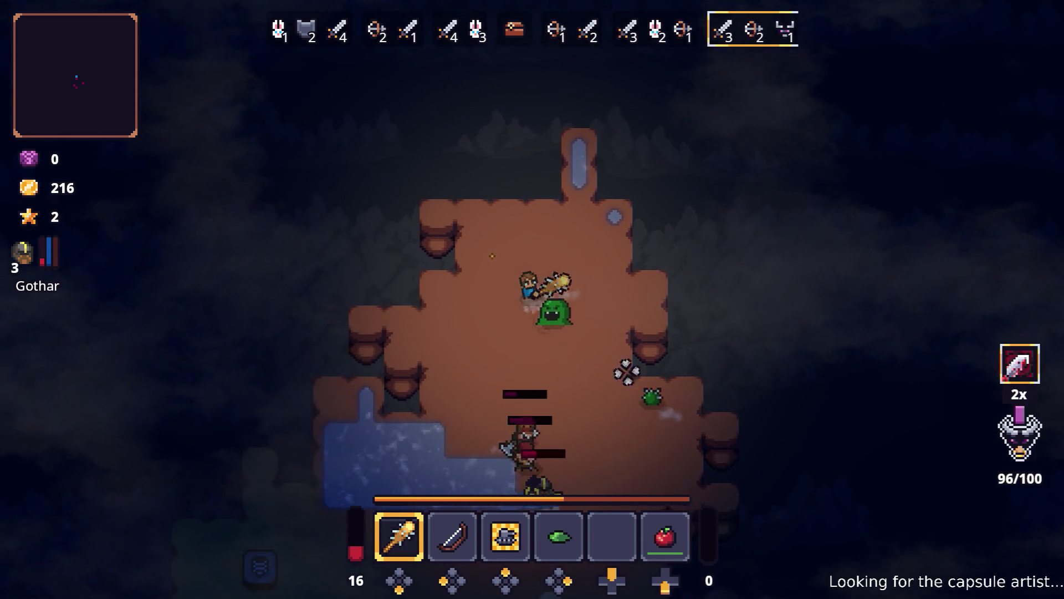
key(s)
key(a)
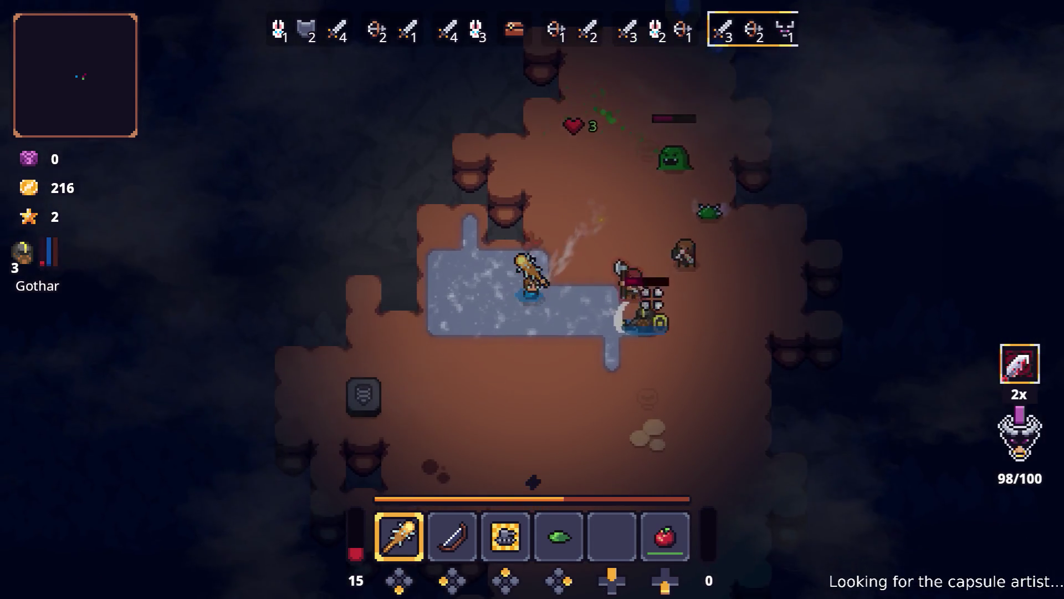
key(s)
key(d)
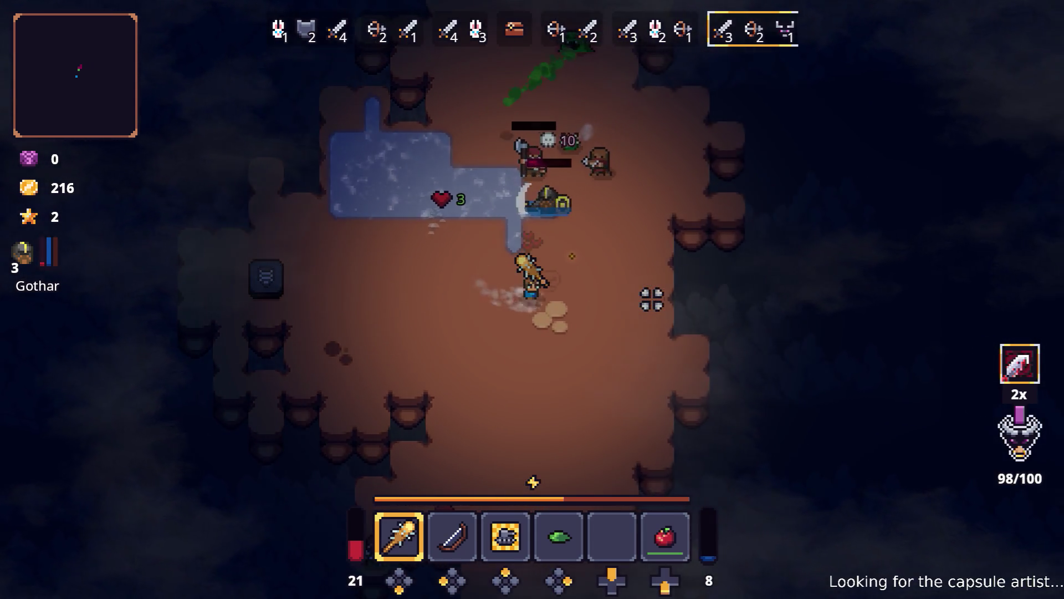
key(d)
key(w)
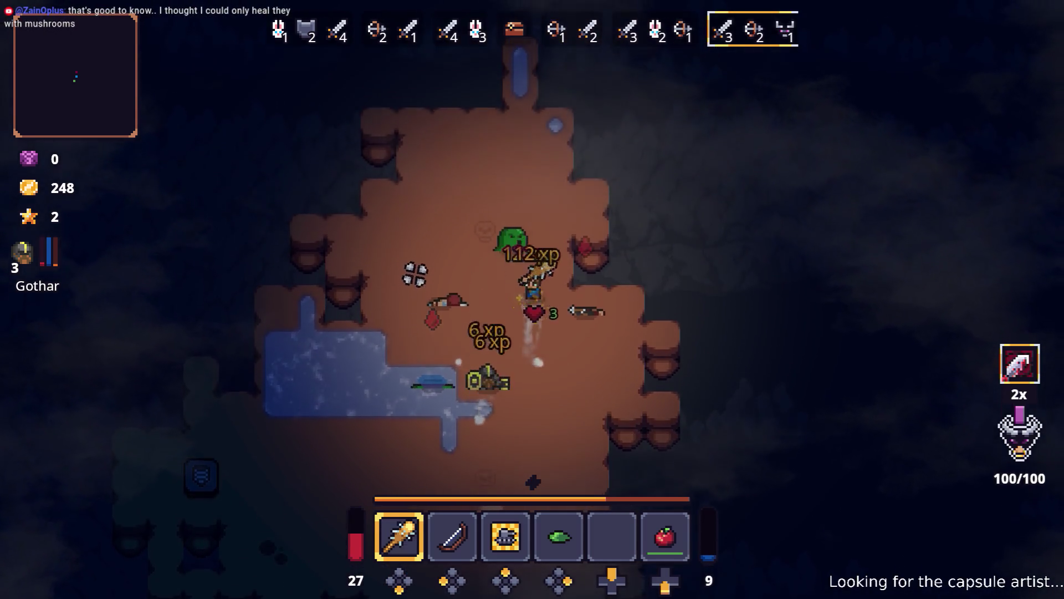
- Collect the dropped gold and take down the Bandit Thug
key(w)
key(a)
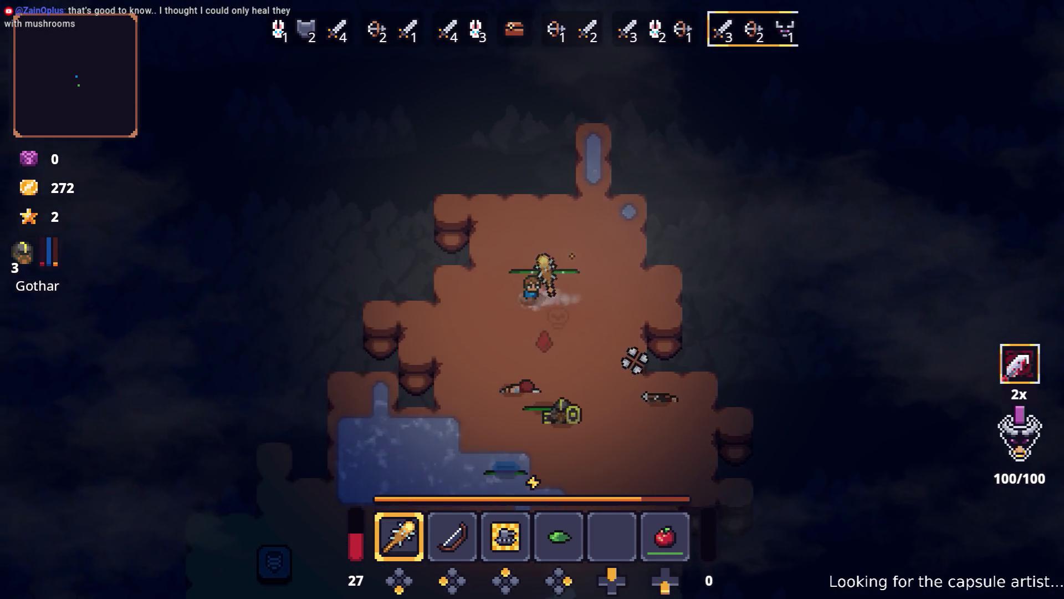
key(s)
key(d)
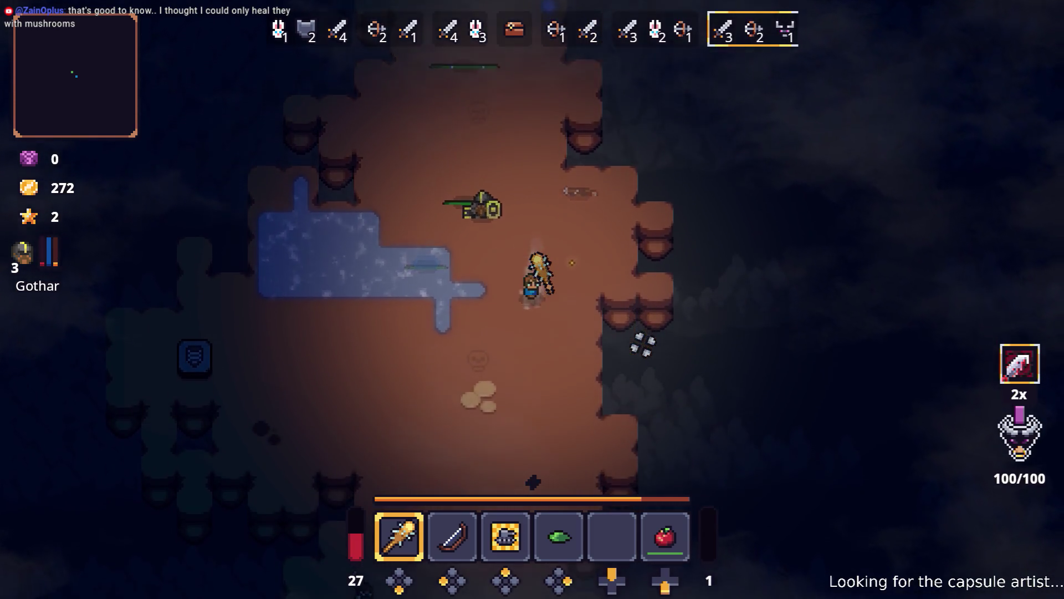
key(s)
key(a)
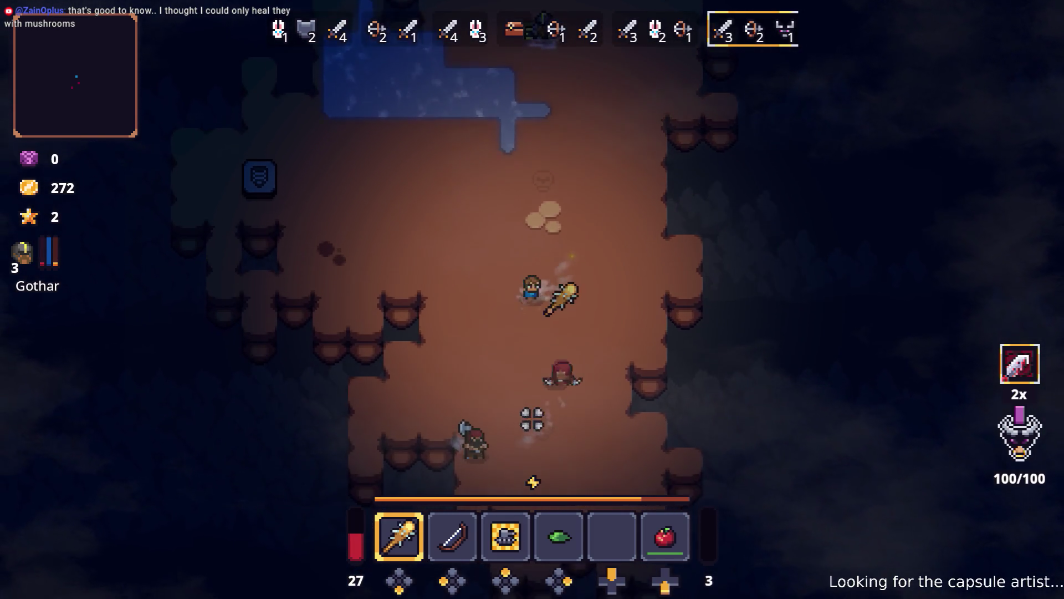
key(w)
key(a)
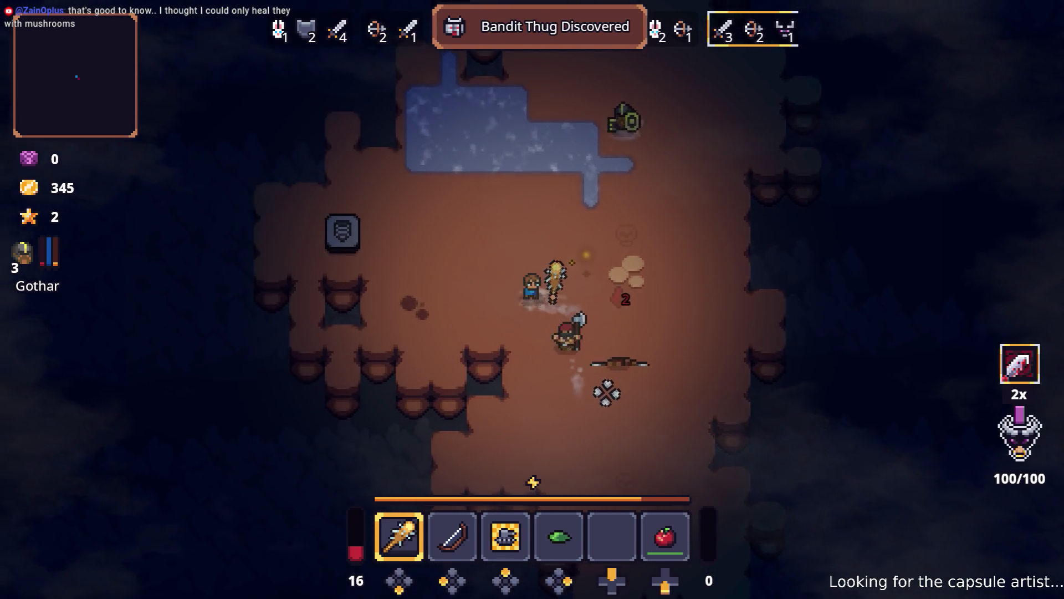
- Kill the last bandit and reposition up-left as Wave 7/7 starts, with 361 gold
key(w)
key(d)
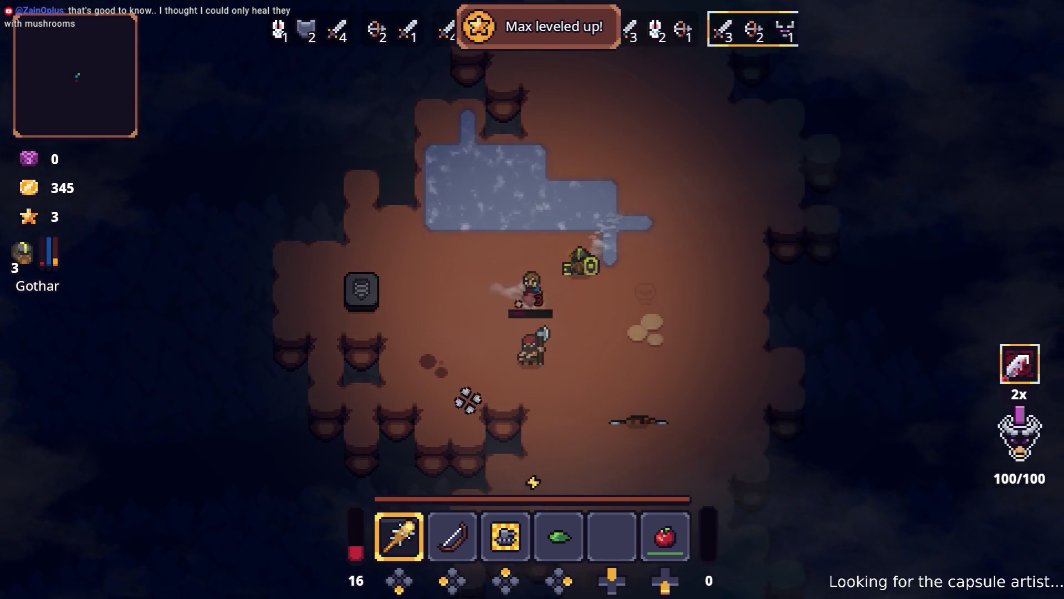
key(s)
key(d)
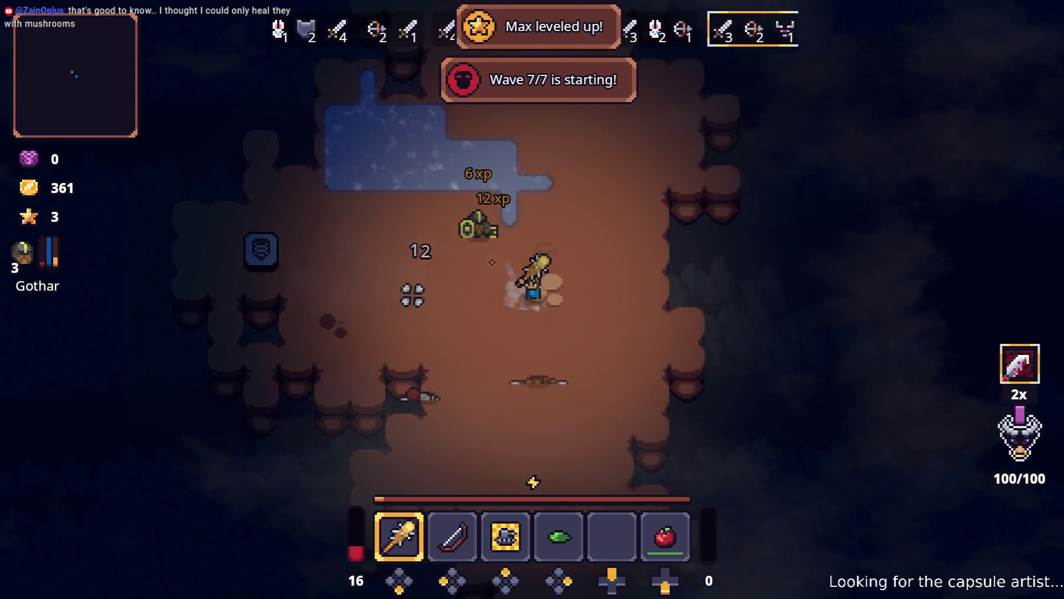
key(w)
key(a)
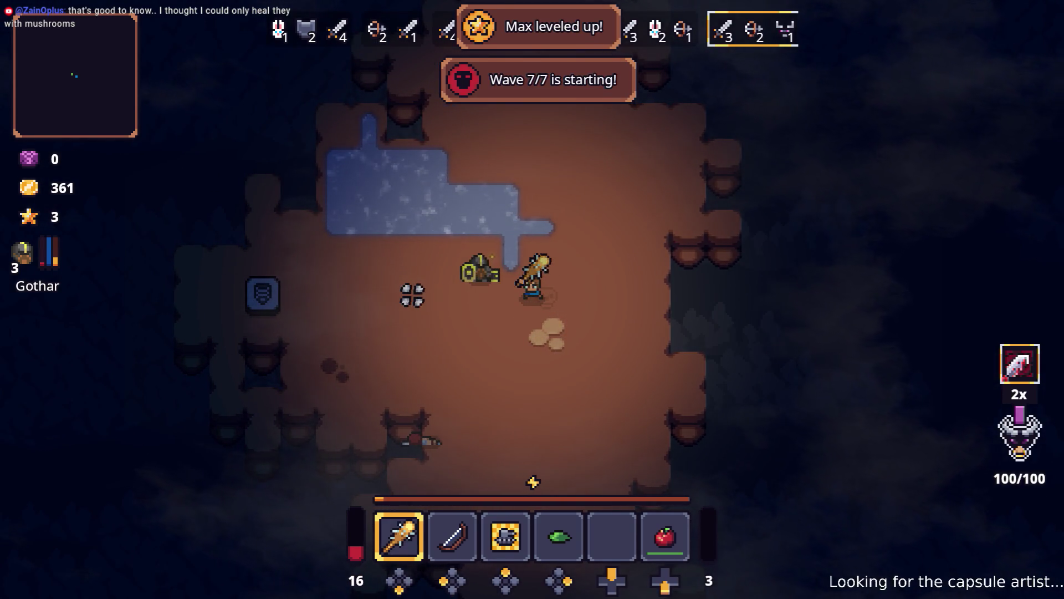